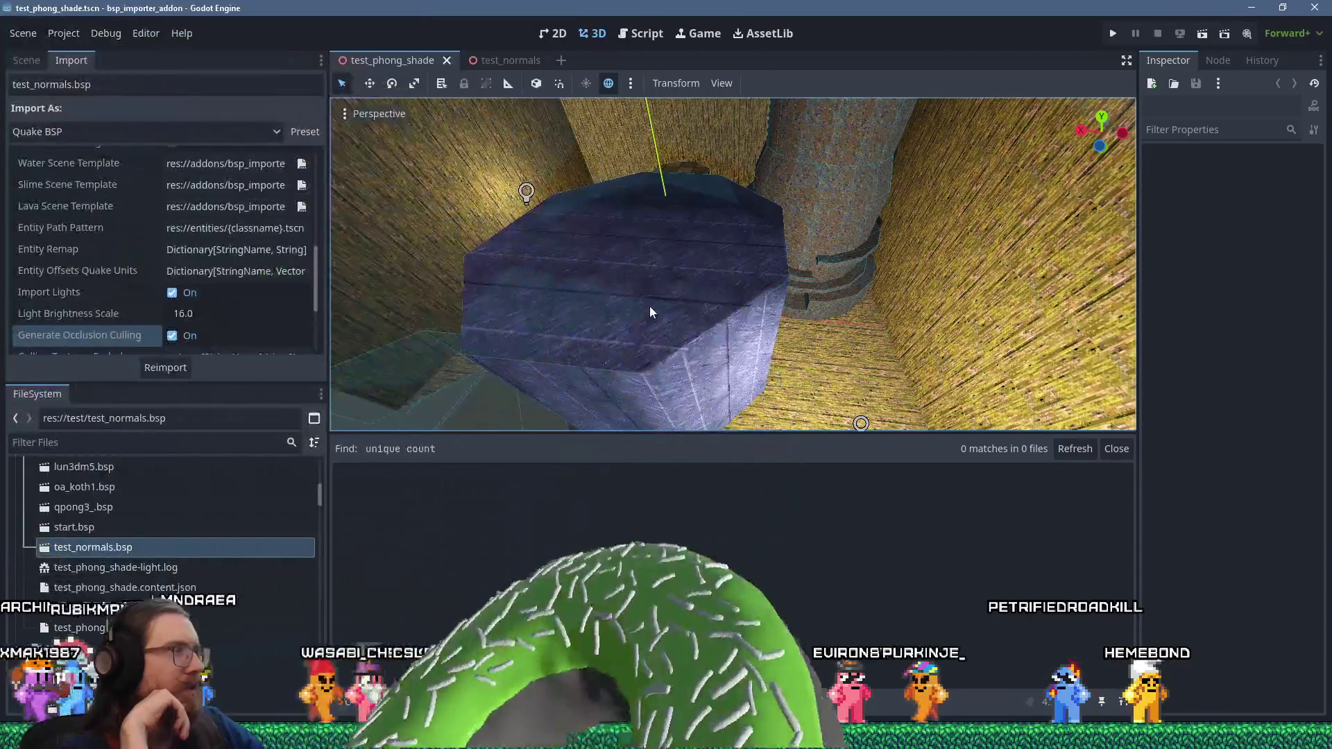
- Switch from Godot Engine to the TrenchBroom window showing sewer1.map
{"action": "key", "text": "alt+Tab"}
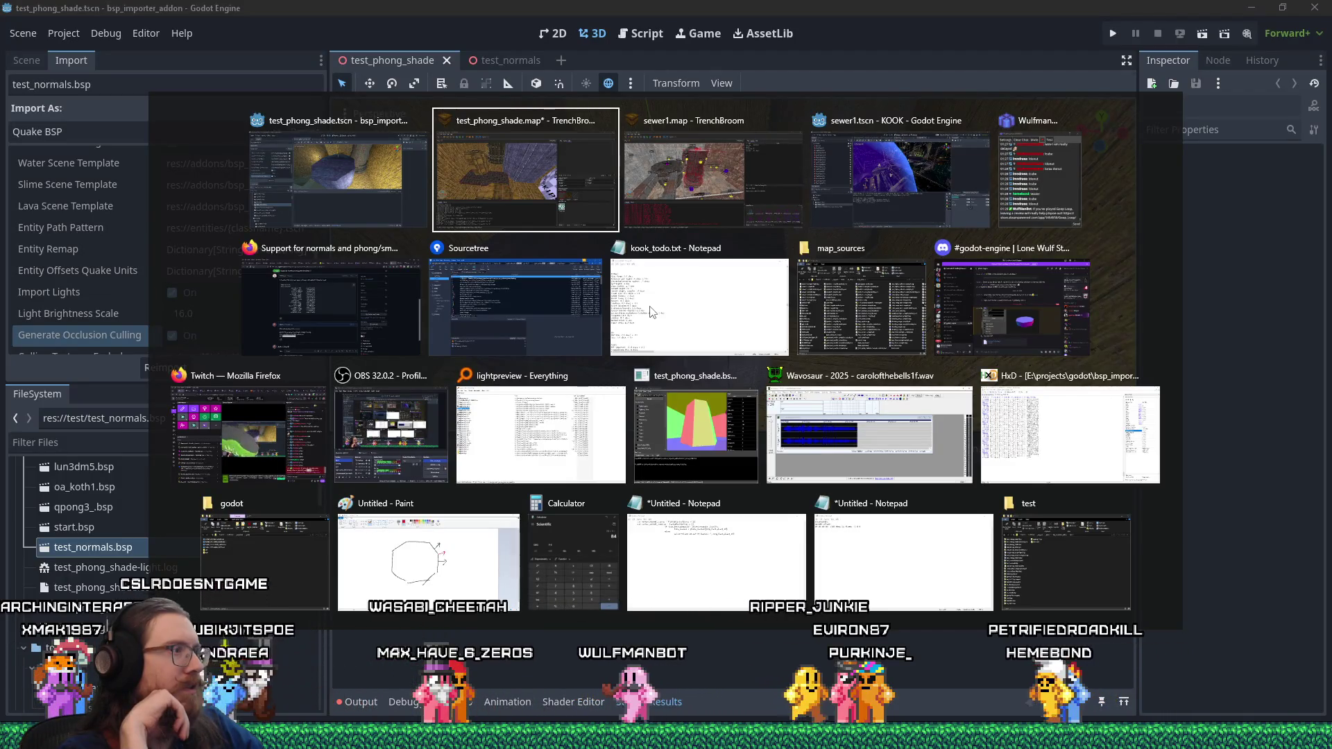
{"action": "key", "text": "alt+Tab"}
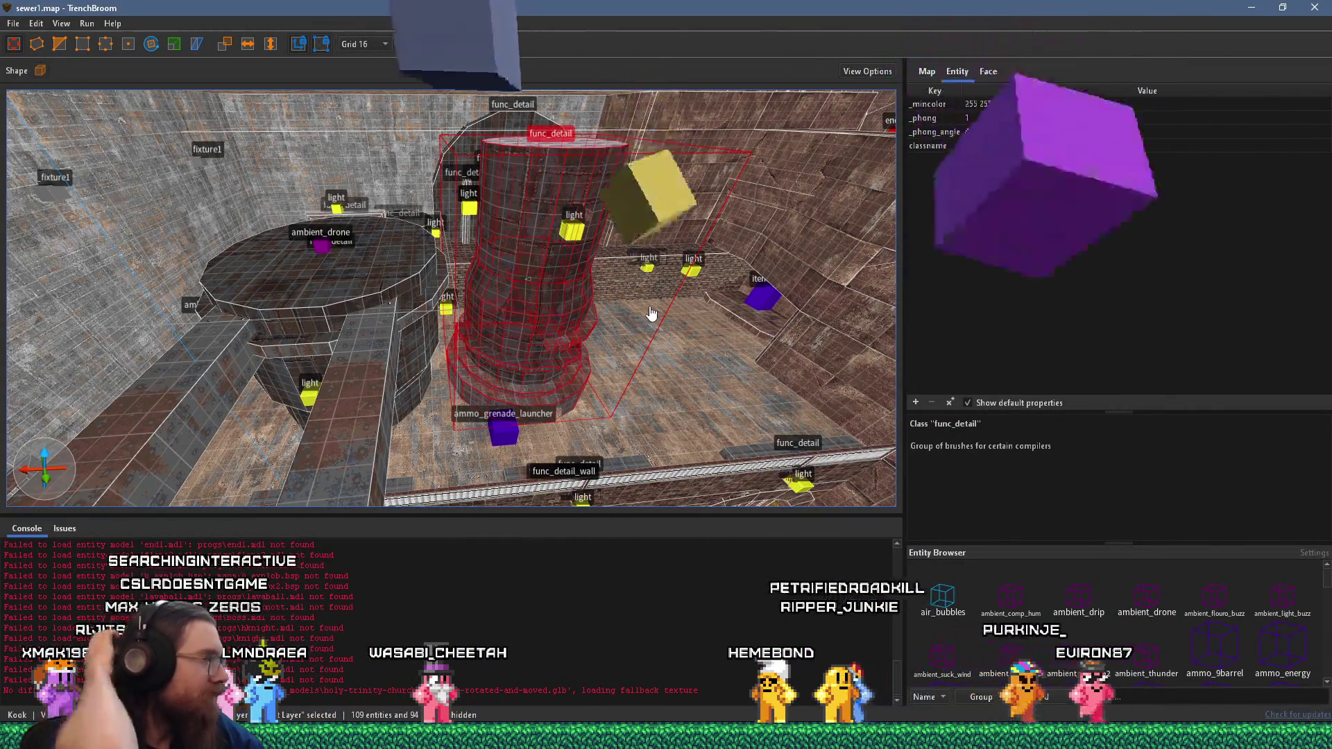
- Load start.map from the map_sources folder as the current TrenchBroom document
{"action": "left_click_drag", "start_coordinate": [657, 244], "coordinate": [394, 179]}
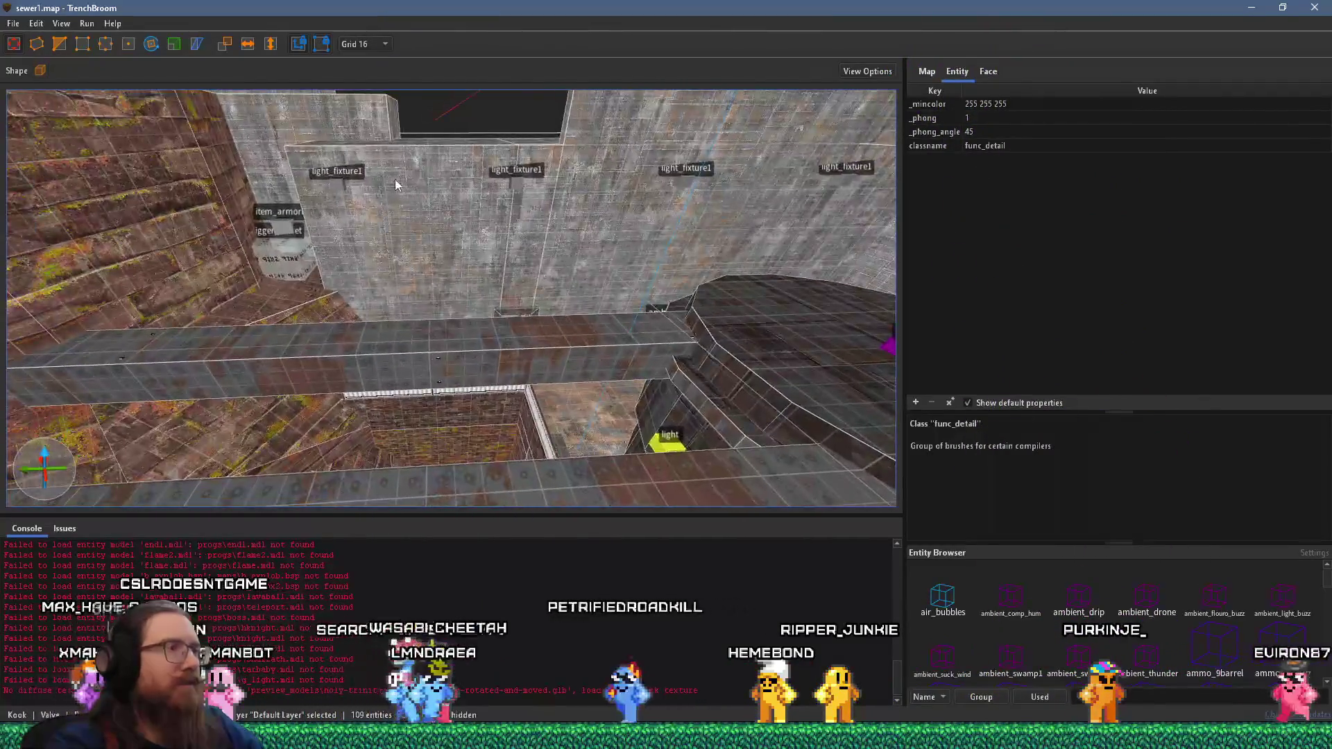
{"action": "left_click", "coordinate": [13, 24]}
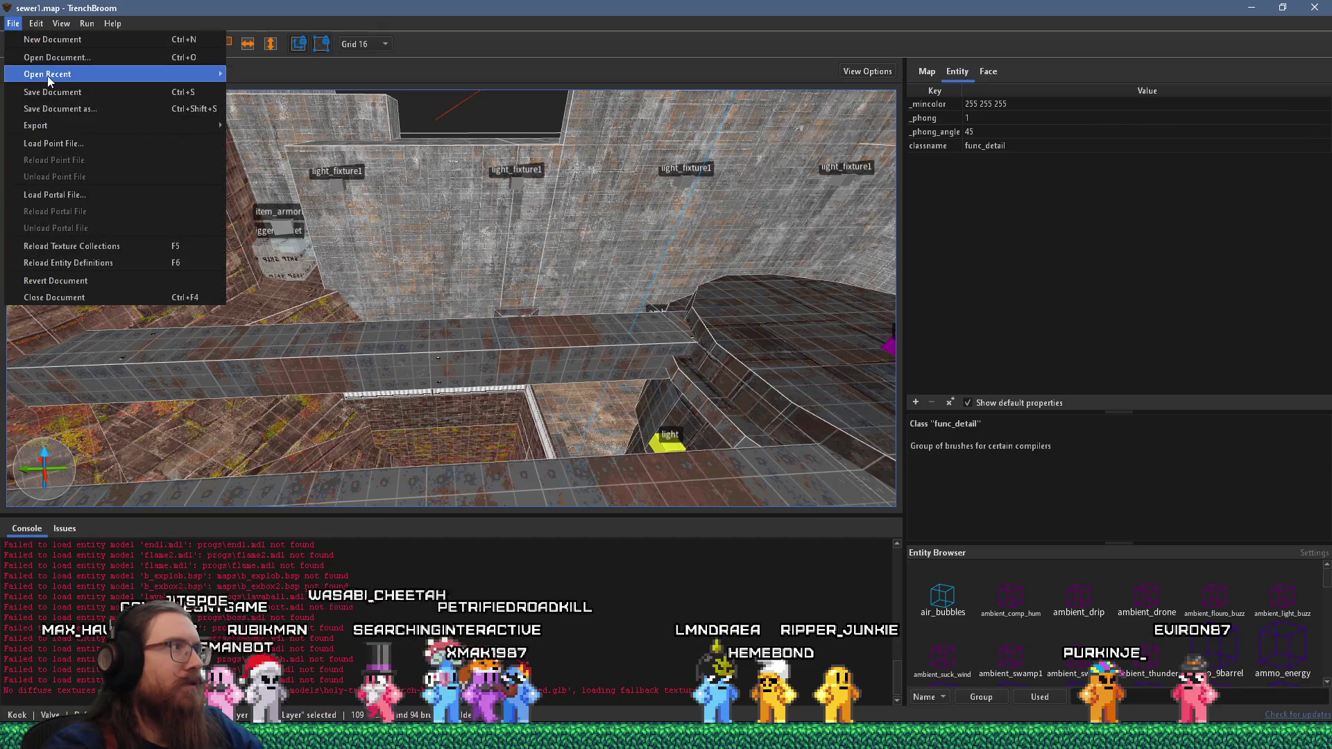
{"action": "mouse_move", "coordinate": [50, 80]}
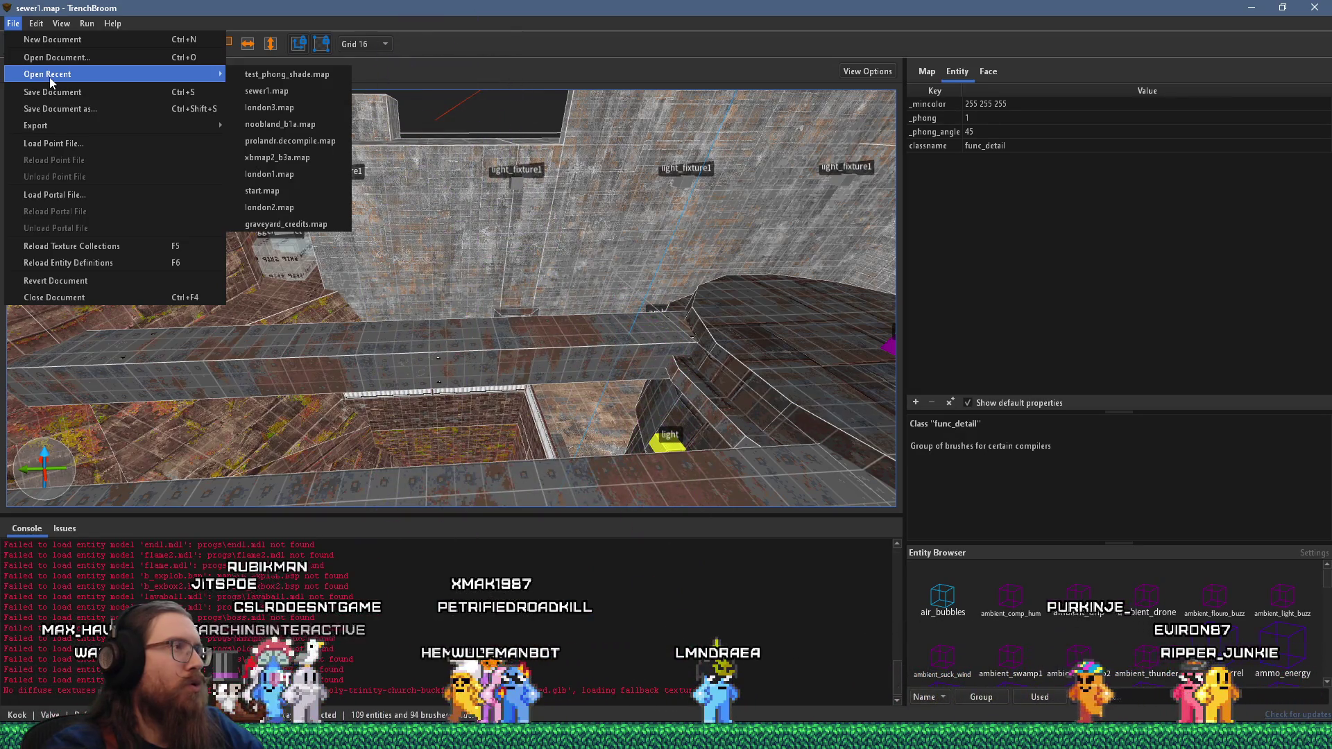
{"action": "left_click", "coordinate": [64, 61]}
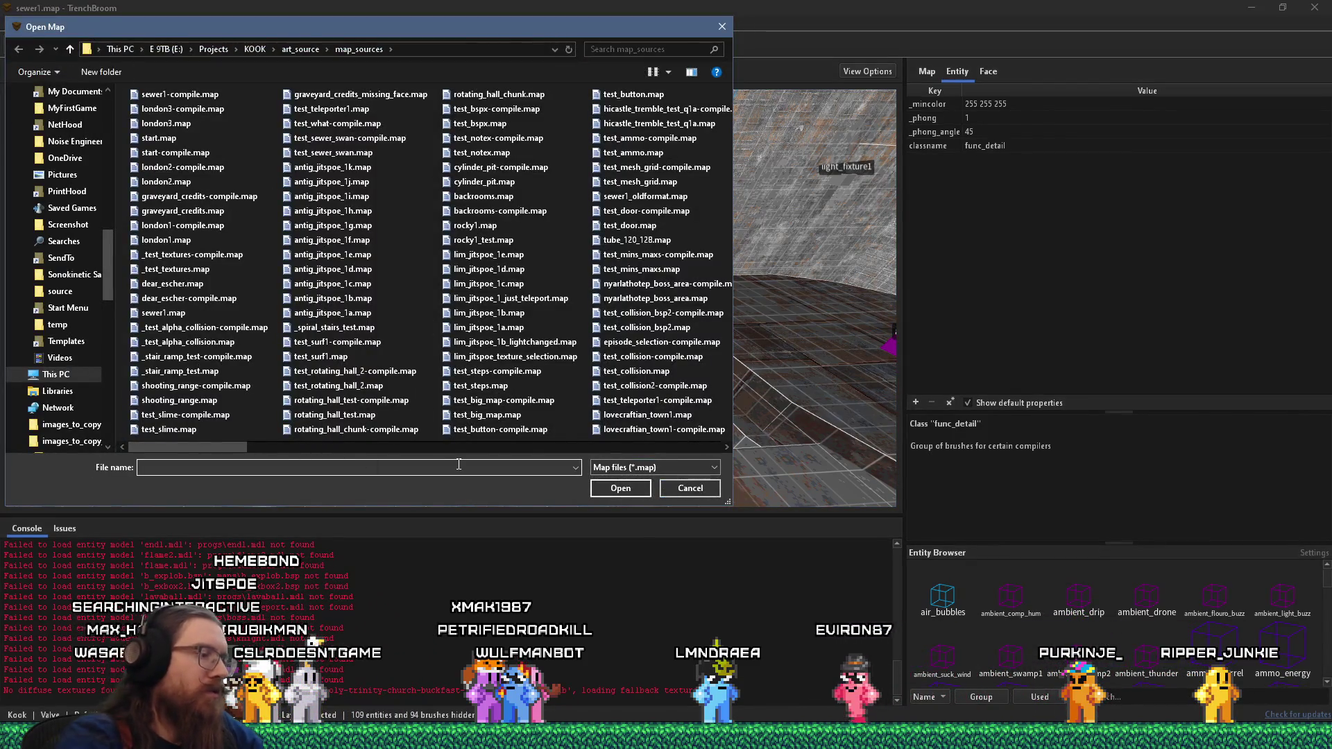
{"action": "type", "text": "start"}
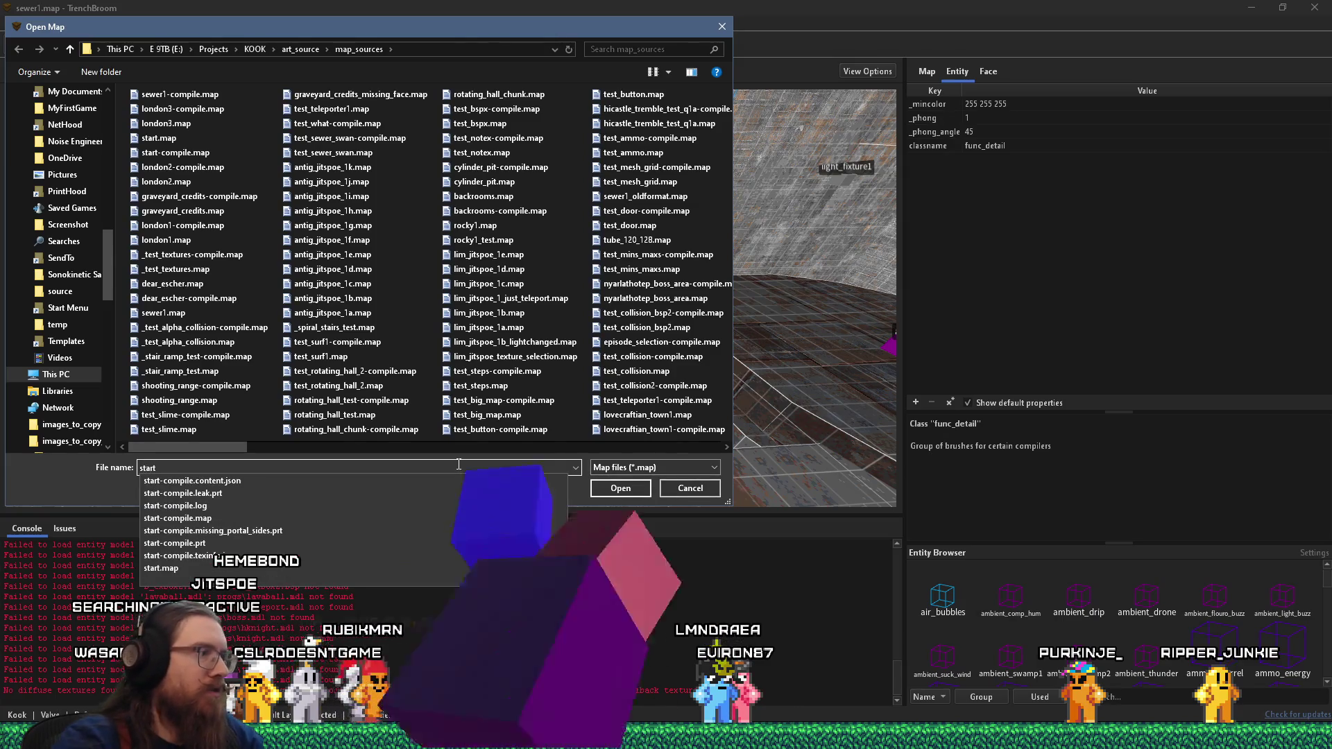
{"action": "left_click", "coordinate": [163, 568]}
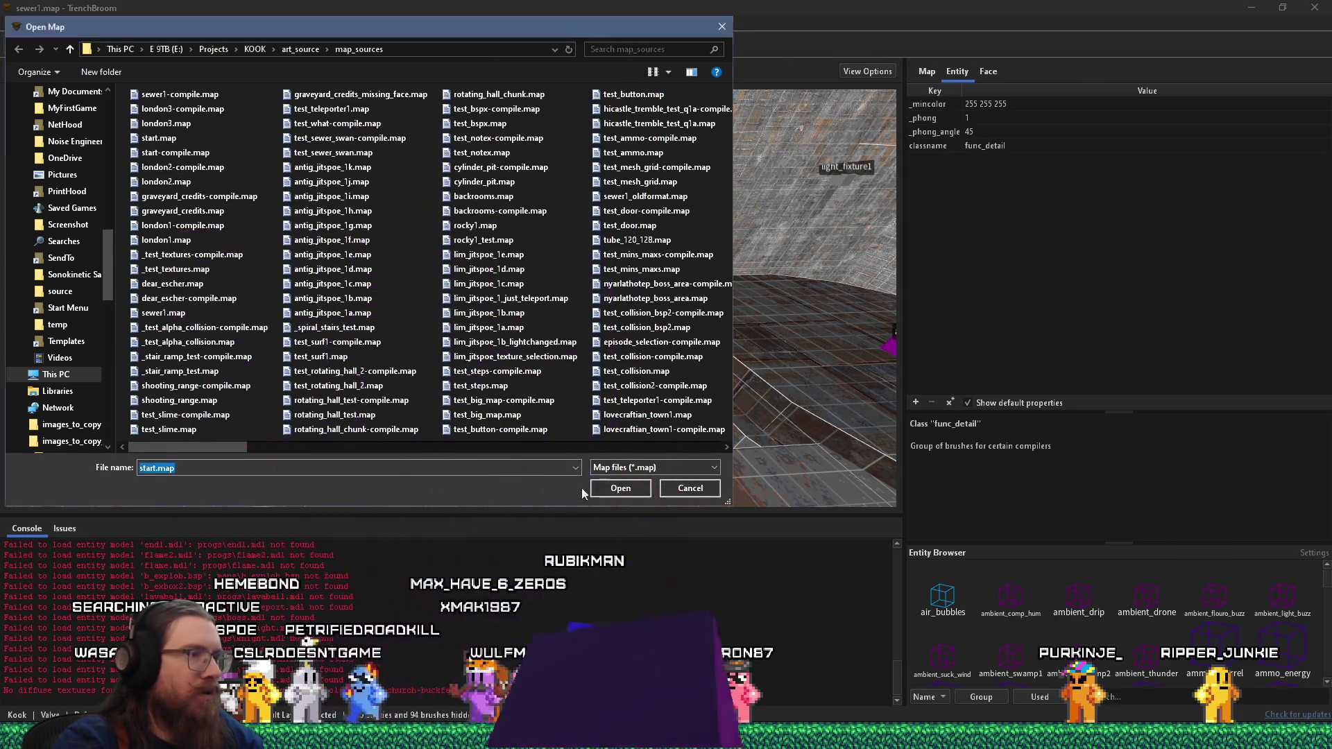
{"action": "left_click", "coordinate": [606, 489]}
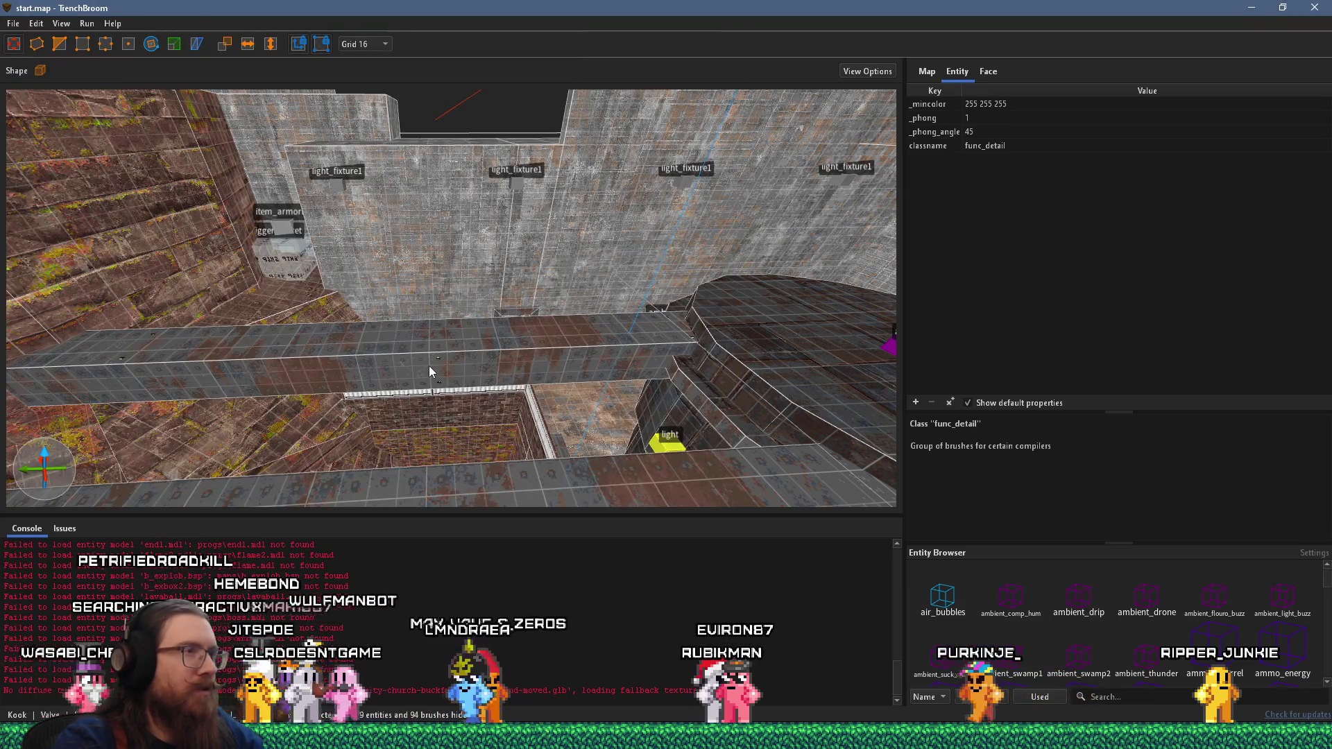
- Fly to the town street and compile start.map with the qbsp profile, exporting start.bsp to Godot
{"action": "key", "text": "w"}
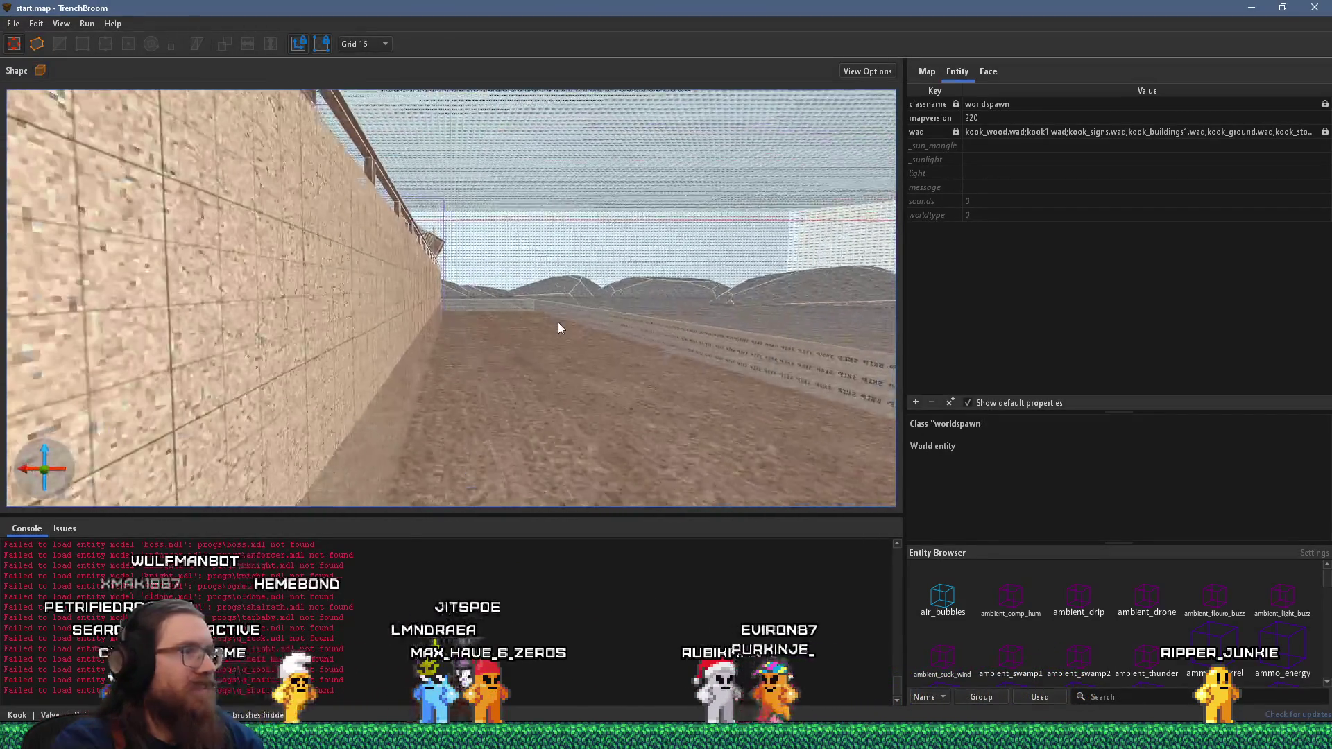
{"action": "key", "text": "s"}
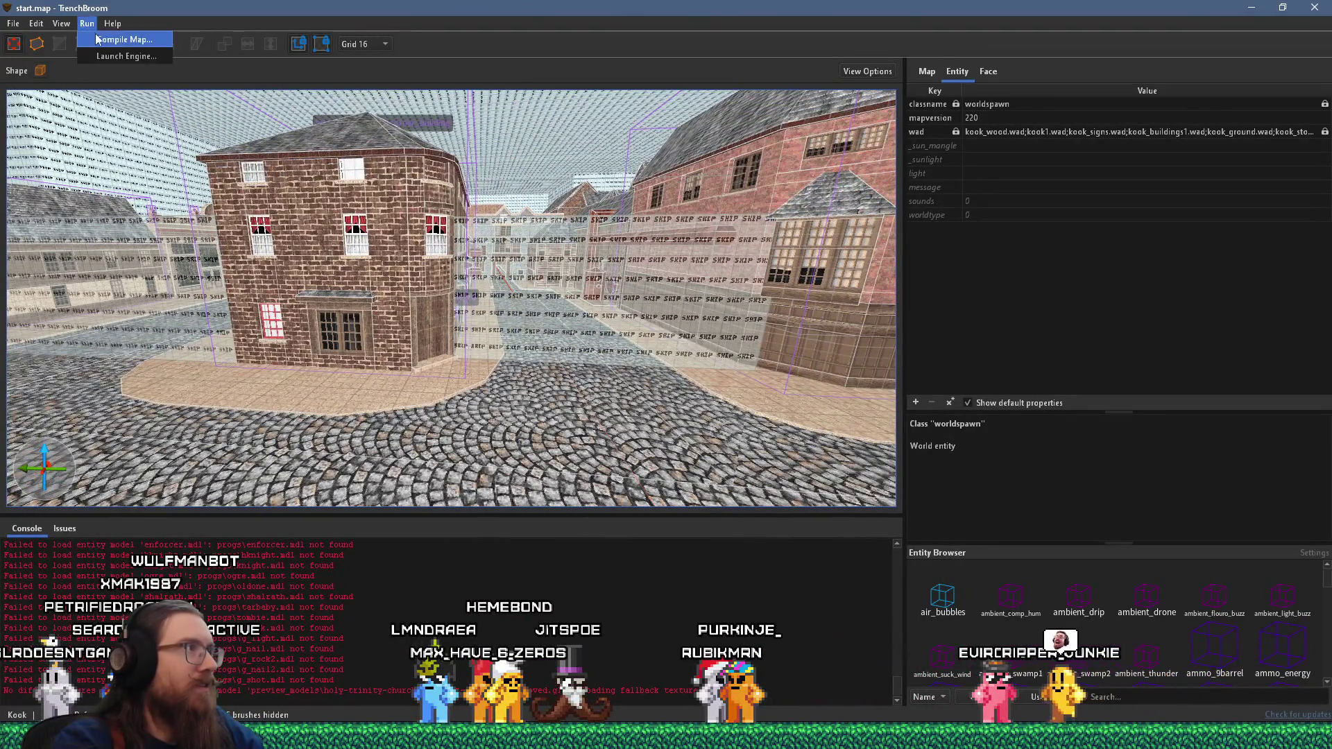
{"action": "left_click", "coordinate": [98, 40]}
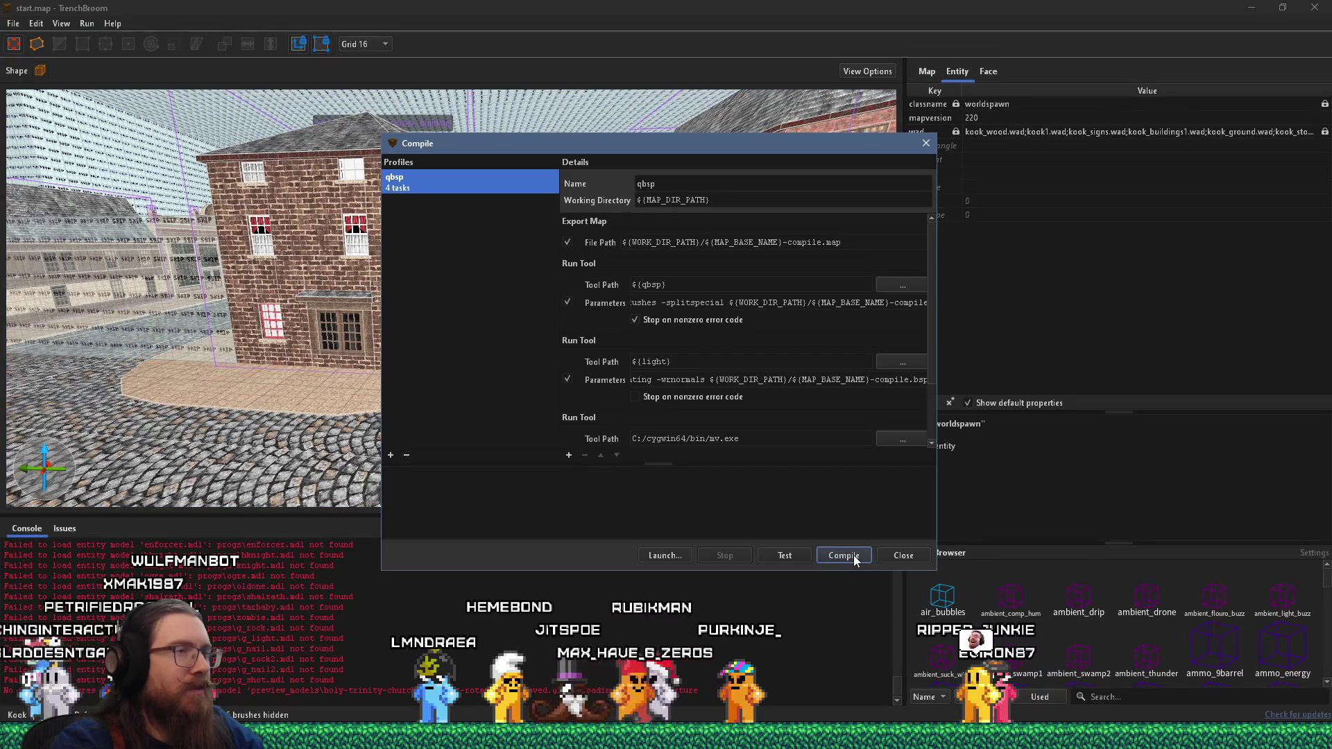
{"action": "left_click", "coordinate": [853, 556]}
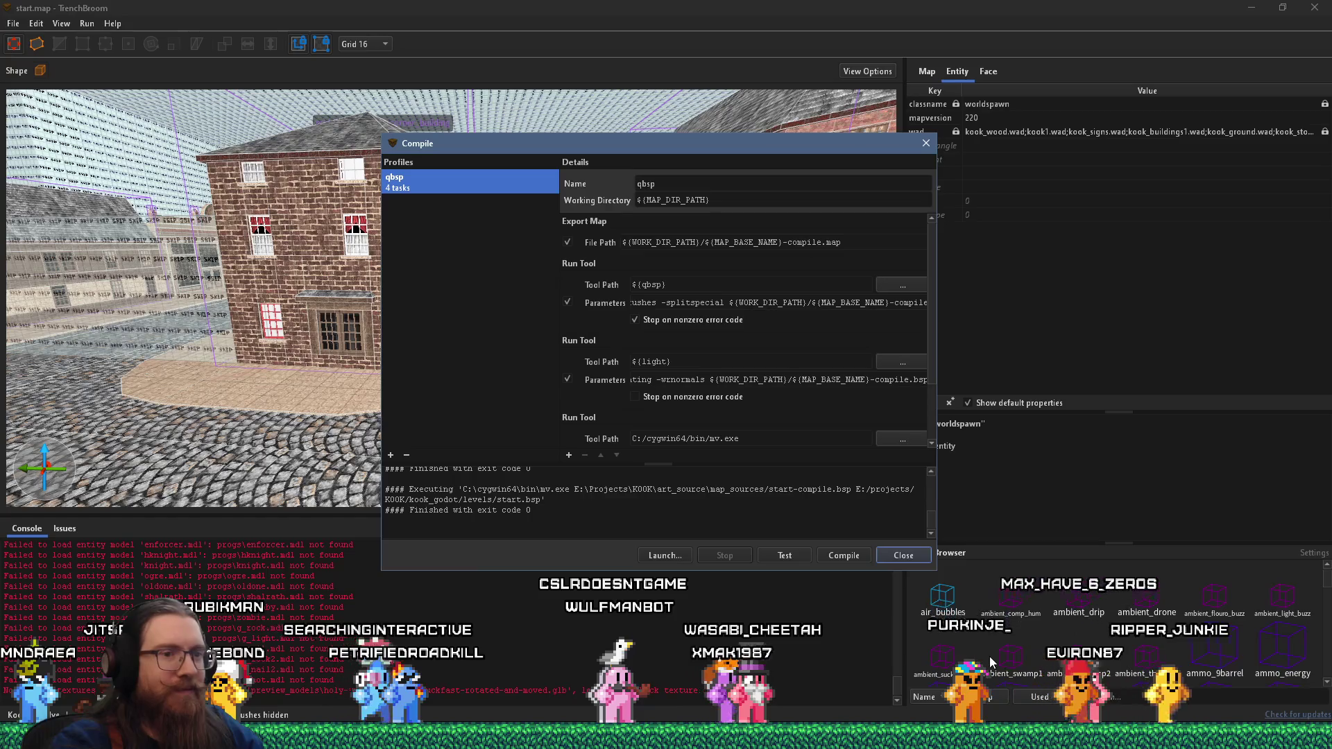
{"action": "key", "text": "alt+Tab"}
{"action": "key", "text": "Tab"}
{"action": "key", "text": "Tab"}
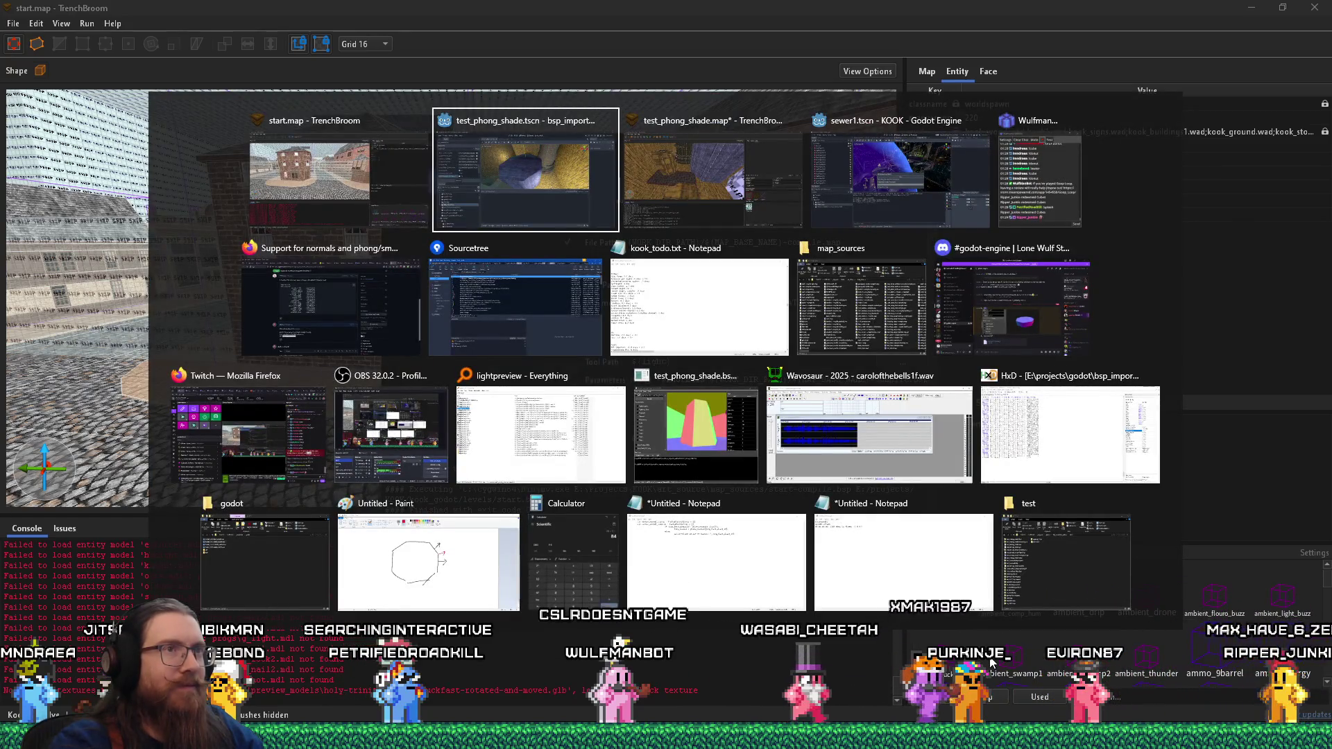
- In Godot, close the sewer1 tab and open start.bsp as a scene with Open Anyway
{"action": "key", "text": "Escape"}
{"action": "key", "text": "alt+Tab"}
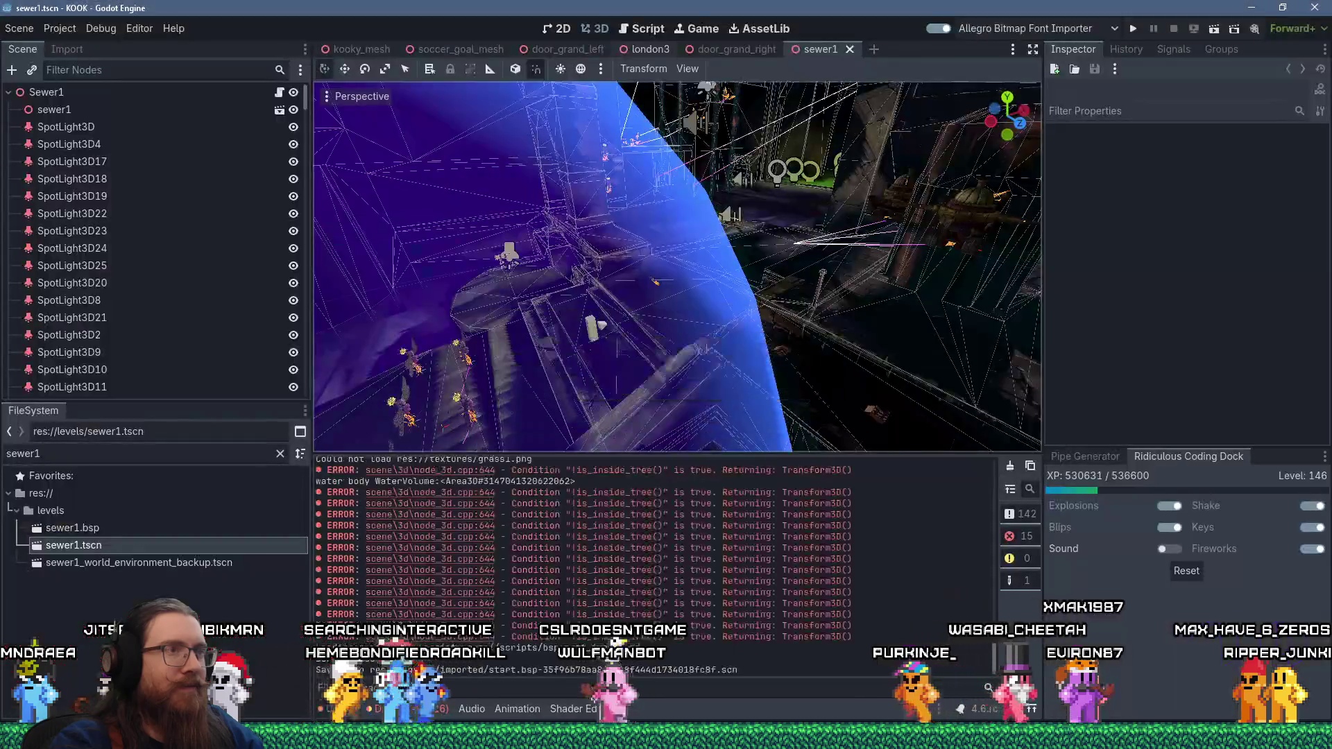
{"action": "left_click", "coordinate": [849, 49]}
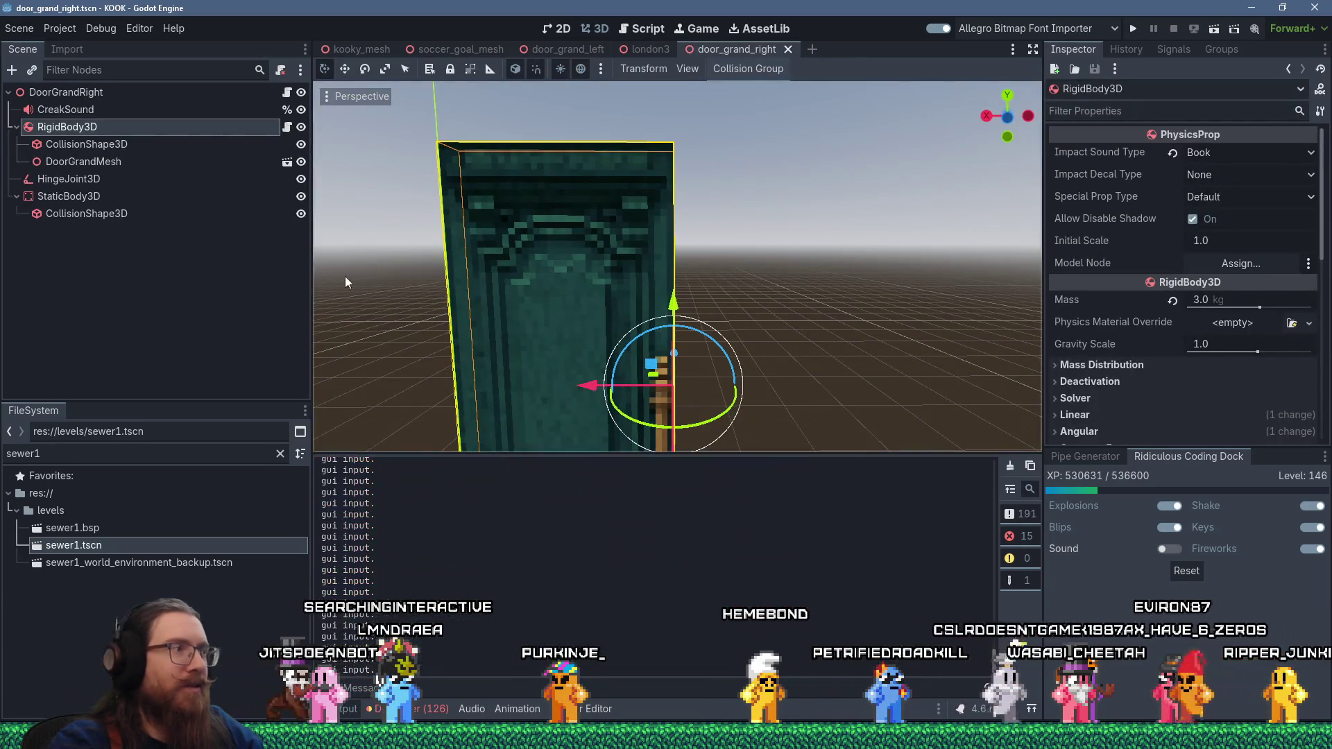
{"action": "type", "text": "start"}
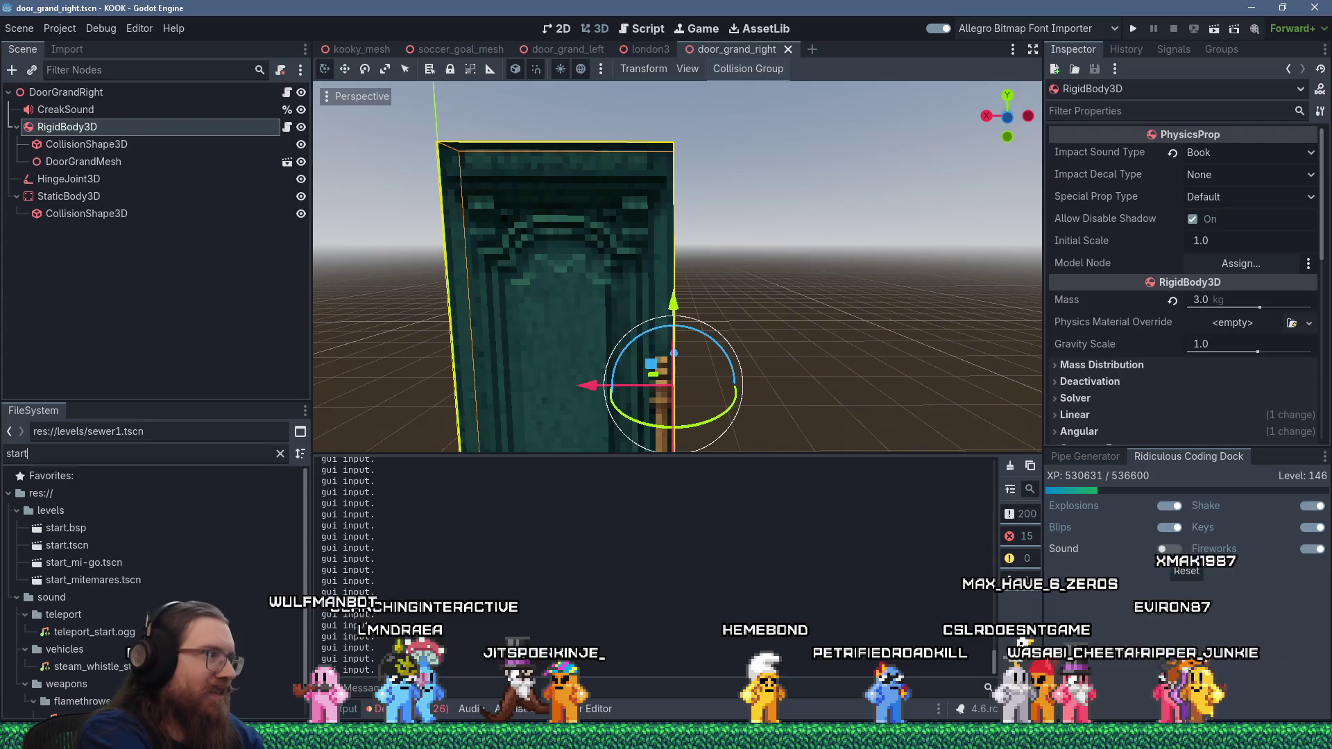
{"action": "double_click", "coordinate": [68, 528]}
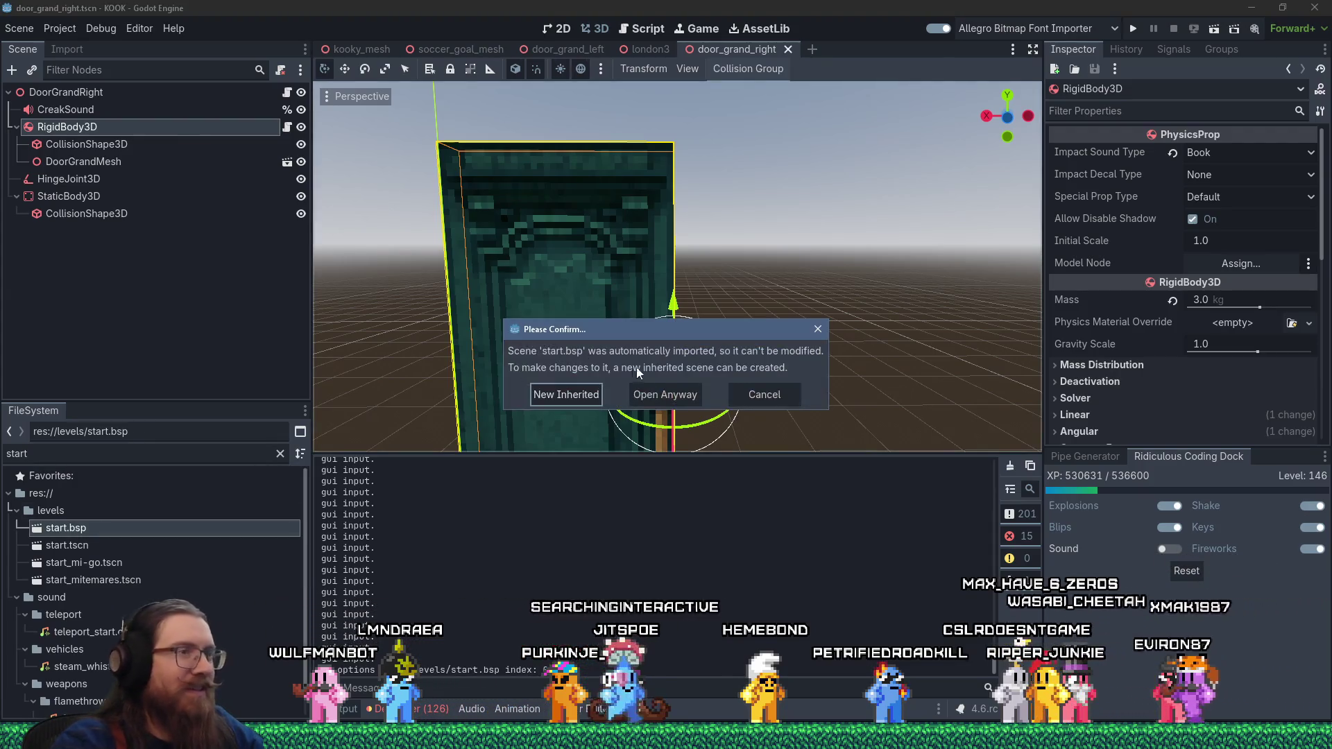
{"action": "left_click", "coordinate": [664, 393]}
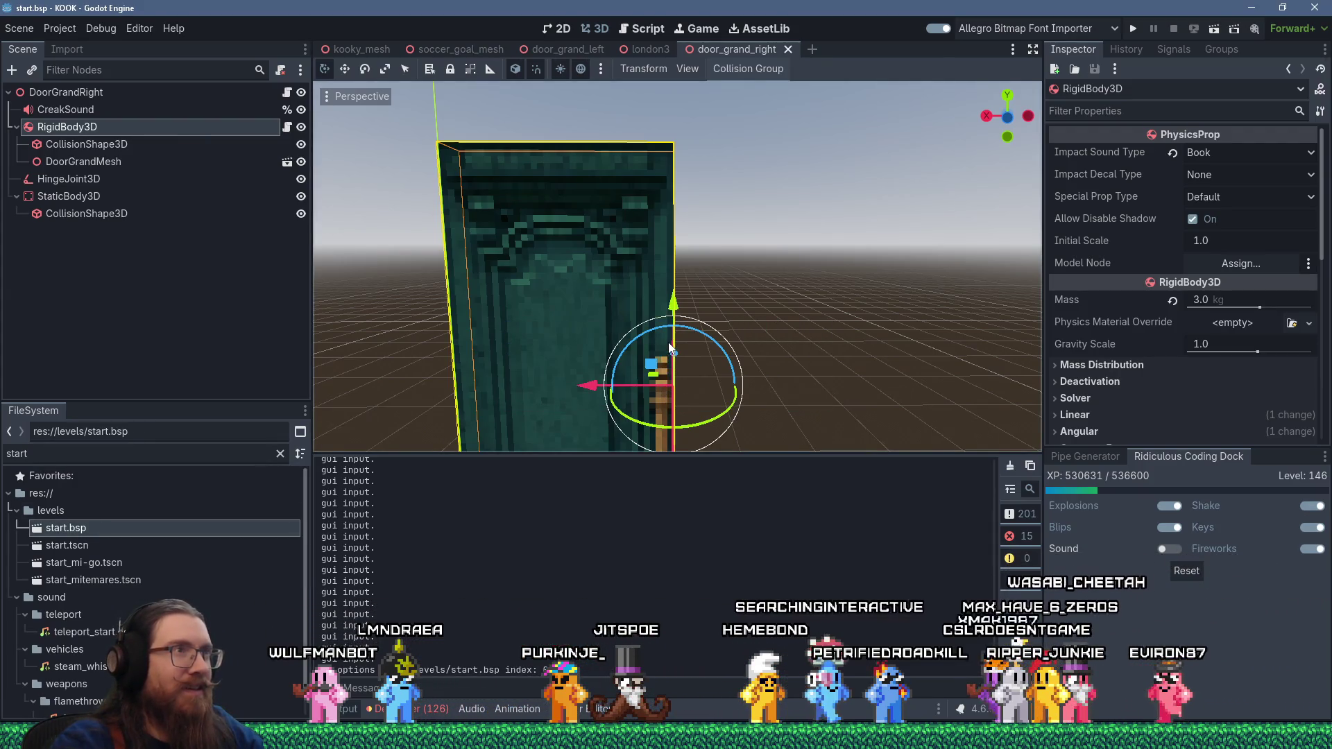
{"action": "scroll", "coordinate": [606, 272], "scroll_direction": "down", "scroll_amount": 5}
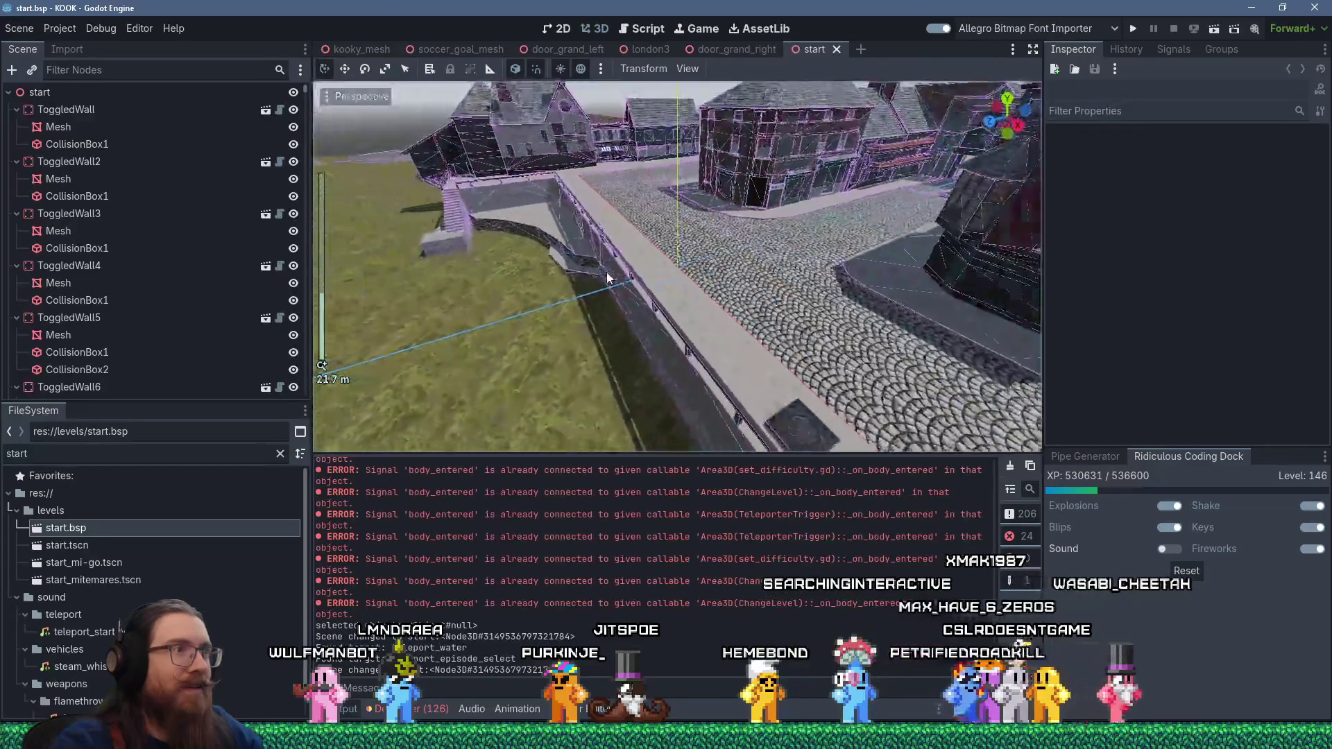
- Orbit the imported start.bsp town, then open start.tscn from the FileSystem filtered by 'start'
{"action": "mouse_move", "coordinate": [699, 258]}
{"action": "left_mouse_down"}
{"action": "mouse_move", "coordinate": [805, 306]}
{"action": "mouse_move", "coordinate": [939, 320]}
{"action": "mouse_move", "coordinate": [798, 312]}
{"action": "mouse_move", "coordinate": [793, 265]}
{"action": "mouse_move", "coordinate": [636, 294]}
{"action": "left_mouse_up"}
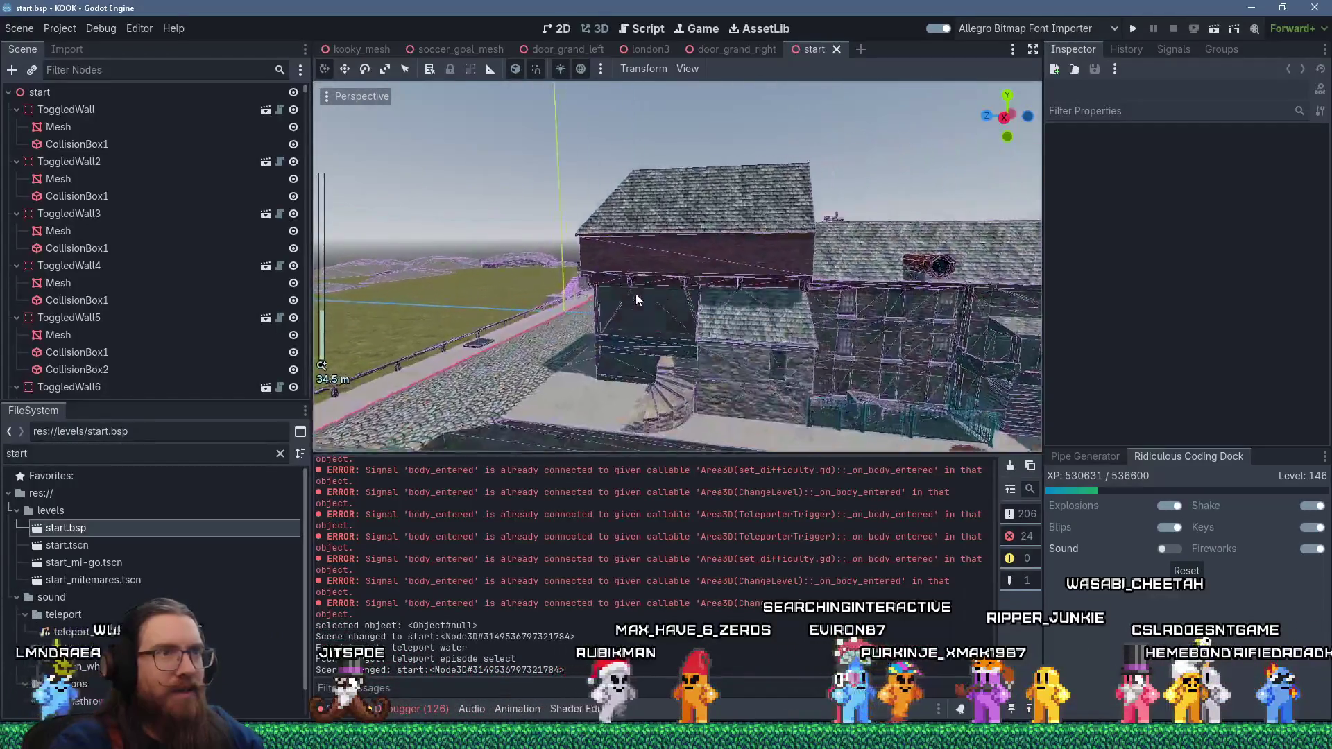
{"action": "scroll", "coordinate": [636, 293], "scroll_direction": "up", "scroll_amount": 2}
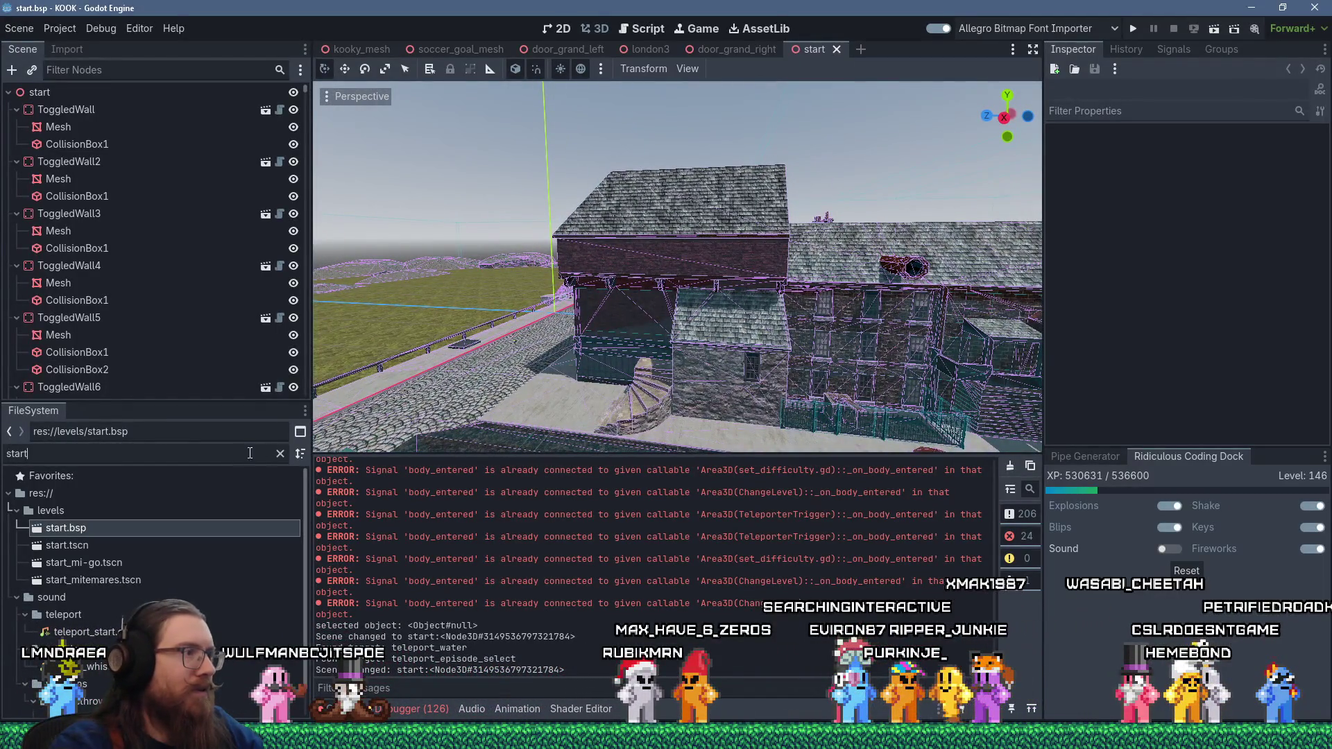
{"action": "left_click", "coordinate": [280, 453]}
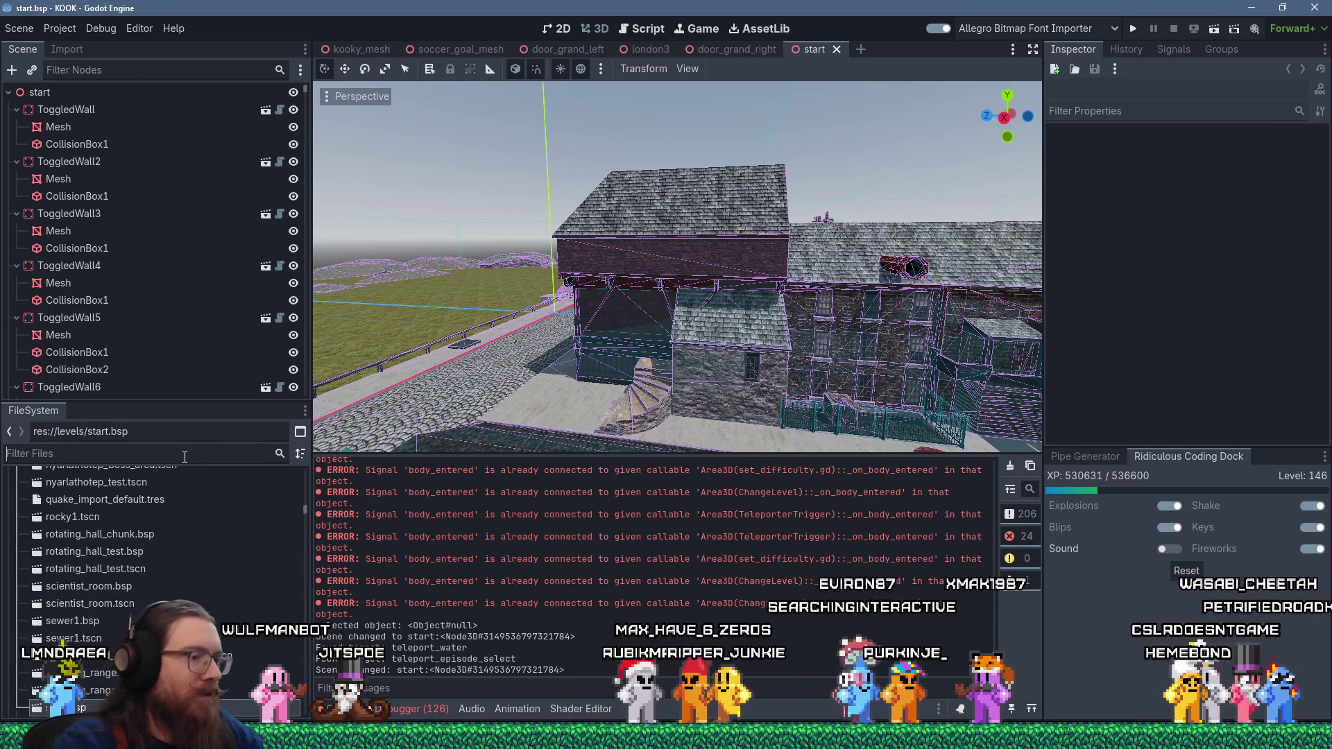
{"action": "type", "text": "start"}
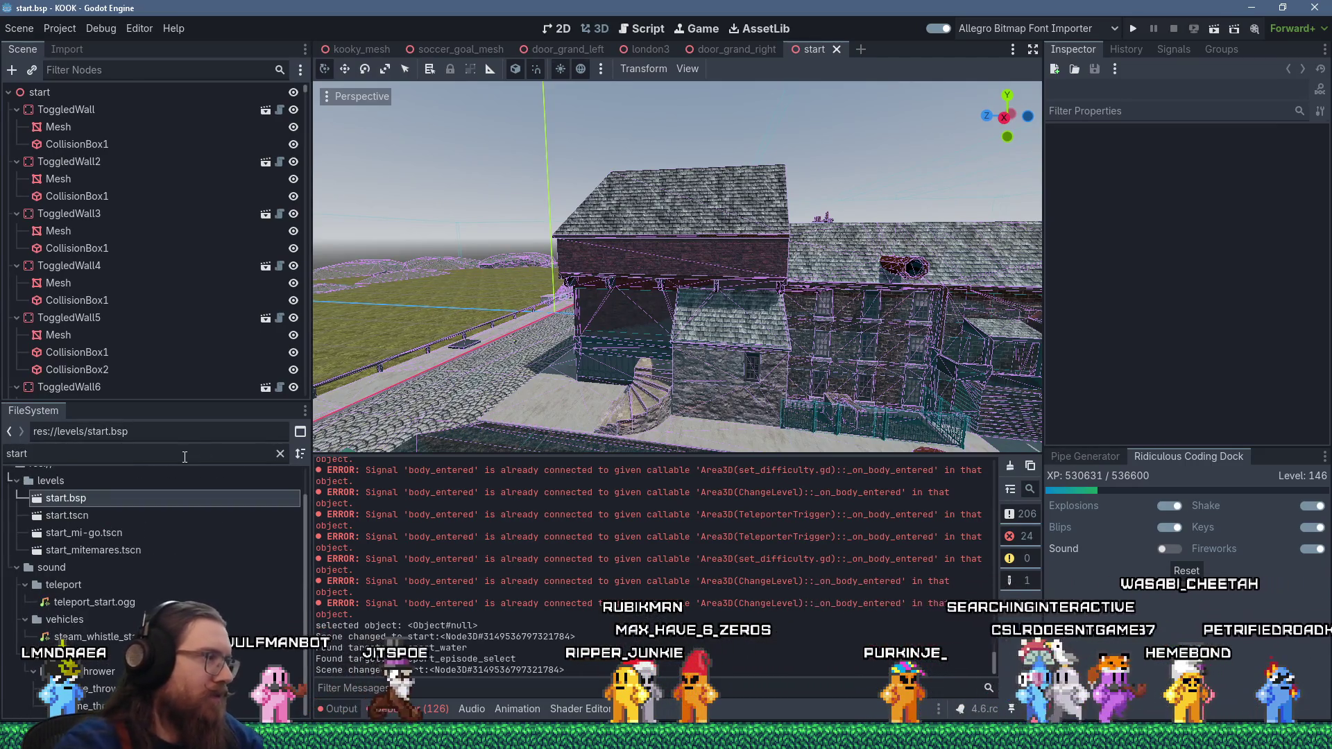
{"action": "left_click", "coordinate": [108, 517]}
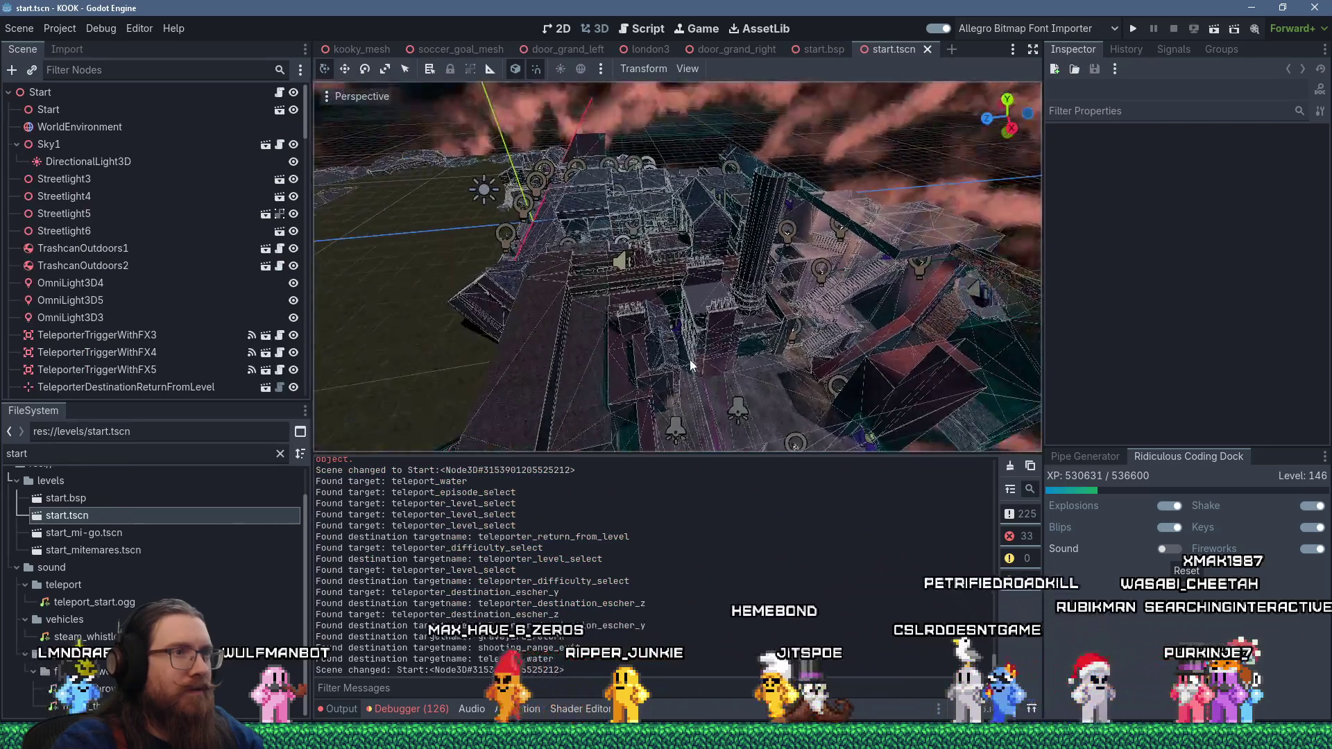
- Orbit and zoom around the start.tscn towers and lit street, then return to TrenchBroom
{"action": "mouse_move", "coordinate": [689, 360]}
{"action": "left_mouse_down"}
{"action": "mouse_move", "coordinate": [653, 318]}
{"action": "mouse_move", "coordinate": [543, 272]}
{"action": "mouse_move", "coordinate": [559, 268]}
{"action": "mouse_move", "coordinate": [486, 269]}
{"action": "mouse_move", "coordinate": [594, 273]}
{"action": "mouse_move", "coordinate": [487, 314]}
{"action": "mouse_move", "coordinate": [702, 305]}
{"action": "mouse_move", "coordinate": [677, 316]}
{"action": "mouse_move", "coordinate": [902, 327]}
{"action": "mouse_move", "coordinate": [773, 357]}
{"action": "mouse_move", "coordinate": [884, 344]}
{"action": "mouse_move", "coordinate": [693, 291]}
{"action": "mouse_move", "coordinate": [571, 239]}
{"action": "mouse_move", "coordinate": [897, 261]}
{"action": "mouse_move", "coordinate": [599, 310]}
{"action": "mouse_move", "coordinate": [720, 414]}
{"action": "mouse_move", "coordinate": [619, 380]}
{"action": "mouse_move", "coordinate": [452, 360]}
{"action": "mouse_move", "coordinate": [722, 310]}
{"action": "mouse_move", "coordinate": [797, 232]}
{"action": "mouse_move", "coordinate": [856, 232]}
{"action": "mouse_move", "coordinate": [930, 292]}
{"action": "left_mouse_up"}
{"action": "scroll", "coordinate": [648, 323], "scroll_direction": "up", "scroll_amount": 5}
{"action": "scroll", "coordinate": [590, 247], "scroll_direction": "up", "scroll_amount": 3}
{"action": "scroll", "coordinate": [619, 381], "scroll_direction": "down", "scroll_amount": 3}
{"action": "left_click_drag", "start_coordinate": [740, 326], "coordinate": [931, 289]}
{"action": "mouse_move", "coordinate": [737, 367]}
{"action": "left_mouse_down"}
{"action": "mouse_move", "coordinate": [551, 382]}
{"action": "mouse_move", "coordinate": [751, 285]}
{"action": "mouse_move", "coordinate": [734, 294]}
{"action": "mouse_move", "coordinate": [738, 355]}
{"action": "left_mouse_up"}
{"action": "scroll", "coordinate": [752, 286], "scroll_direction": "up", "scroll_amount": 3}
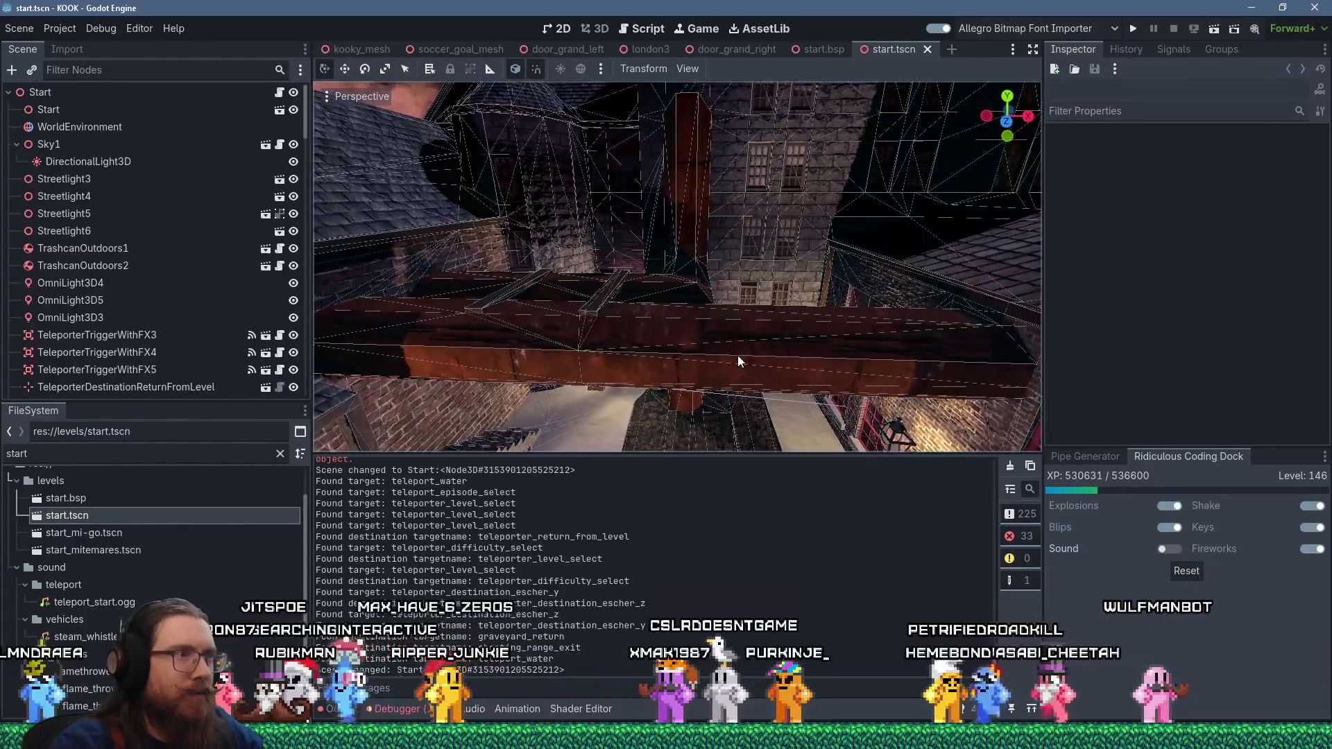
{"action": "key", "text": "alt+Tab"}
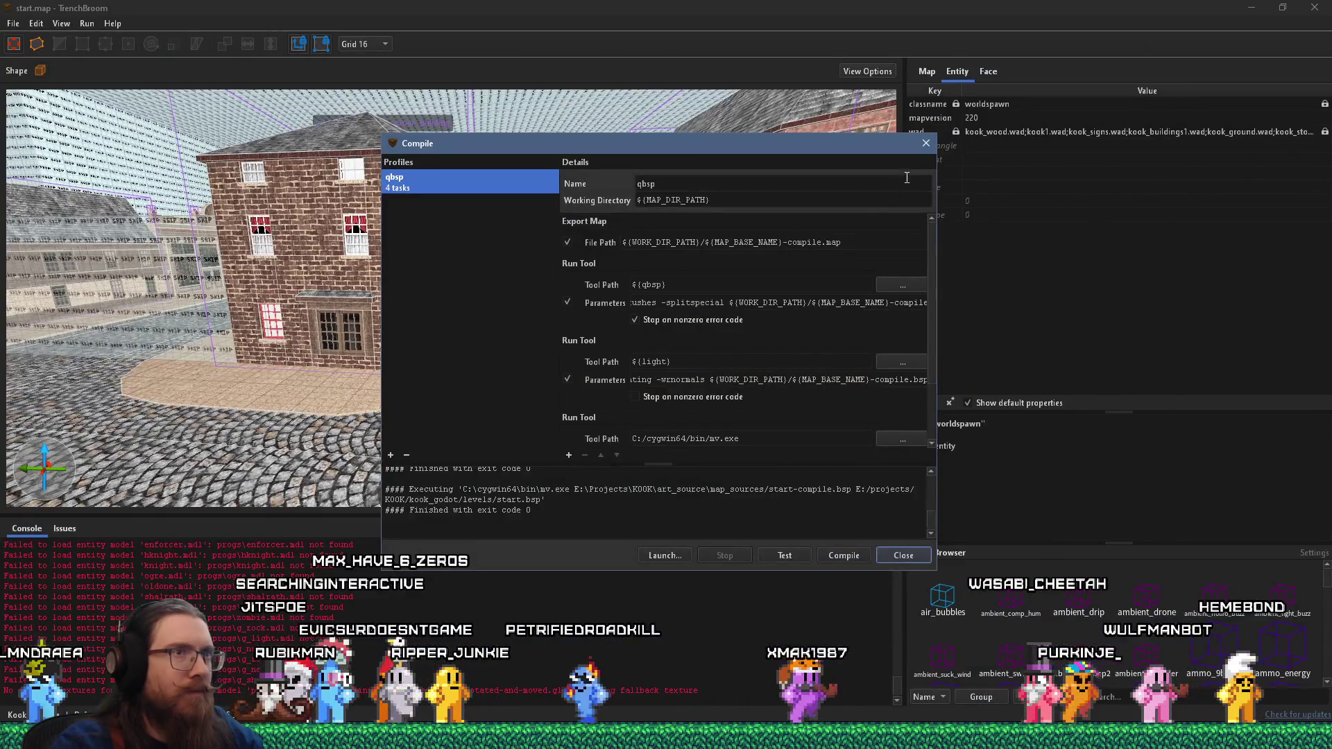
- Close the compile results and add a '_phong1' property to the upper func_detail ledge brush
{"action": "key", "text": "Escape"}
{"action": "scroll", "coordinate": [490, 376], "scroll_direction": "up", "scroll_amount": 10}
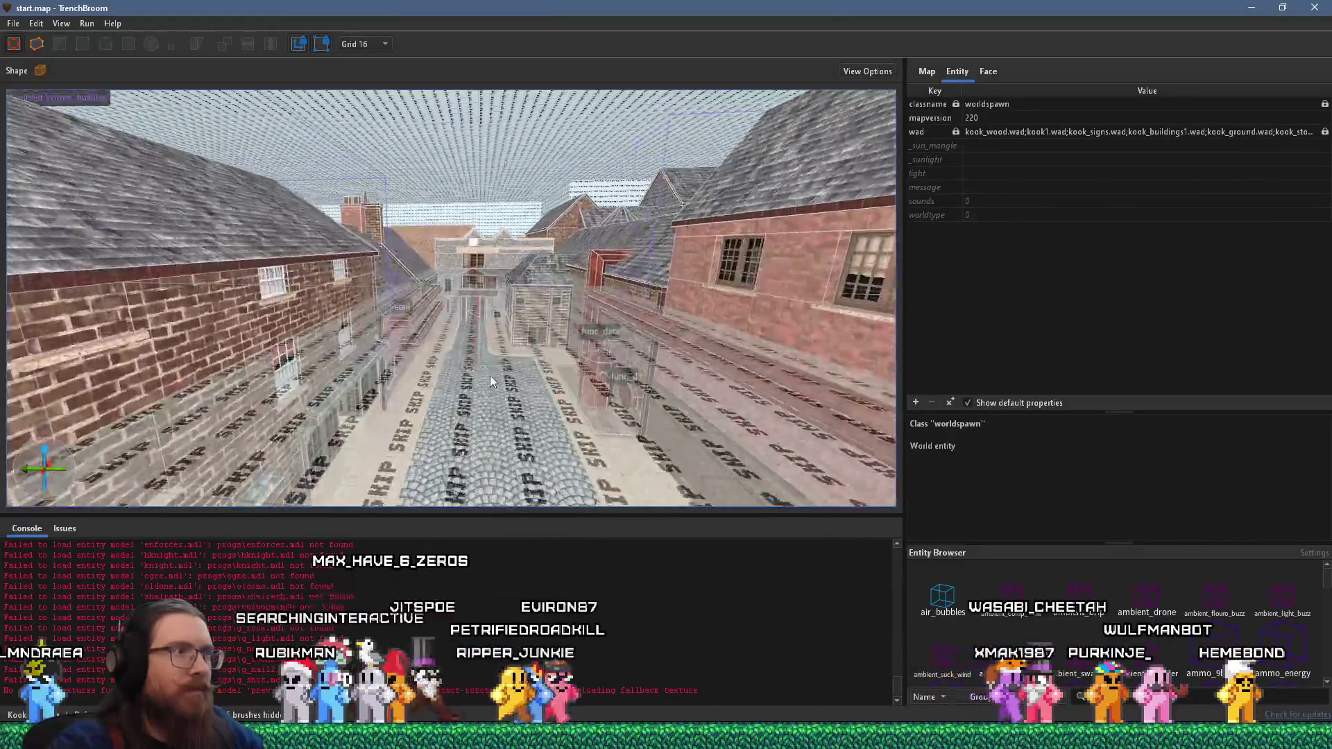
{"action": "scroll", "coordinate": [489, 376], "scroll_direction": "up", "scroll_amount": 10}
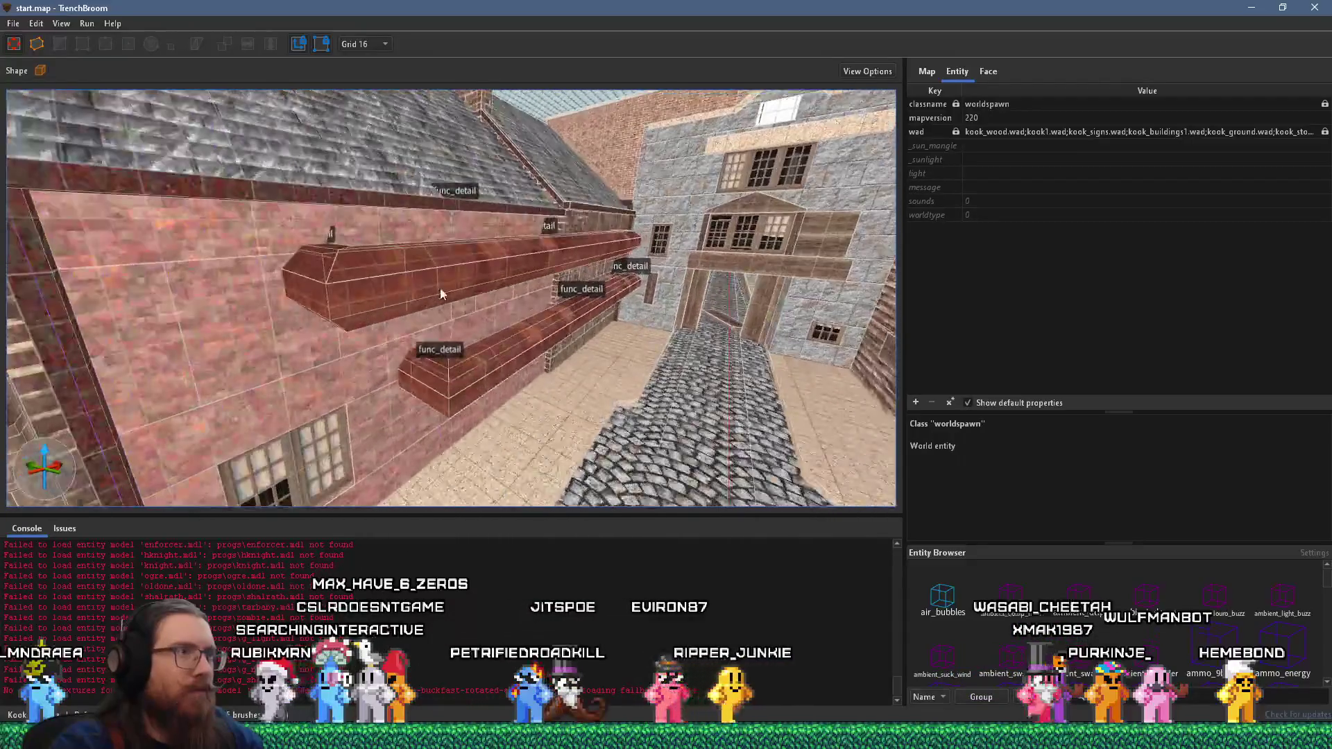
{"action": "left_click", "coordinate": [483, 276]}
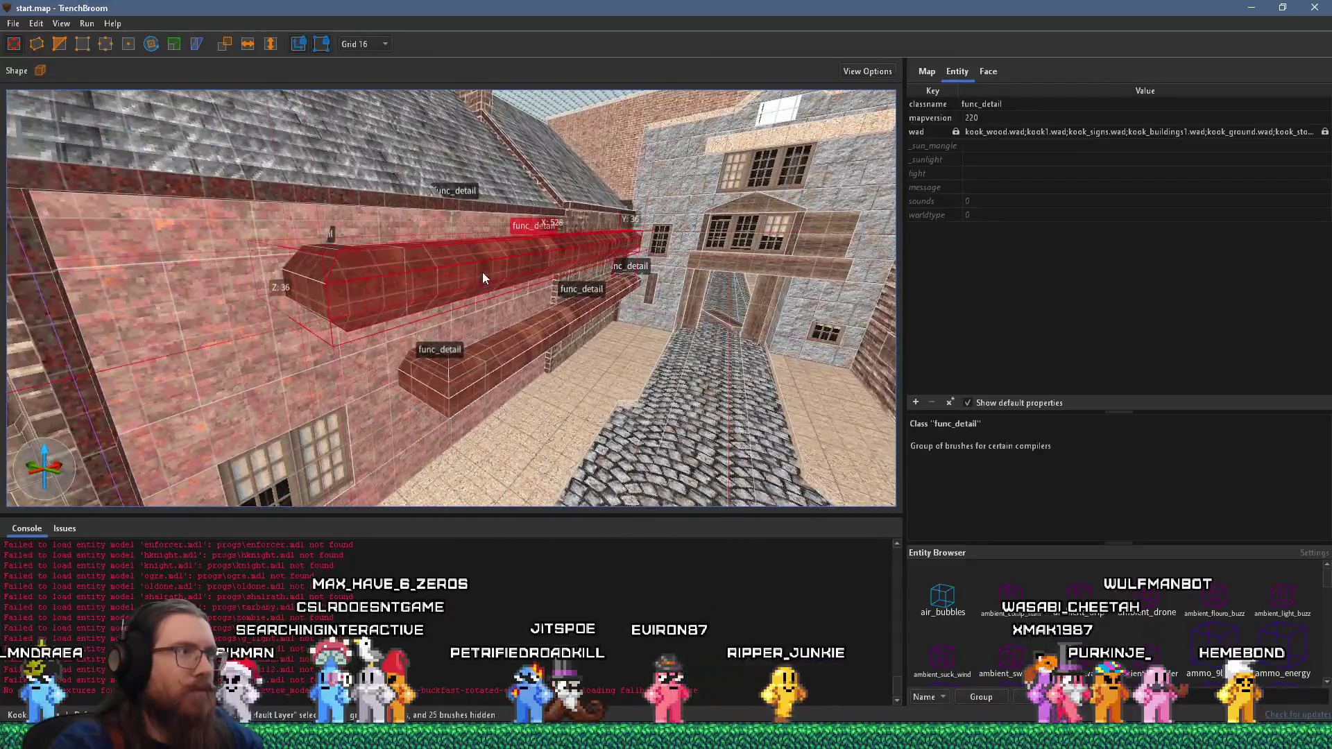
{"action": "left_click", "coordinate": [916, 402]}
{"action": "type", "text": "_phong1"}
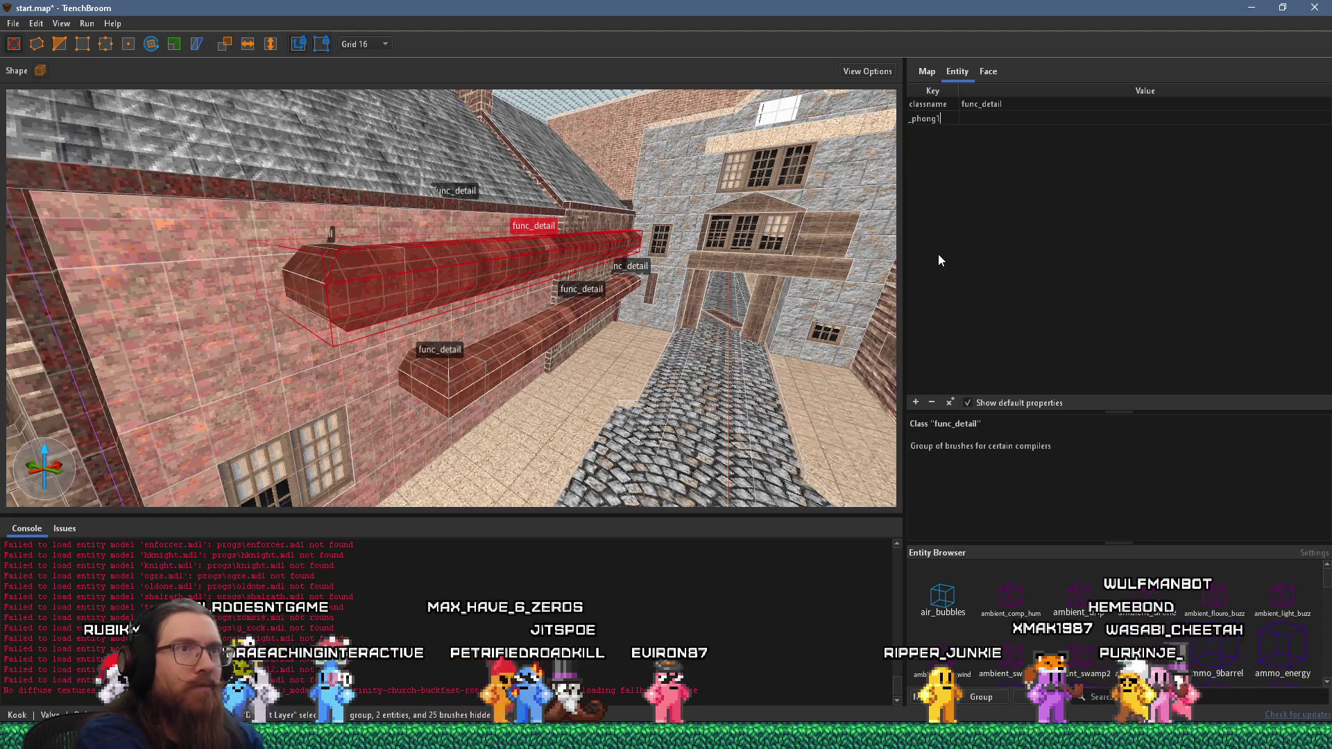
{"action": "key", "text": "Return"}
- Set _phong to 1 on the small func_detail end piece
{"action": "scroll", "coordinate": [680, 283], "scroll_direction": "up", "scroll_amount": 2}
{"action": "scroll", "coordinate": [680, 278], "scroll_direction": "up", "scroll_amount": 2}
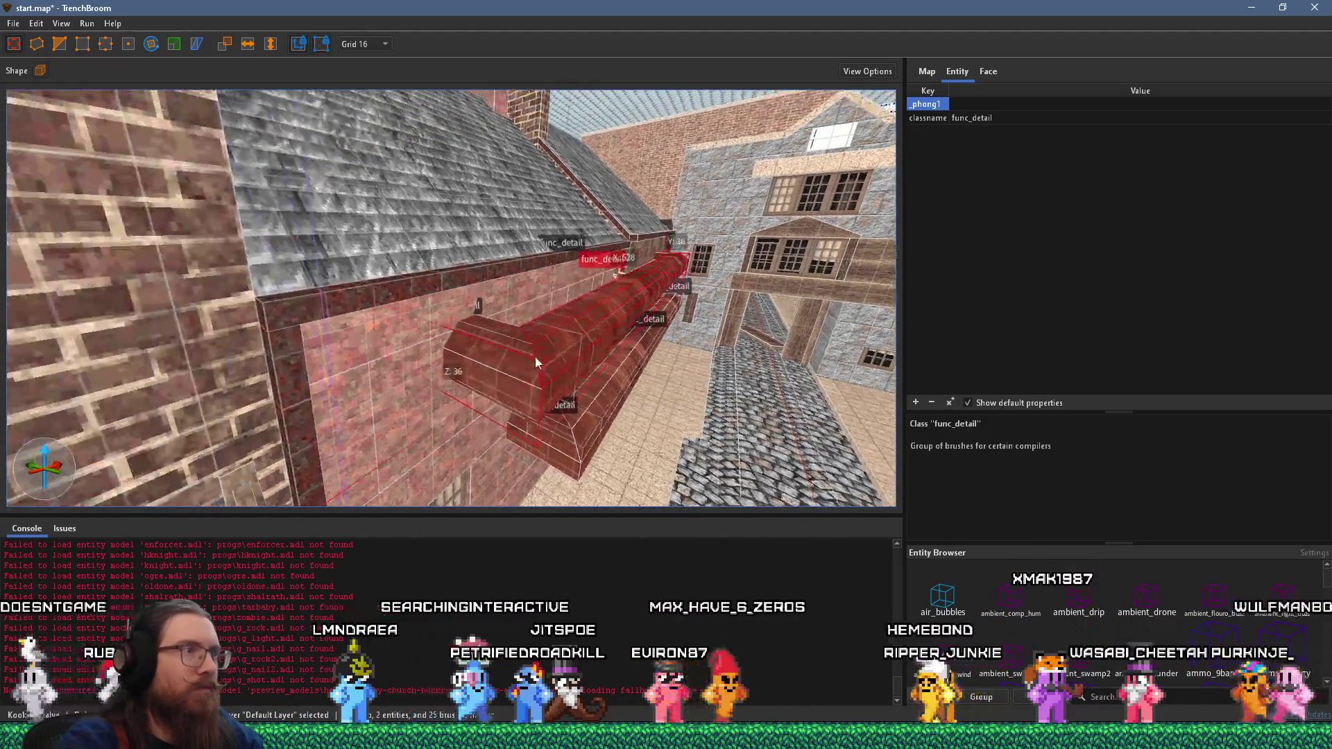
{"action": "left_click", "coordinate": [510, 351]}
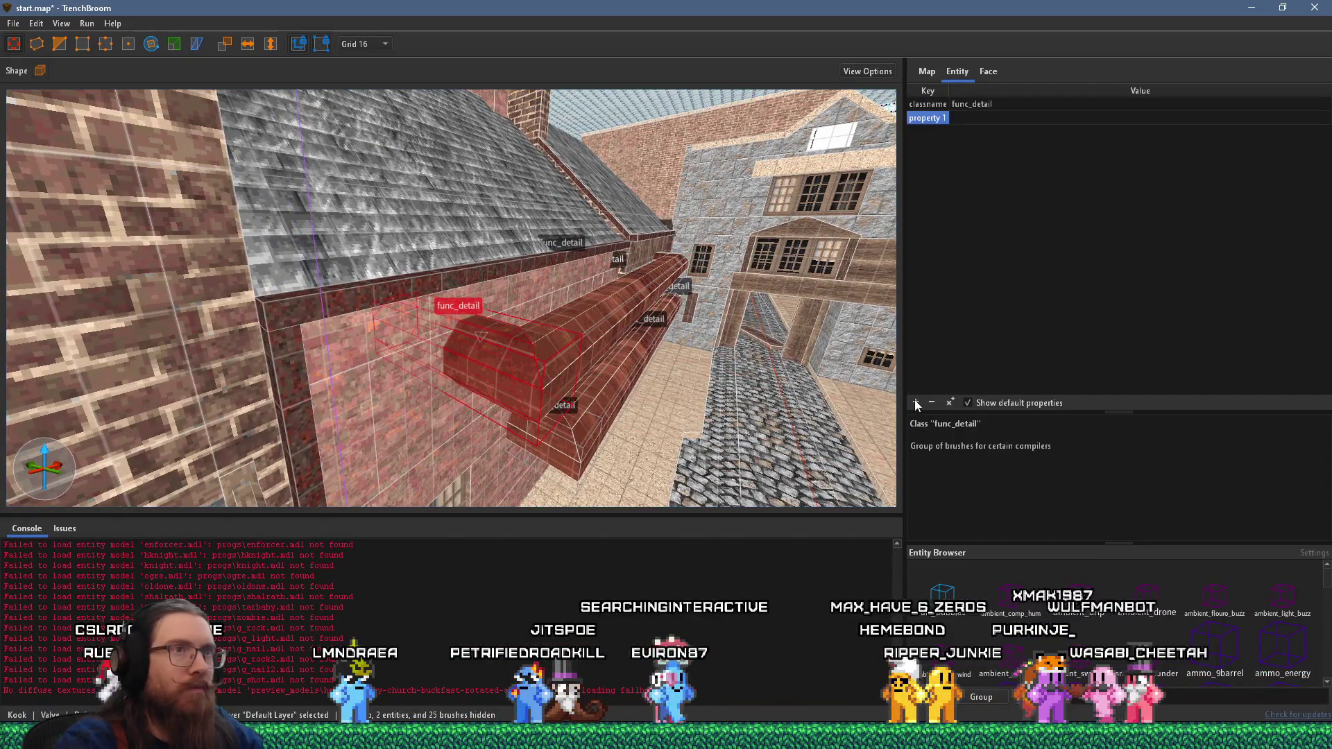
{"action": "type", "text": "_phong"}
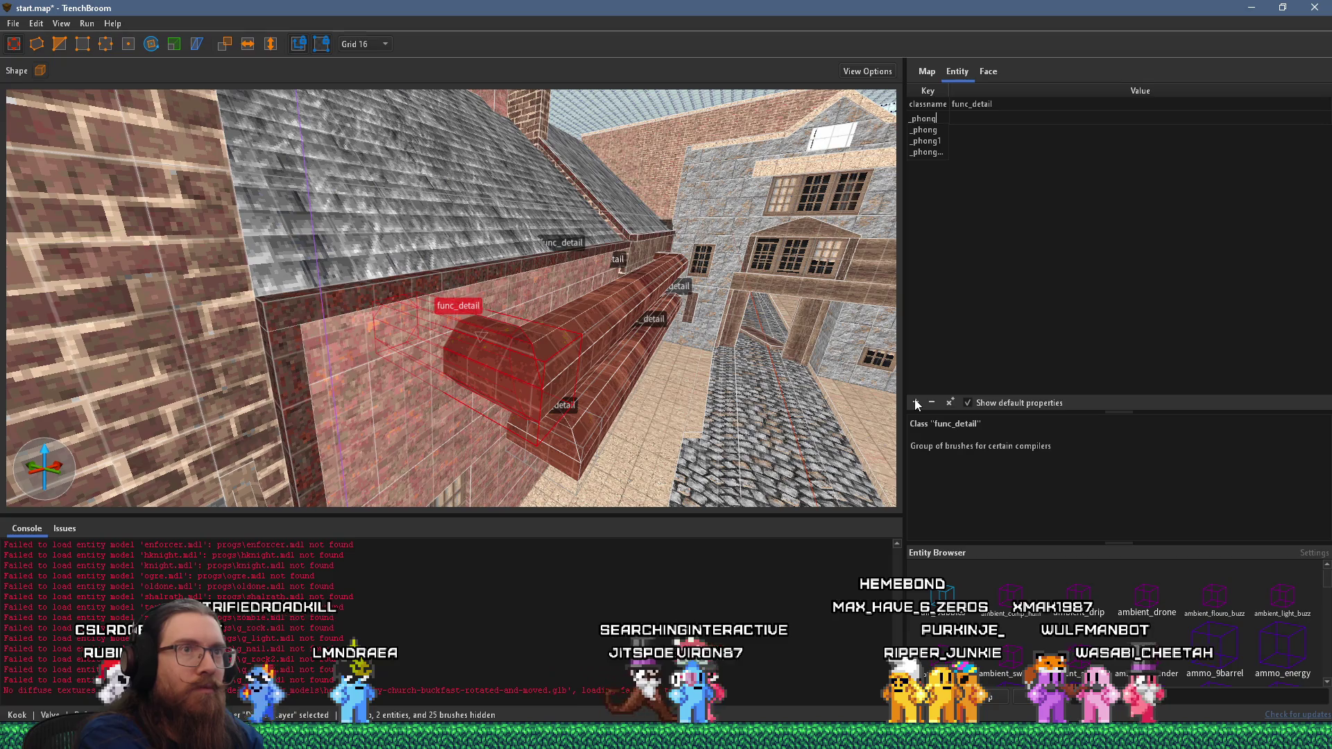
{"action": "key", "text": "Return"}
{"action": "type", "text": "1"}
{"action": "key", "text": "Return"}
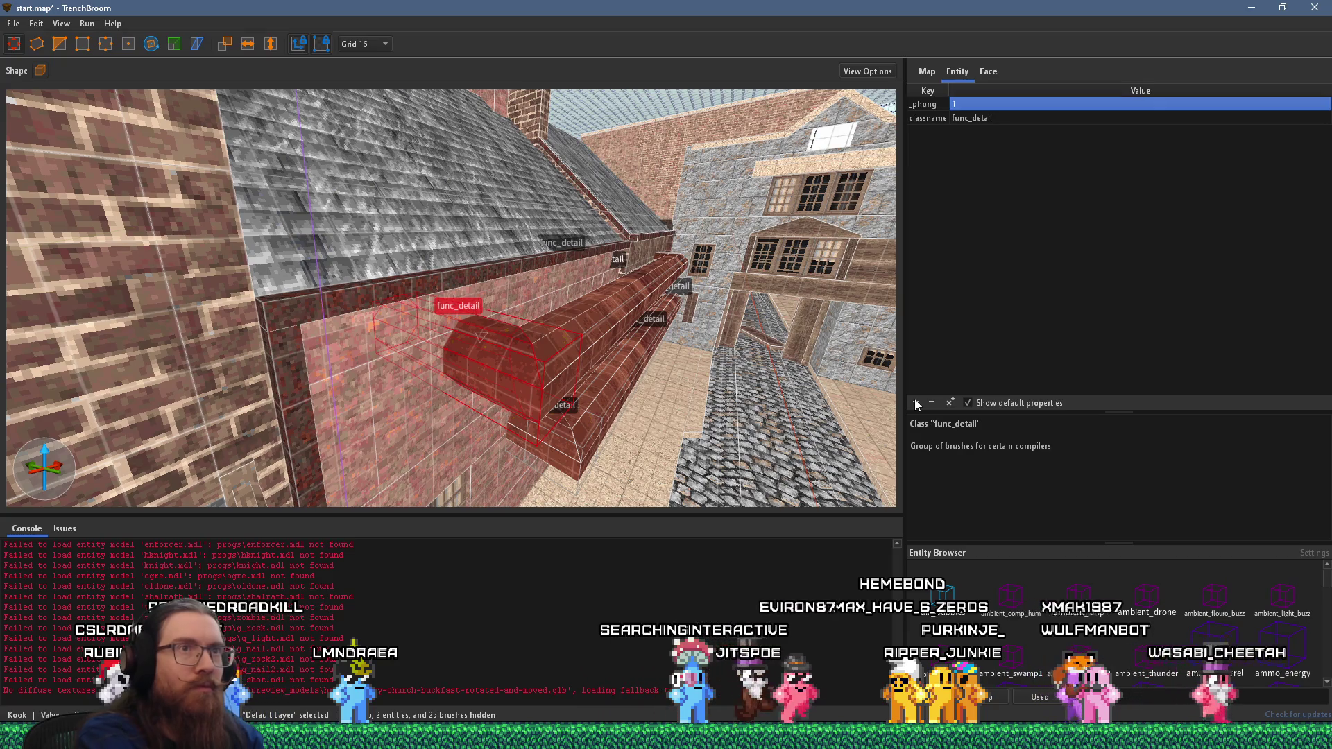
- Give the long pipe func_detail brush a _phong value of 1
{"action": "left_click", "coordinate": [623, 312]}
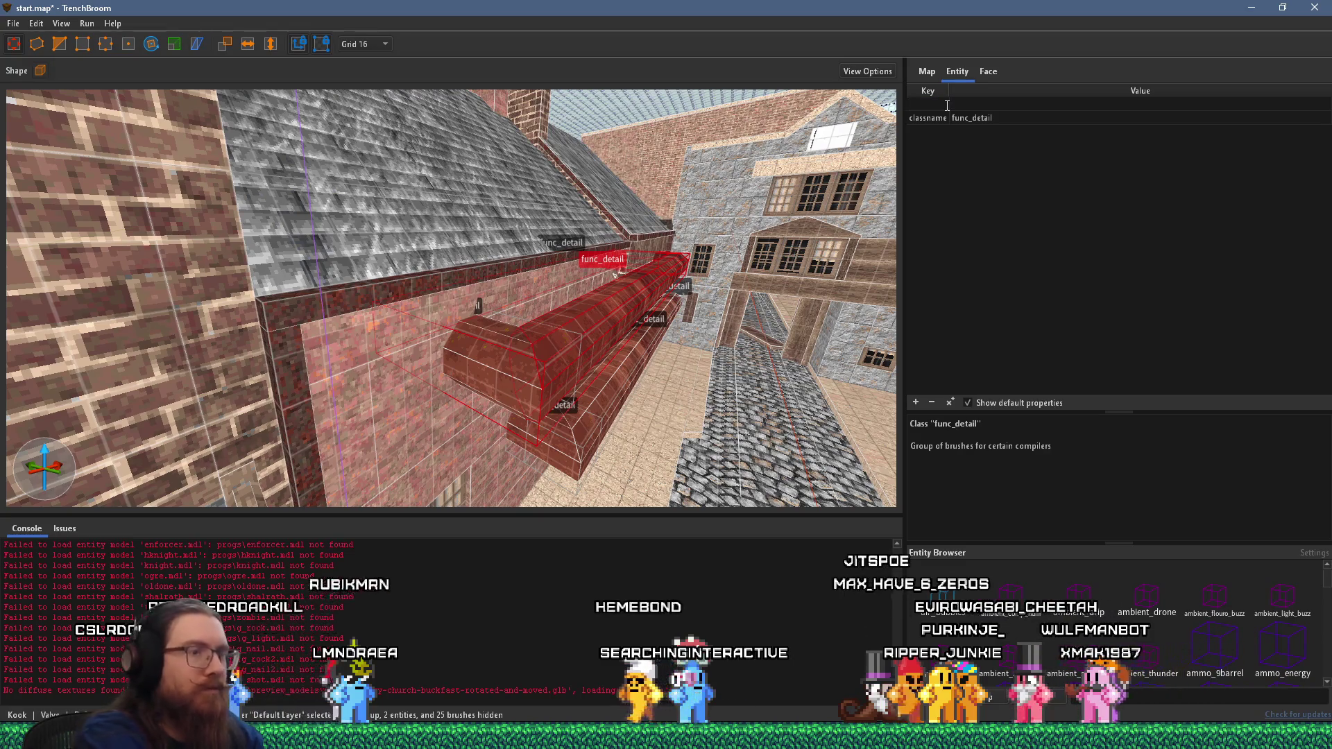
{"action": "type", "text": "_ph"}
{"action": "type", "text": "_phong"}
{"action": "key", "text": "Return"}
{"action": "type", "text": "1"}
{"action": "key", "text": "Return"}
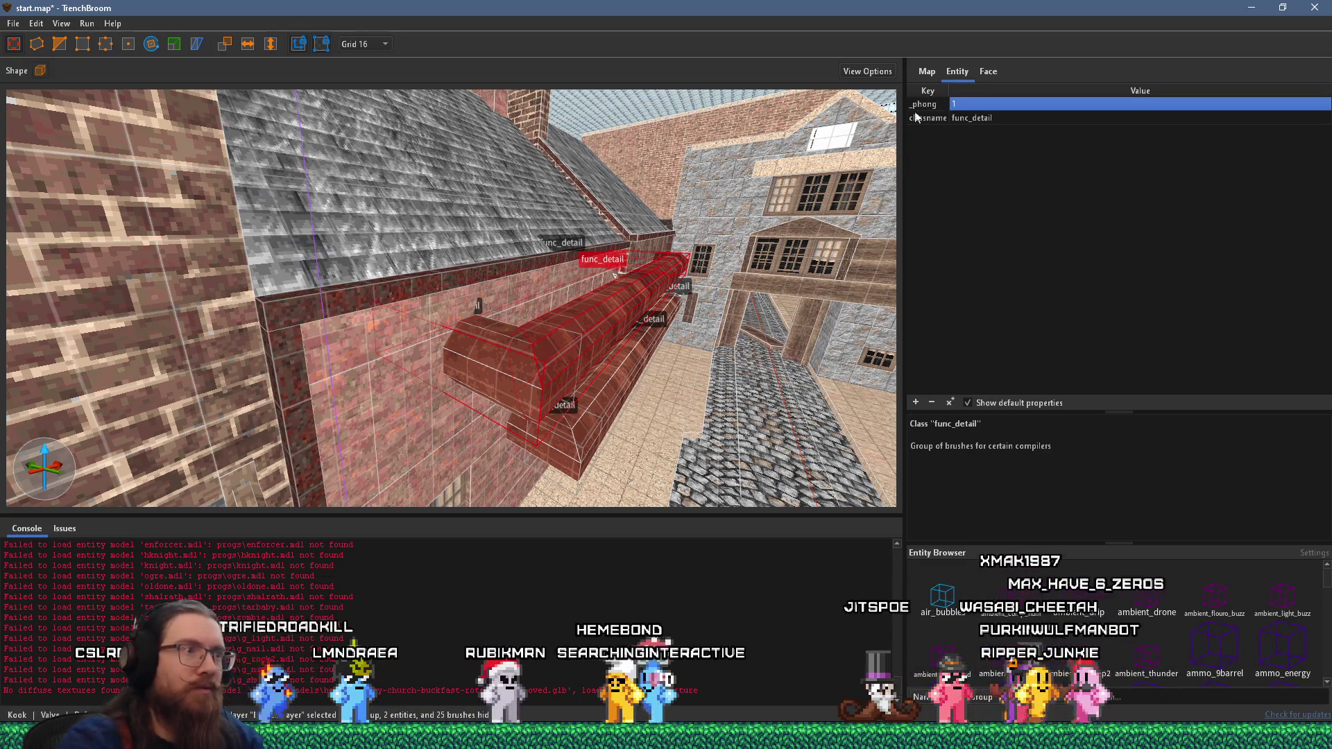
{"action": "scroll", "coordinate": [598, 256], "scroll_direction": "up", "scroll_amount": 5}
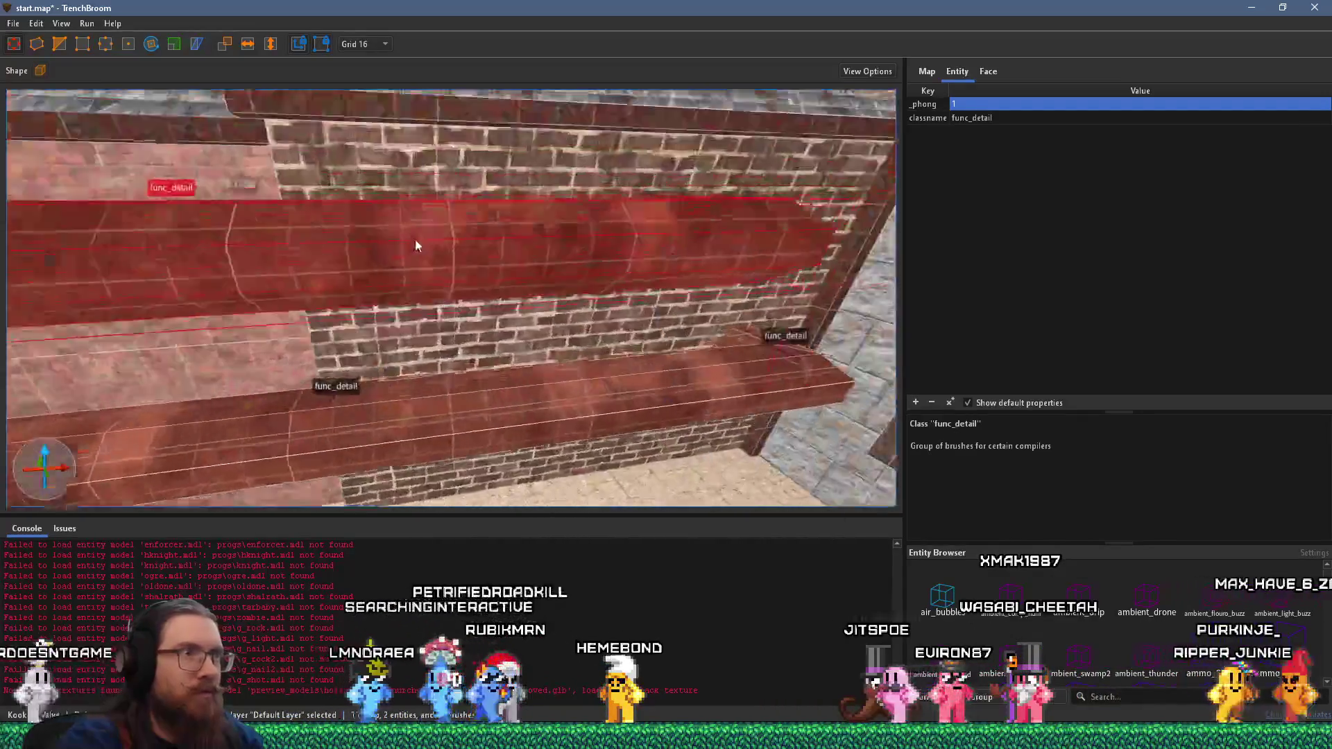
{"action": "scroll", "coordinate": [448, 293], "scroll_direction": "down", "scroll_amount": 5}
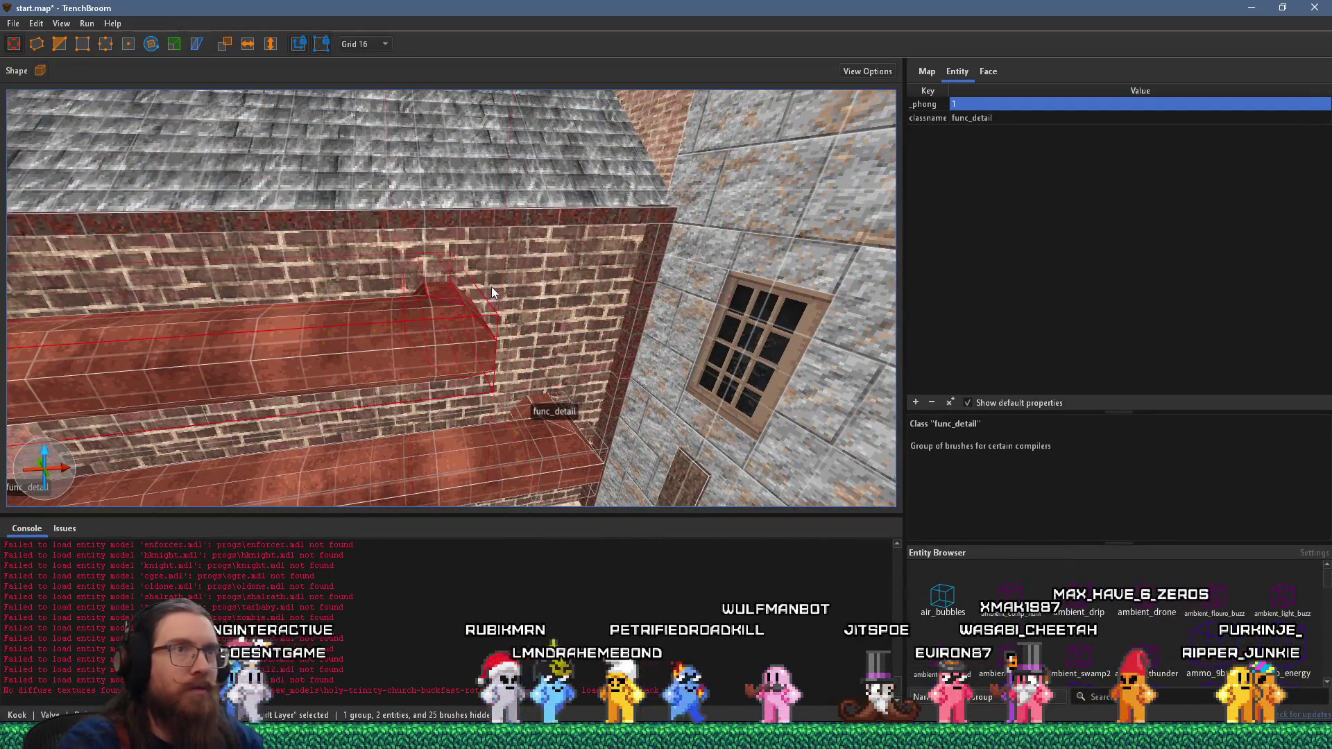
{"action": "scroll", "coordinate": [410, 287], "scroll_direction": "up", "scroll_amount": 2}
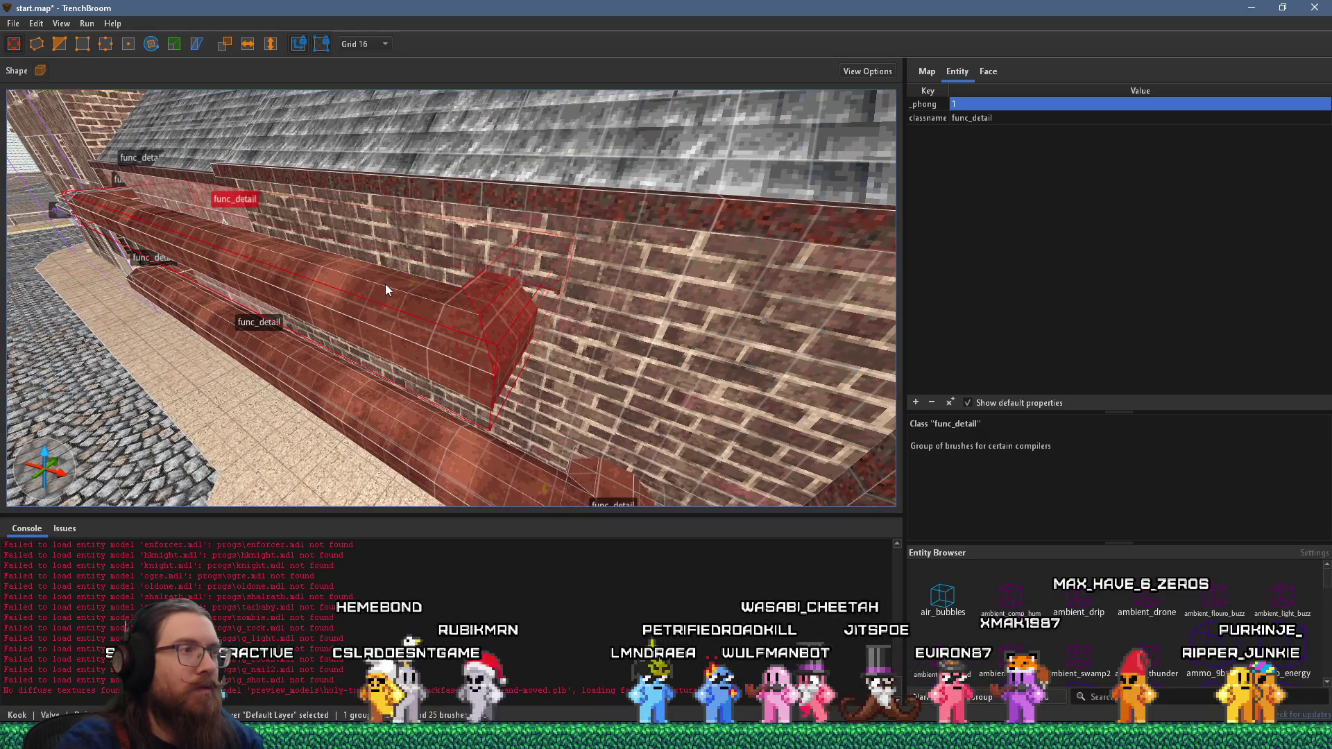
- Dismiss the context menu, then select both the lower and upper pipe brushes
{"action": "right_click", "coordinate": [506, 301]}
{"action": "mouse_move", "coordinate": [615, 567]}
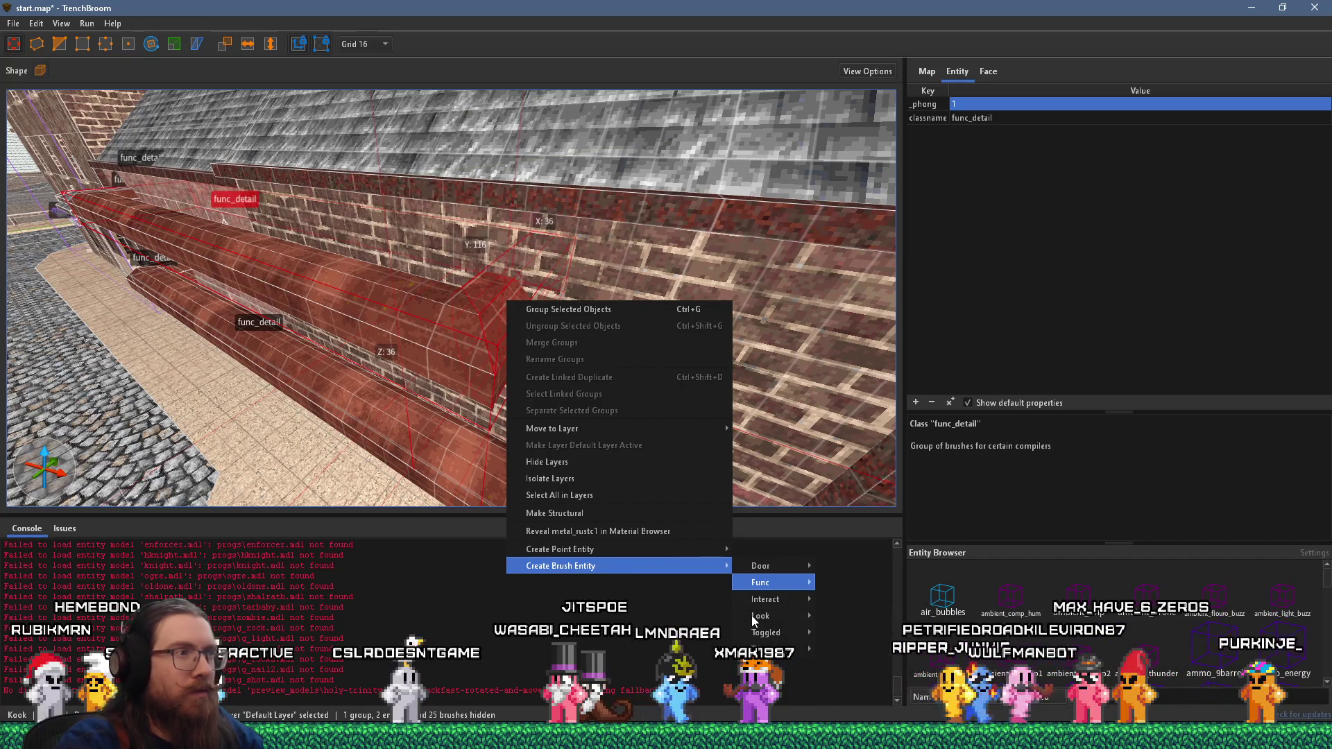
{"action": "mouse_move", "coordinate": [754, 618]}
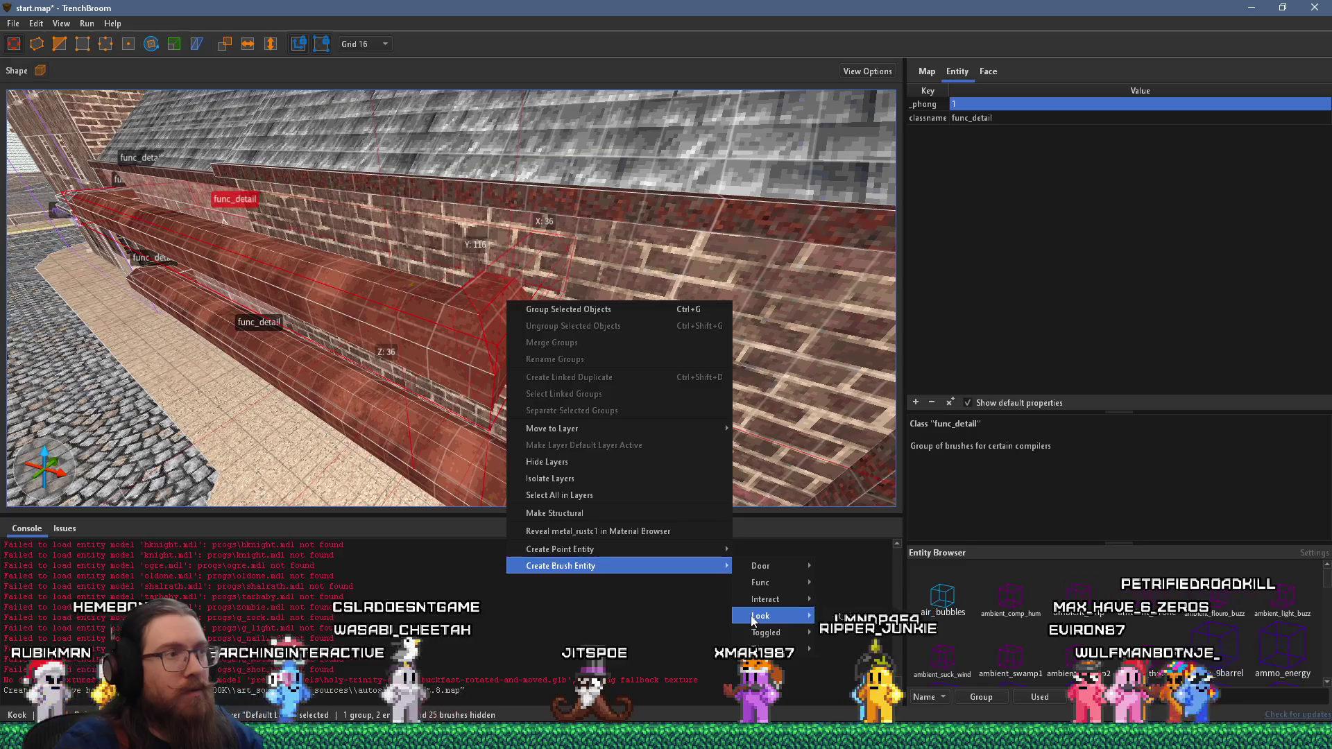
{"action": "left_click", "coordinate": [324, 353]}
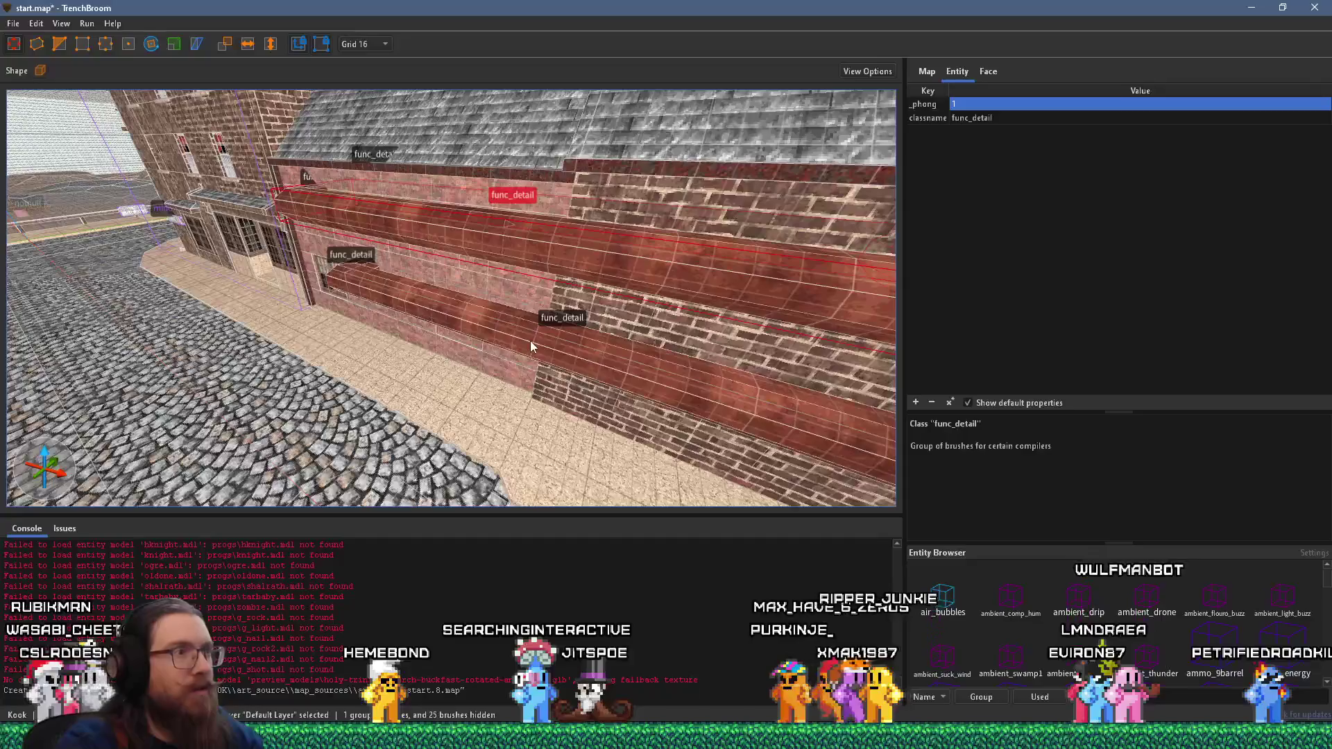
{"action": "left_click", "coordinate": [530, 340]}
{"action": "scroll", "coordinate": [525, 331], "scroll_direction": "up", "scroll_amount": 5}
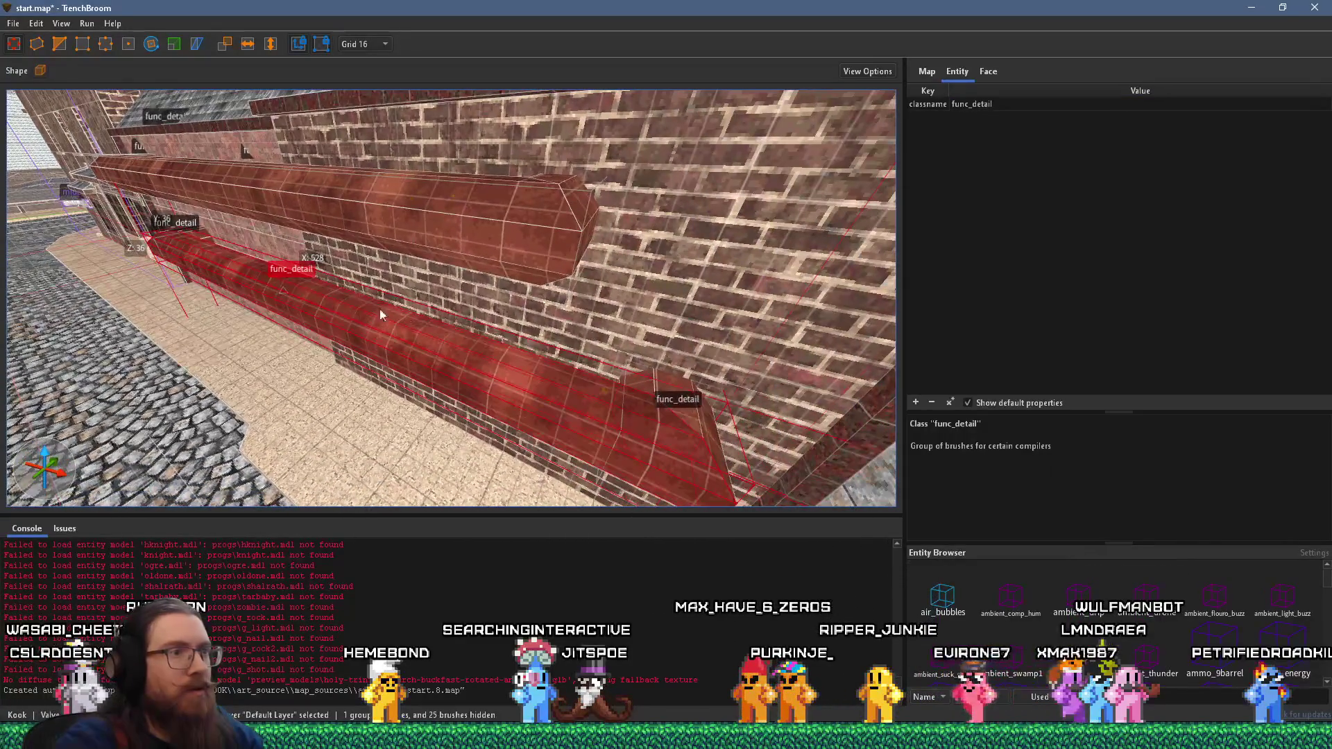
{"action": "left_click", "coordinate": [205, 235], "text": "ctrl"}
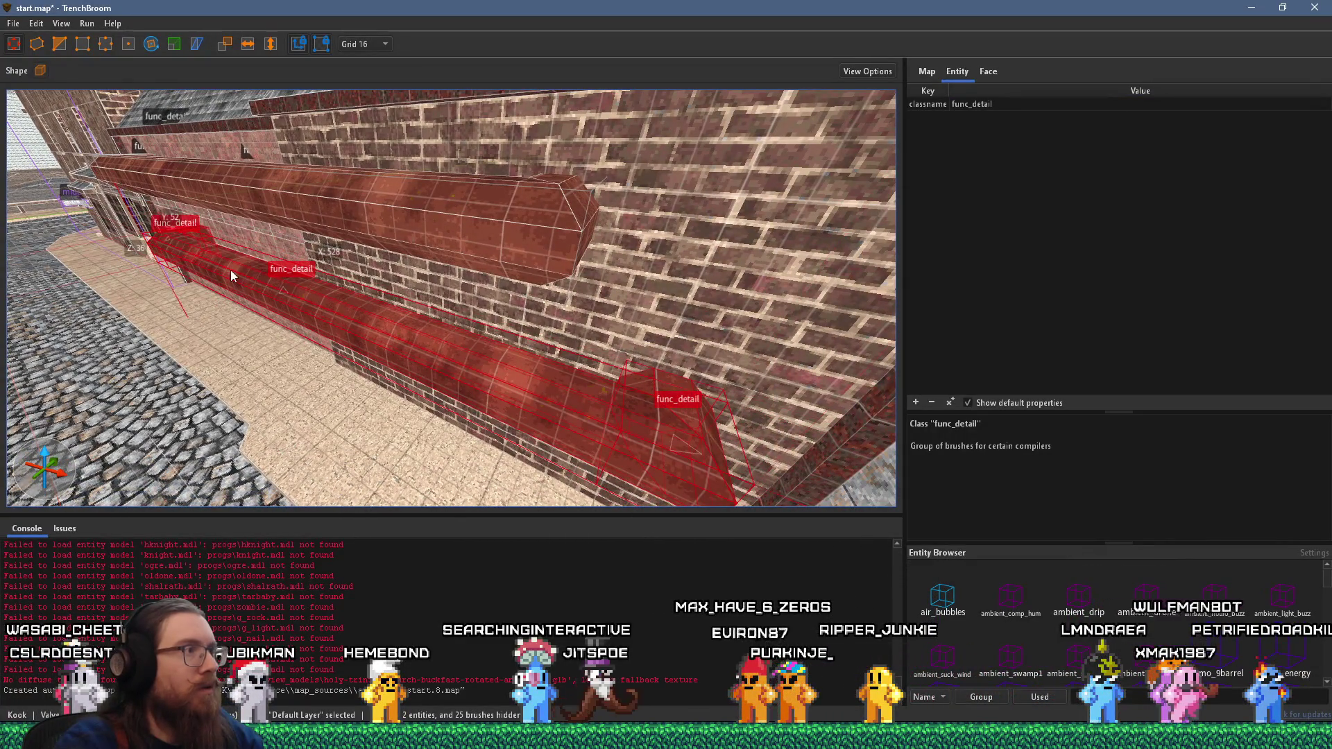
- Turn both pipes into one func_detail entity with _phong set to 1
{"action": "right_click", "coordinate": [231, 269]}
{"action": "mouse_move", "coordinate": [366, 551]}
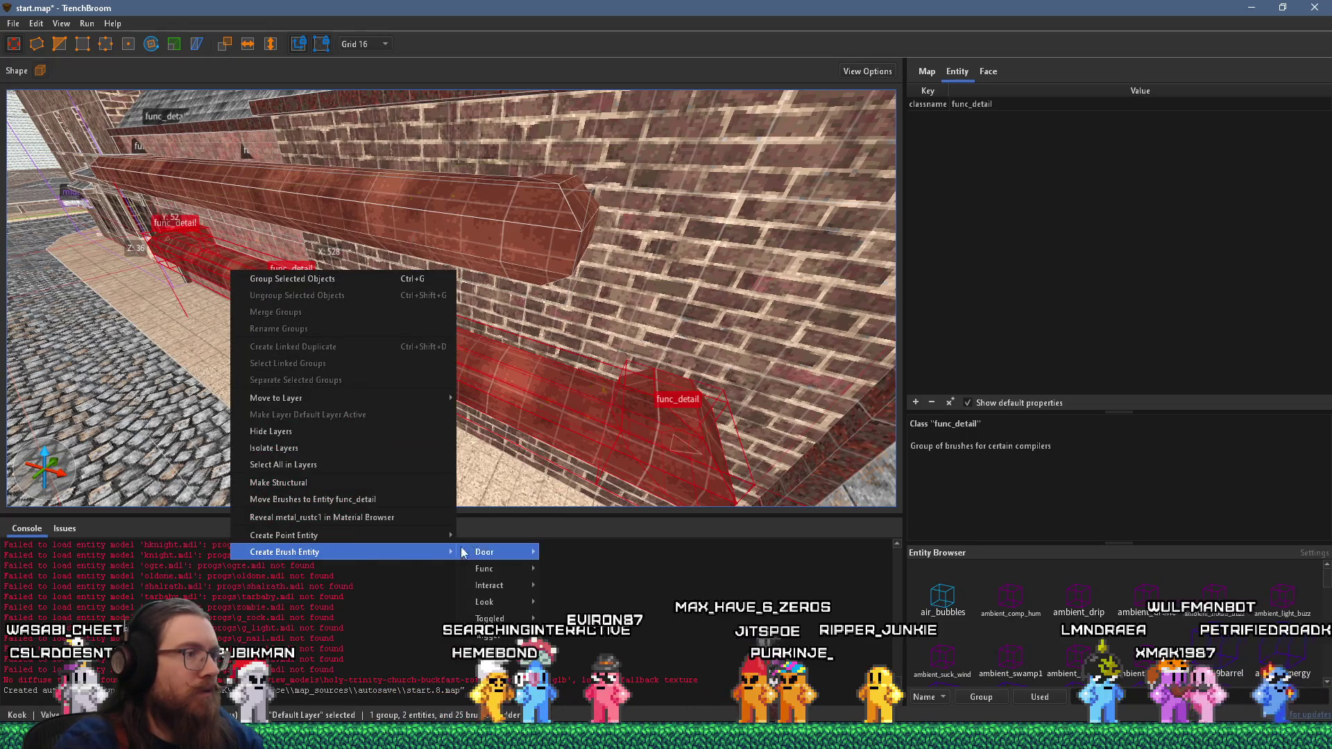
{"action": "mouse_move", "coordinate": [421, 558]}
{"action": "mouse_move", "coordinate": [504, 570]}
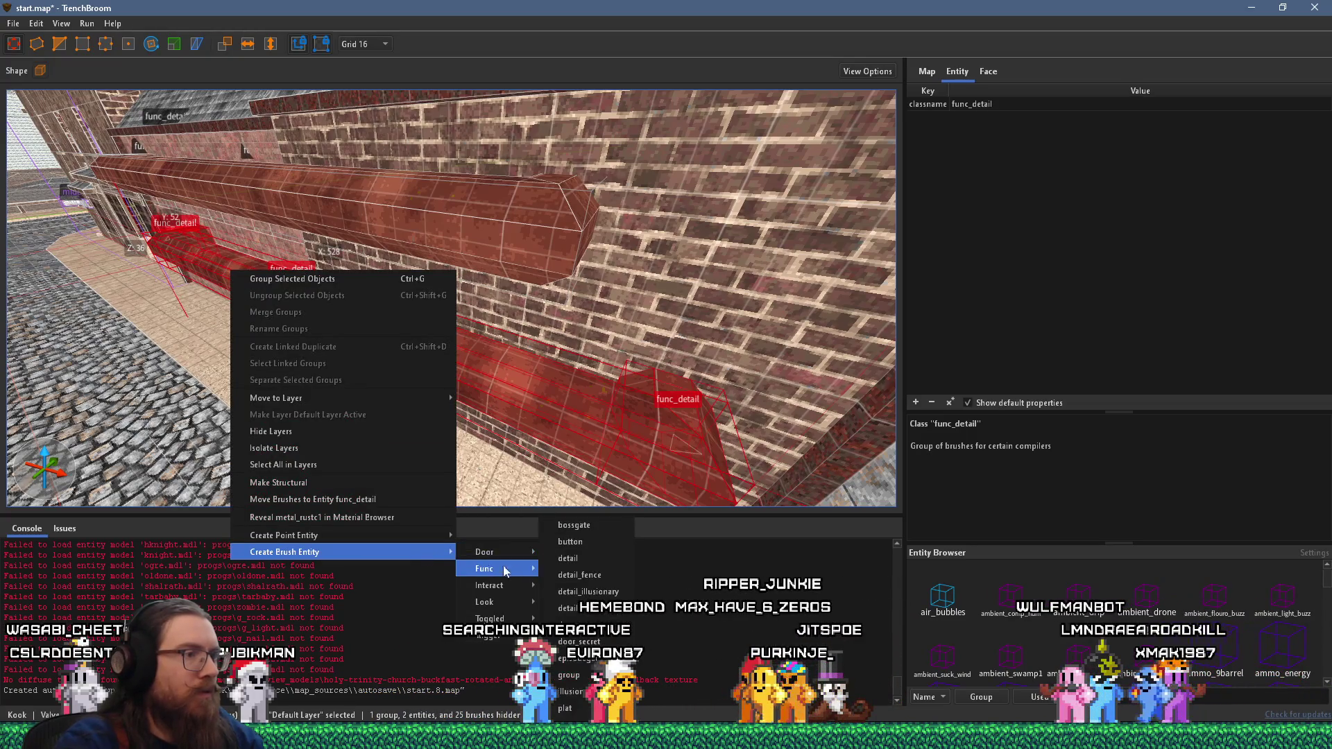
{"action": "left_click", "coordinate": [601, 559]}
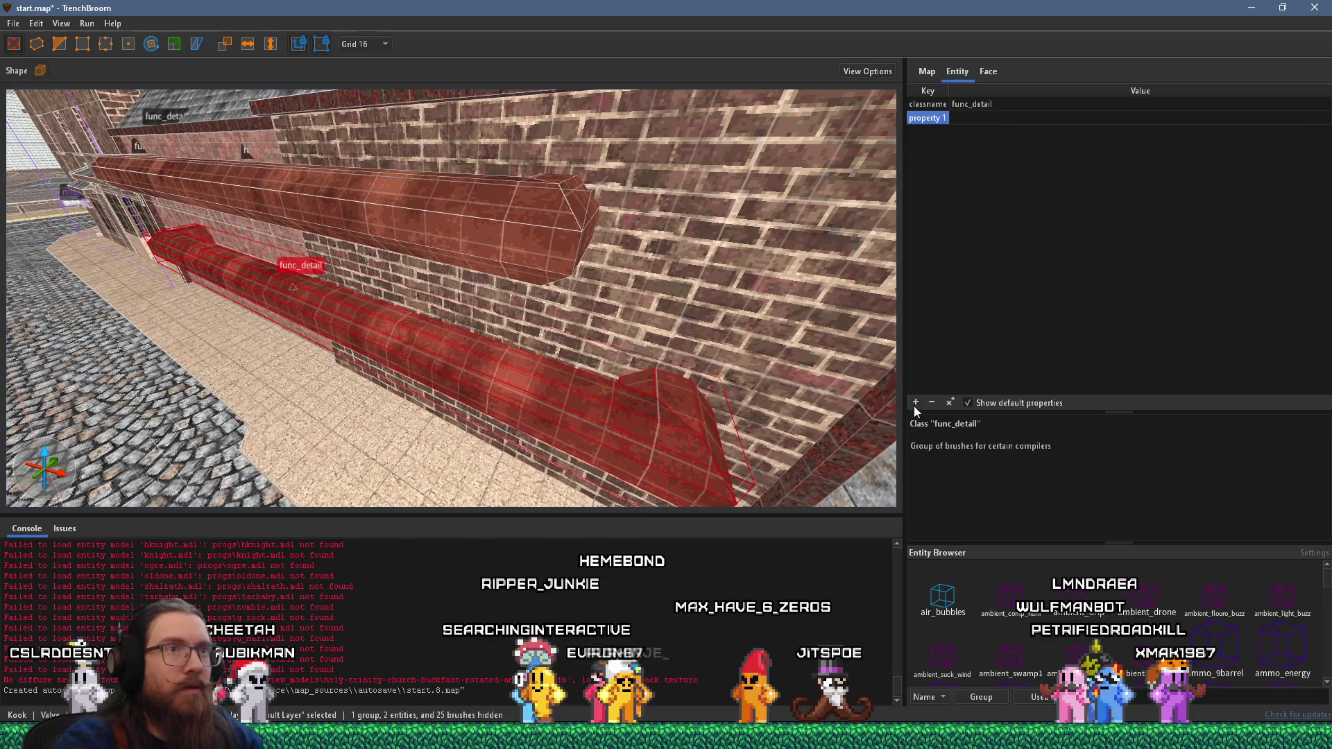
{"action": "type", "text": "_phong"}
{"action": "key", "text": "Tab"}
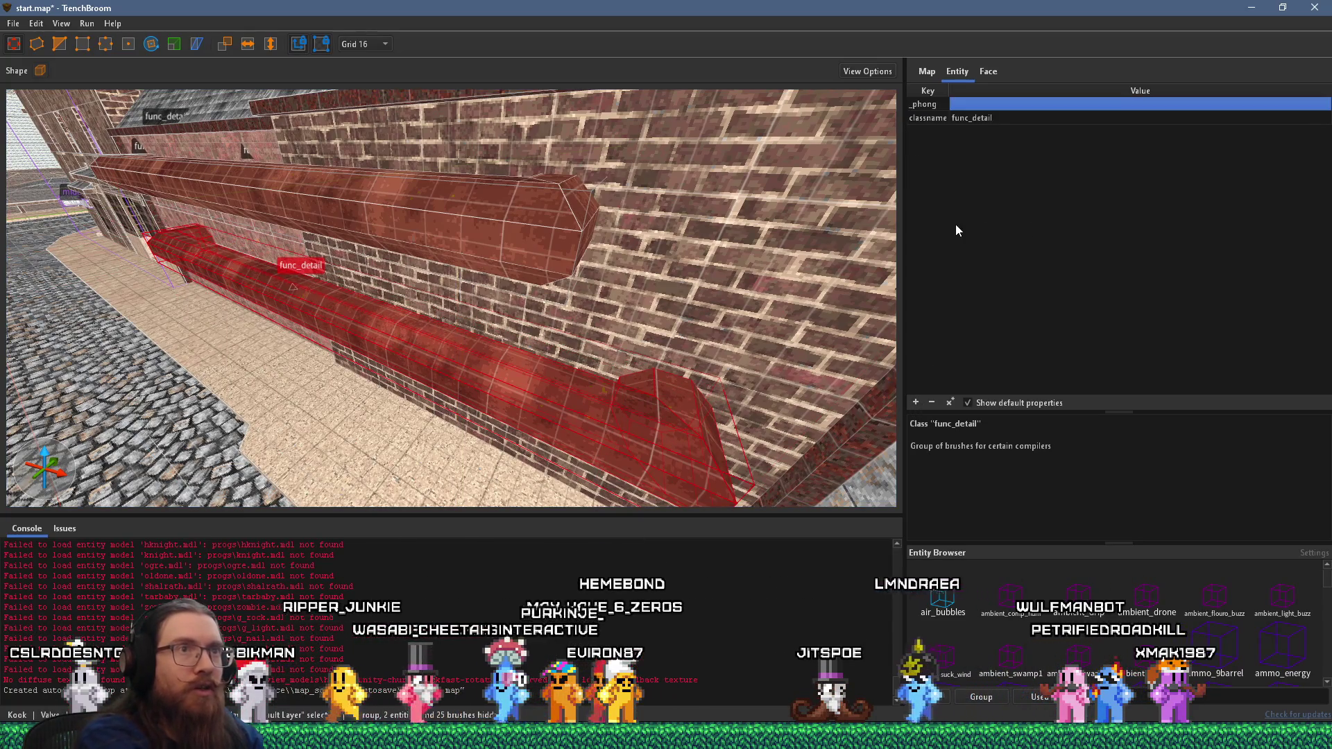
{"action": "type", "text": "1"}
{"action": "key", "text": "Return"}
- Look down over the rooftops and select the chimney brush
{"action": "mouse_move", "coordinate": [955, 230]}
{"action": "left_mouse_down"}
{"action": "mouse_move", "coordinate": [337, 276]}
{"action": "mouse_move", "coordinate": [397, 375]}
{"action": "mouse_move", "coordinate": [481, 265]}
{"action": "mouse_move", "coordinate": [448, 391]}
{"action": "left_mouse_up"}
{"action": "mouse_move", "coordinate": [423, 258]}
{"action": "left_mouse_down"}
{"action": "mouse_move", "coordinate": [470, 242]}
{"action": "mouse_move", "coordinate": [458, 110]}
{"action": "mouse_move", "coordinate": [468, 189]}
{"action": "mouse_move", "coordinate": [489, 215]}
{"action": "left_mouse_up"}
{"action": "left_click", "coordinate": [469, 241]}
- Select the octagonal pillar and start a new property on it
{"action": "scroll", "coordinate": [461, 264], "scroll_direction": "up", "scroll_amount": 3}
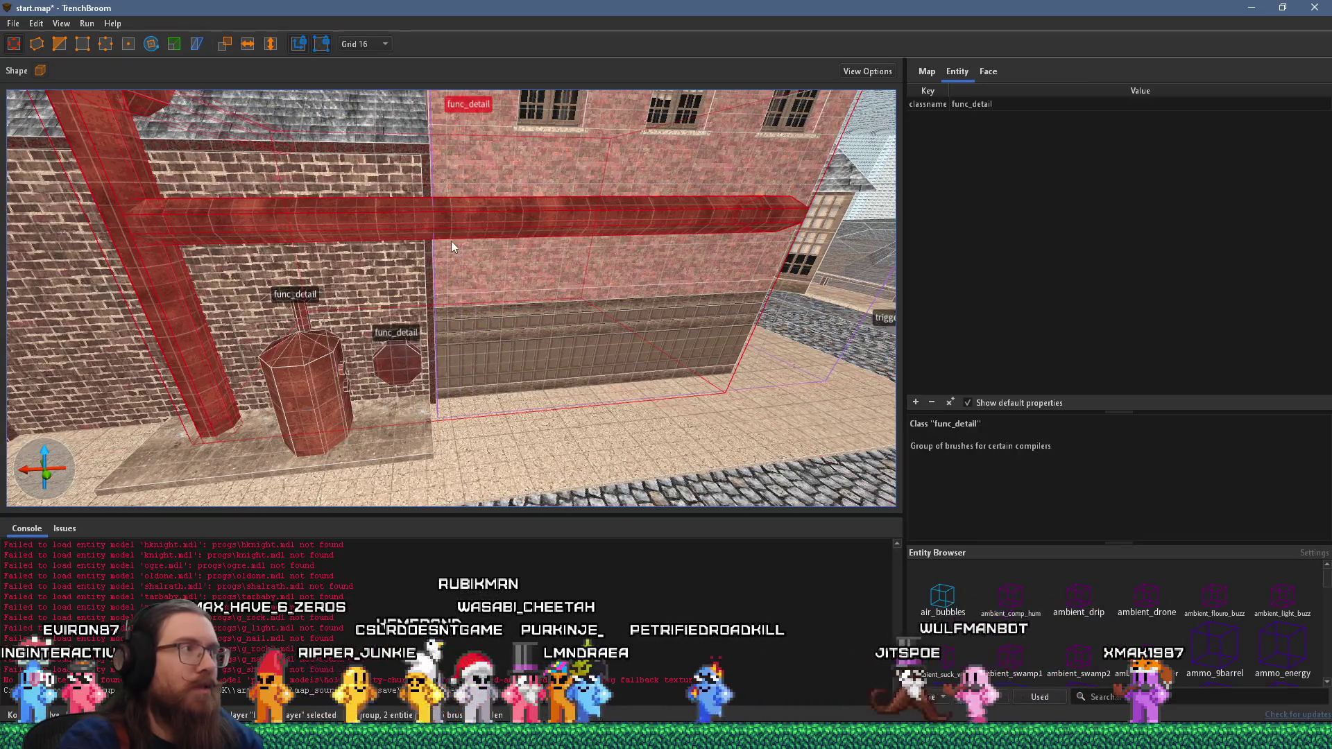
{"action": "mouse_move", "coordinate": [160, 234]}
{"action": "left_mouse_down"}
{"action": "mouse_move", "coordinate": [419, 235]}
{"action": "mouse_move", "coordinate": [519, 310]}
{"action": "mouse_move", "coordinate": [688, 274]}
{"action": "mouse_move", "coordinate": [381, 268]}
{"action": "left_mouse_up"}
{"action": "left_click", "coordinate": [519, 310]}
{"action": "scroll", "coordinate": [539, 307], "scroll_direction": "up", "scroll_amount": 2}
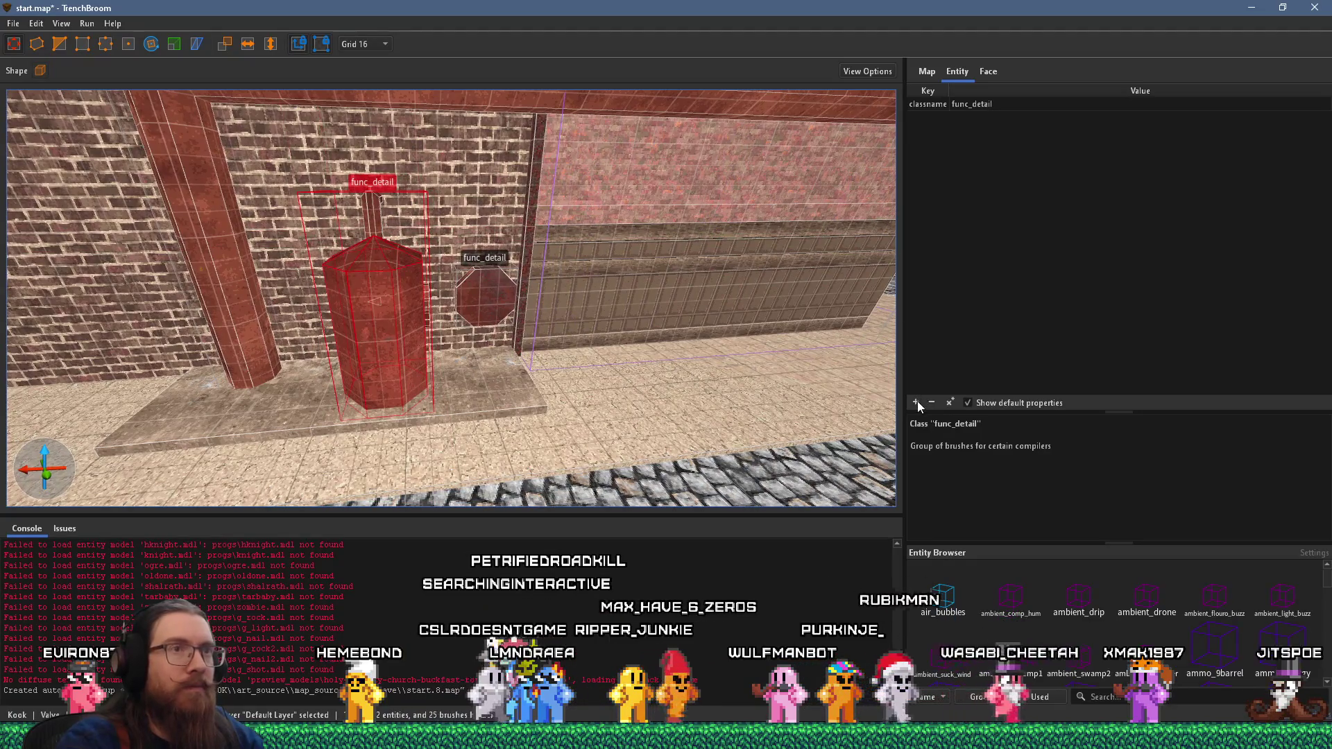
{"action": "left_click", "coordinate": [916, 403]}
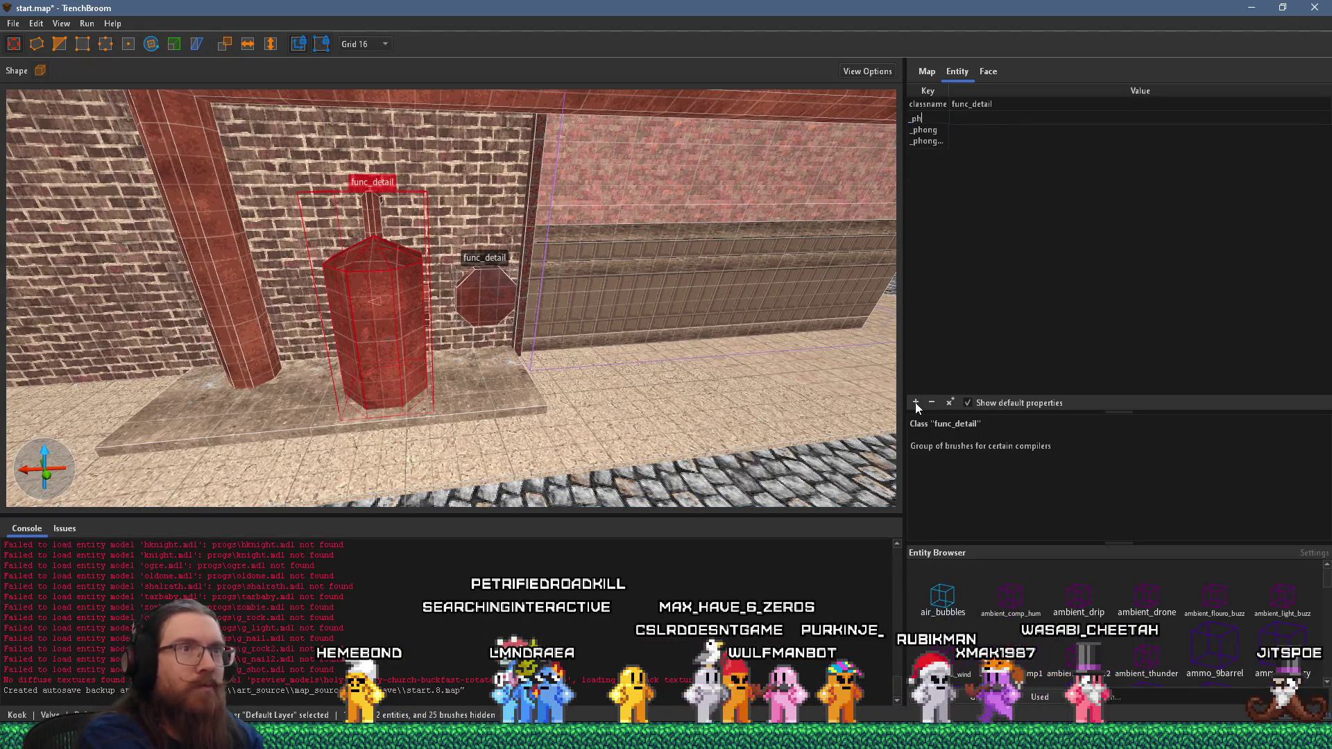
{"action": "type", "text": "1"}
{"action": "key", "text": "ctrl+u"}
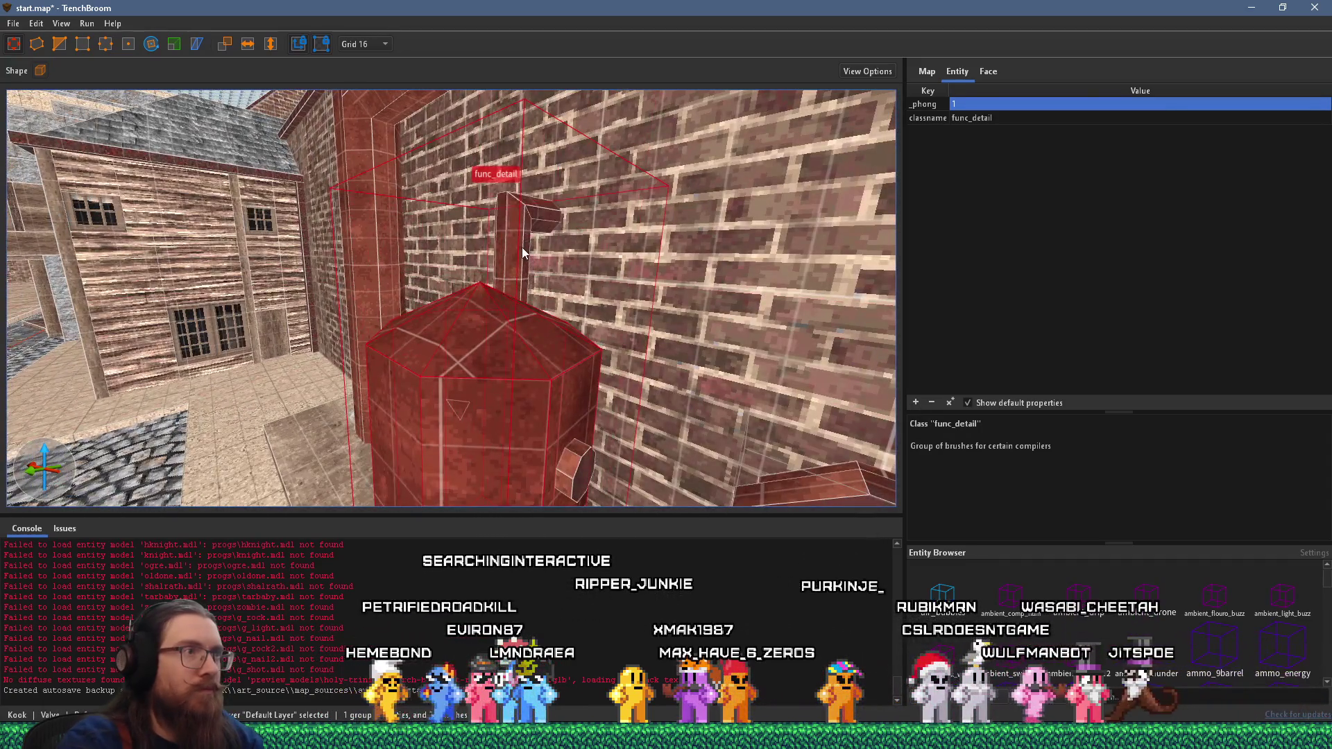
- Select the octagonal func_detail on the wall and add a '_phong1' key
{"action": "left_click", "coordinate": [521, 247], "text": "ctrl"}
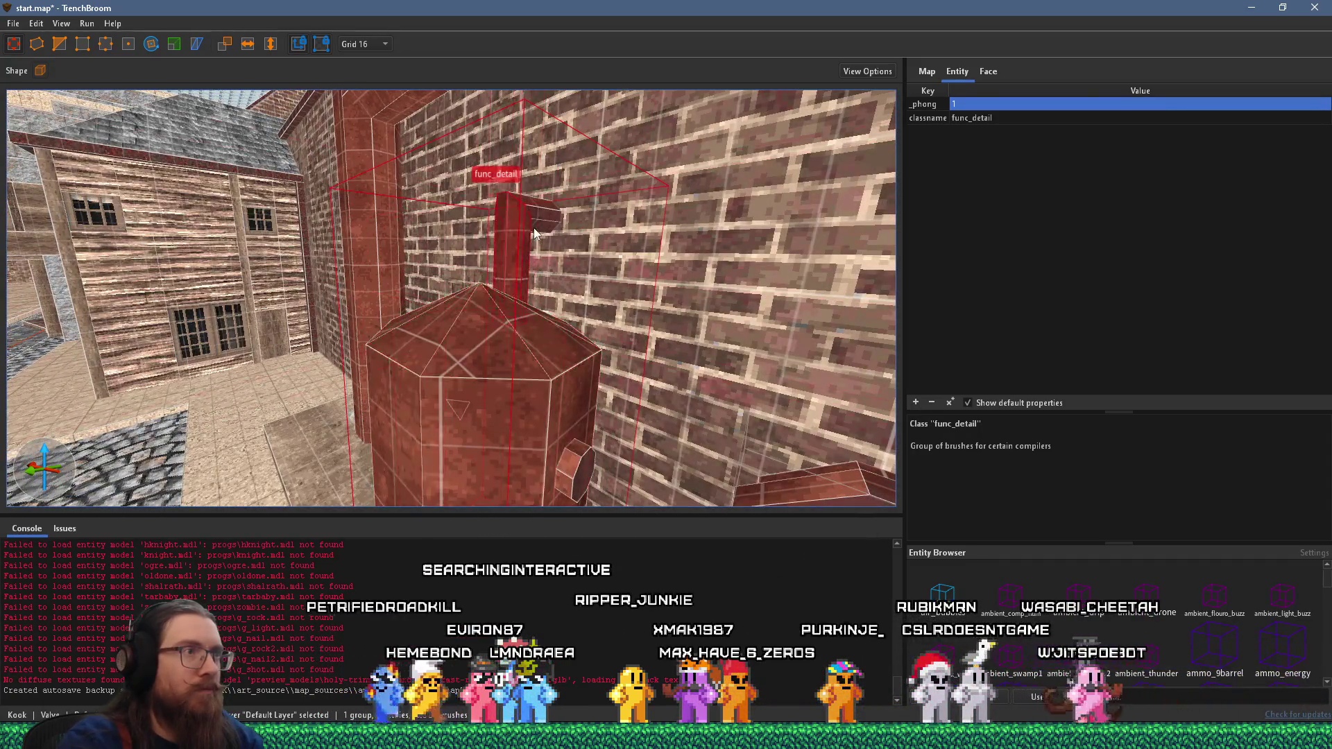
{"action": "scroll", "coordinate": [484, 240], "scroll_direction": "down", "scroll_amount": 5}
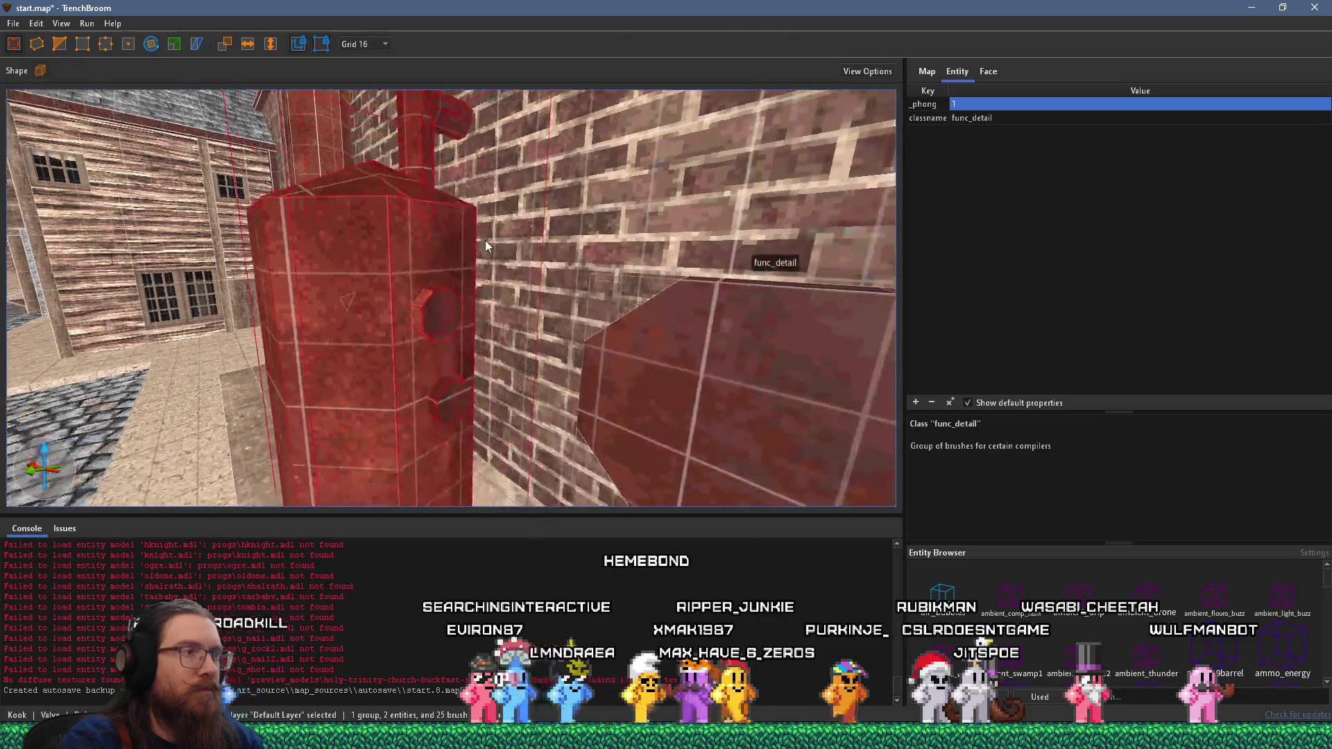
{"action": "left_click", "coordinate": [565, 334]}
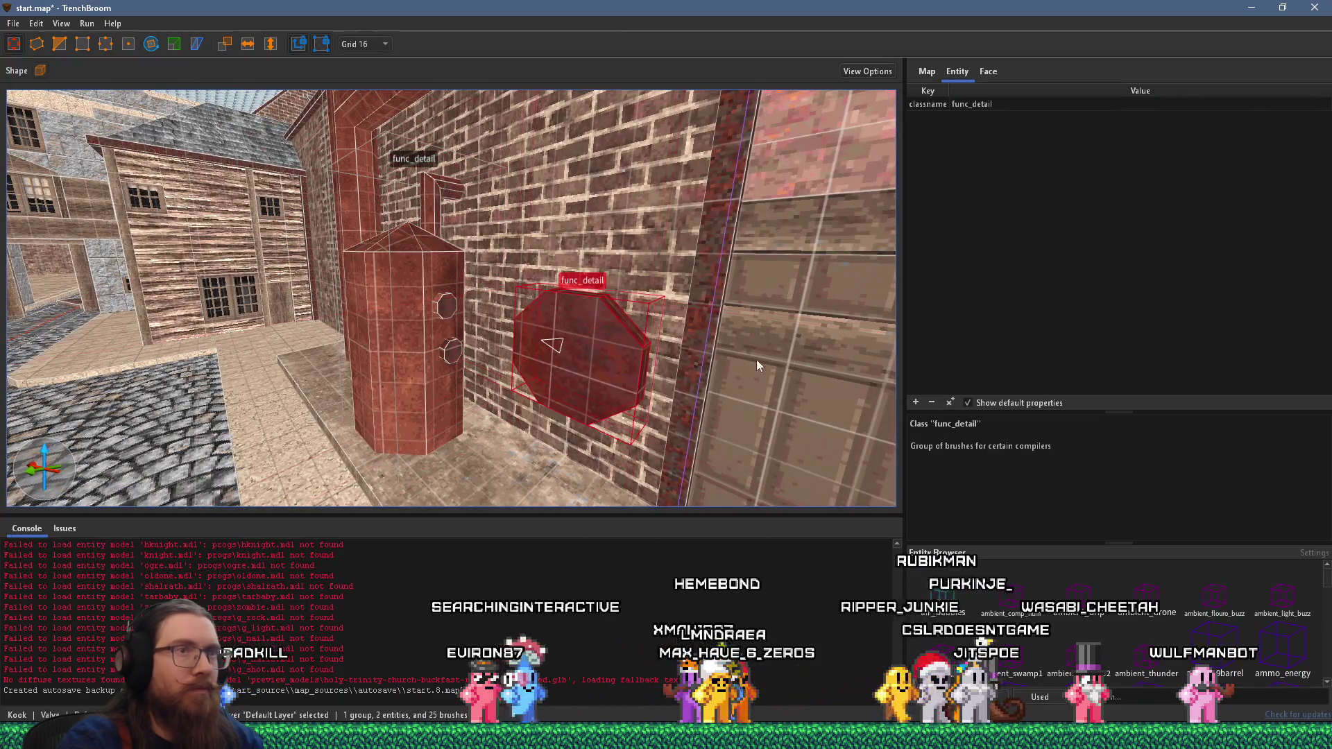
{"action": "left_click", "coordinate": [915, 403]}
{"action": "type", "text": "_phong1"}
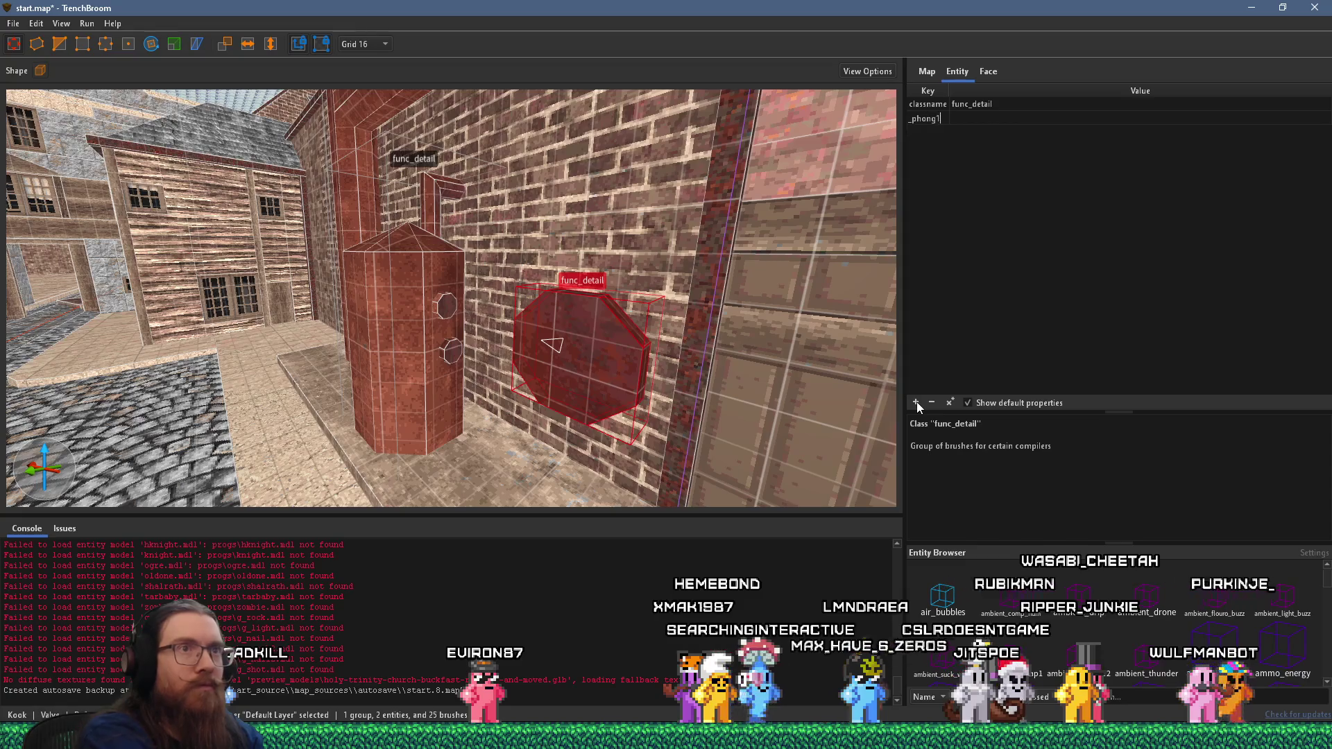
{"action": "key", "text": "Return"}
- Give the pipe func_detail a _phong key with value 1
{"action": "scroll", "coordinate": [555, 427], "scroll_direction": "down", "scroll_amount": 3}
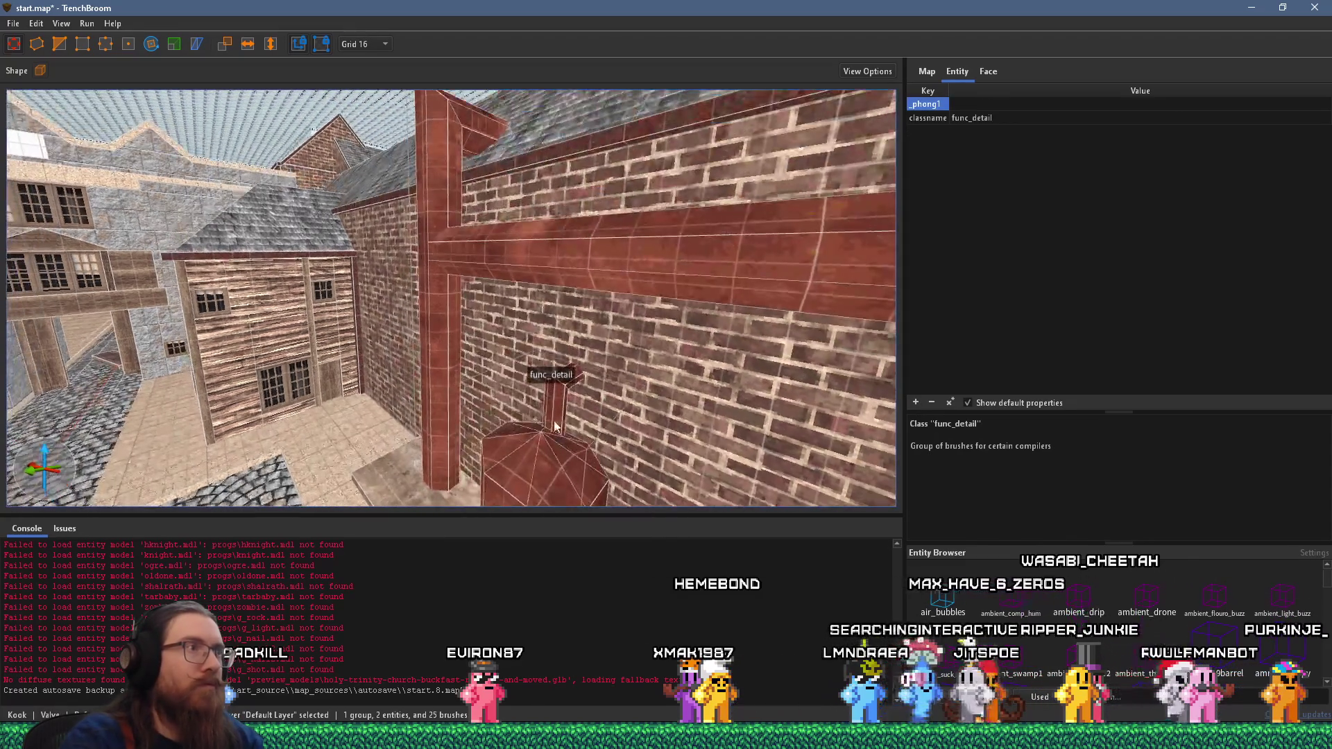
{"action": "left_click", "coordinate": [451, 285]}
{"action": "key", "text": "ctrl+u"}
{"action": "left_click", "coordinate": [916, 403]}
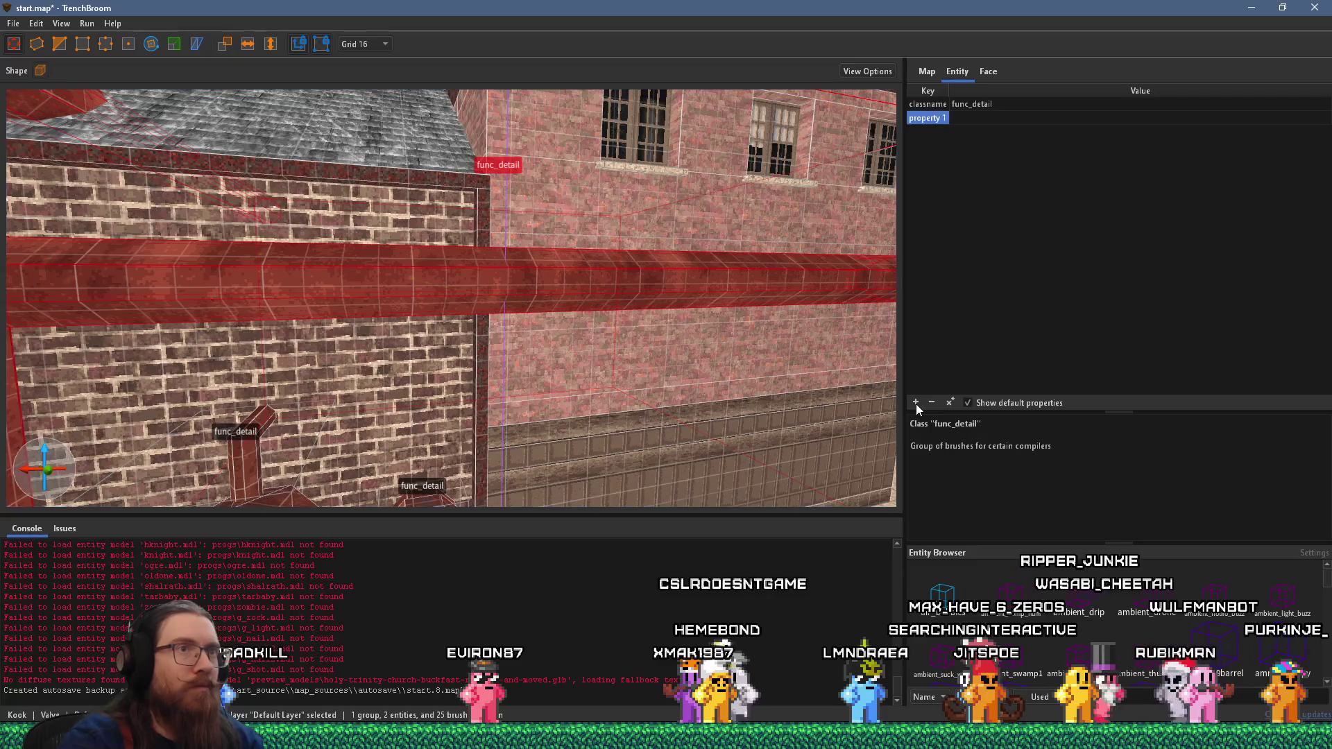
{"action": "type", "text": "ong"}
{"action": "key", "text": "Return"}
{"action": "type", "text": "1"}
{"action": "key", "text": "Return"}
- Add _phong = 1 to the barrel func_detail
{"action": "mouse_move", "coordinate": [637, 300]}
{"action": "left_mouse_down"}
{"action": "mouse_move", "coordinate": [413, 243]}
{"action": "mouse_move", "coordinate": [631, 265]}
{"action": "mouse_move", "coordinate": [437, 268]}
{"action": "mouse_move", "coordinate": [660, 430]}
{"action": "mouse_move", "coordinate": [555, 361]}
{"action": "mouse_move", "coordinate": [368, 302]}
{"action": "mouse_move", "coordinate": [531, 308]}
{"action": "mouse_move", "coordinate": [625, 154]}
{"action": "mouse_move", "coordinate": [473, 388]}
{"action": "mouse_move", "coordinate": [496, 292]}
{"action": "mouse_move", "coordinate": [476, 306]}
{"action": "mouse_move", "coordinate": [822, 318]}
{"action": "left_mouse_up"}
{"action": "left_click", "coordinate": [483, 281]}
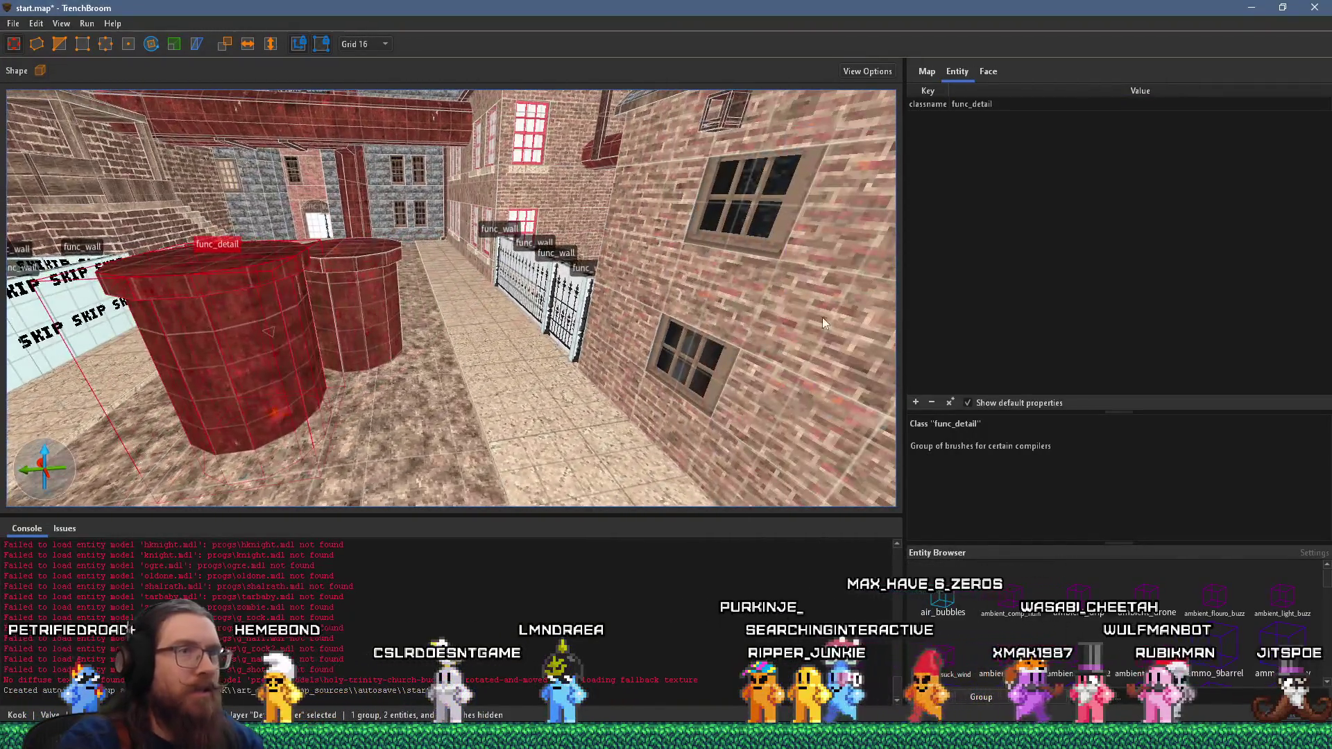
{"action": "left_click", "coordinate": [916, 403]}
{"action": "type", "text": "_phong"}
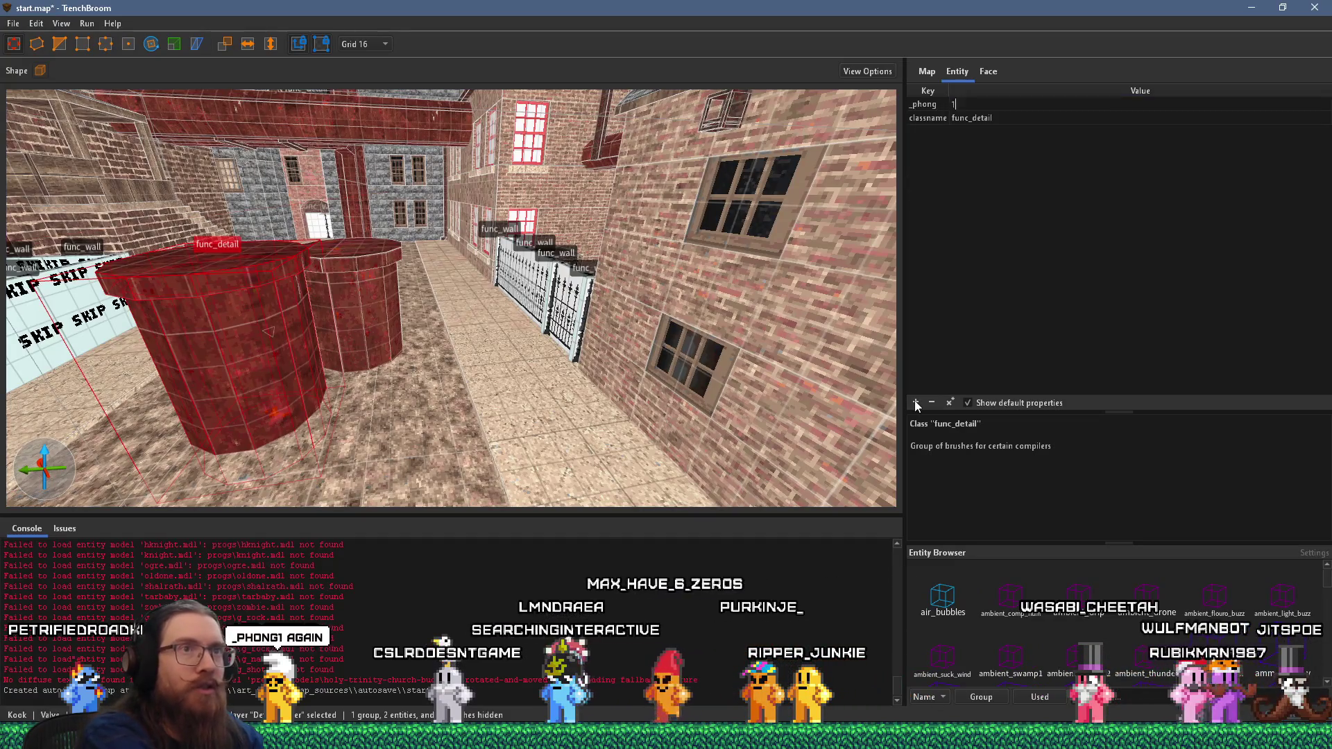
{"action": "key", "text": "Tab"}
{"action": "type", "text": "1"}
- Select everything, then pick the red cylinder and open its context menu
{"action": "key", "text": "ctrl+a"}
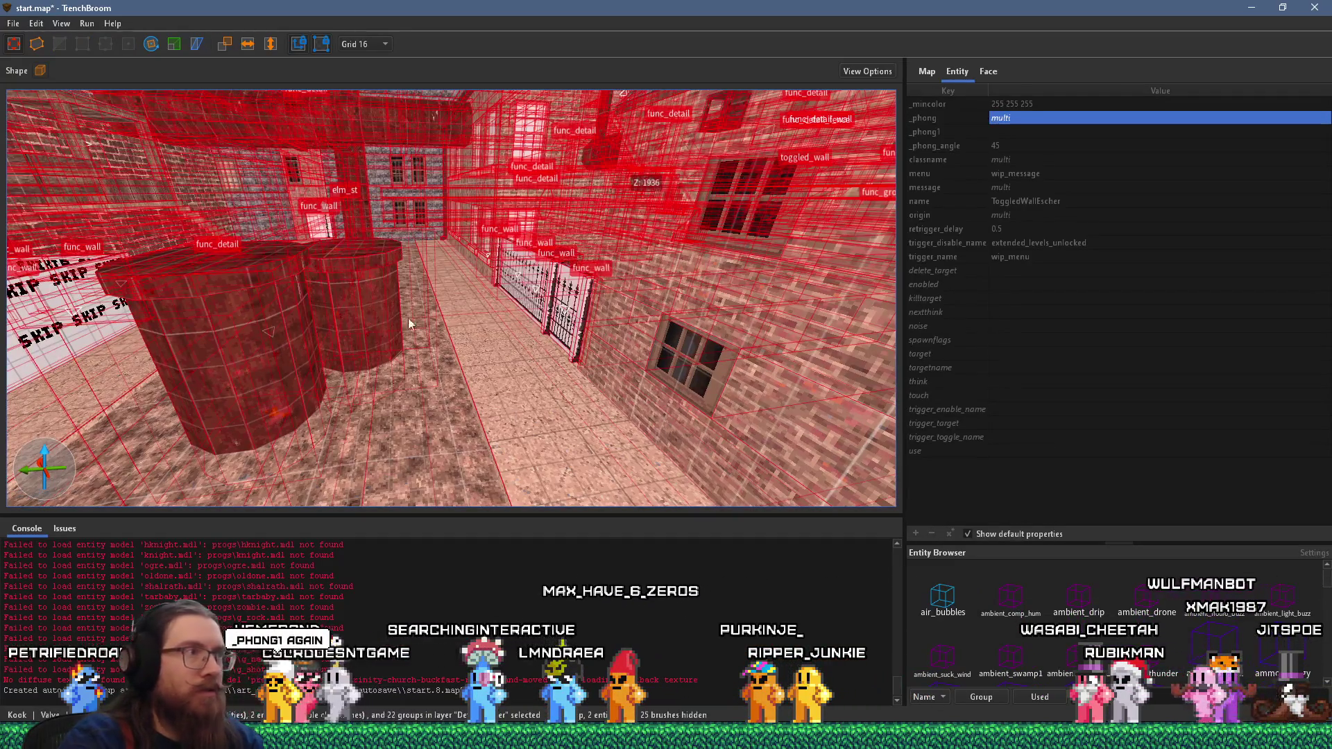
{"action": "left_click", "coordinate": [360, 270]}
{"action": "right_click", "coordinate": [372, 311]}
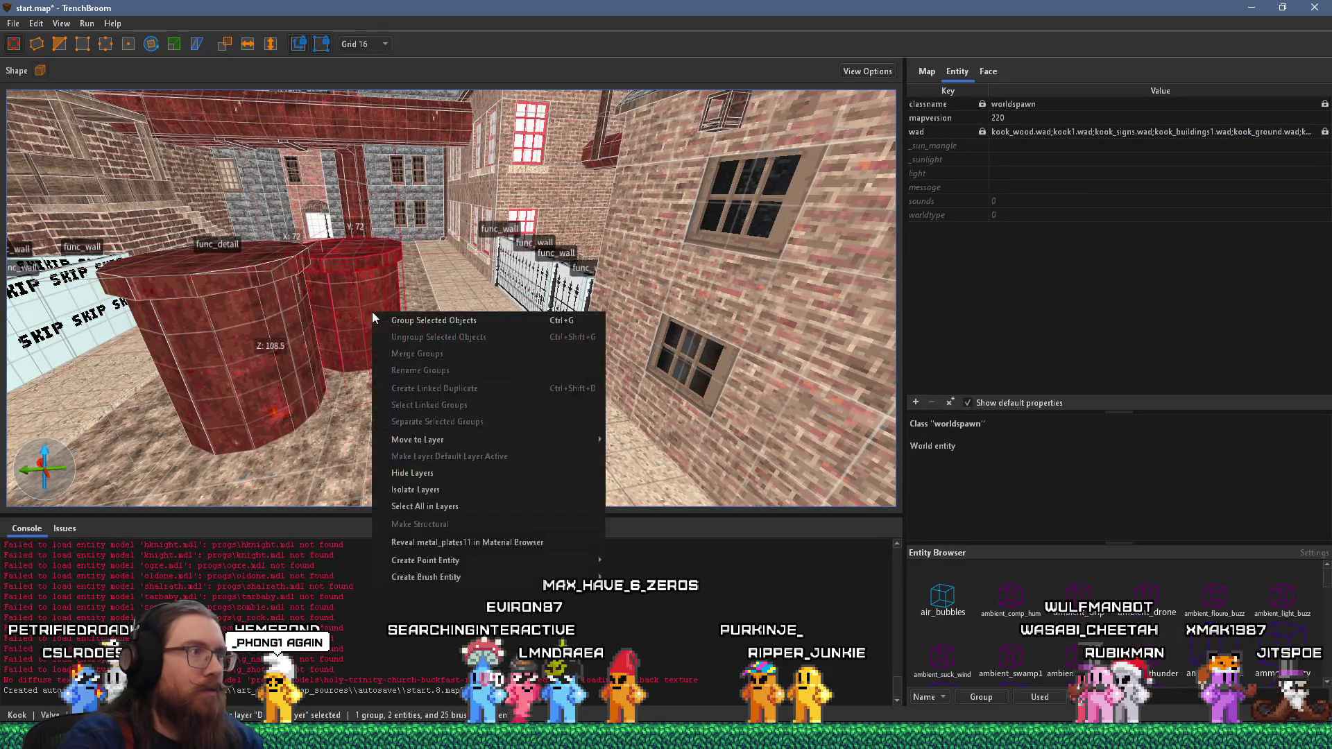
- Make the red cylinder a func_detail and give it _phong set to 1
{"action": "mouse_move", "coordinate": [473, 568]}
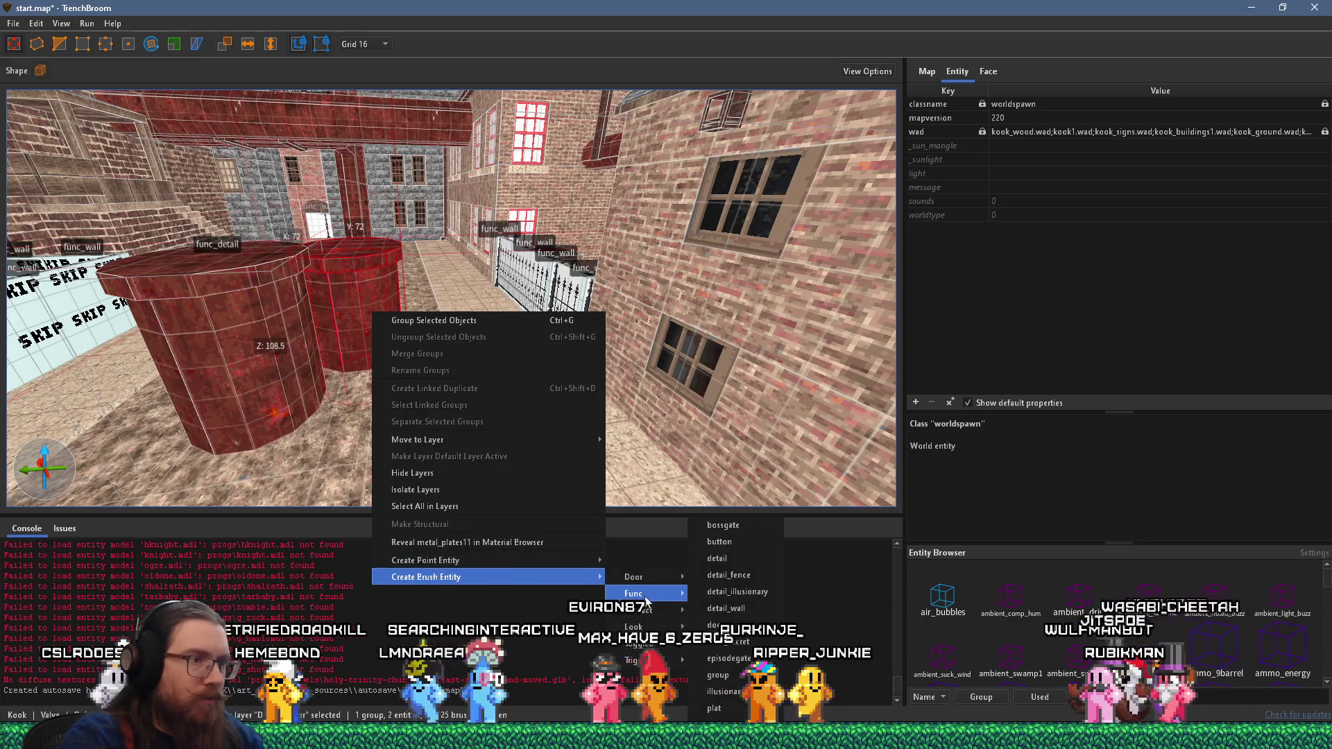
{"action": "left_click", "coordinate": [722, 555]}
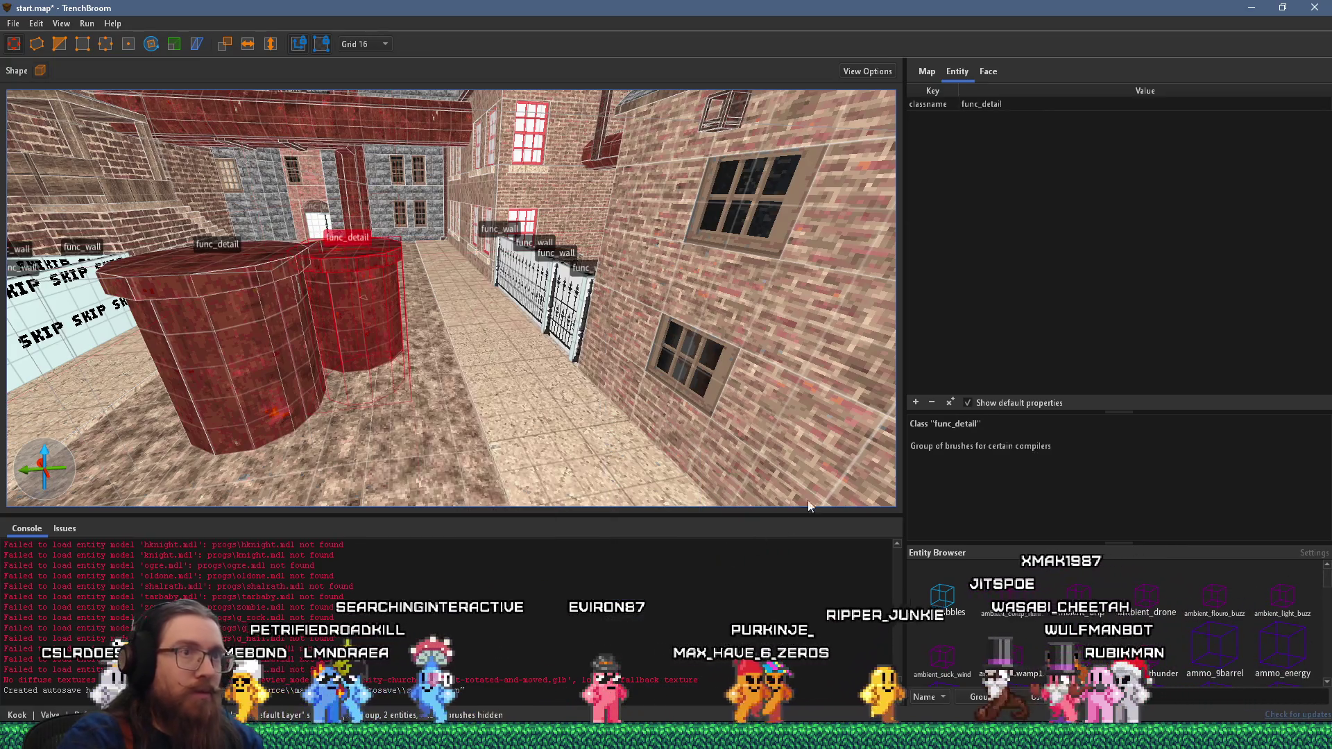
{"action": "left_click", "coordinate": [917, 403]}
{"action": "type", "text": "_phong"}
{"action": "key", "text": "Return"}
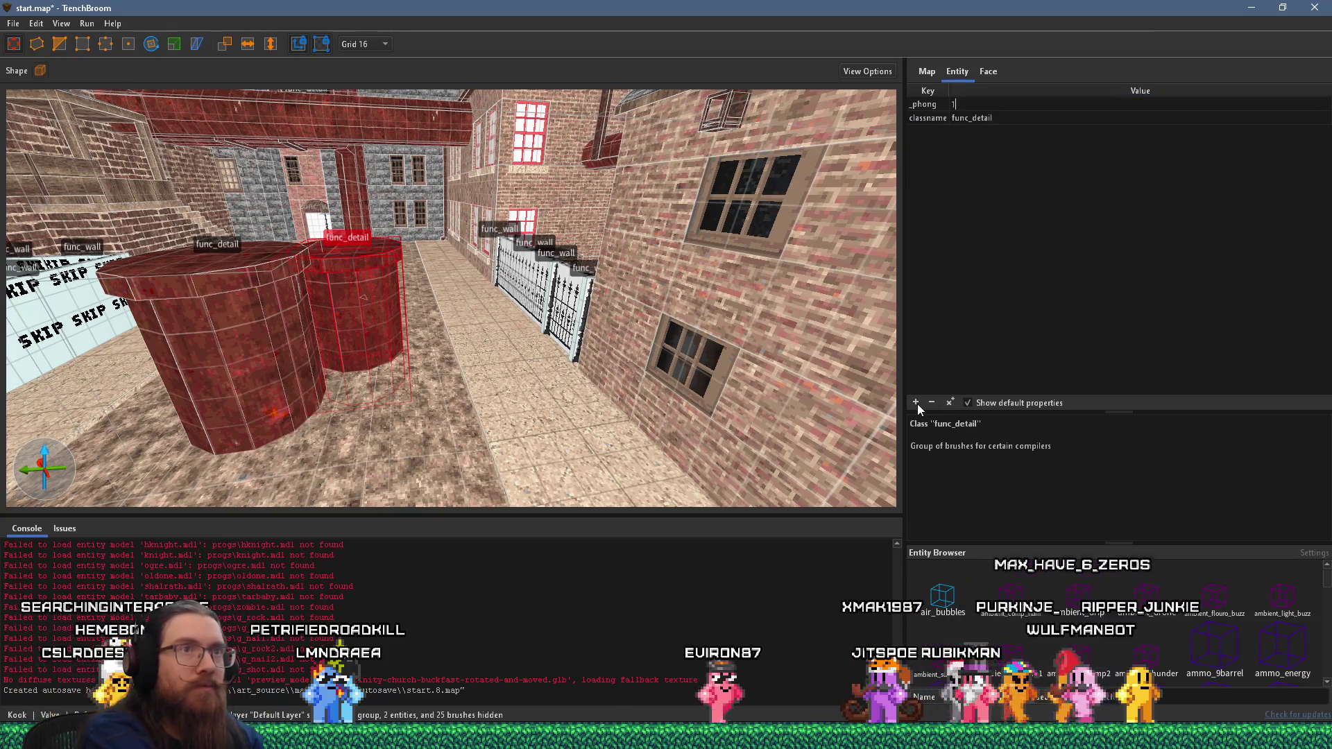
{"action": "type", "text": "1"}
{"action": "key", "text": "Return"}
- Give the horizontal red beam a _phong value of 1
{"action": "left_click_drag", "start_coordinate": [277, 186], "coordinate": [460, 315]}
{"action": "mouse_move", "coordinate": [485, 184]}
{"action": "left_mouse_down"}
{"action": "mouse_move", "coordinate": [502, 207]}
{"action": "mouse_move", "coordinate": [532, 380]}
{"action": "mouse_move", "coordinate": [523, 211]}
{"action": "mouse_move", "coordinate": [538, 349]}
{"action": "mouse_move", "coordinate": [573, 257]}
{"action": "left_mouse_up"}
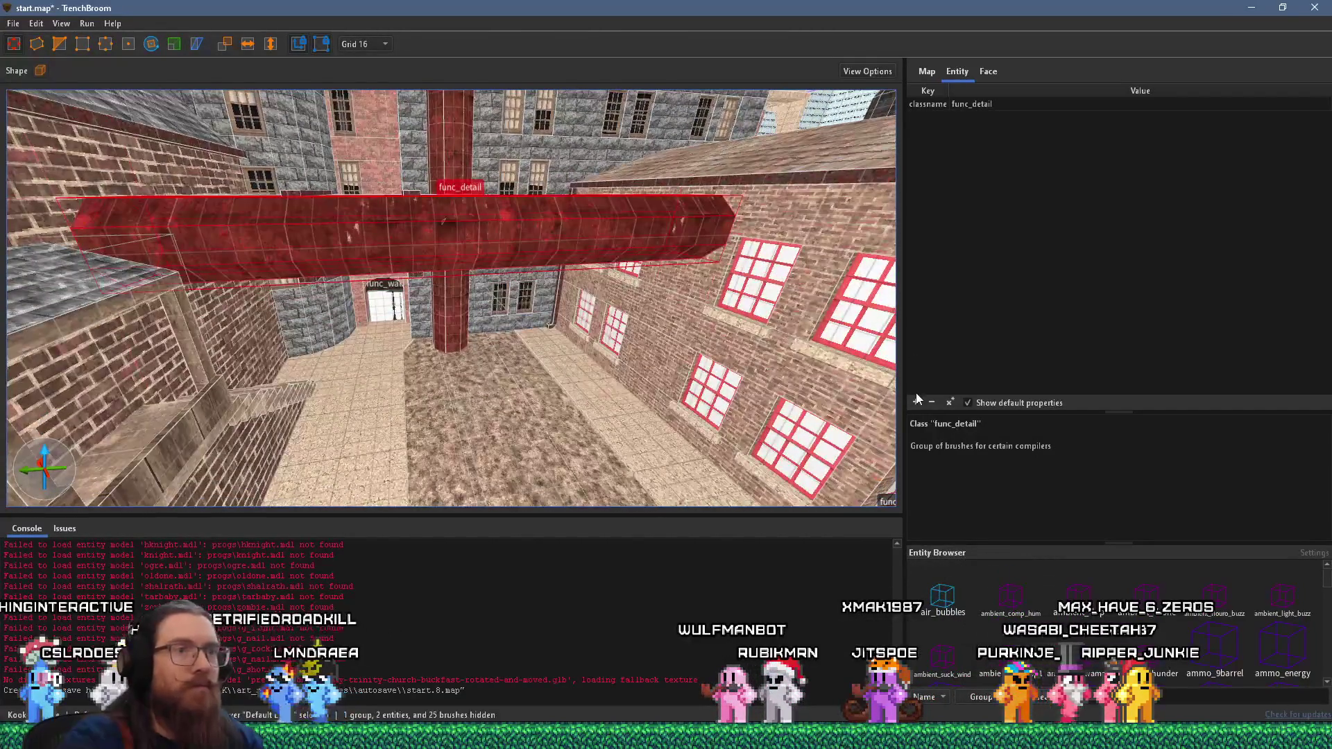
{"action": "type", "text": "_phong"}
{"action": "key", "text": "Return"}
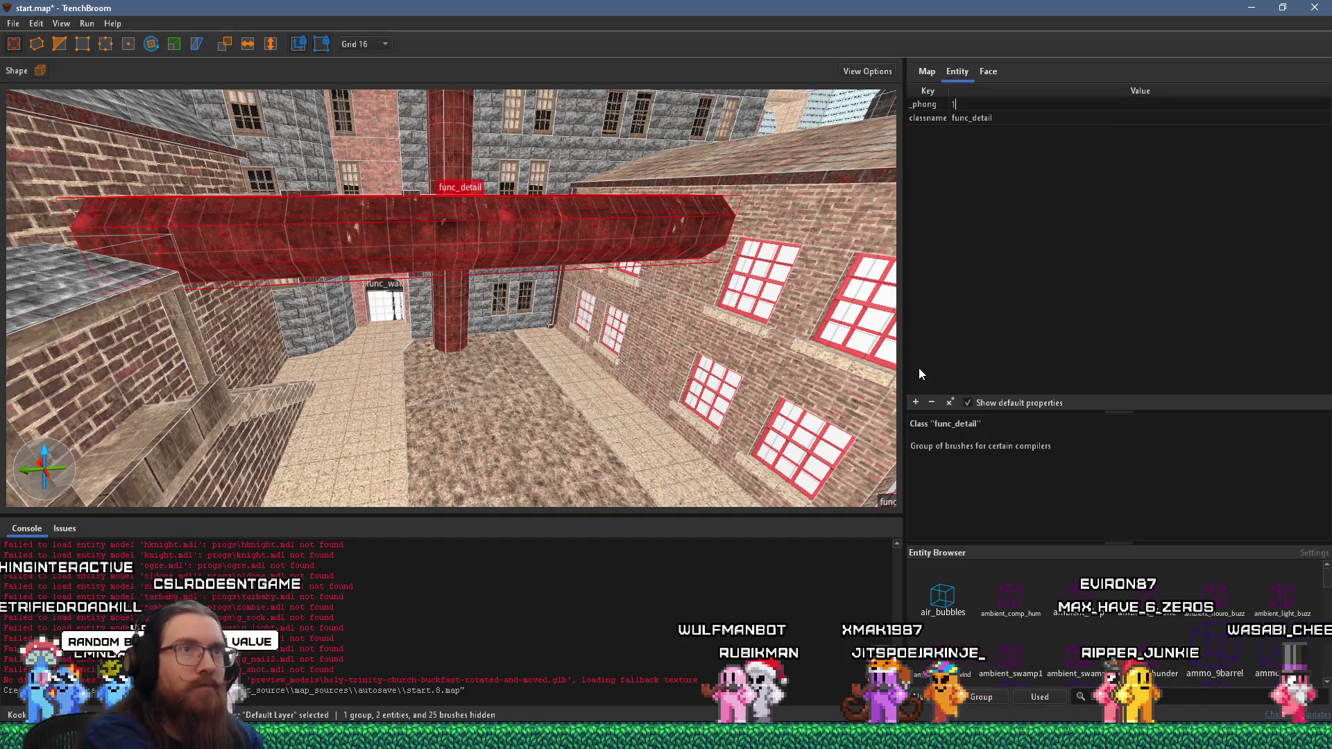
{"action": "type", "text": "1"}
{"action": "key", "text": "Return"}
- Give the vertical red pillar _phong 1 and save start.map
{"action": "left_click", "coordinate": [456, 311]}
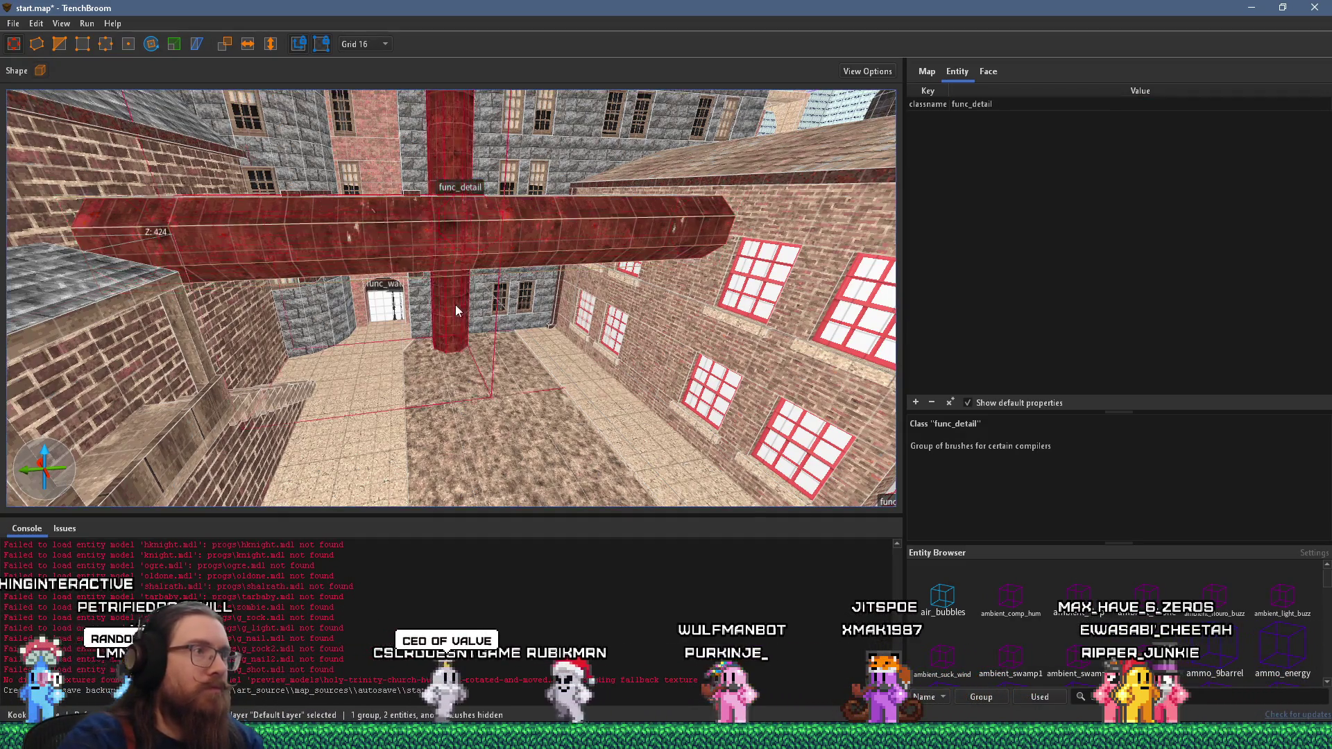
{"action": "scroll", "coordinate": [548, 238], "scroll_direction": "up", "scroll_amount": 10}
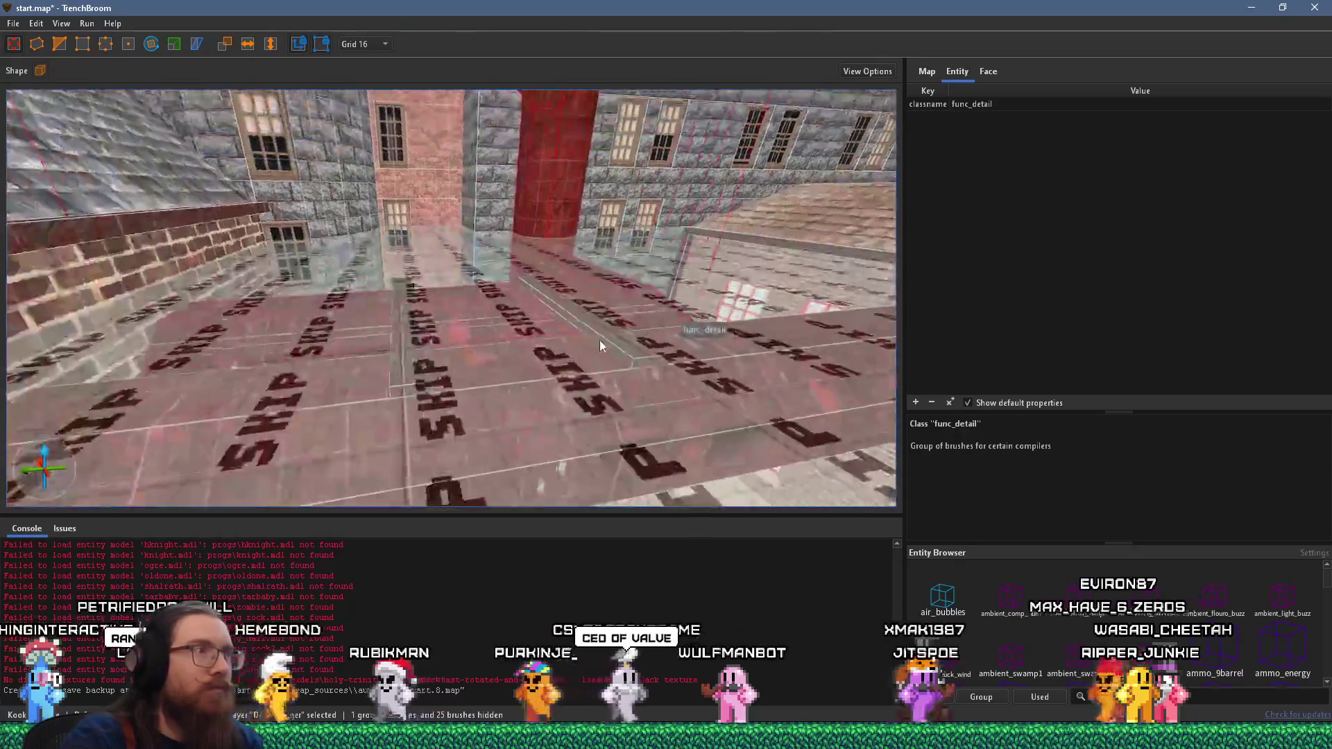
{"action": "scroll", "coordinate": [593, 335], "scroll_direction": "up", "scroll_amount": 5}
{"action": "left_click", "coordinate": [916, 403]}
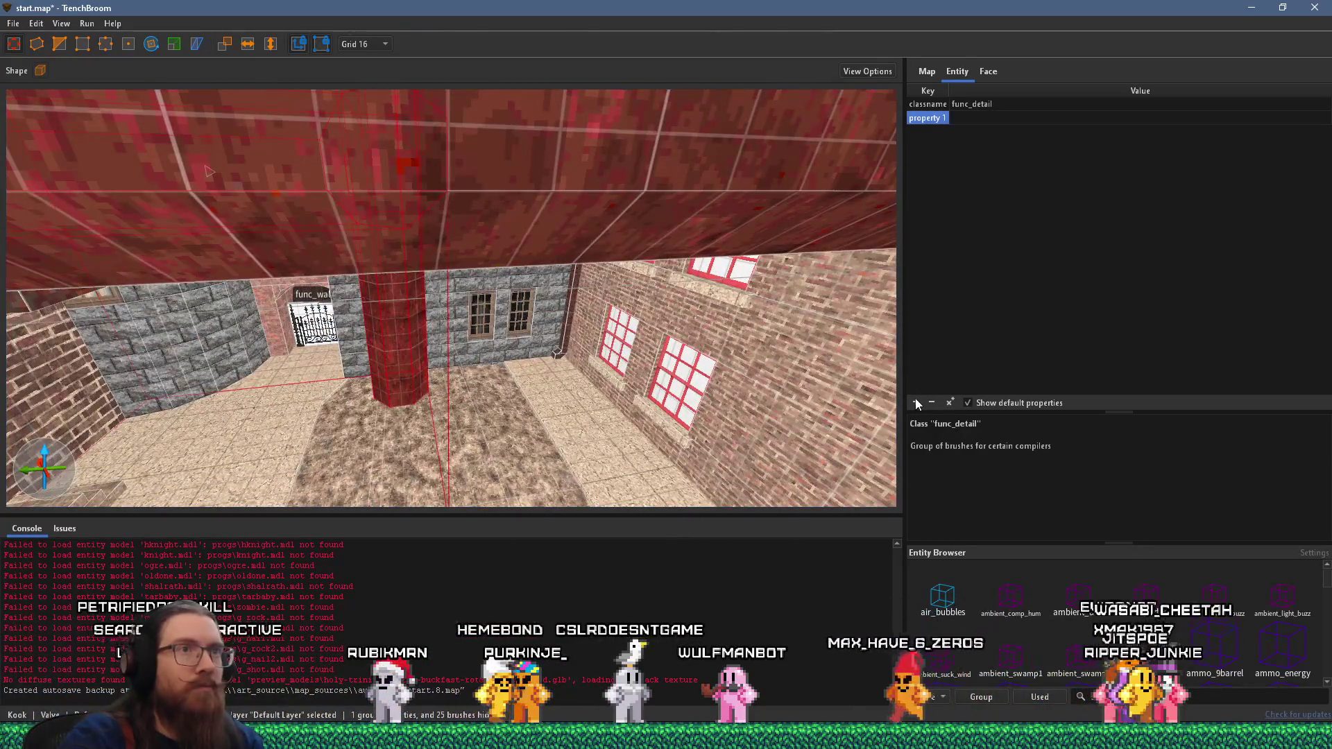
{"action": "type", "text": "_phong"}
{"action": "key", "text": "Tab"}
{"action": "type", "text": "1"}
{"action": "key", "text": "Return"}
{"action": "key", "text": "ctrl+s"}
- Set _phong to 1 on the L-shaped red beam and long red wall section
{"action": "scroll", "coordinate": [537, 362], "scroll_direction": "down", "scroll_amount": 10}
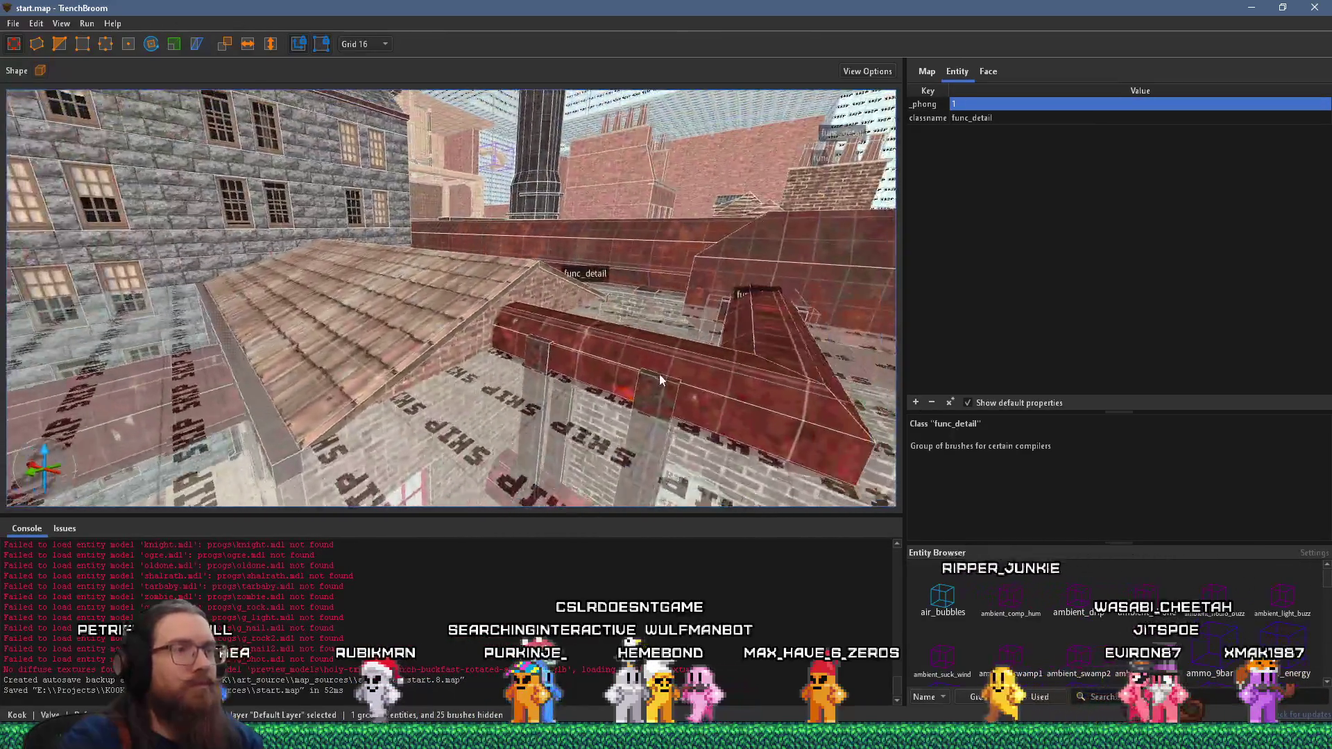
{"action": "scroll", "coordinate": [659, 373], "scroll_direction": "down", "scroll_amount": 3}
{"action": "left_click", "coordinate": [565, 369]}
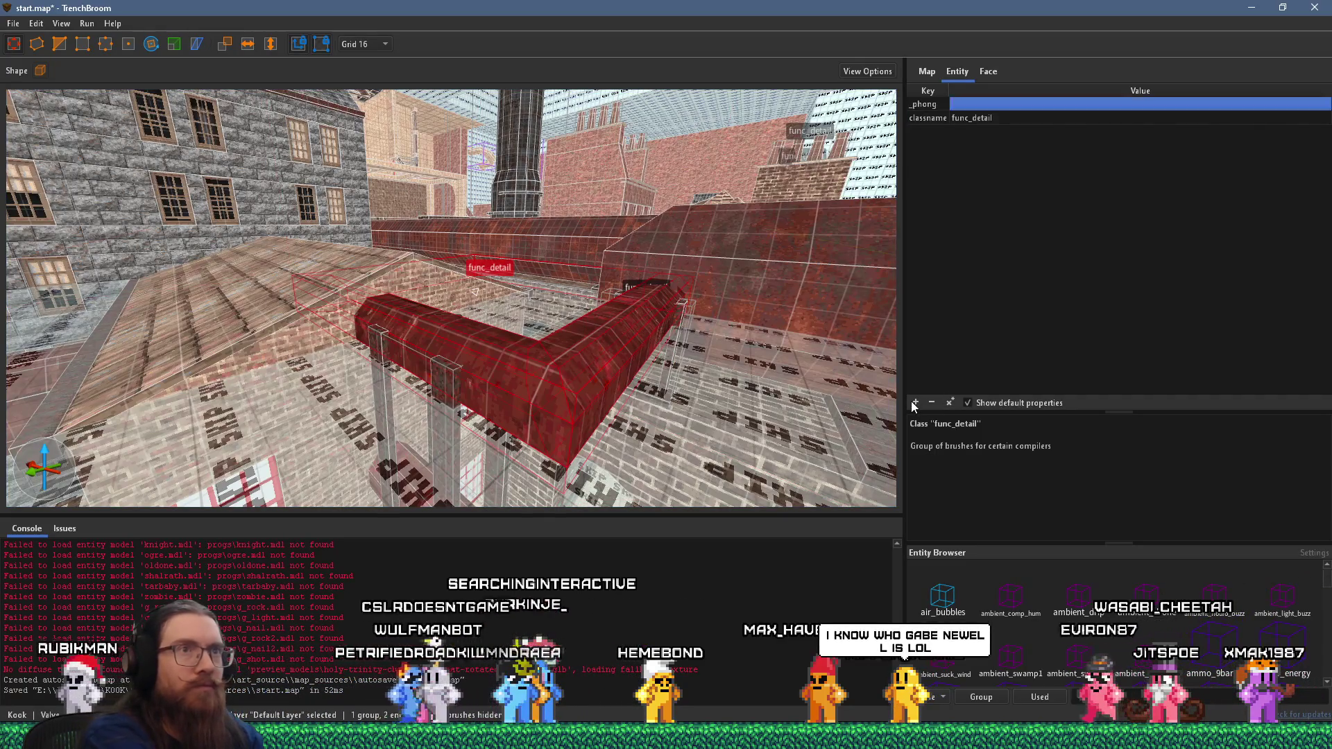
{"action": "left_click", "coordinate": [726, 245]}
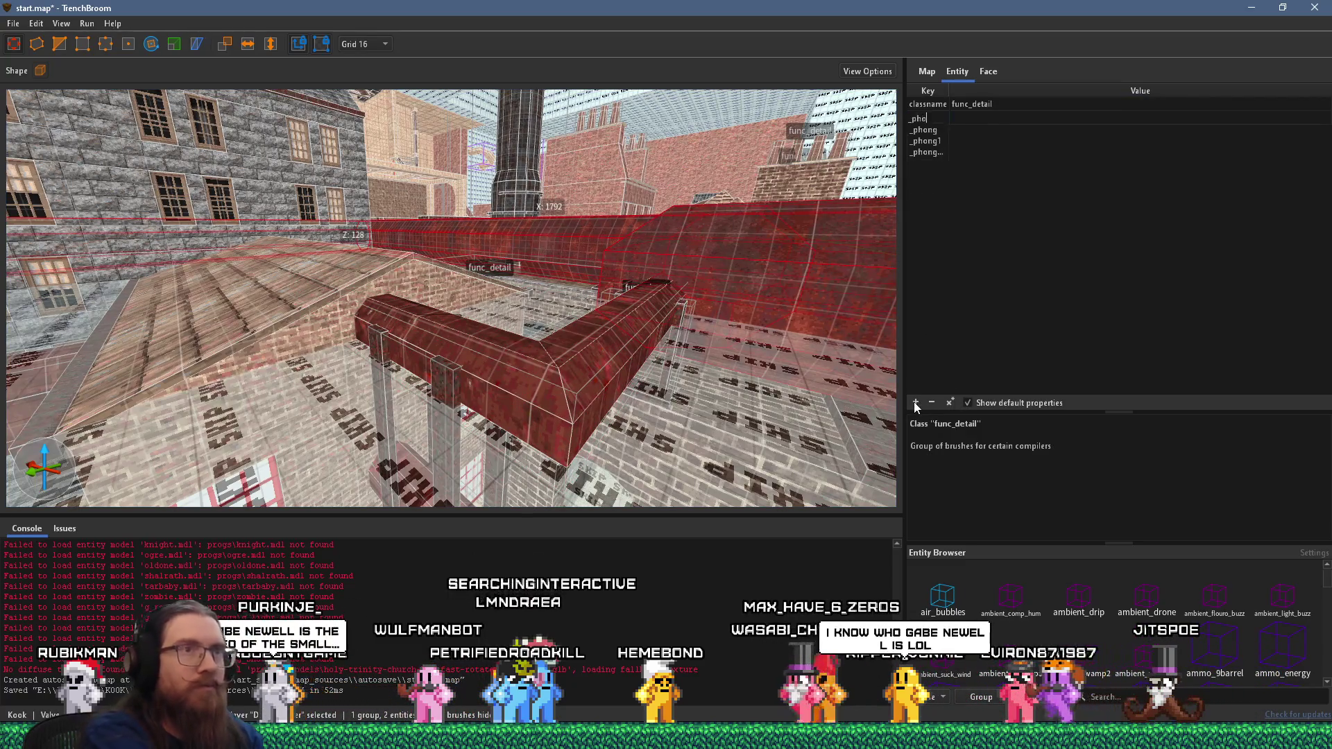
{"action": "type", "text": "ng"}
{"action": "key", "text": "Tab"}
{"action": "type", "text": "1"}
{"action": "key", "text": "Return"}
- Add _phong 1 to the selected detail brushes of the red pit walls
{"action": "scroll", "coordinate": [678, 282], "scroll_direction": "down", "scroll_amount": 5}
{"action": "mouse_move", "coordinate": [787, 188]}
{"action": "left_mouse_down"}
{"action": "mouse_move", "coordinate": [453, 194]}
{"action": "mouse_move", "coordinate": [670, 193]}
{"action": "mouse_move", "coordinate": [535, 277]}
{"action": "mouse_move", "coordinate": [481, 353]}
{"action": "left_mouse_up"}
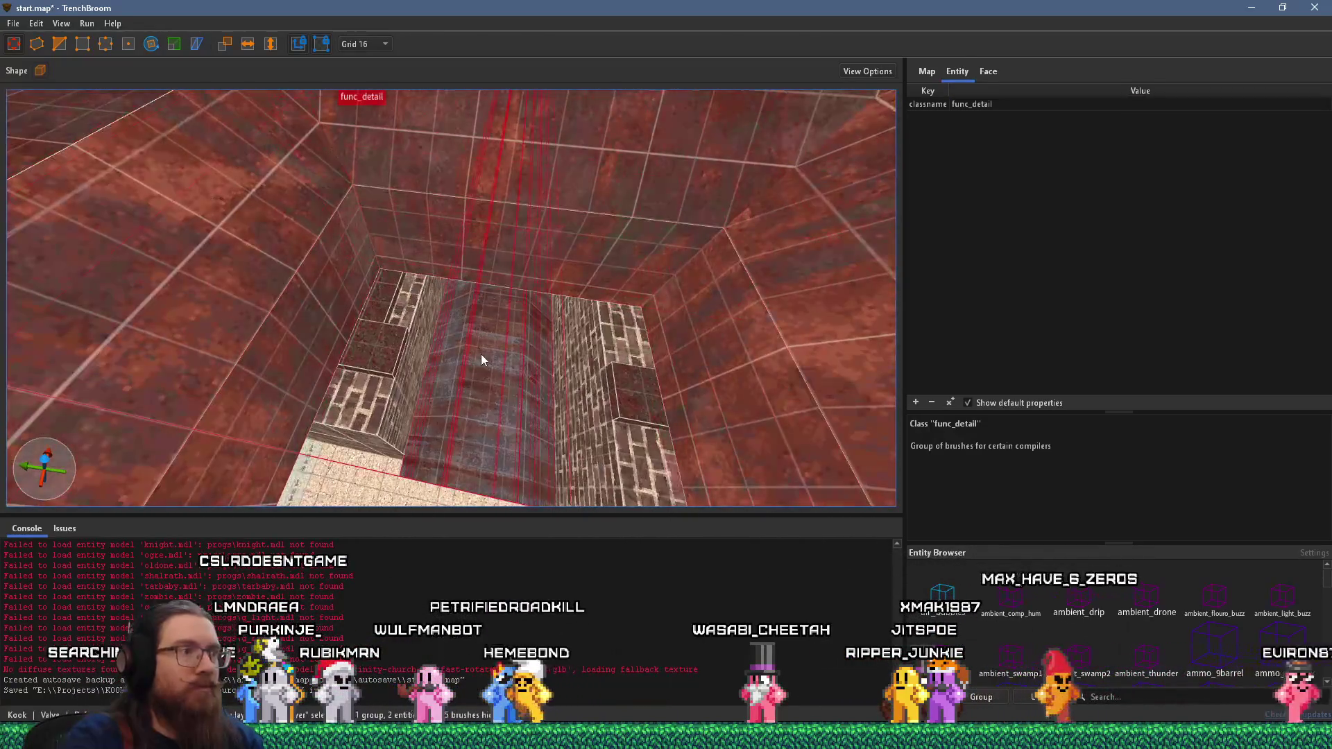
{"action": "left_click", "coordinate": [915, 402]}
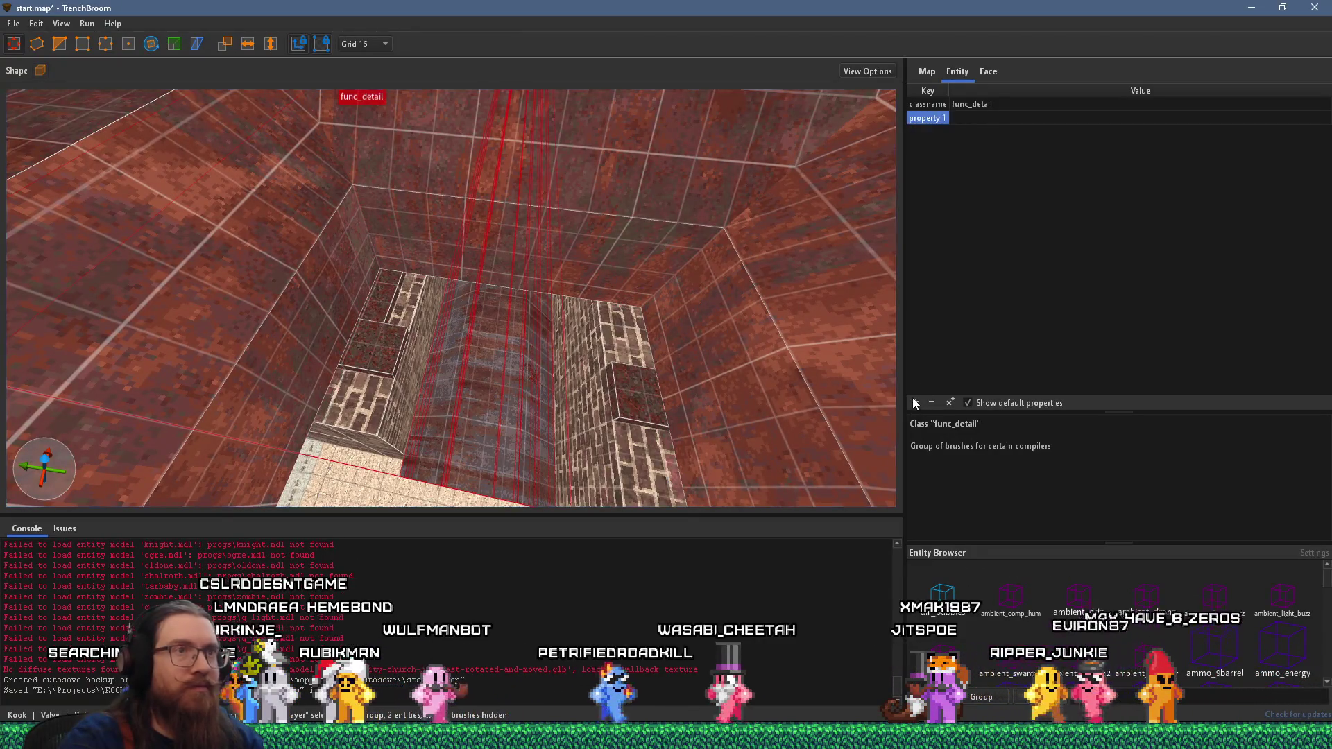
{"action": "type", "text": "_phong"}
{"action": "key", "text": "Return"}
{"action": "type", "text": "1"}
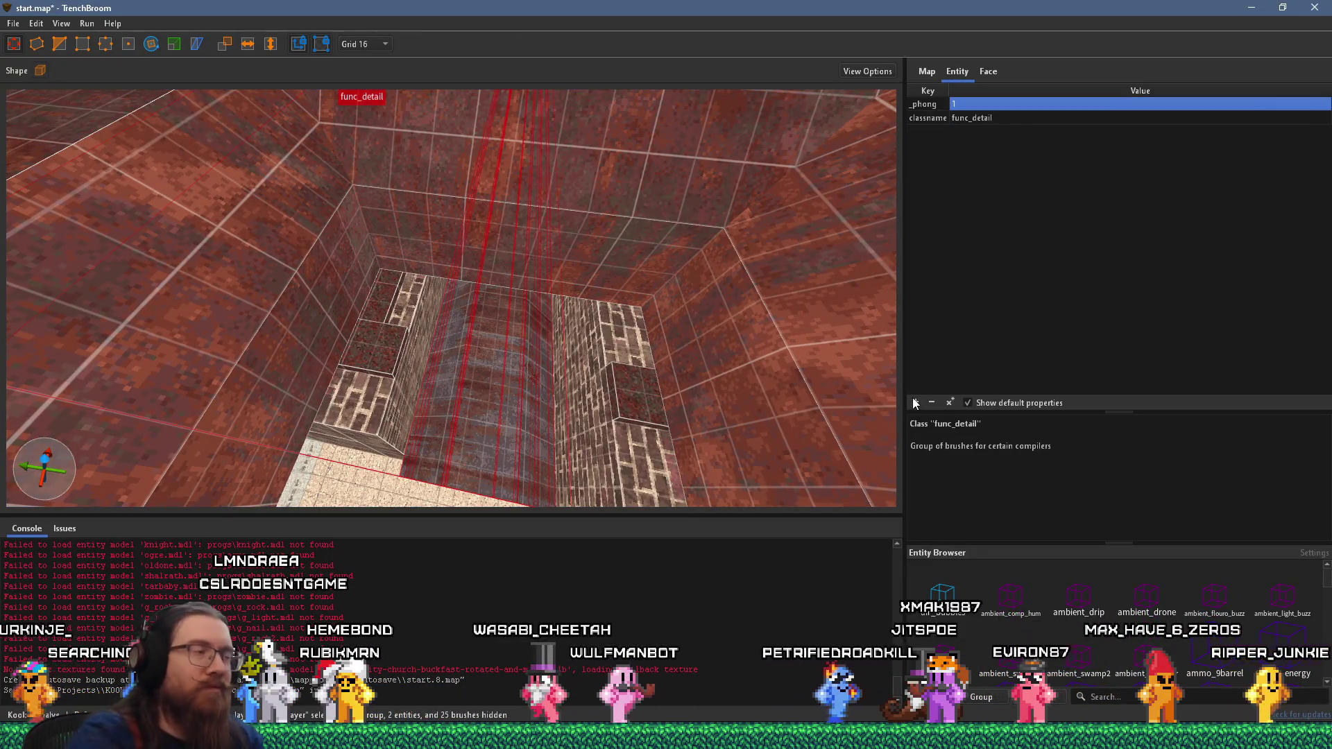
{"action": "mouse_move", "coordinate": [437, 336]}
{"action": "left_mouse_down"}
{"action": "mouse_move", "coordinate": [361, 309]}
{"action": "mouse_move", "coordinate": [447, 202]}
{"action": "mouse_move", "coordinate": [472, 244]}
{"action": "mouse_move", "coordinate": [414, 351]}
{"action": "mouse_move", "coordinate": [501, 265]}
{"action": "mouse_move", "coordinate": [559, 297]}
{"action": "mouse_move", "coordinate": [485, 215]}
{"action": "mouse_move", "coordinate": [444, 335]}
{"action": "left_mouse_up"}
{"action": "key", "text": "ctrl+a"}
- Turn the red roof pipe into a func_detail and add a _phong key
{"action": "left_click", "coordinate": [444, 335]}
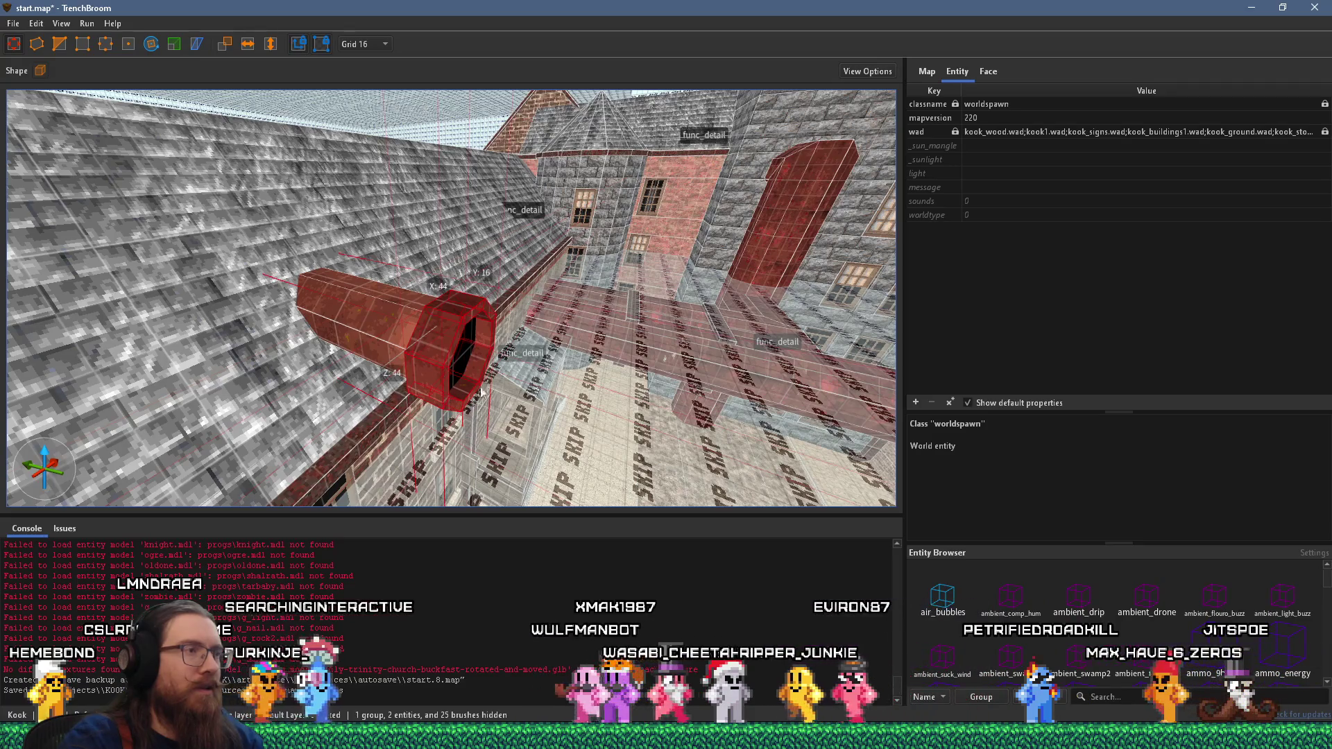
{"action": "right_click", "coordinate": [484, 301]}
{"action": "mouse_move", "coordinate": [568, 555]}
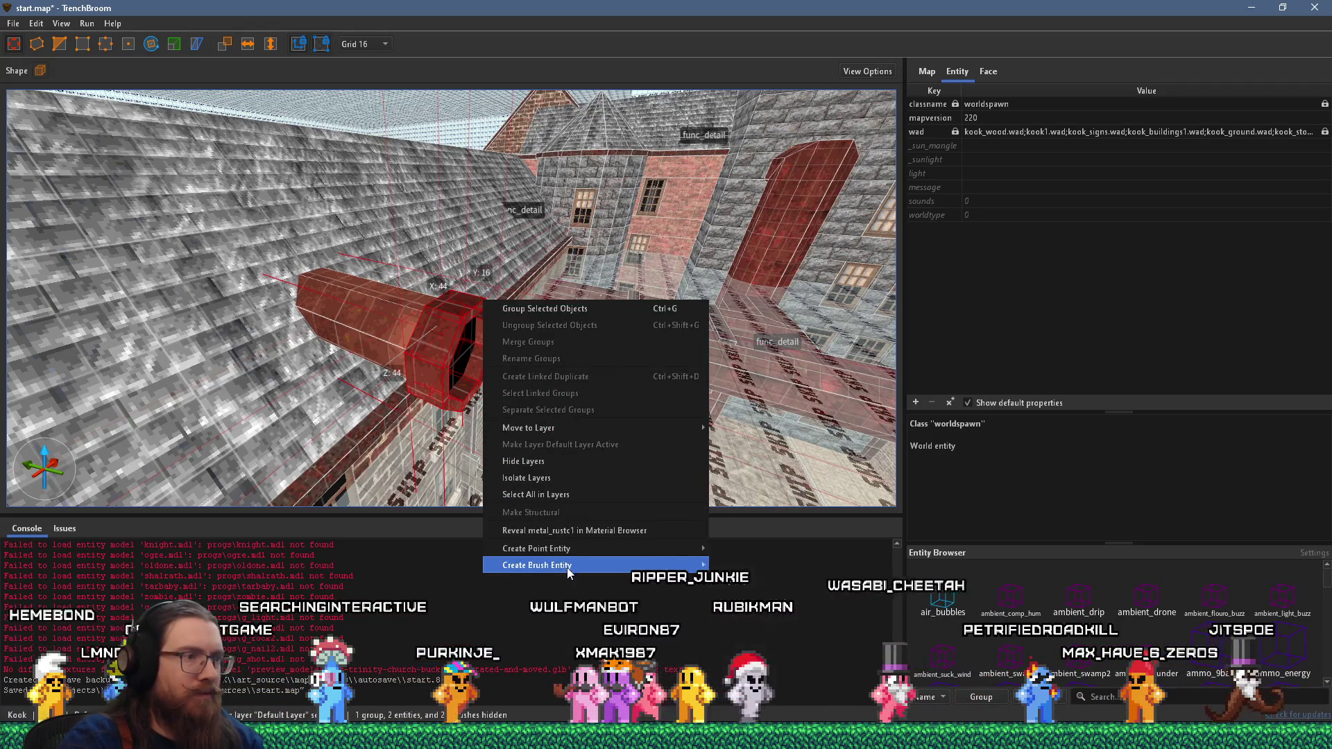
{"action": "mouse_move", "coordinate": [763, 585]}
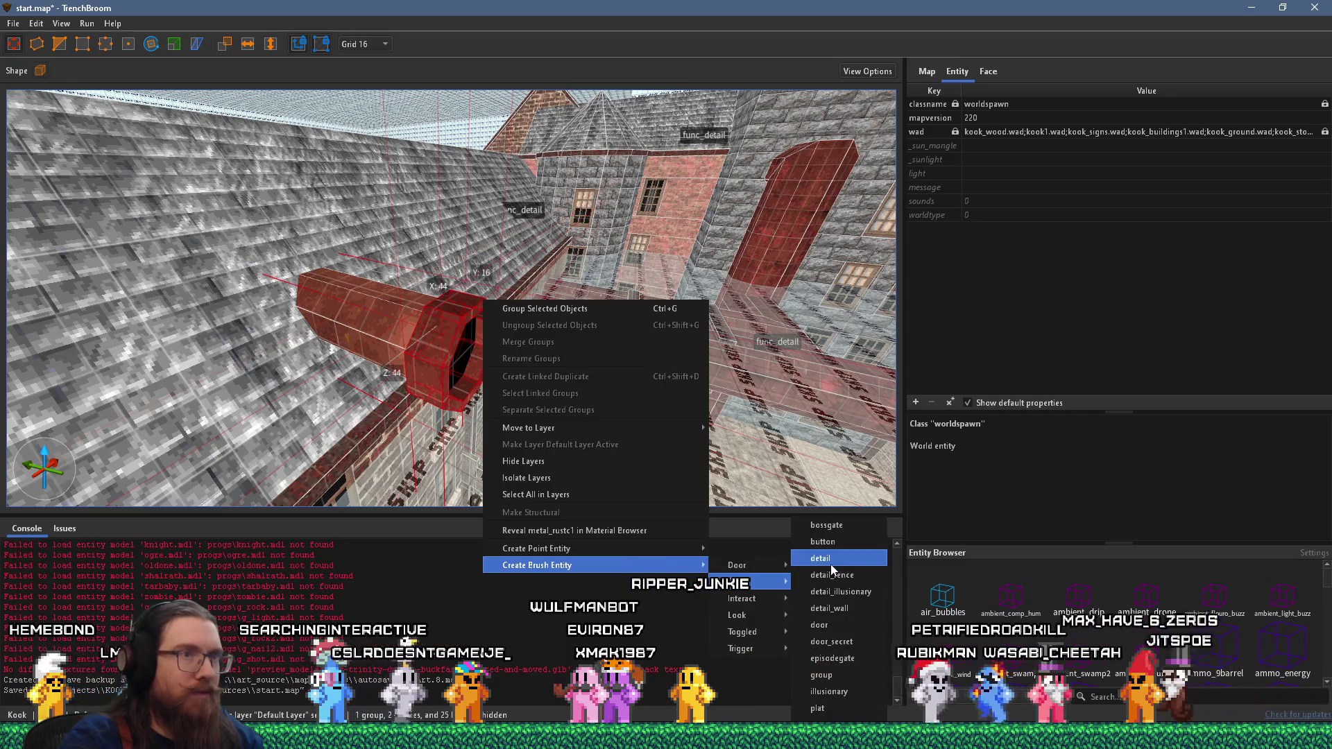
{"action": "left_click", "coordinate": [820, 559]}
{"action": "left_click", "coordinate": [915, 404]}
{"action": "type", "text": "_phong"}
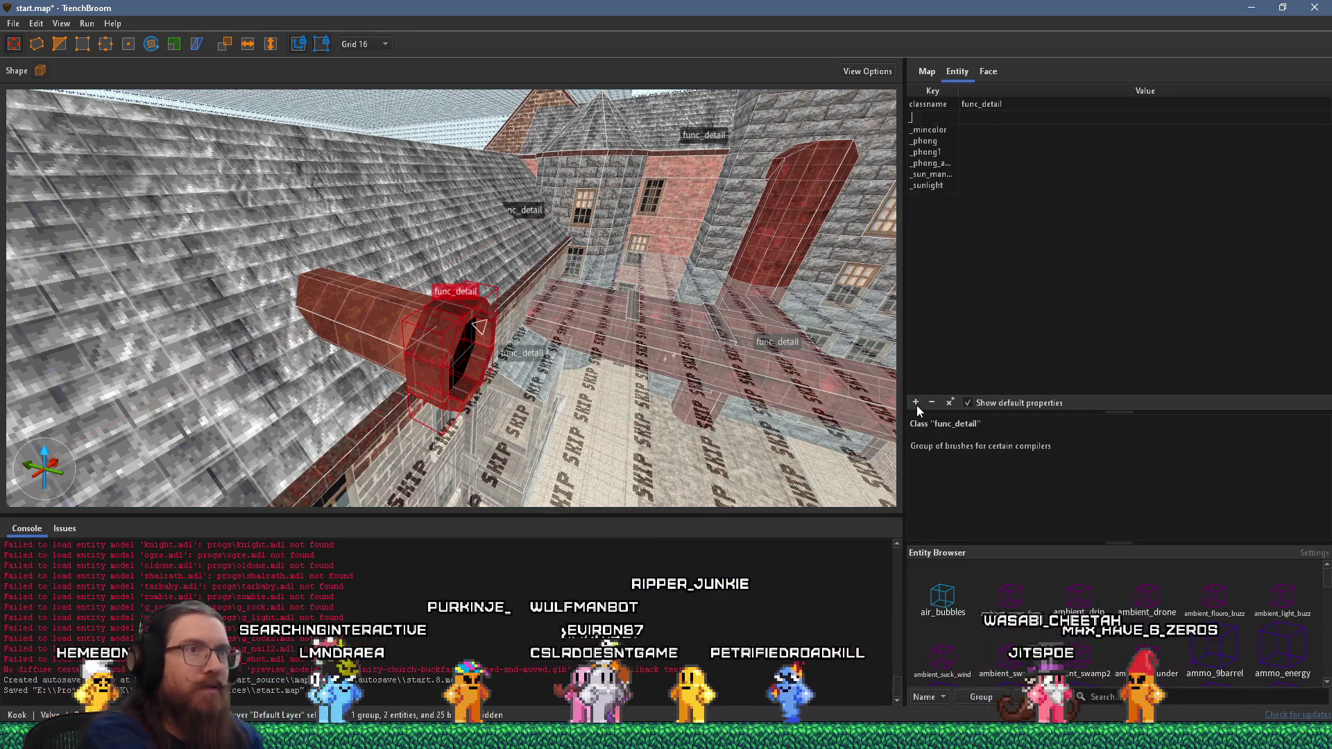
{"action": "key", "text": "Tab"}
- Make the two rooftop chimney boxes a single func_detail entity
{"action": "mouse_move", "coordinate": [481, 309]}
{"action": "left_mouse_down"}
{"action": "mouse_move", "coordinate": [515, 351]}
{"action": "mouse_move", "coordinate": [523, 336]}
{"action": "mouse_move", "coordinate": [296, 261]}
{"action": "mouse_move", "coordinate": [436, 331]}
{"action": "left_mouse_up"}
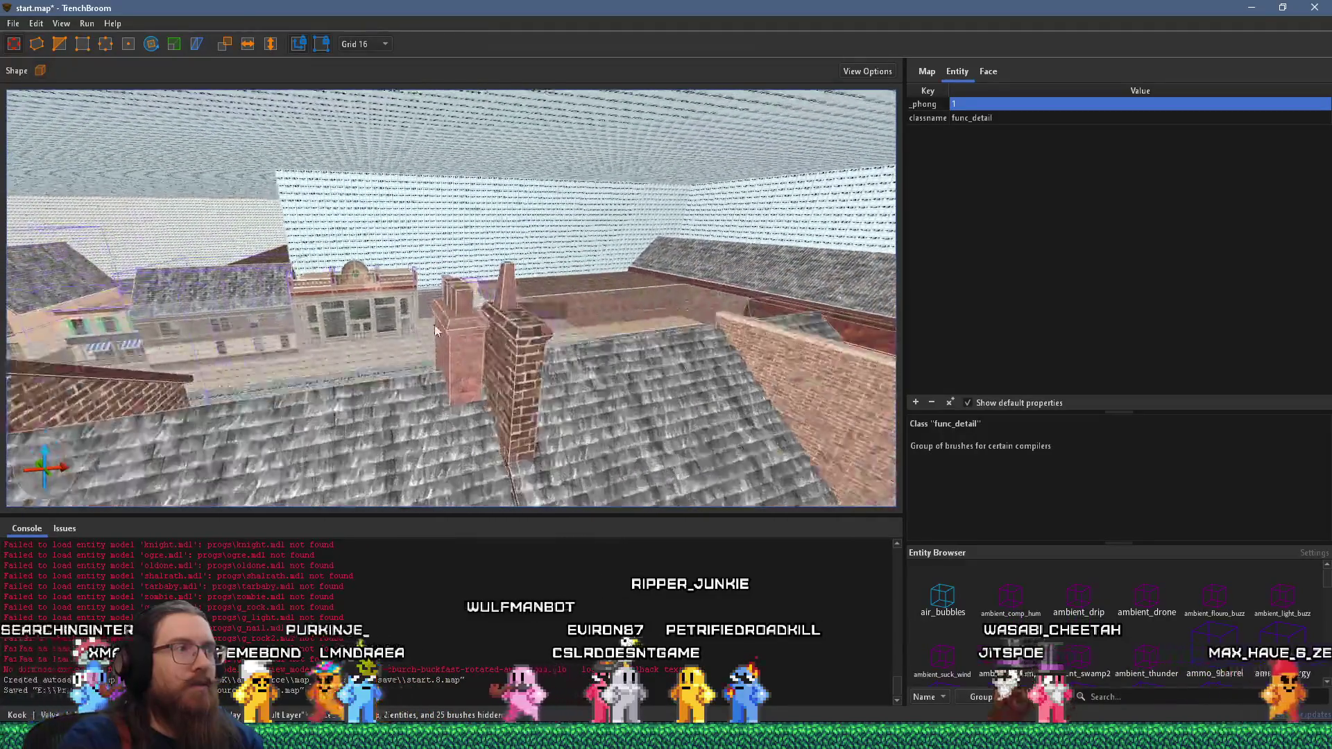
{"action": "scroll", "coordinate": [451, 319], "scroll_direction": "up", "scroll_amount": 4}
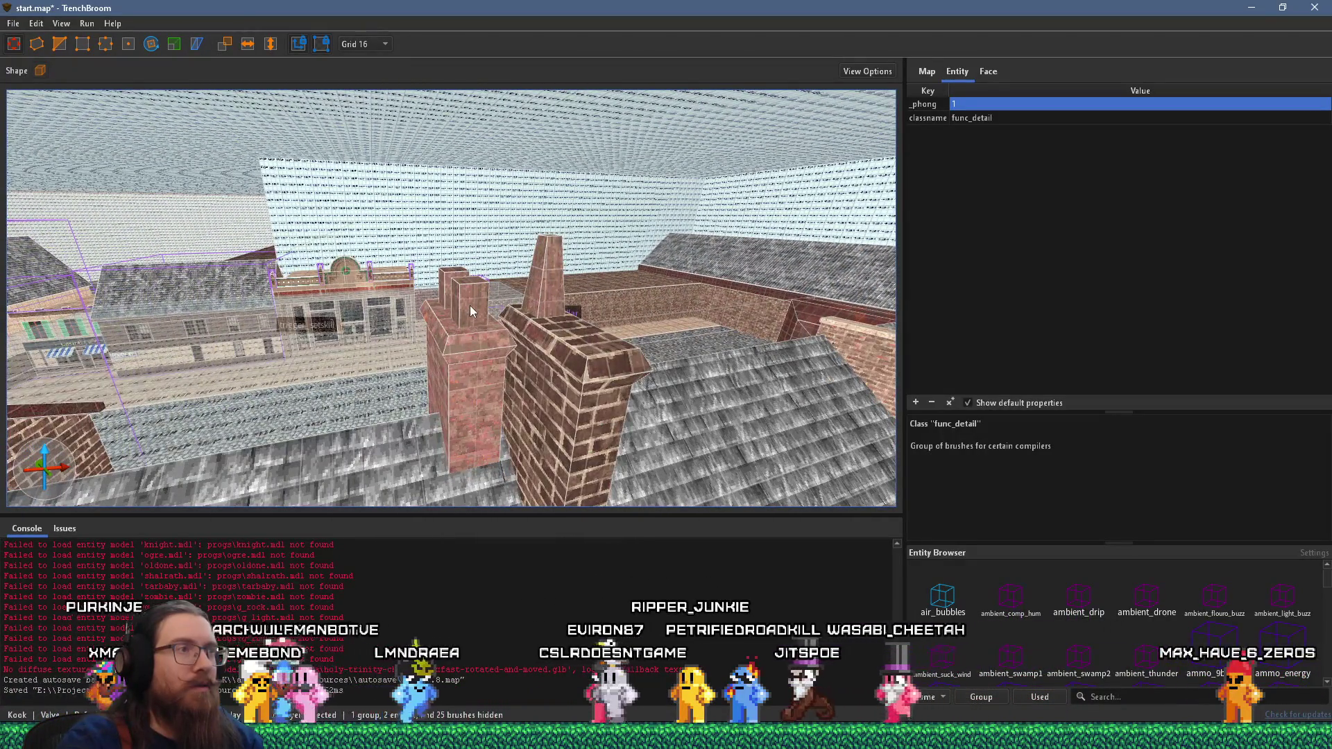
{"action": "left_click", "coordinate": [469, 307]}
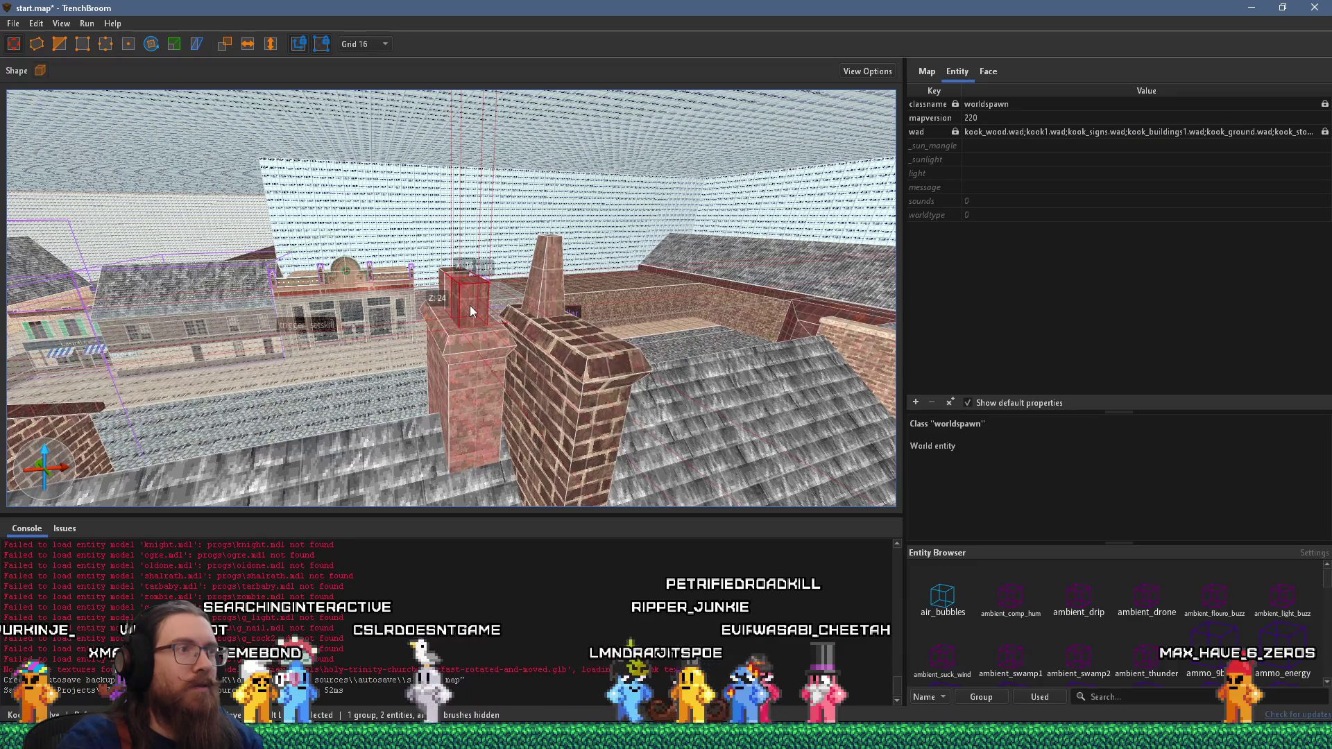
{"action": "mouse_move", "coordinate": [544, 293]}
{"action": "left_mouse_down"}
{"action": "mouse_move", "coordinate": [409, 345]}
{"action": "mouse_move", "coordinate": [369, 343]}
{"action": "mouse_move", "coordinate": [293, 252]}
{"action": "mouse_move", "coordinate": [610, 298]}
{"action": "mouse_move", "coordinate": [513, 289]}
{"action": "left_mouse_up"}
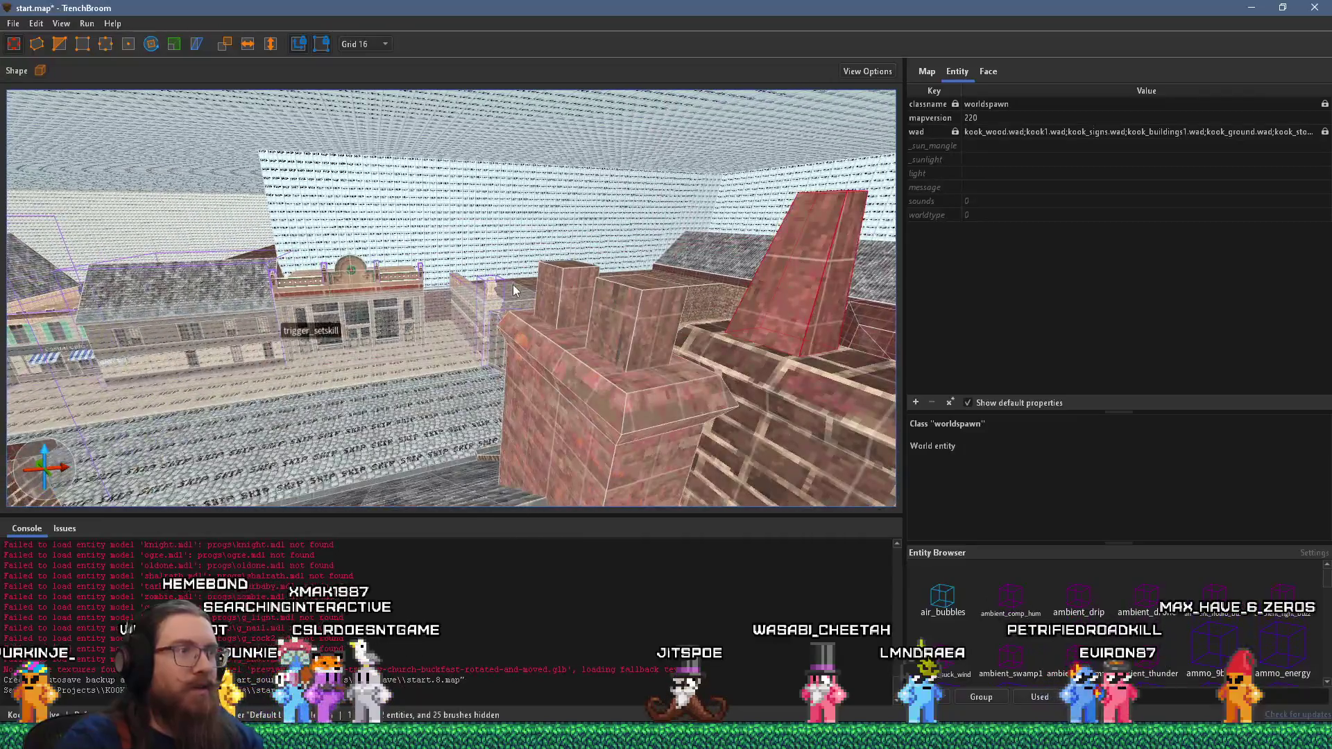
{"action": "left_click", "coordinate": [583, 283]}
{"action": "left_click", "coordinate": [618, 306], "text": "ctrl"}
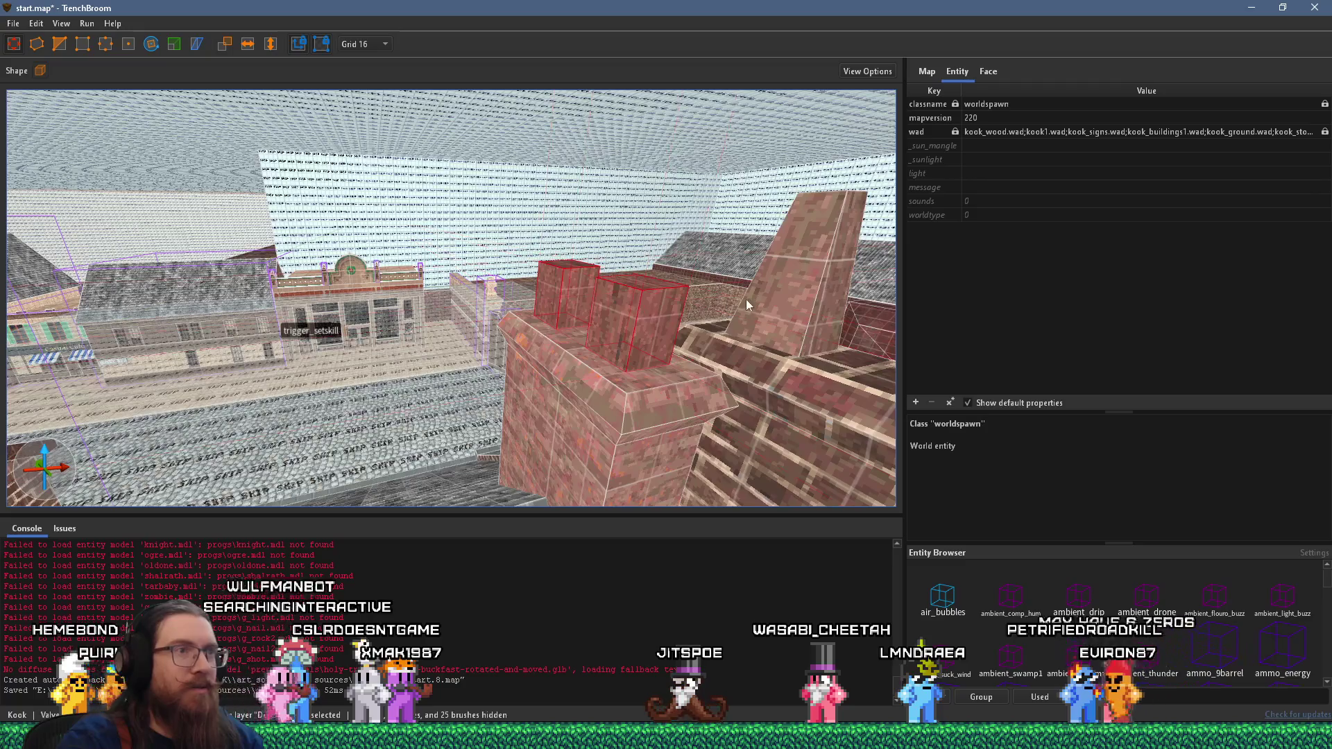
{"action": "scroll", "coordinate": [777, 296], "scroll_direction": "down", "scroll_amount": 5}
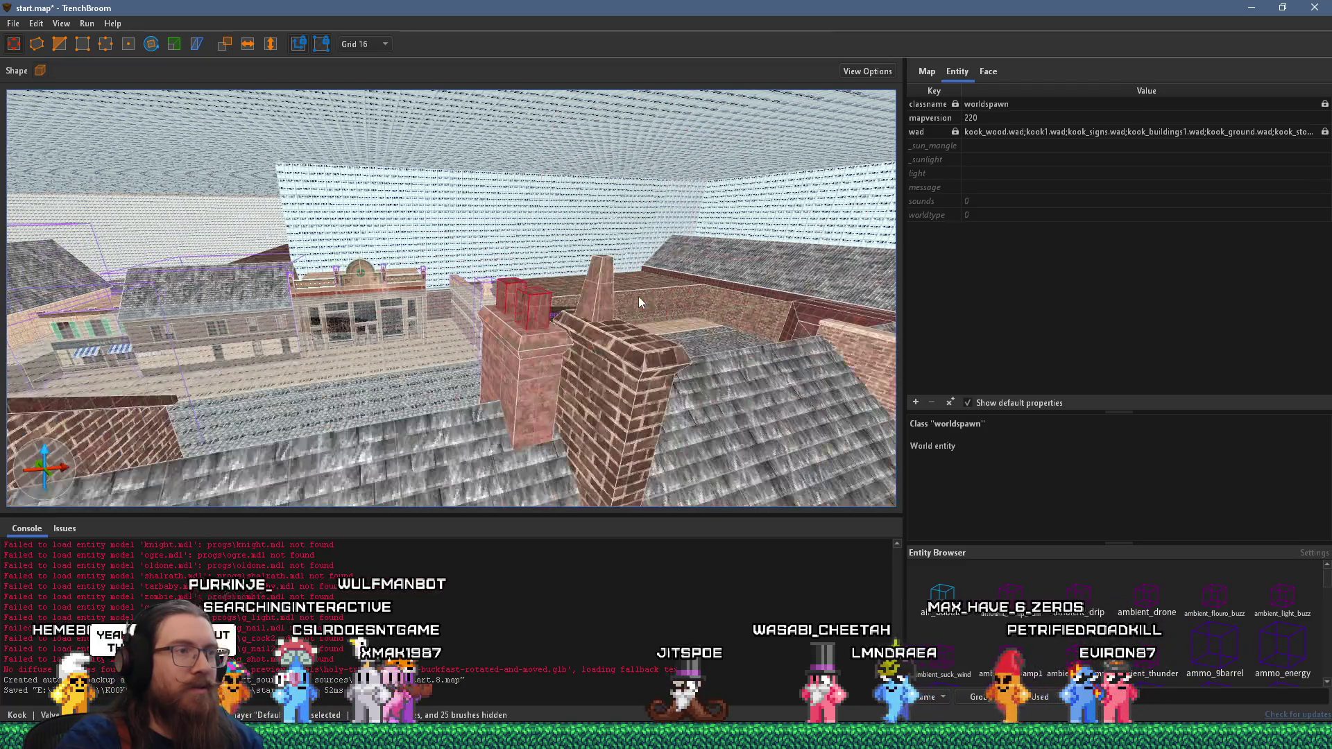
{"action": "right_click", "coordinate": [594, 297]}
{"action": "mouse_move", "coordinate": [751, 551]}
{"action": "mouse_move", "coordinate": [861, 576]}
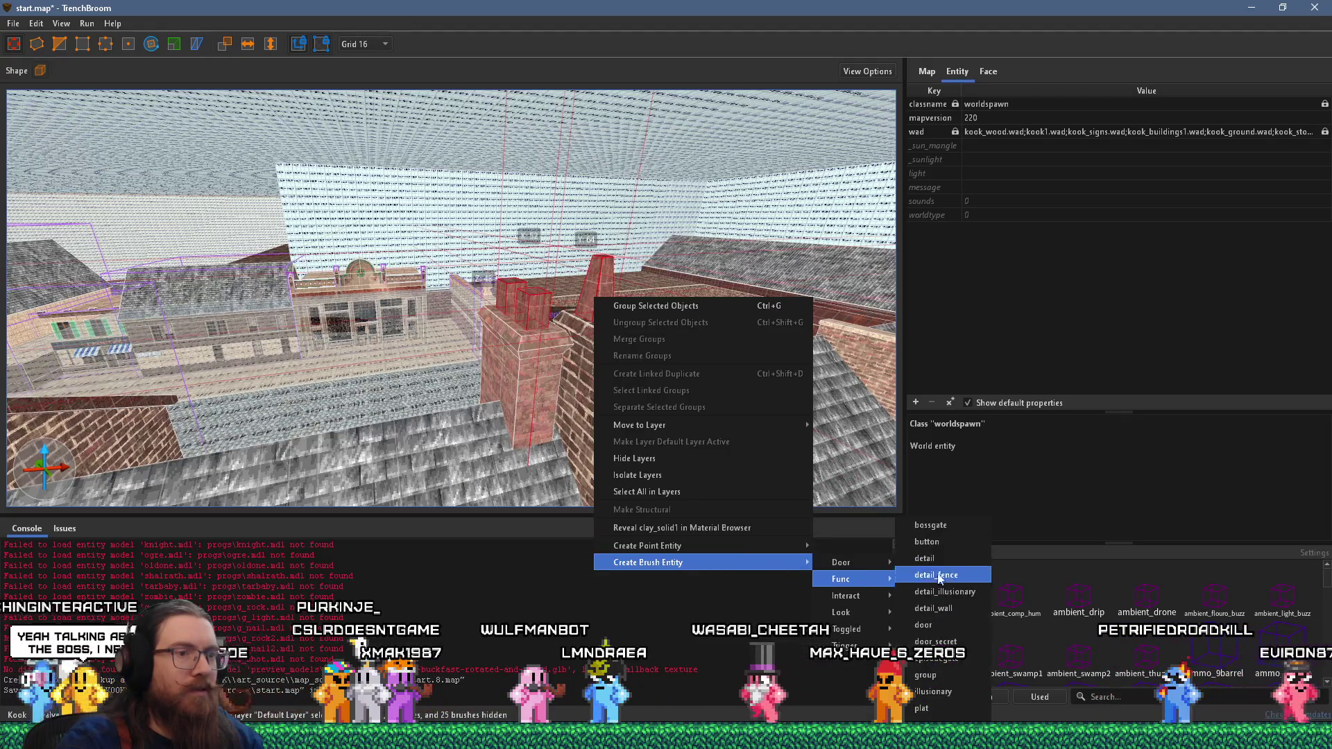
{"action": "left_click", "coordinate": [943, 565]}
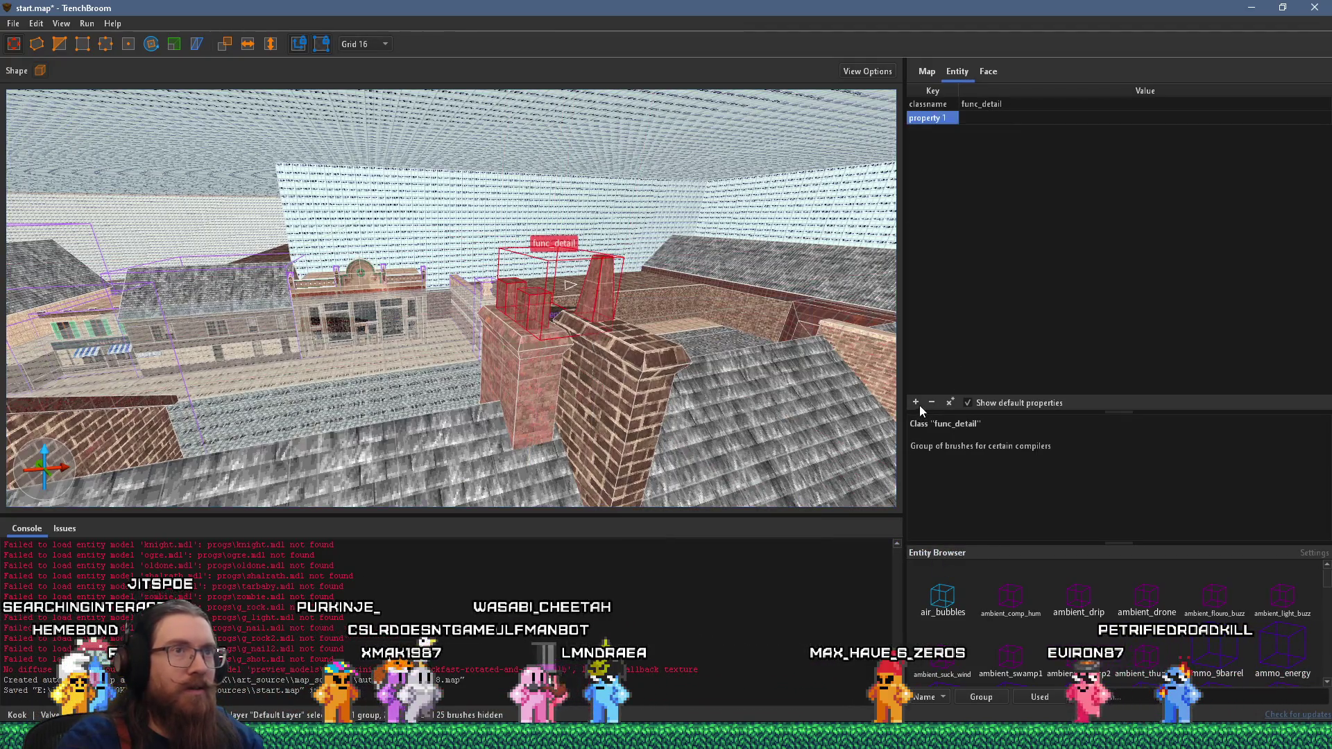
- Give the chimney func_detail _phong 1 and a _phong_angle of 100
{"action": "type", "text": "_phong"}
{"action": "key", "text": "Return"}
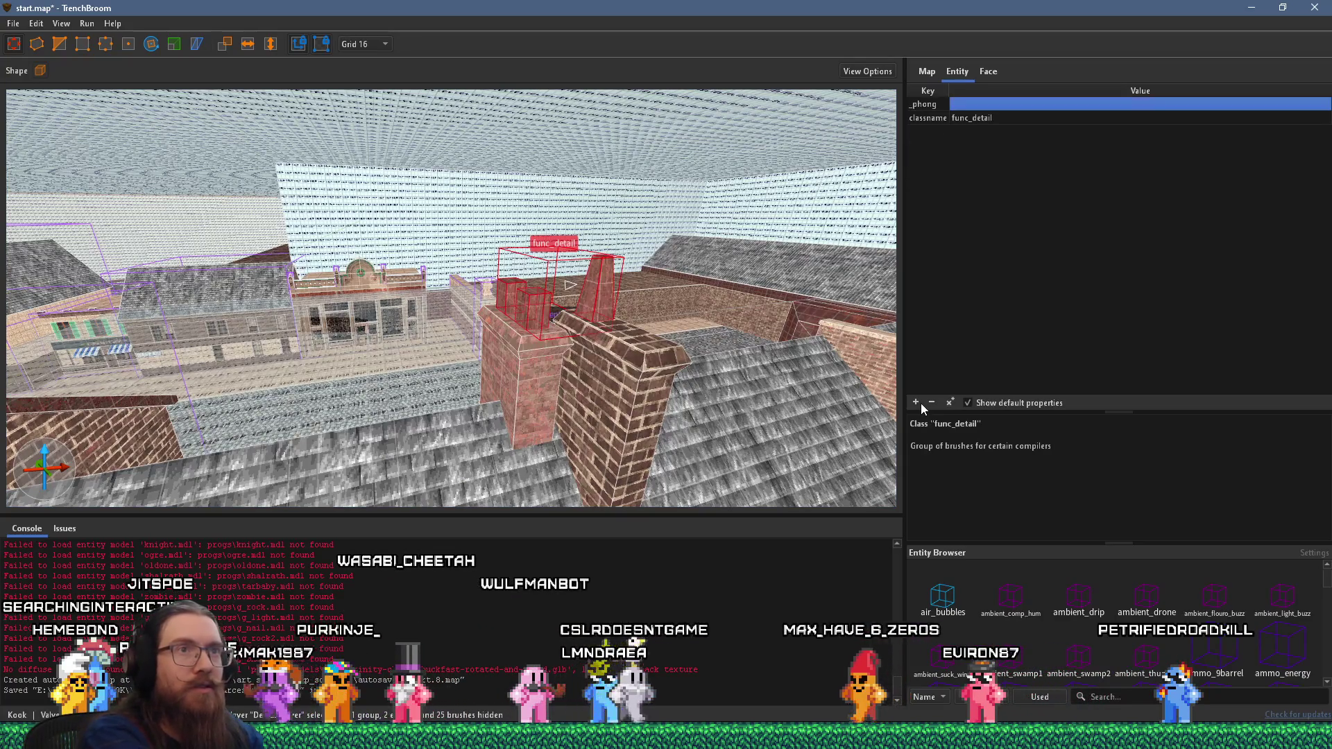
{"action": "type", "text": "1"}
{"action": "key", "text": "Return"}
{"action": "left_click", "coordinate": [916, 403]}
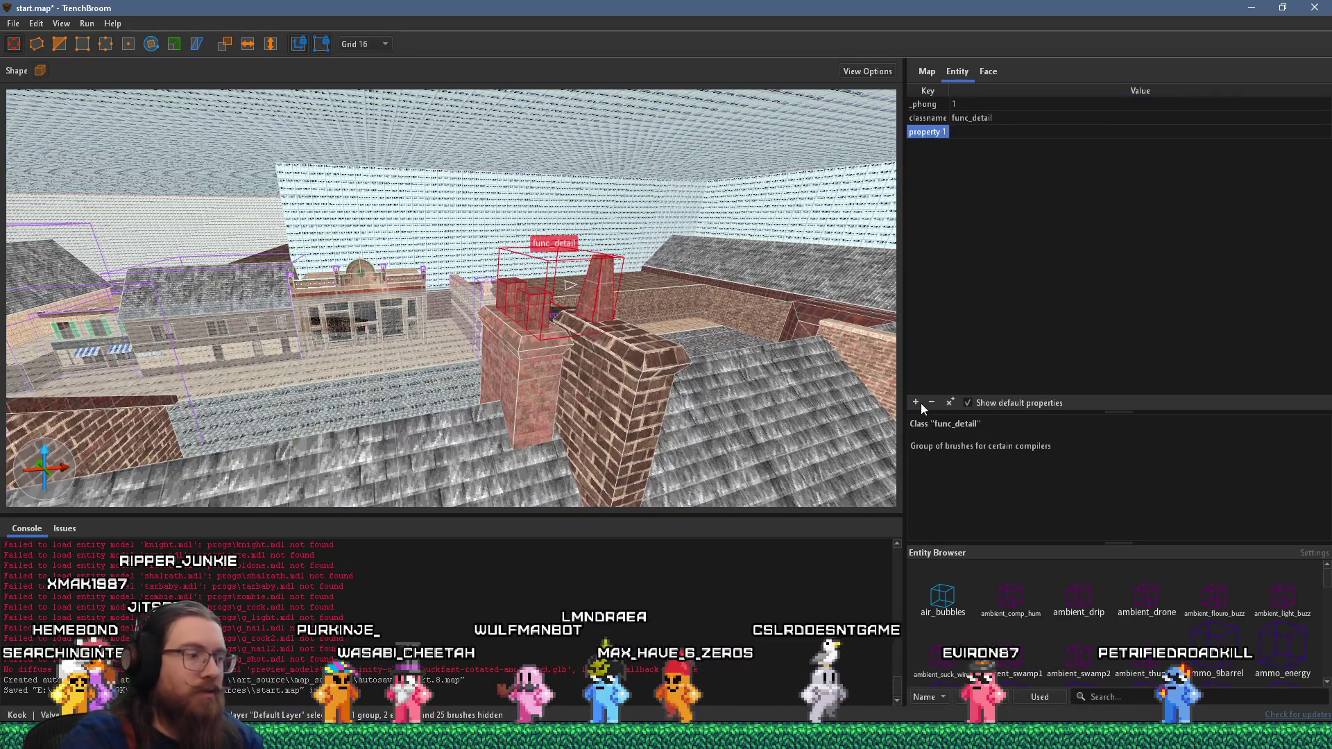
{"action": "type", "text": "_phong_angle"}
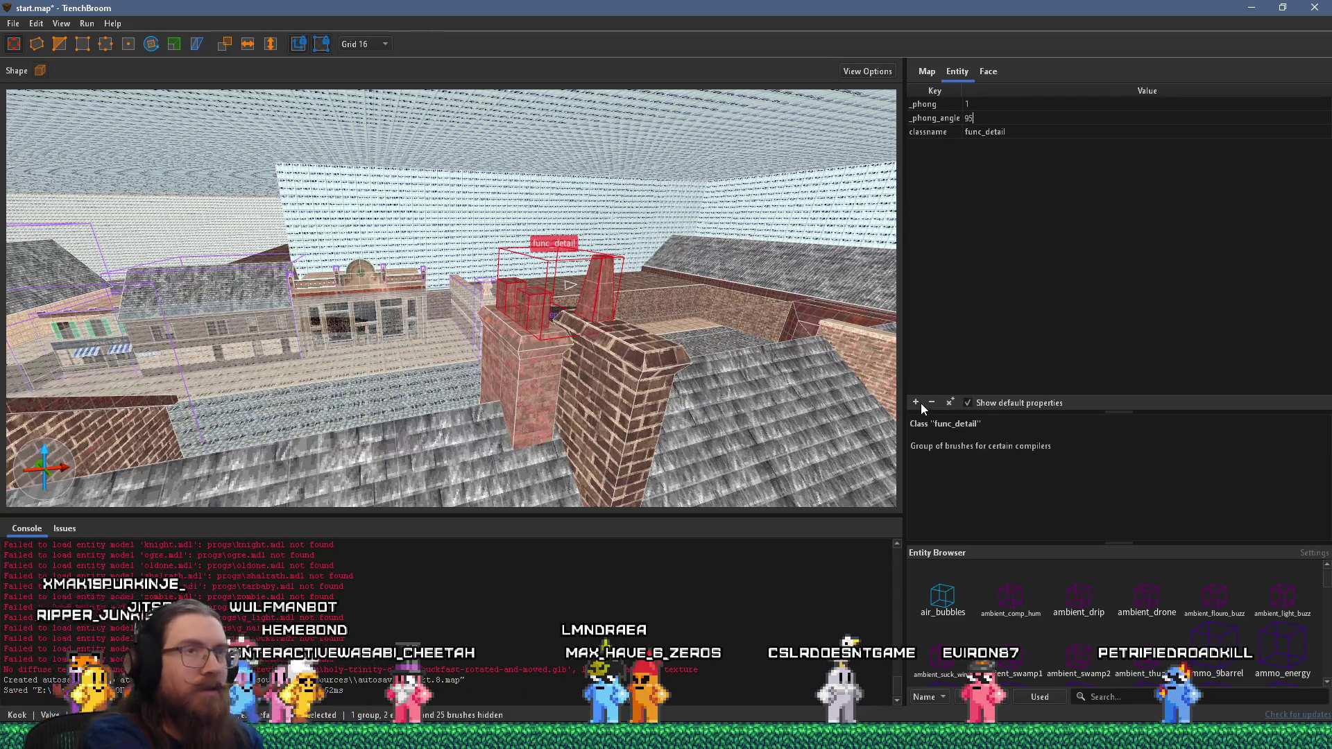
{"action": "type", "text": "100"}
{"action": "key", "text": "Return"}
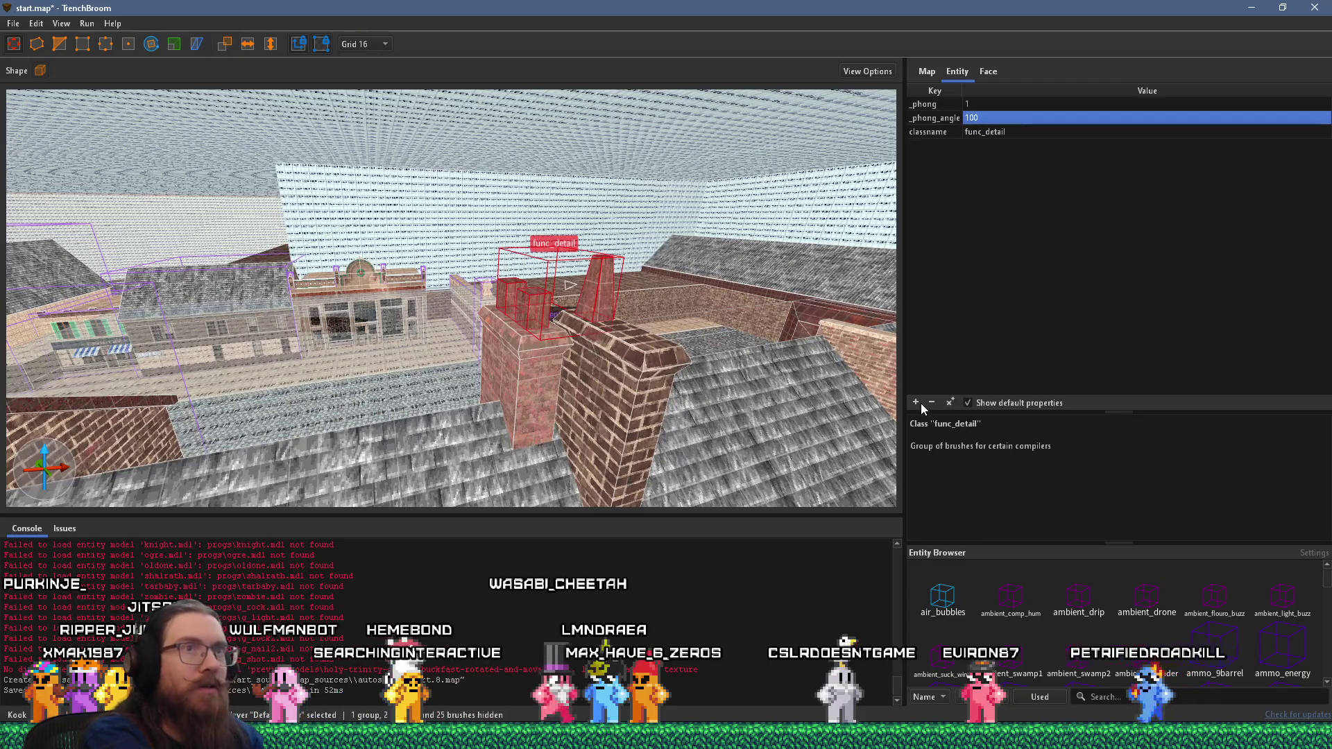
- Set _phong to 1 on the chimney func_detail group
{"action": "mouse_move", "coordinate": [764, 402]}
{"action": "left_mouse_down"}
{"action": "mouse_move", "coordinate": [625, 398]}
{"action": "mouse_move", "coordinate": [457, 299]}
{"action": "mouse_move", "coordinate": [591, 283]}
{"action": "left_mouse_up"}
{"action": "scroll", "coordinate": [590, 277], "scroll_direction": "up", "scroll_amount": 5}
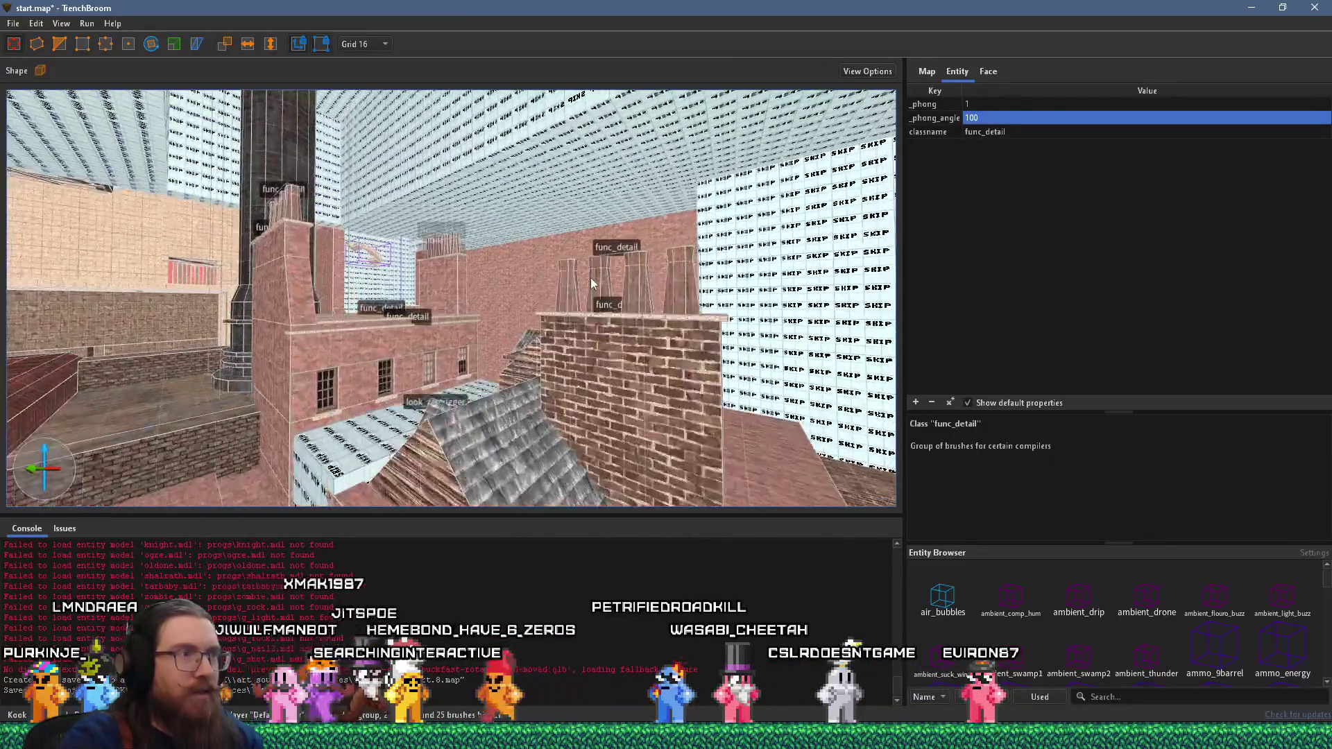
{"action": "left_click", "coordinate": [762, 290]}
{"action": "left_click", "coordinate": [915, 402]}
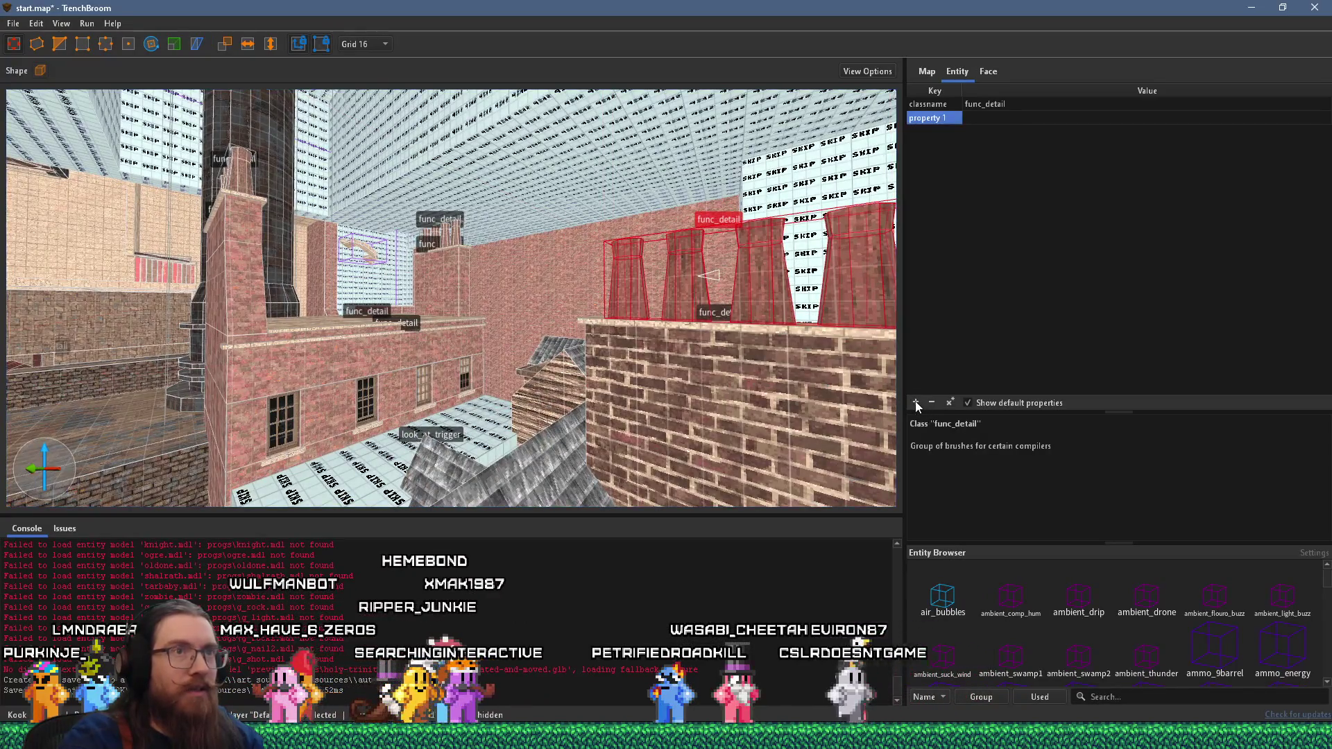
{"action": "type", "text": "_phong"}
{"action": "key", "text": "Tab"}
{"action": "type", "text": "1"}
{"action": "key", "text": "Return"}
- Add _phong 1 to the small roof chimney and the next chimney func_detail
{"action": "left_click", "coordinate": [410, 234]}
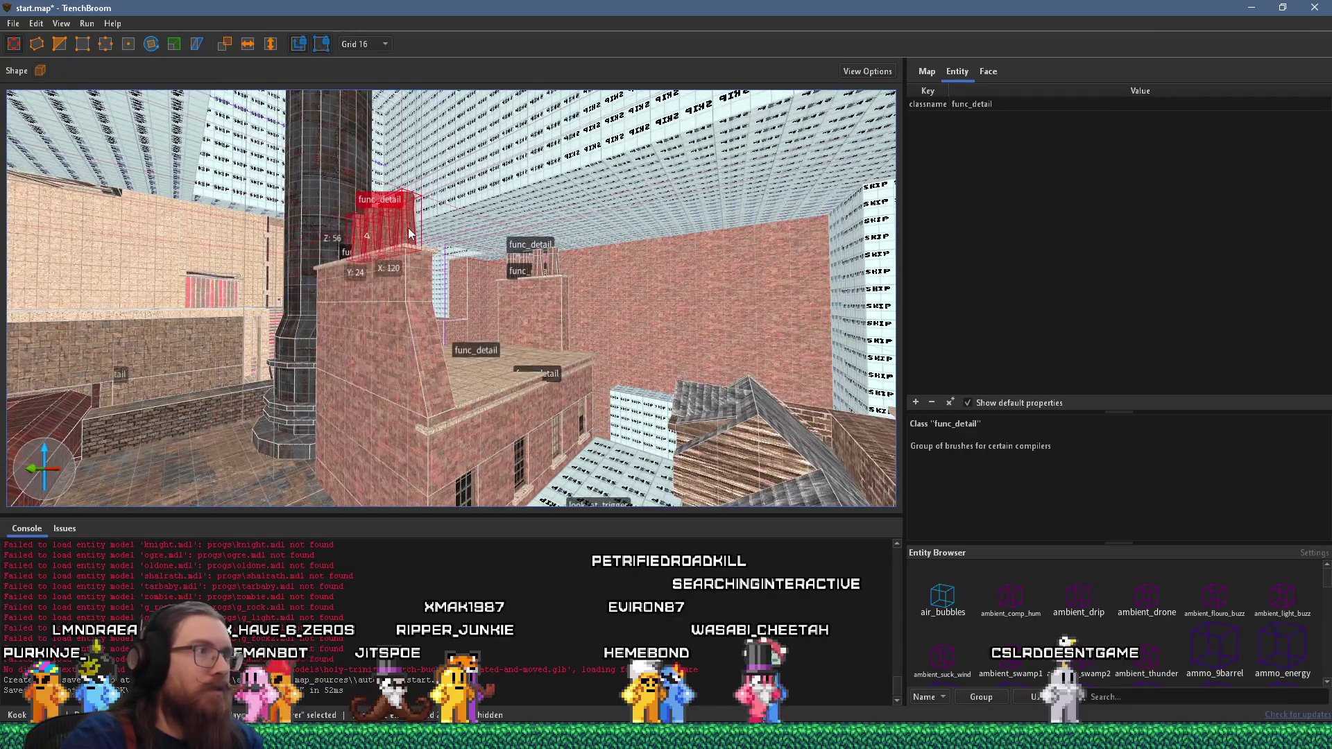
{"action": "type", "text": "_phong"}
{"action": "key", "text": "Tab"}
{"action": "type", "text": "1"}
{"action": "key", "text": "Return"}
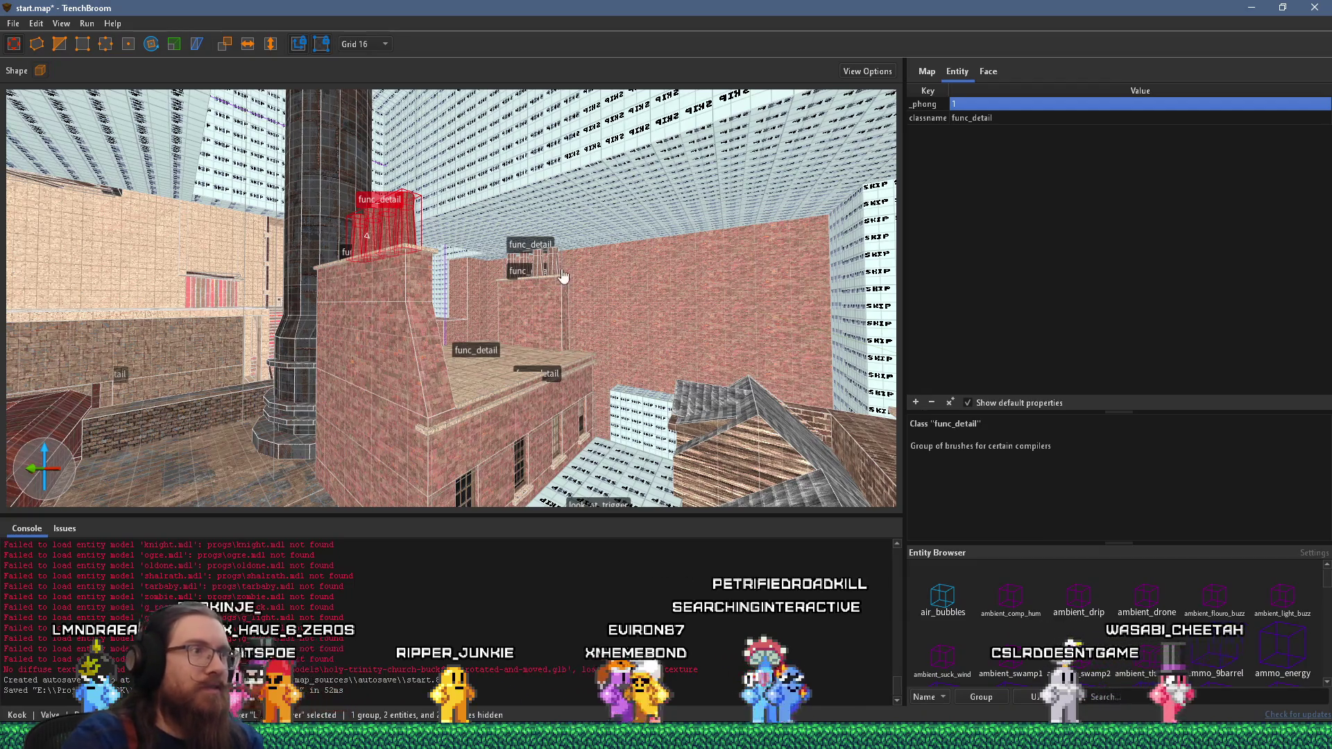
{"action": "left_click", "coordinate": [549, 261]}
{"action": "left_click", "coordinate": [916, 402]}
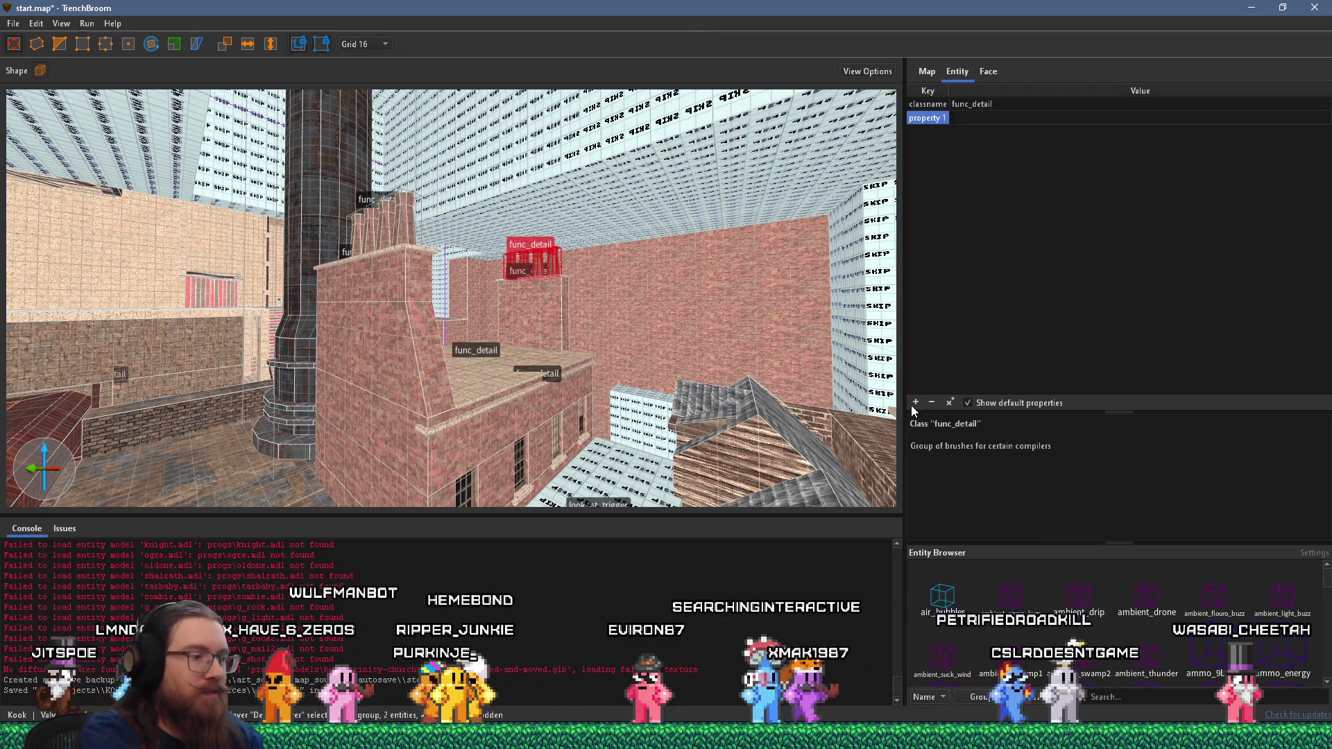
{"action": "type", "text": "_pho"}
{"action": "key", "text": "Return"}
- Select the toggled_wall entity on the boarded wall, then everything in the map
{"action": "mouse_move", "coordinate": [694, 405]}
{"action": "left_mouse_down"}
{"action": "mouse_move", "coordinate": [581, 405]}
{"action": "mouse_move", "coordinate": [644, 335]}
{"action": "mouse_move", "coordinate": [247, 210]}
{"action": "mouse_move", "coordinate": [388, 331]}
{"action": "mouse_move", "coordinate": [584, 360]}
{"action": "mouse_move", "coordinate": [497, 317]}
{"action": "mouse_move", "coordinate": [483, 381]}
{"action": "mouse_move", "coordinate": [382, 425]}
{"action": "left_mouse_up"}
{"action": "left_click", "coordinate": [481, 360]}
{"action": "key", "text": "ctrl+a"}
- Group the plank and tall wall brushes into a func_group with a _phong key
{"action": "left_click", "coordinate": [382, 425]}
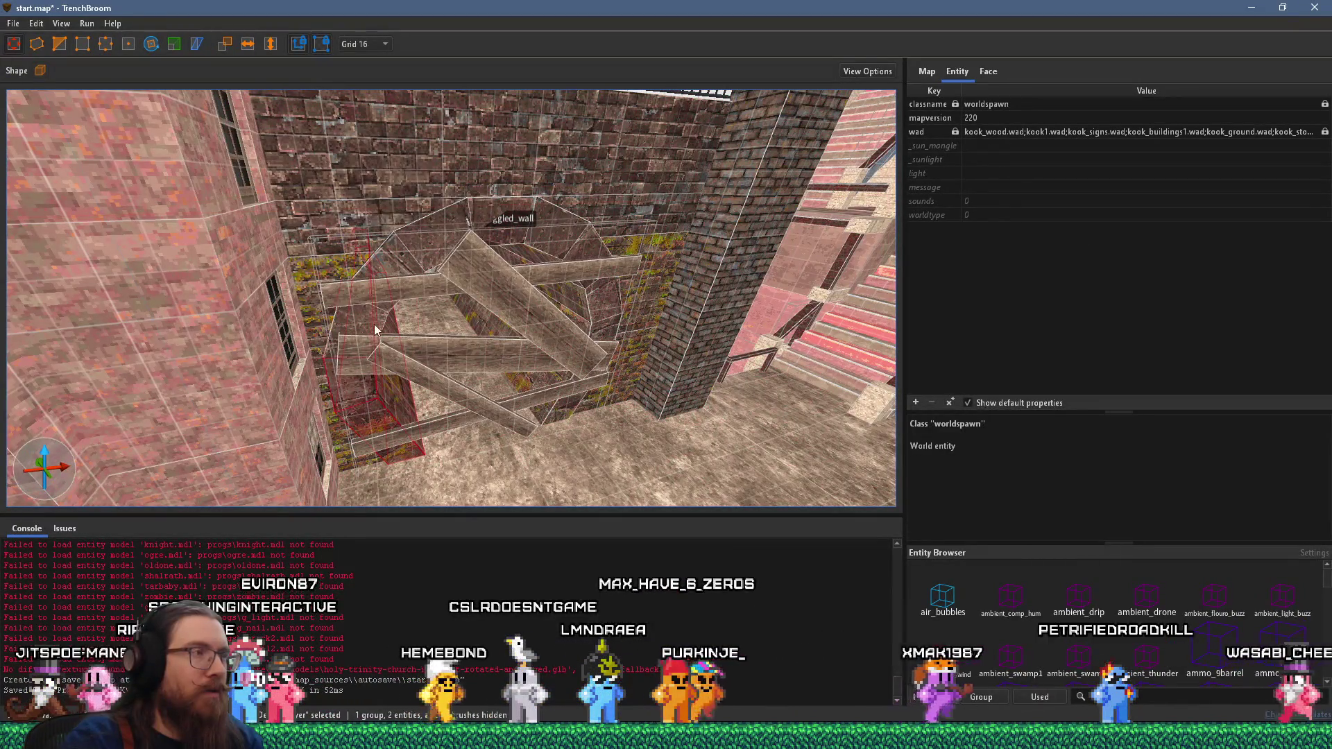
{"action": "left_click", "coordinate": [391, 264]}
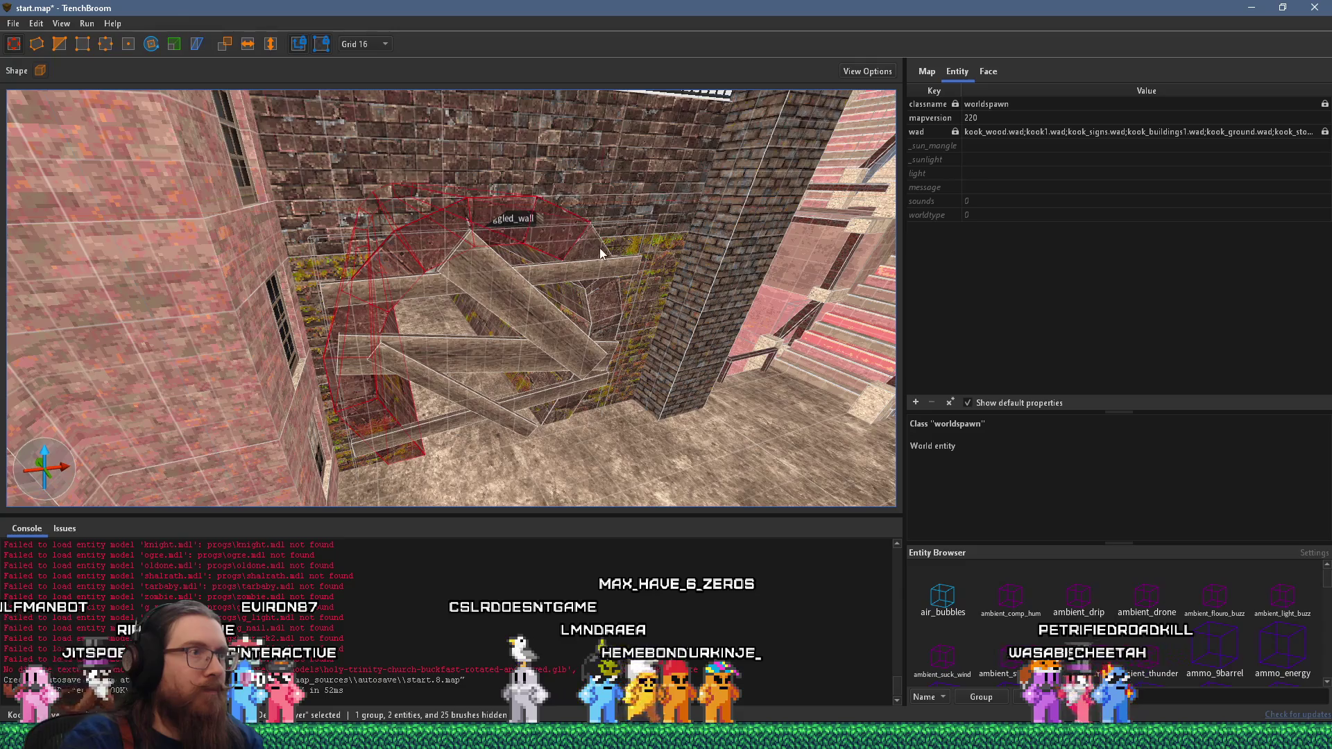
{"action": "right_click", "coordinate": [568, 393]}
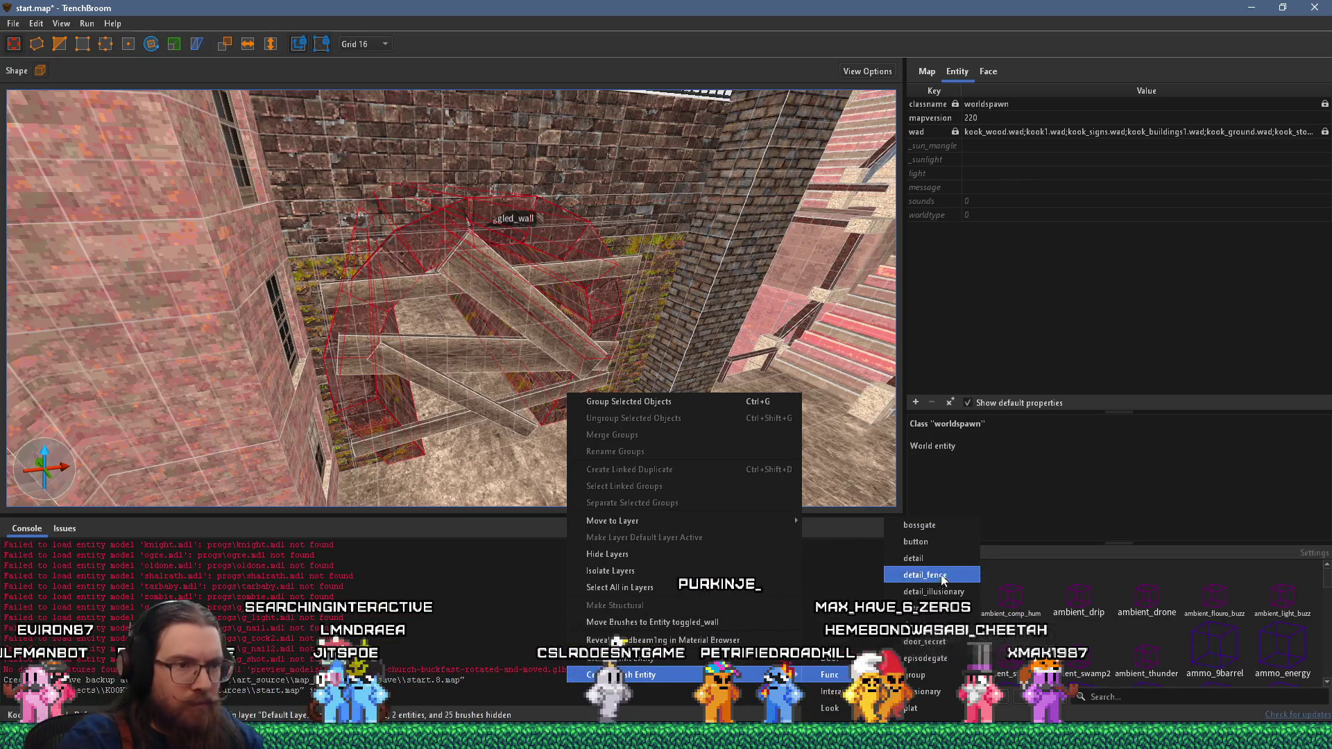
{"action": "left_click", "coordinate": [933, 675]}
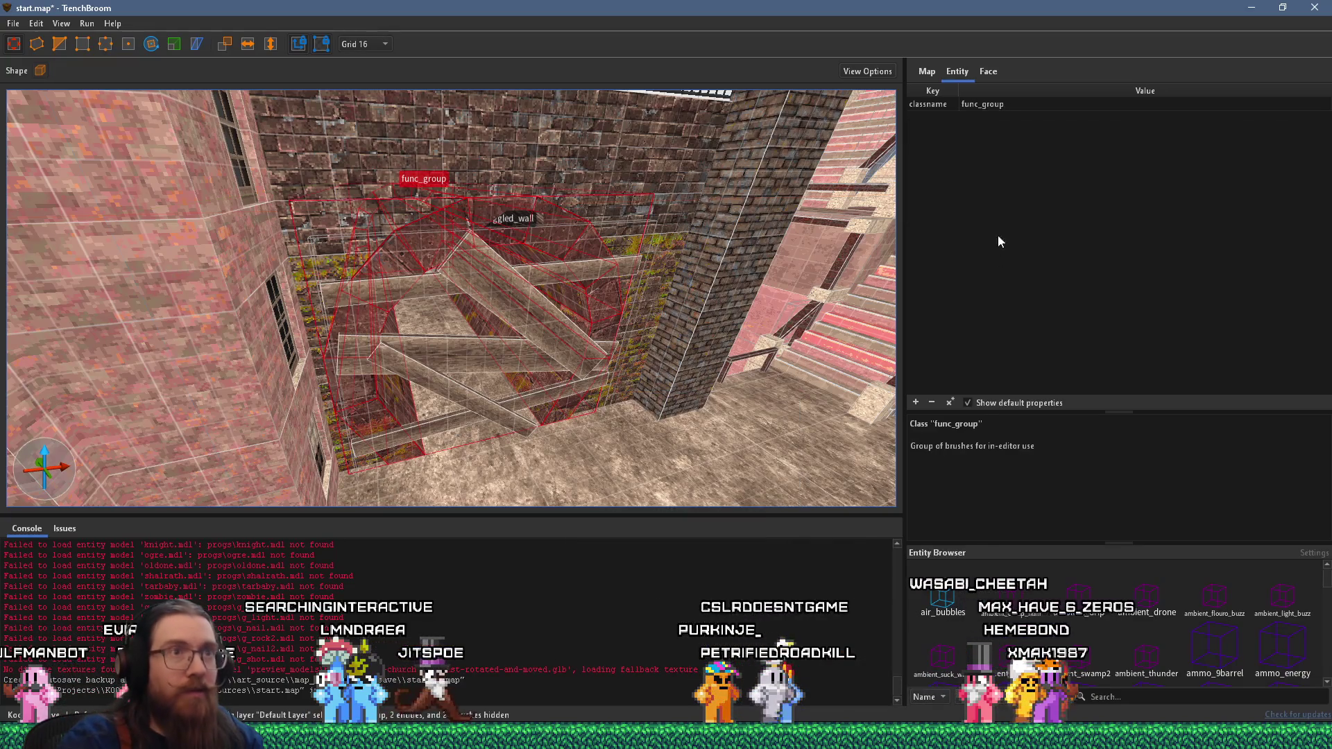
{"action": "left_click", "coordinate": [915, 402]}
{"action": "type", "text": "_ph"}
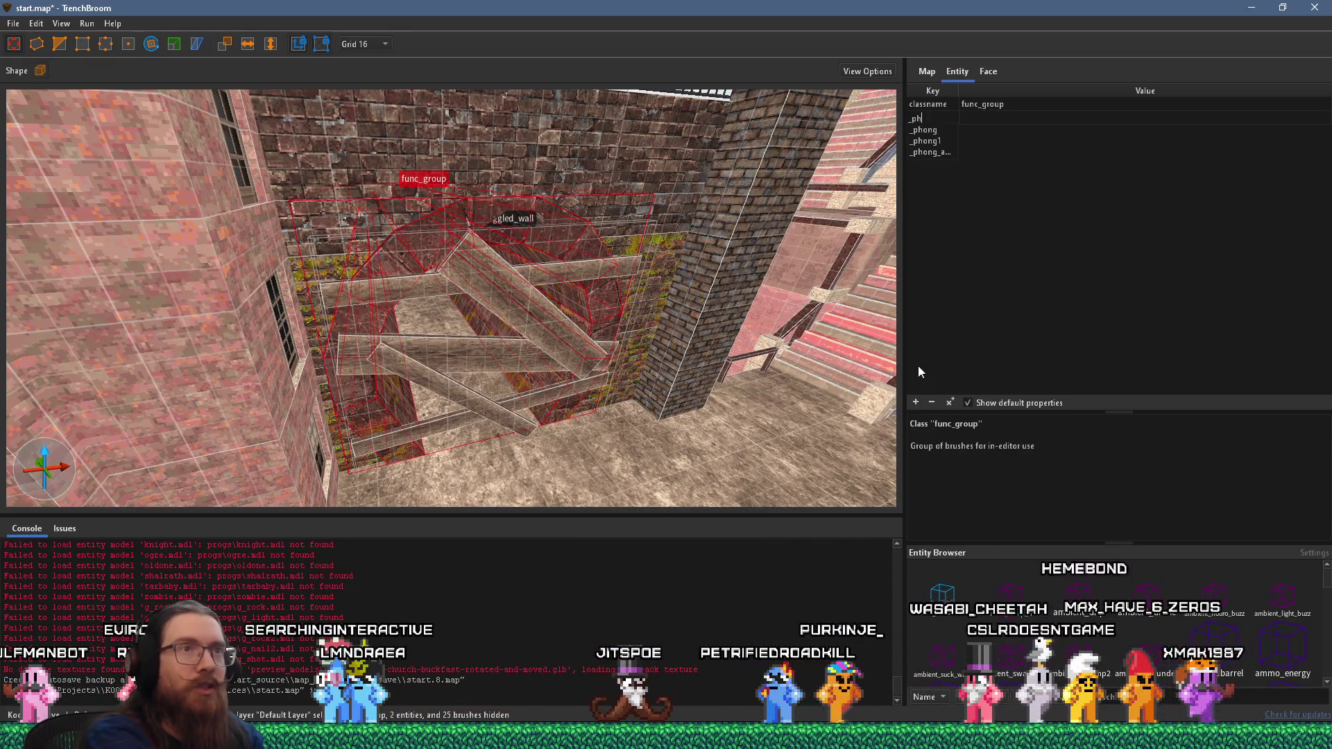
{"action": "key", "text": "Down"}
{"action": "key", "text": "Return"}
- Clear the selection and move the view out to the round tower
{"action": "mouse_move", "coordinate": [485, 277]}
{"action": "left_mouse_down"}
{"action": "mouse_move", "coordinate": [430, 330]}
{"action": "mouse_move", "coordinate": [542, 210]}
{"action": "mouse_move", "coordinate": [485, 236]}
{"action": "mouse_move", "coordinate": [417, 194]}
{"action": "left_mouse_up"}
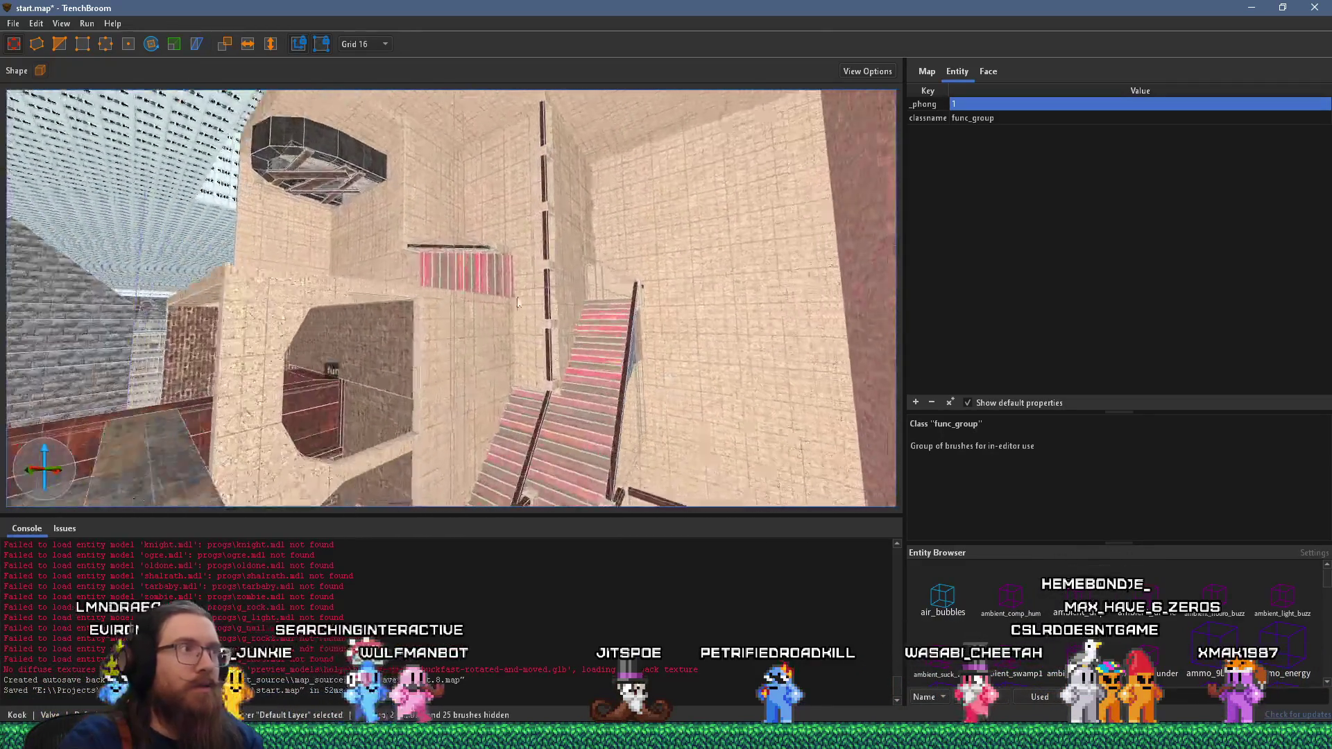
{"action": "key", "text": "ctrl+a"}
{"action": "key", "text": "ctrl+shift+a"}
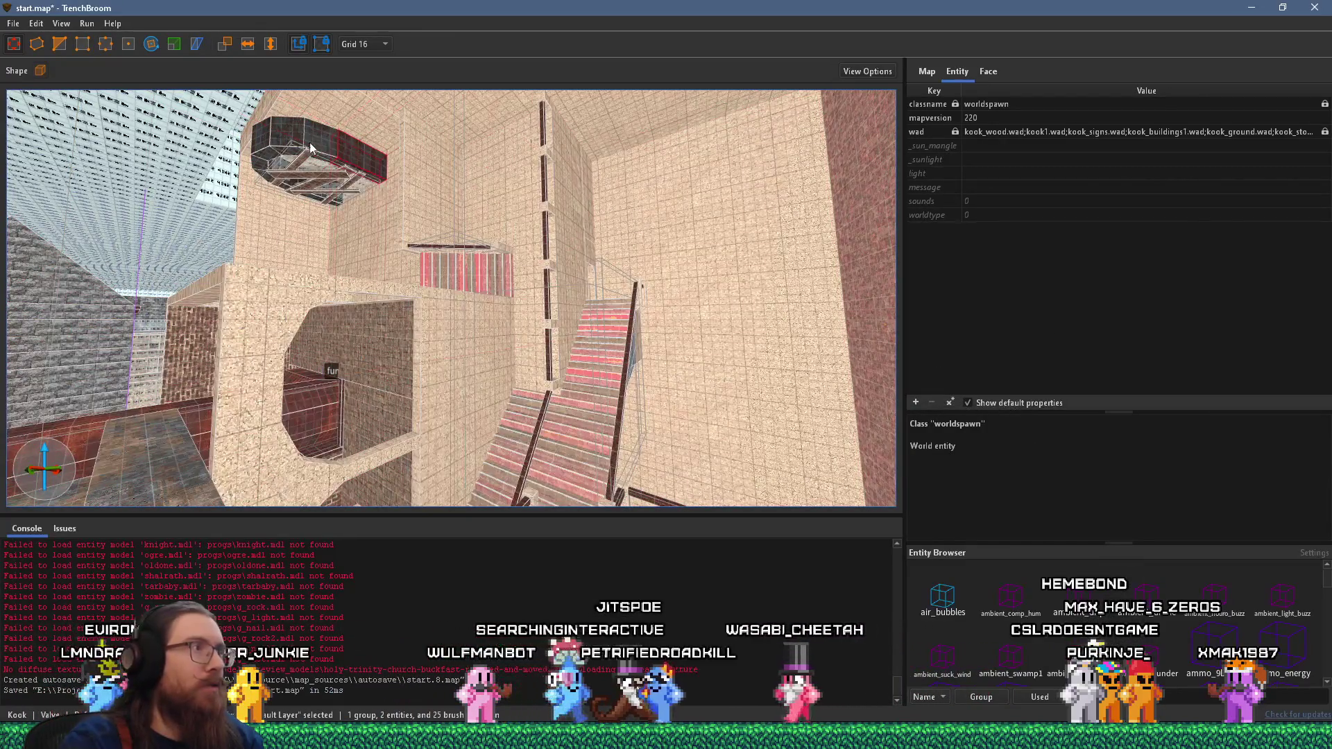
{"action": "key", "text": "Escape"}
{"action": "left_click_drag", "start_coordinate": [264, 167], "coordinate": [298, 168]}
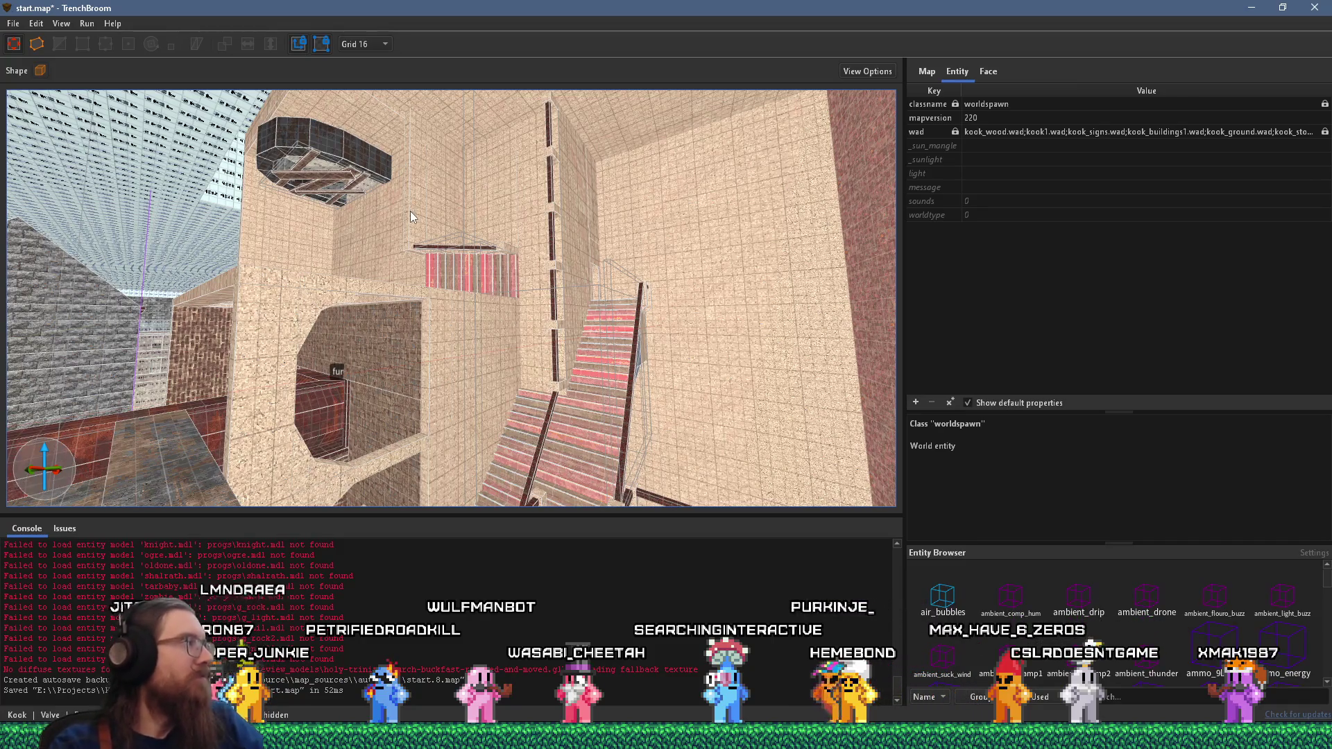
{"action": "left_click_drag", "start_coordinate": [410, 236], "coordinate": [358, 277]}
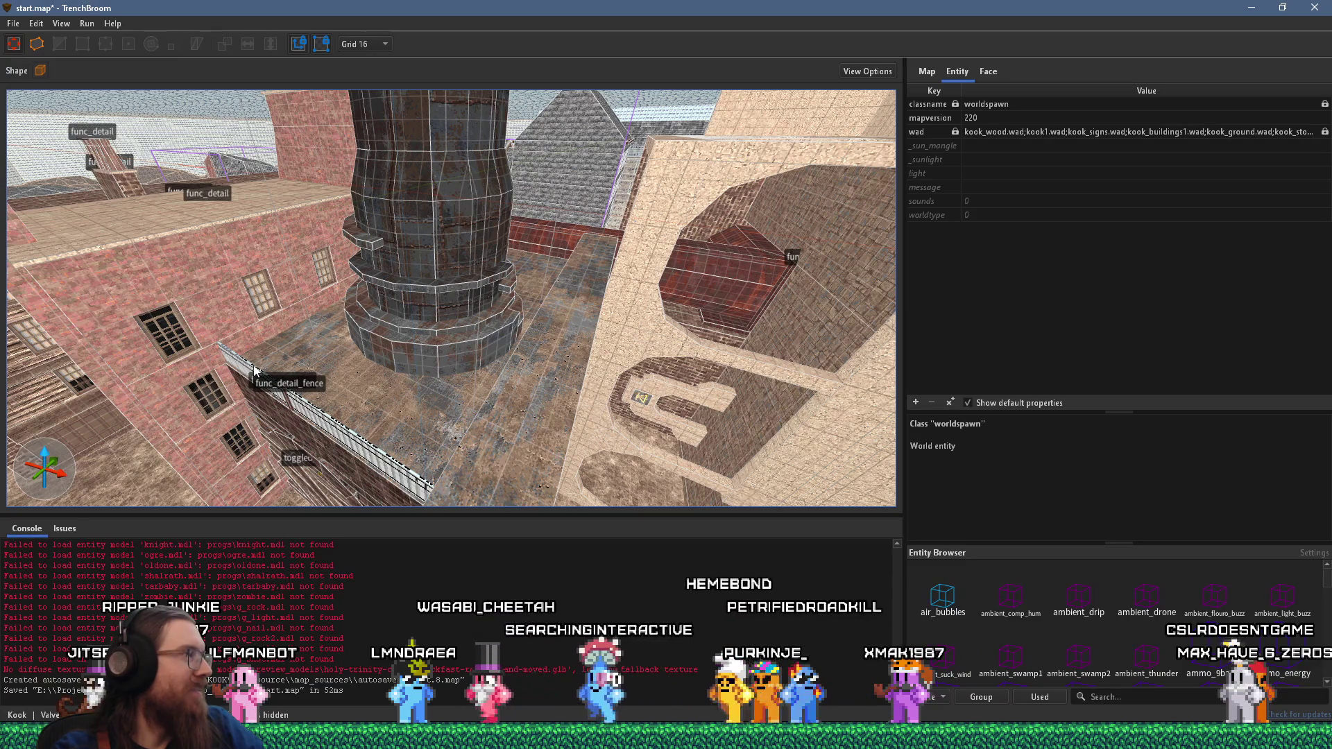
- Turn the boarded arch into a func_detail and add a _phong key
{"action": "mouse_move", "coordinate": [257, 368]}
{"action": "left_mouse_down"}
{"action": "mouse_move", "coordinate": [322, 342]}
{"action": "mouse_move", "coordinate": [502, 401]}
{"action": "mouse_move", "coordinate": [457, 343]}
{"action": "mouse_move", "coordinate": [298, 264]}
{"action": "mouse_move", "coordinate": [506, 272]}
{"action": "mouse_move", "coordinate": [671, 171]}
{"action": "left_mouse_up"}
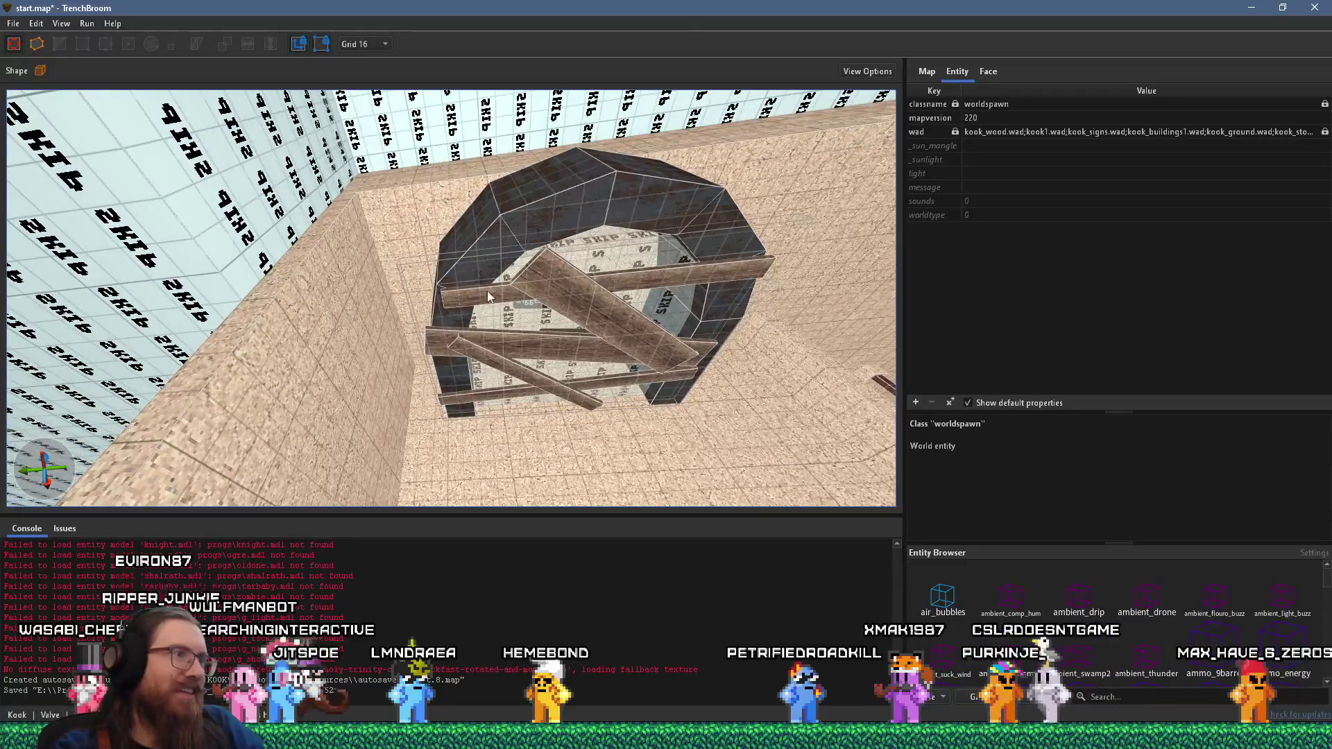
{"action": "left_click_drag", "start_coordinate": [487, 290], "coordinate": [501, 346]}
{"action": "left_click", "coordinate": [501, 347]}
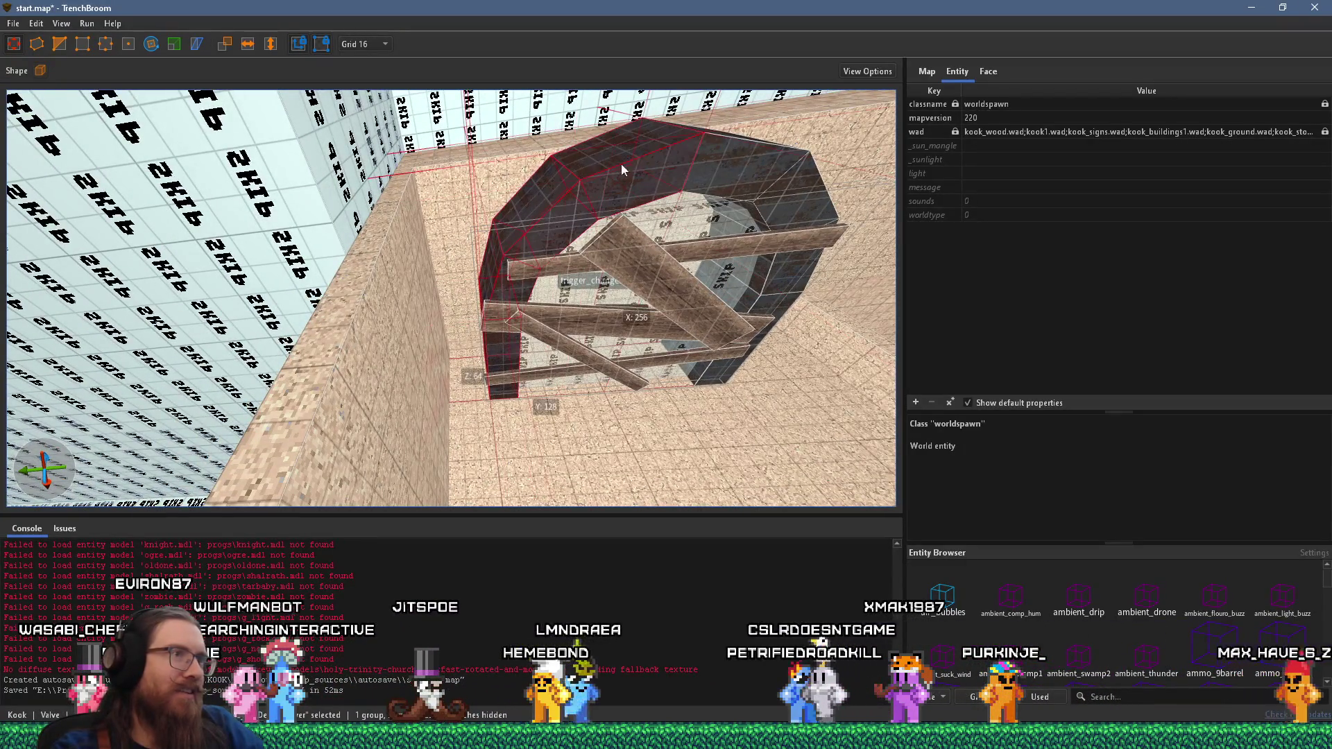
{"action": "right_click", "coordinate": [784, 292]}
{"action": "mouse_move", "coordinate": [860, 559]}
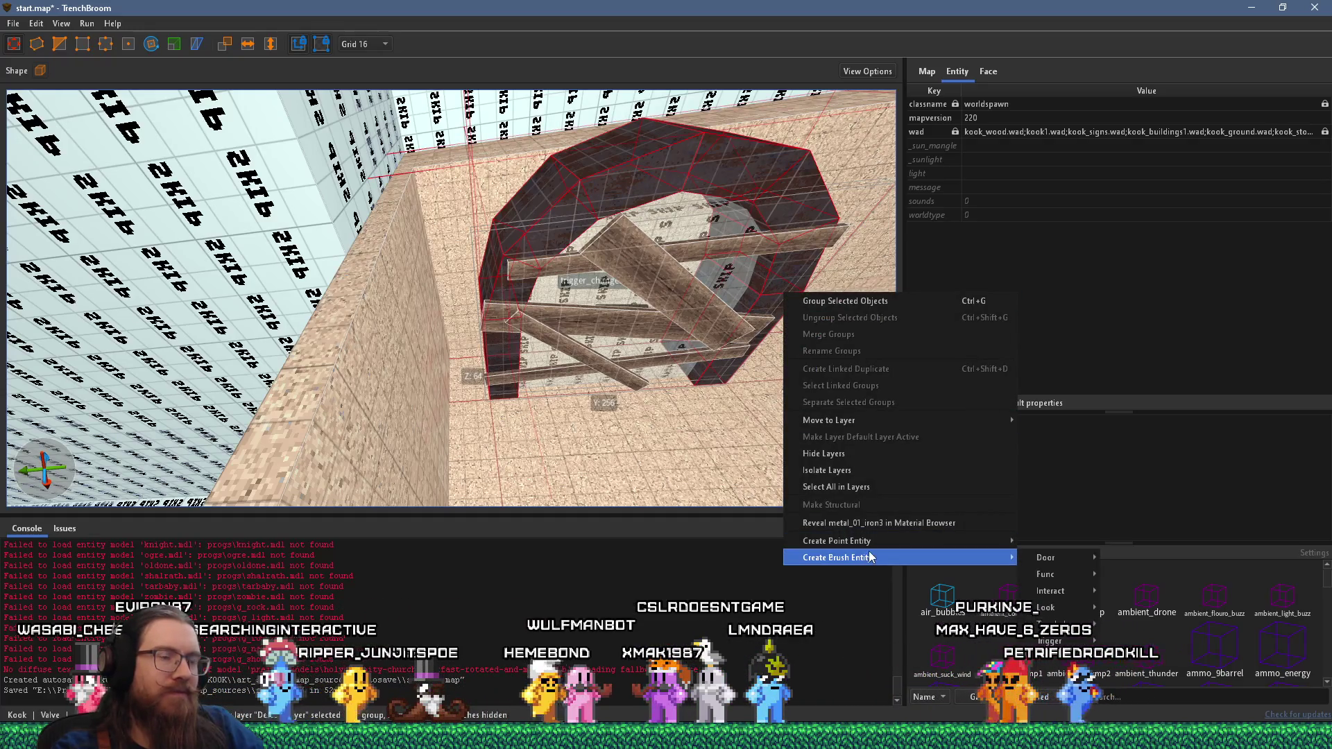
{"action": "mouse_move", "coordinate": [1047, 575]}
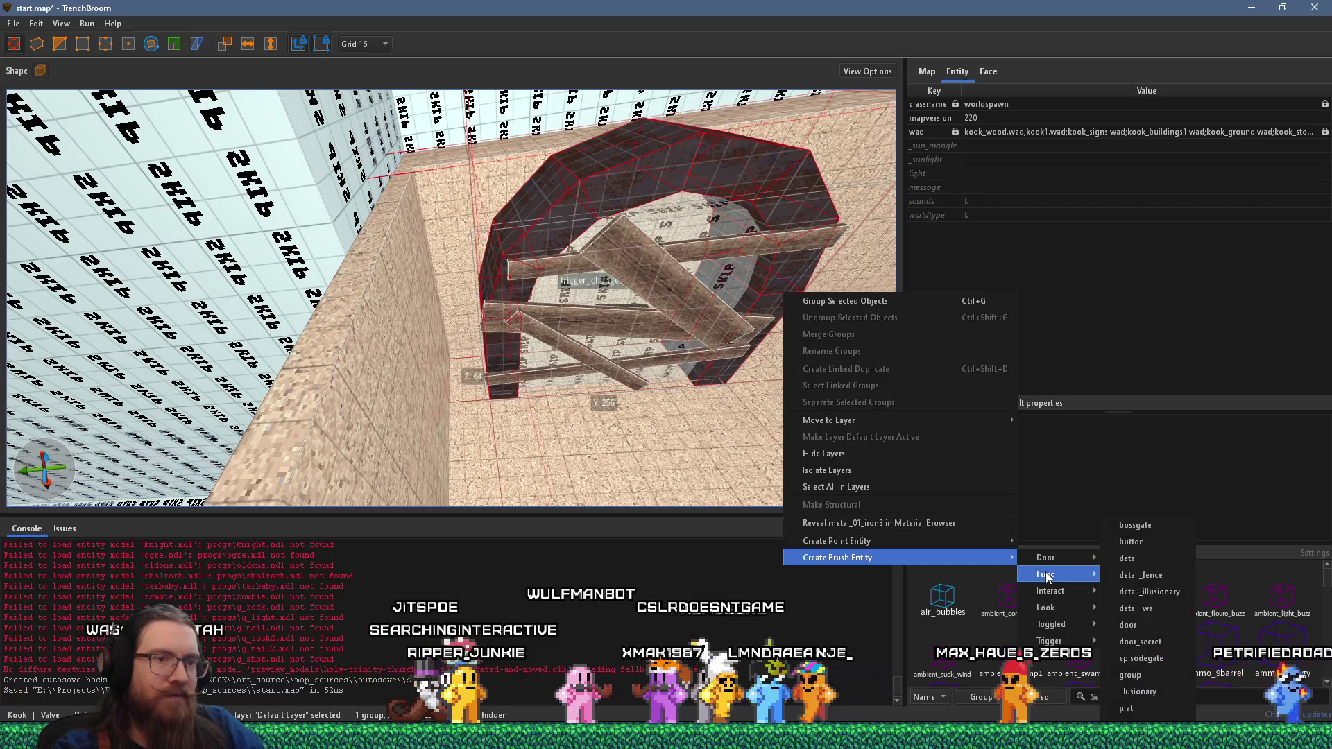
{"action": "left_click", "coordinate": [1138, 564]}
{"action": "left_click", "coordinate": [916, 403]}
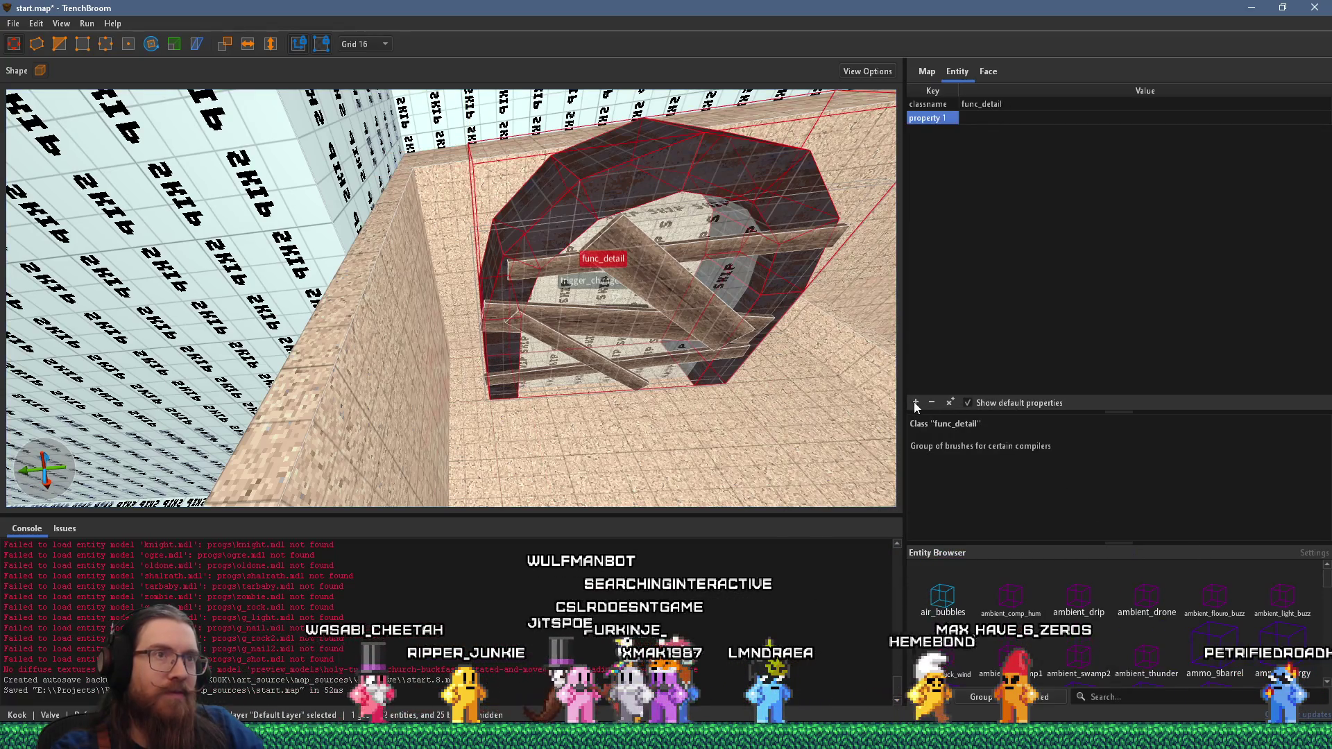
{"action": "type", "text": "_phong"}
{"action": "key", "text": "Tab"}
{"action": "type", "text": "1"}
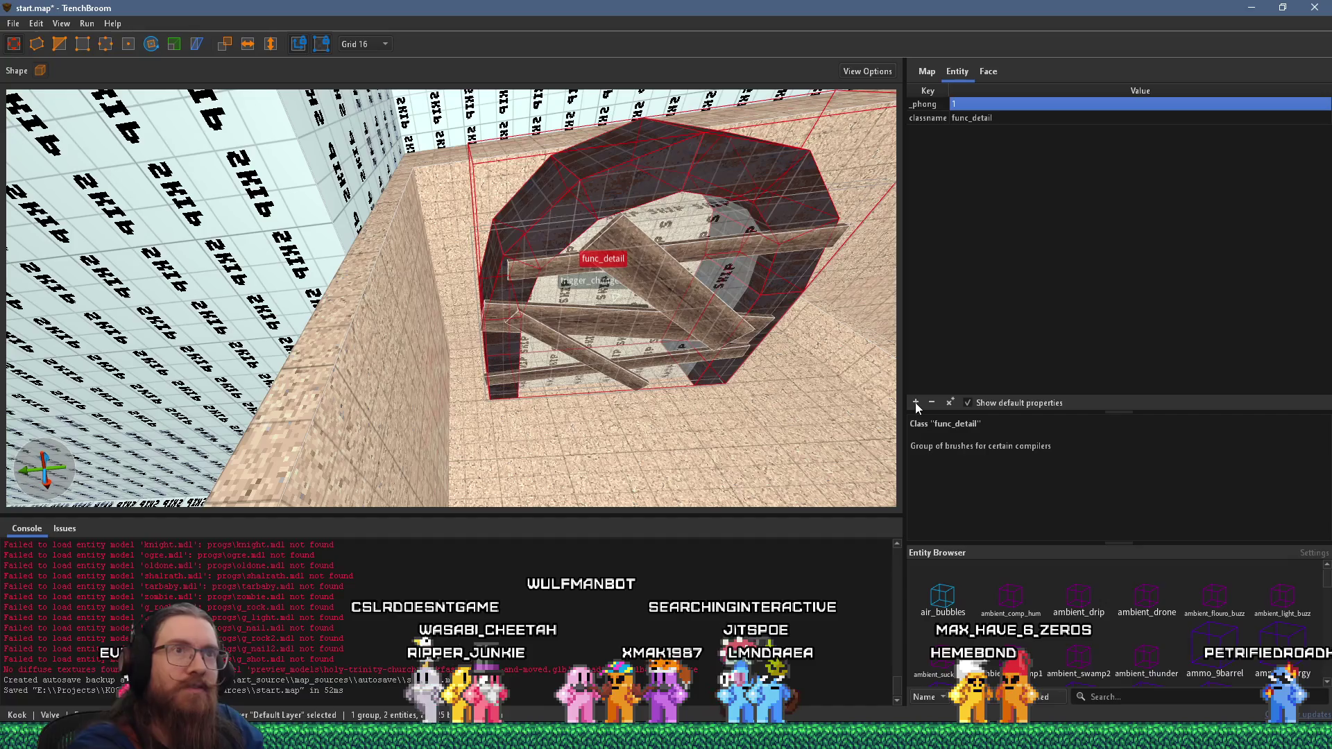
- Make the post under the red beam a func_detail entity
{"action": "mouse_move", "coordinate": [763, 388]}
{"action": "left_mouse_down"}
{"action": "mouse_move", "coordinate": [468, 451]}
{"action": "mouse_move", "coordinate": [515, 344]}
{"action": "mouse_move", "coordinate": [627, 366]}
{"action": "mouse_move", "coordinate": [668, 427]}
{"action": "left_mouse_up"}
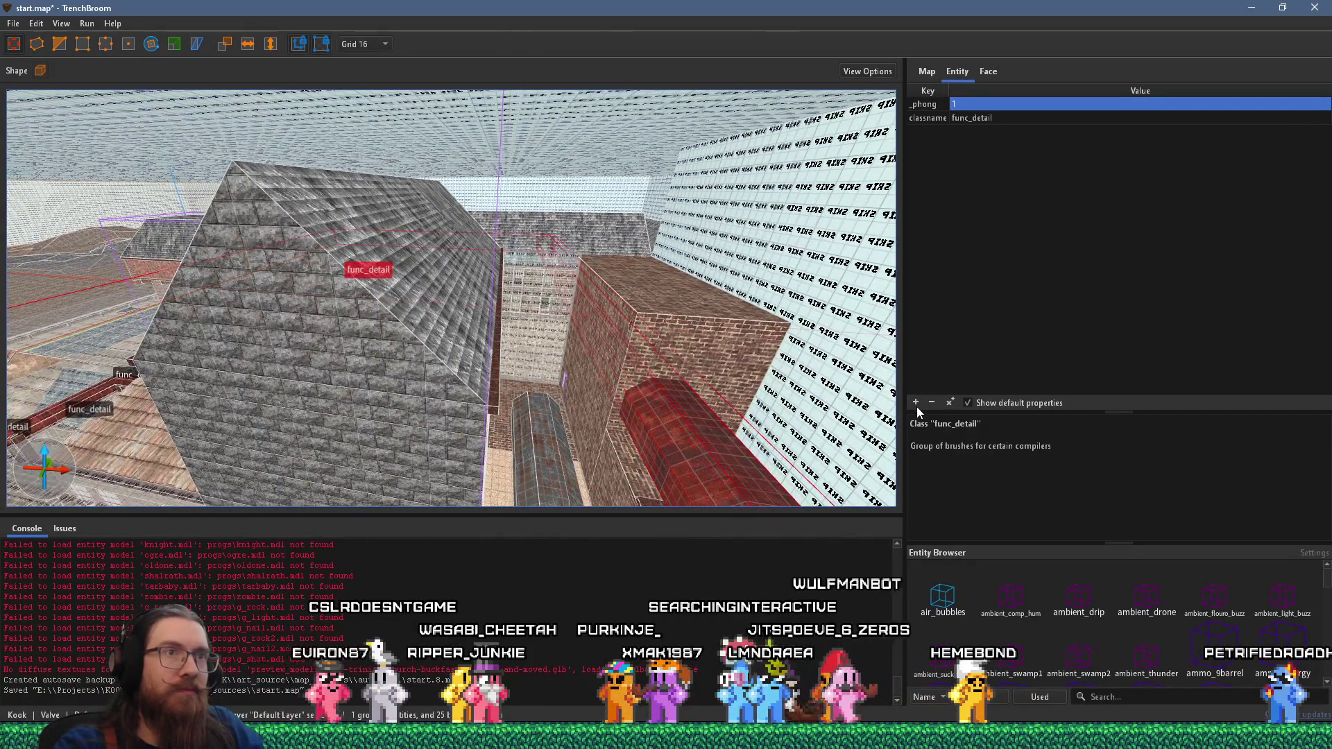
{"action": "left_click", "coordinate": [548, 461]}
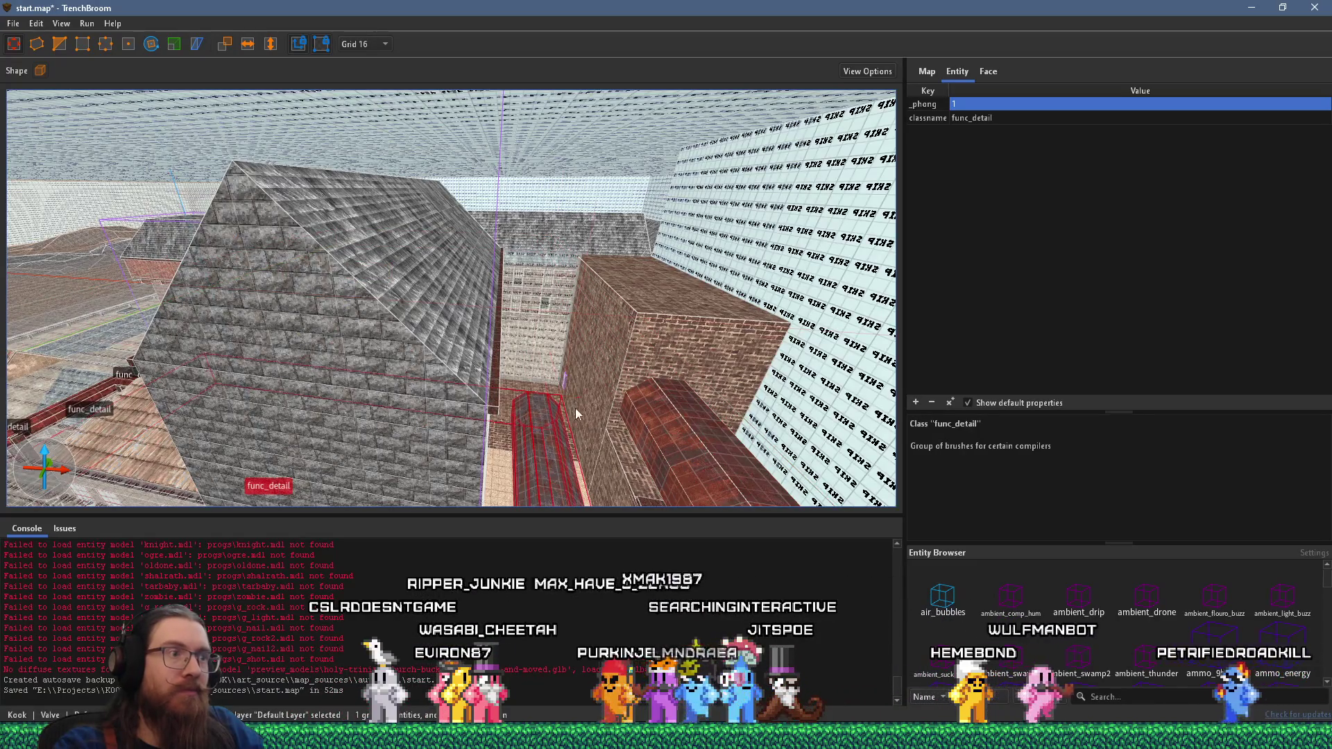
{"action": "left_click_drag", "start_coordinate": [576, 408], "coordinate": [530, 406]}
{"action": "mouse_move", "coordinate": [376, 283]}
{"action": "left_mouse_down"}
{"action": "mouse_move", "coordinate": [419, 359]}
{"action": "mouse_move", "coordinate": [543, 332]}
{"action": "mouse_move", "coordinate": [505, 306]}
{"action": "mouse_move", "coordinate": [480, 244]}
{"action": "mouse_move", "coordinate": [471, 256]}
{"action": "mouse_move", "coordinate": [677, 235]}
{"action": "mouse_move", "coordinate": [342, 306]}
{"action": "mouse_move", "coordinate": [480, 315]}
{"action": "left_mouse_up"}
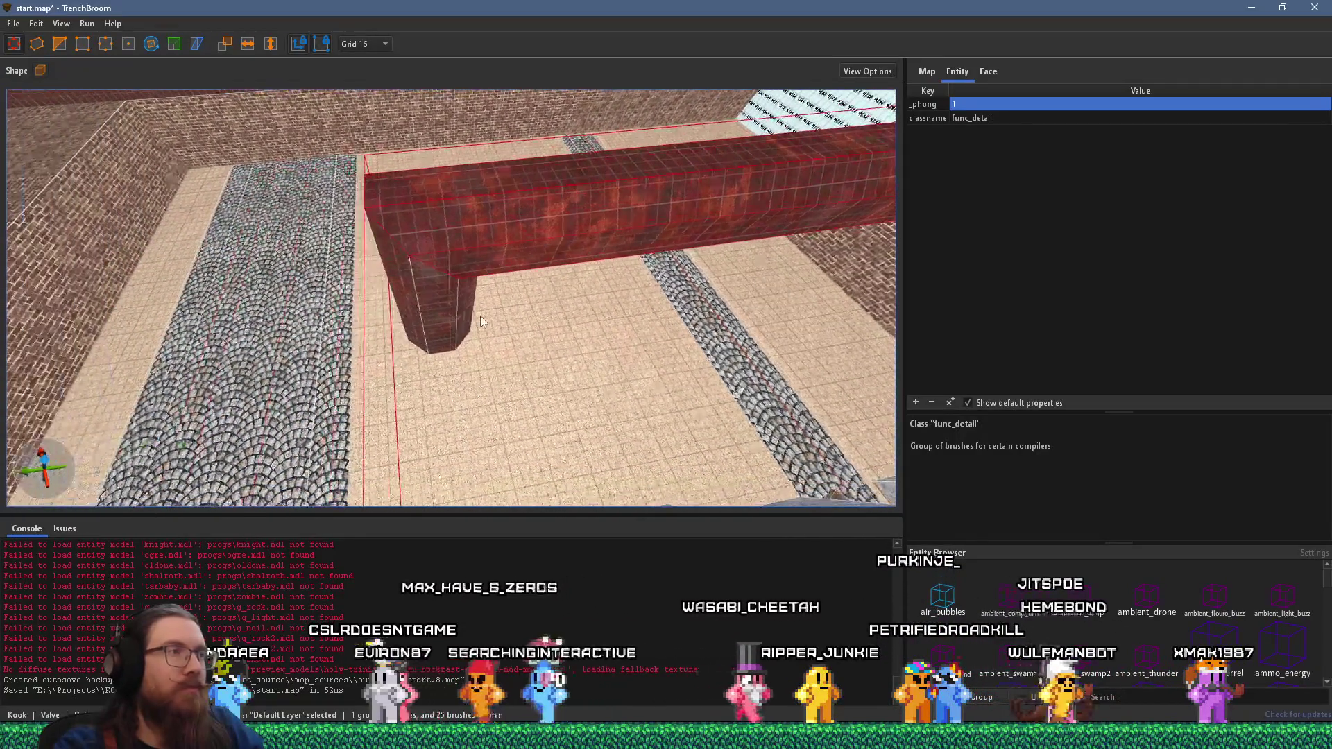
{"action": "left_click", "coordinate": [460, 305]}
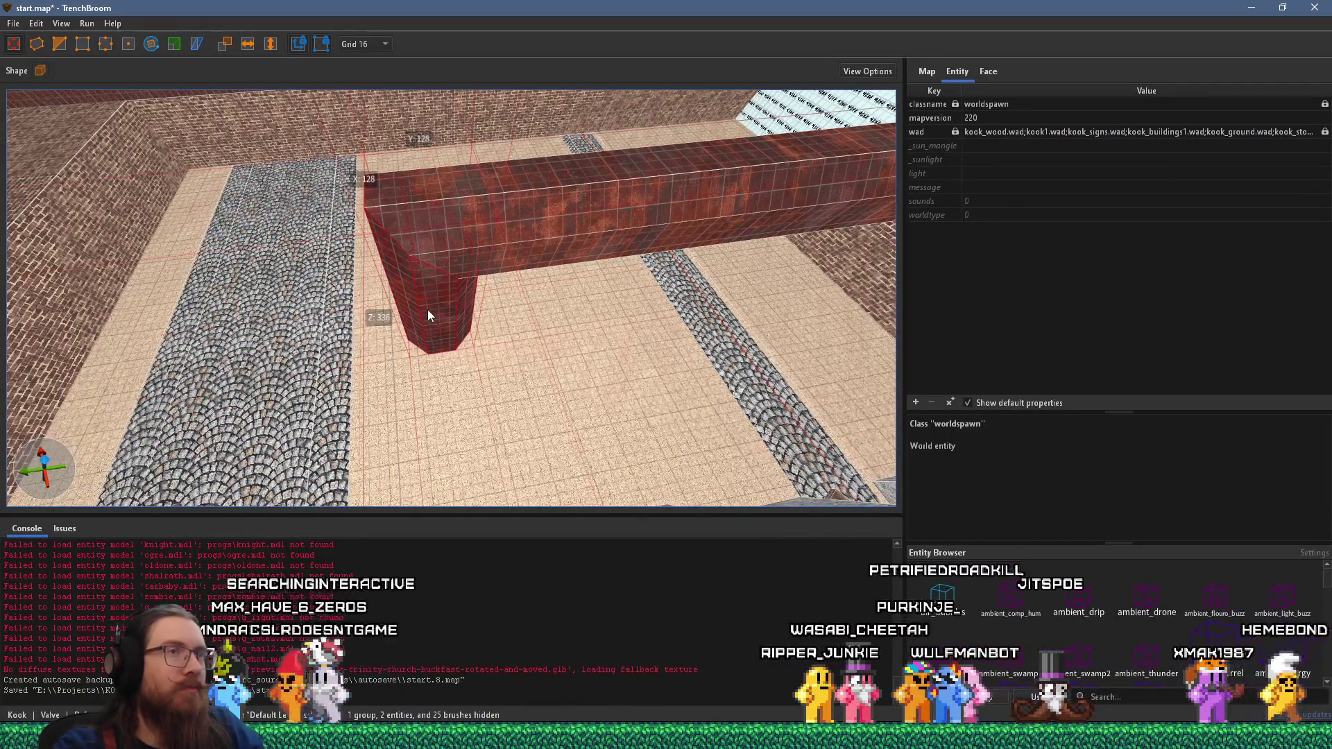
{"action": "right_click", "coordinate": [428, 310]}
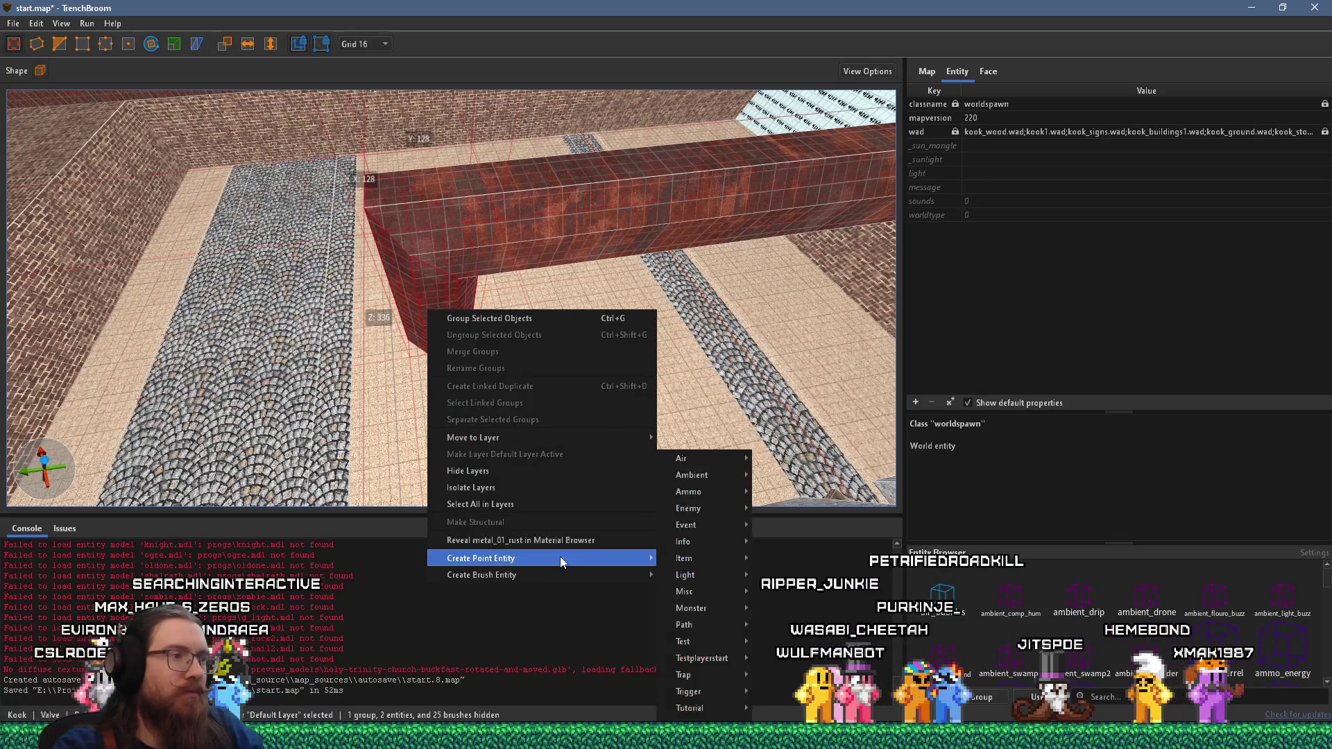
{"action": "mouse_move", "coordinate": [552, 569]}
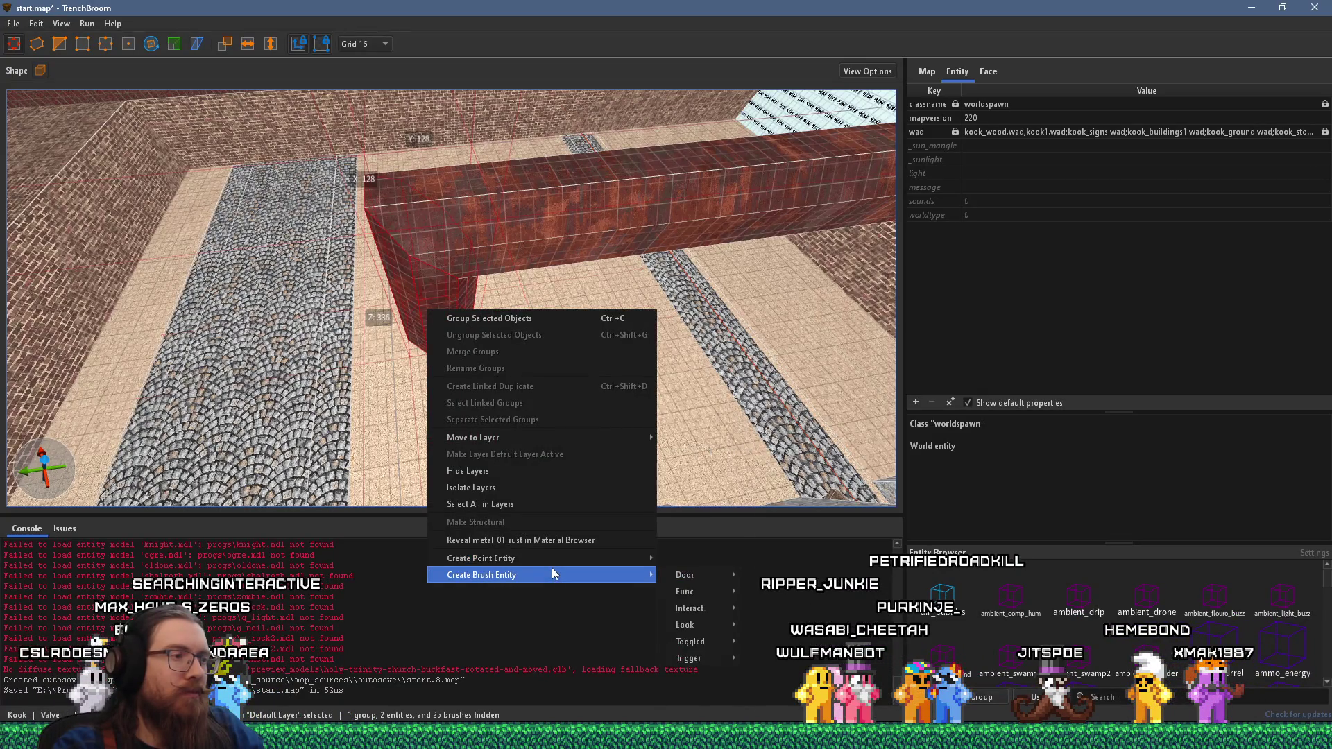
{"action": "mouse_move", "coordinate": [698, 593]}
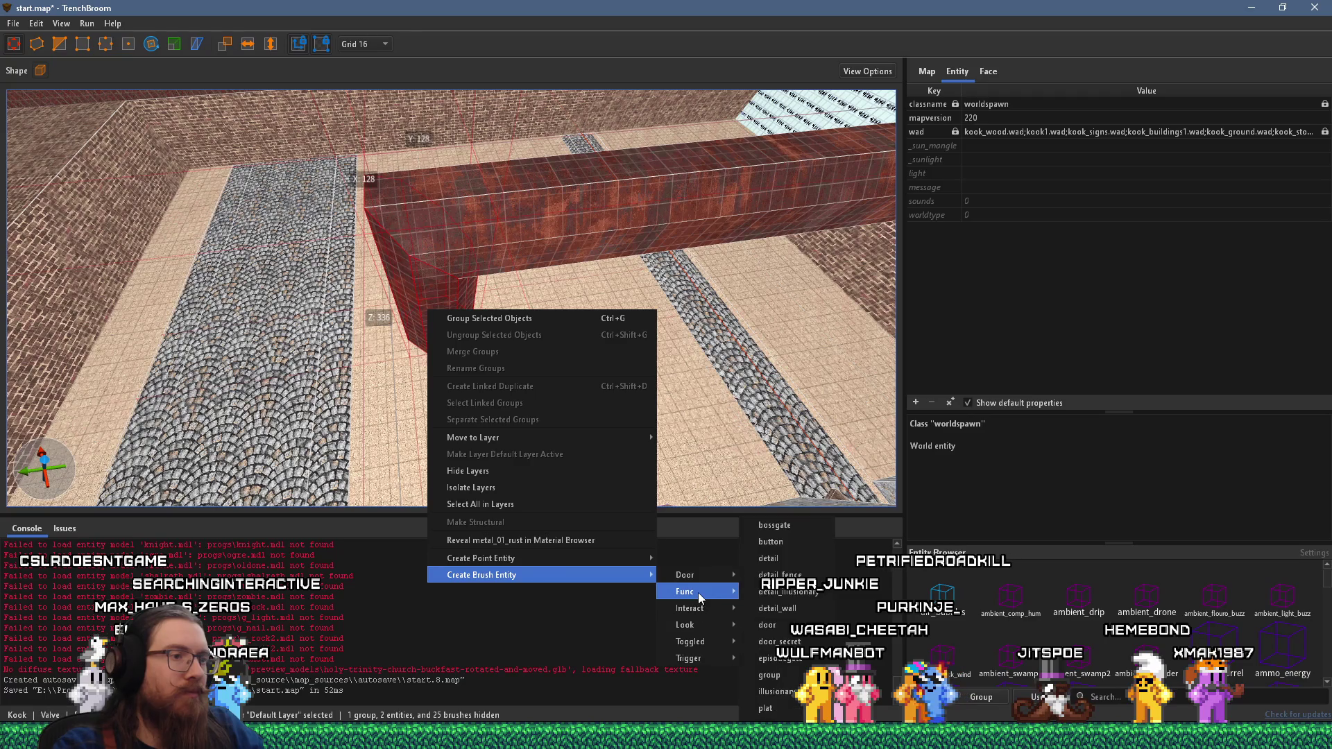
{"action": "left_click", "coordinate": [782, 550]}
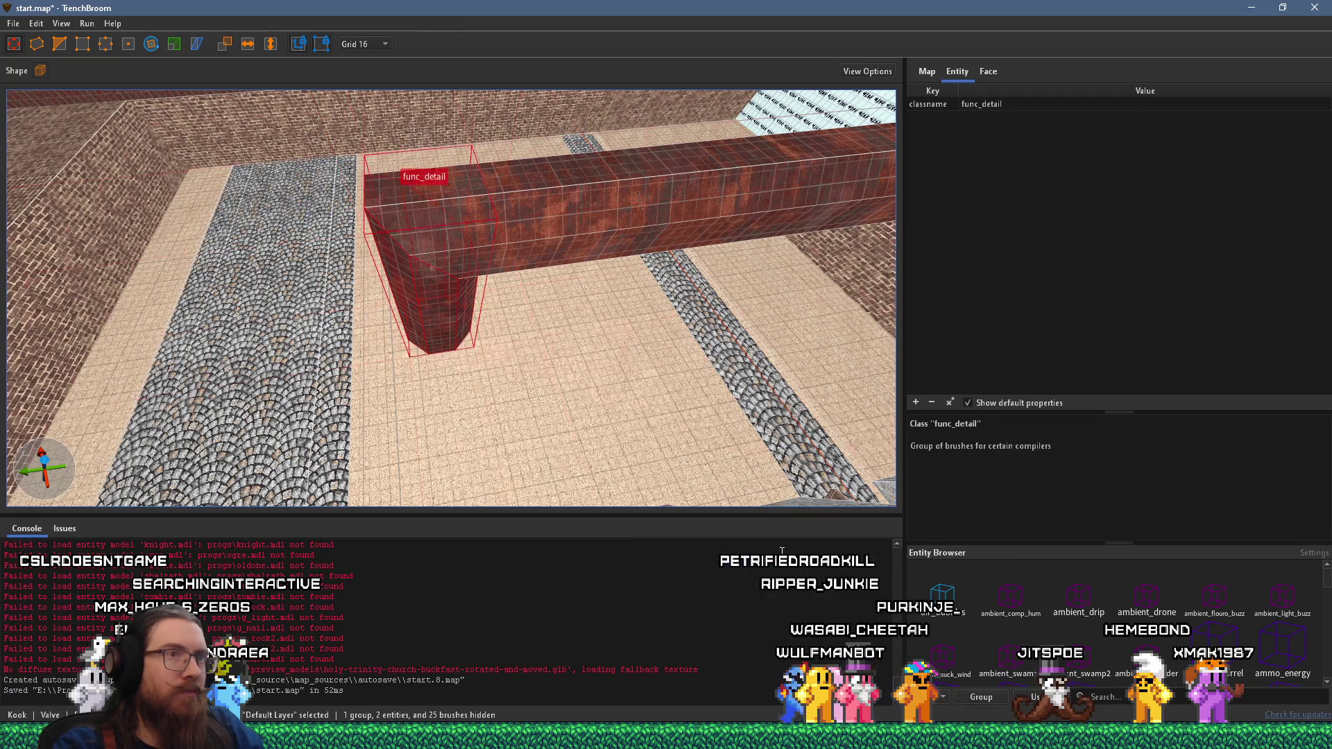
- Give the post func_detail a _phong value of 1
{"action": "left_click", "coordinate": [914, 403]}
{"action": "type", "text": "_phon"}
{"action": "key", "text": "Return"}
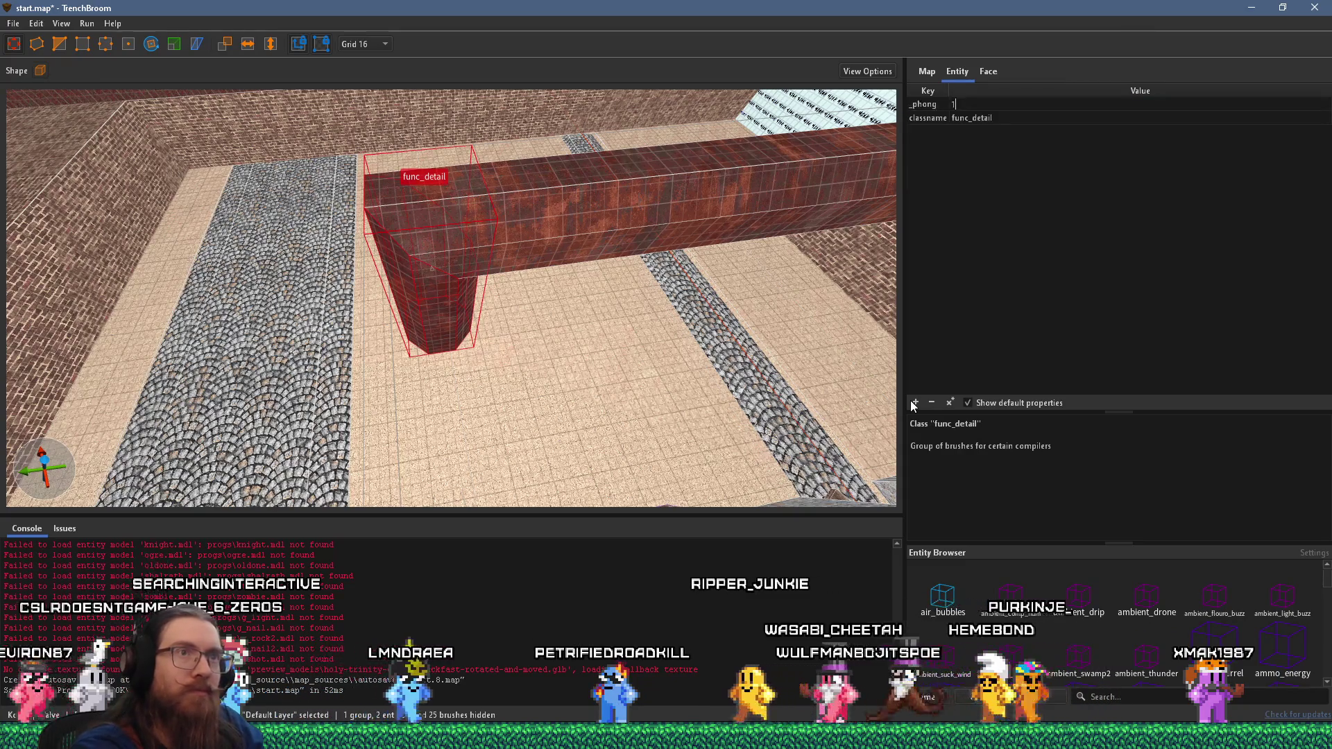
{"action": "type", "text": "1"}
{"action": "key", "text": "Return"}
{"action": "mouse_move", "coordinate": [544, 299]}
{"action": "left_mouse_down"}
{"action": "mouse_move", "coordinate": [417, 246]}
{"action": "mouse_move", "coordinate": [622, 313]}
{"action": "mouse_move", "coordinate": [113, 289]}
{"action": "mouse_move", "coordinate": [447, 354]}
{"action": "mouse_move", "coordinate": [447, 332]}
{"action": "mouse_move", "coordinate": [489, 349]}
{"action": "left_mouse_up"}
{"action": "key", "text": "ctrl+a"}
- Turn the decorative bookstore arch into a func_detail with _phong set to 1
{"action": "key", "text": "Escape"}
{"action": "left_click", "coordinate": [469, 344], "text": "ctrl"}
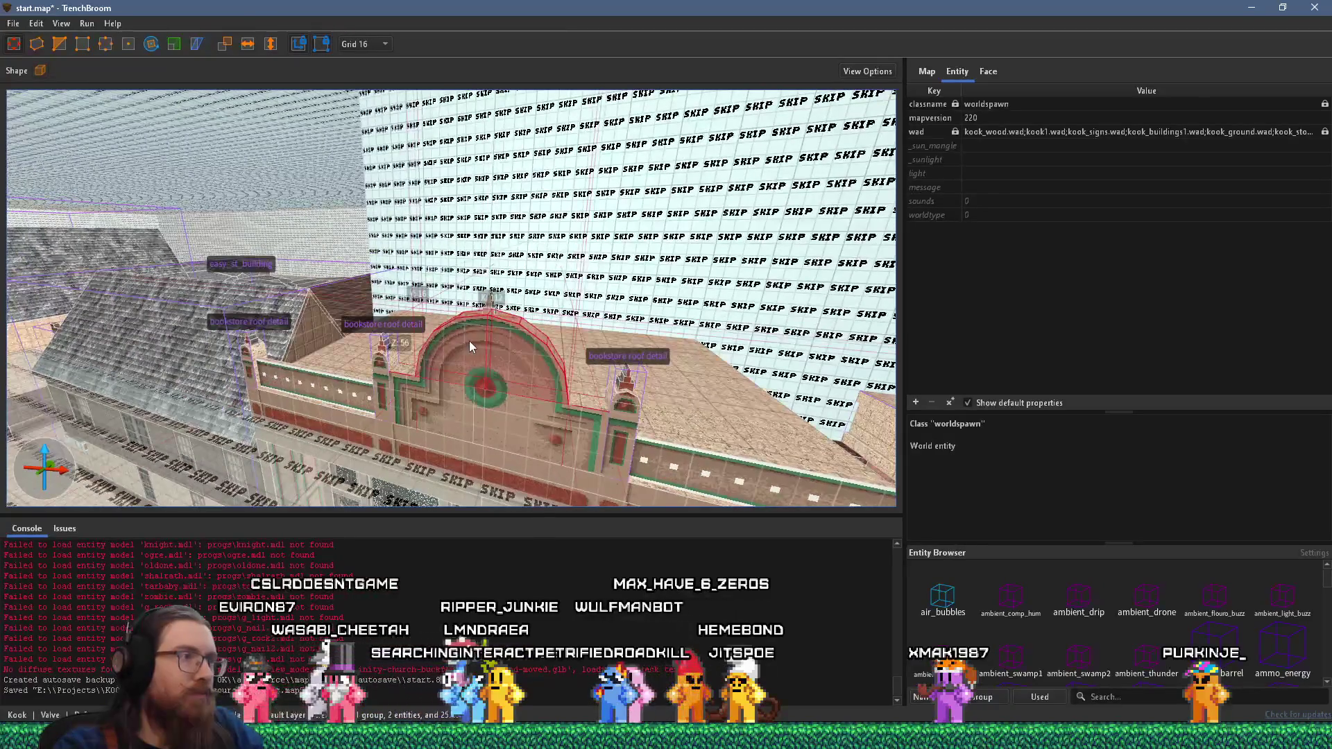
{"action": "right_click", "coordinate": [494, 346]}
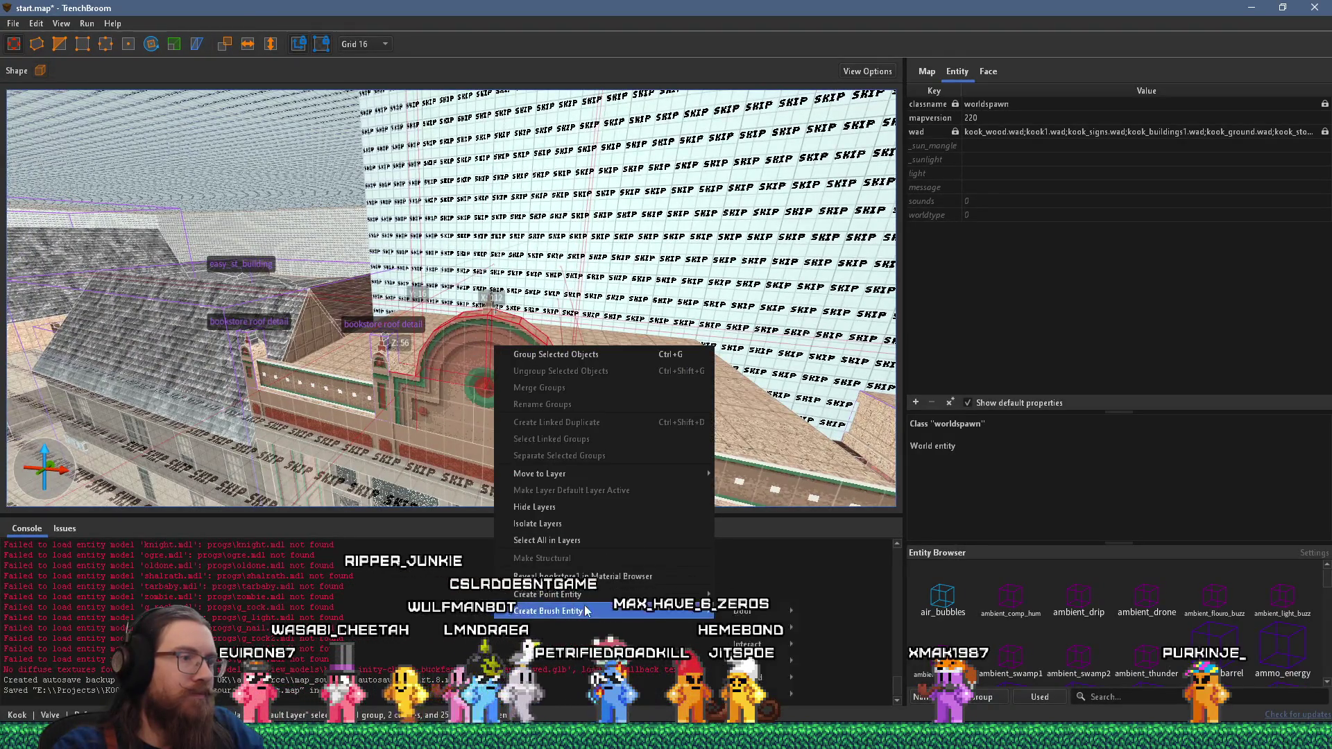
{"action": "mouse_move", "coordinate": [588, 596]}
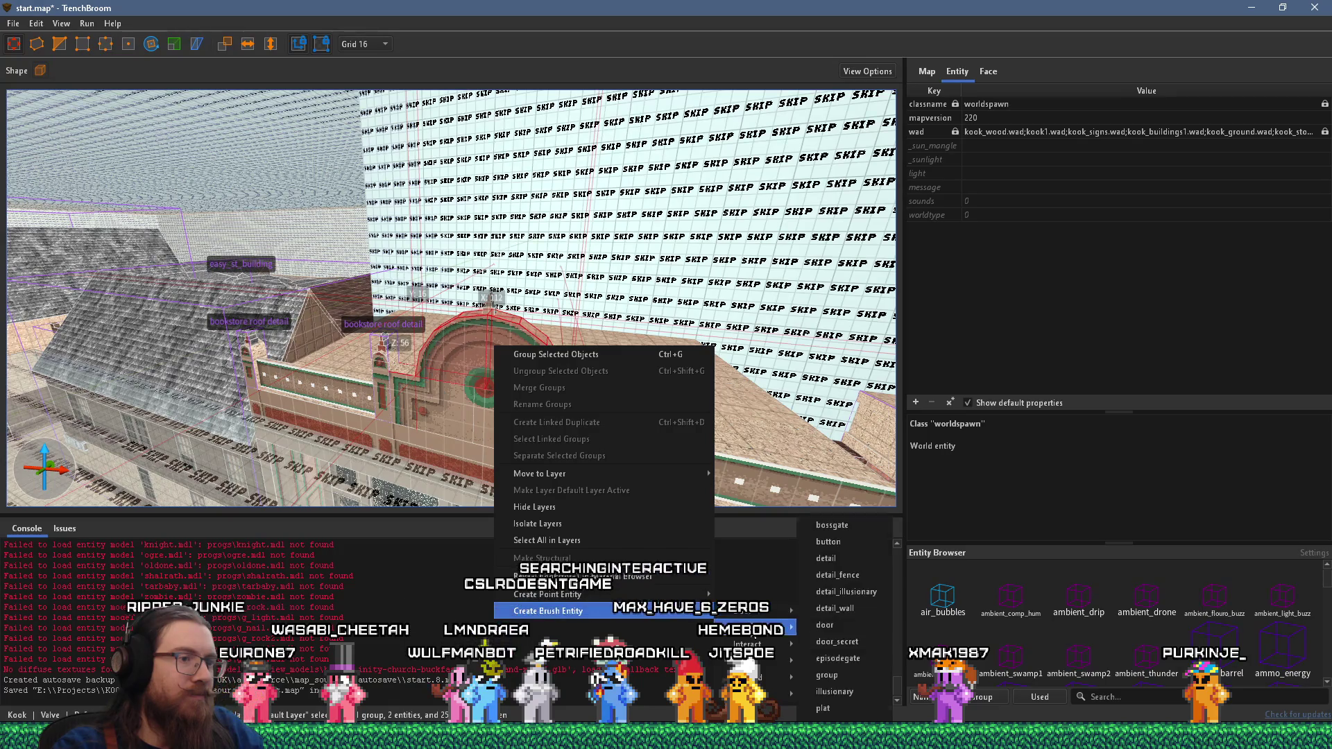
{"action": "left_click", "coordinate": [850, 559]}
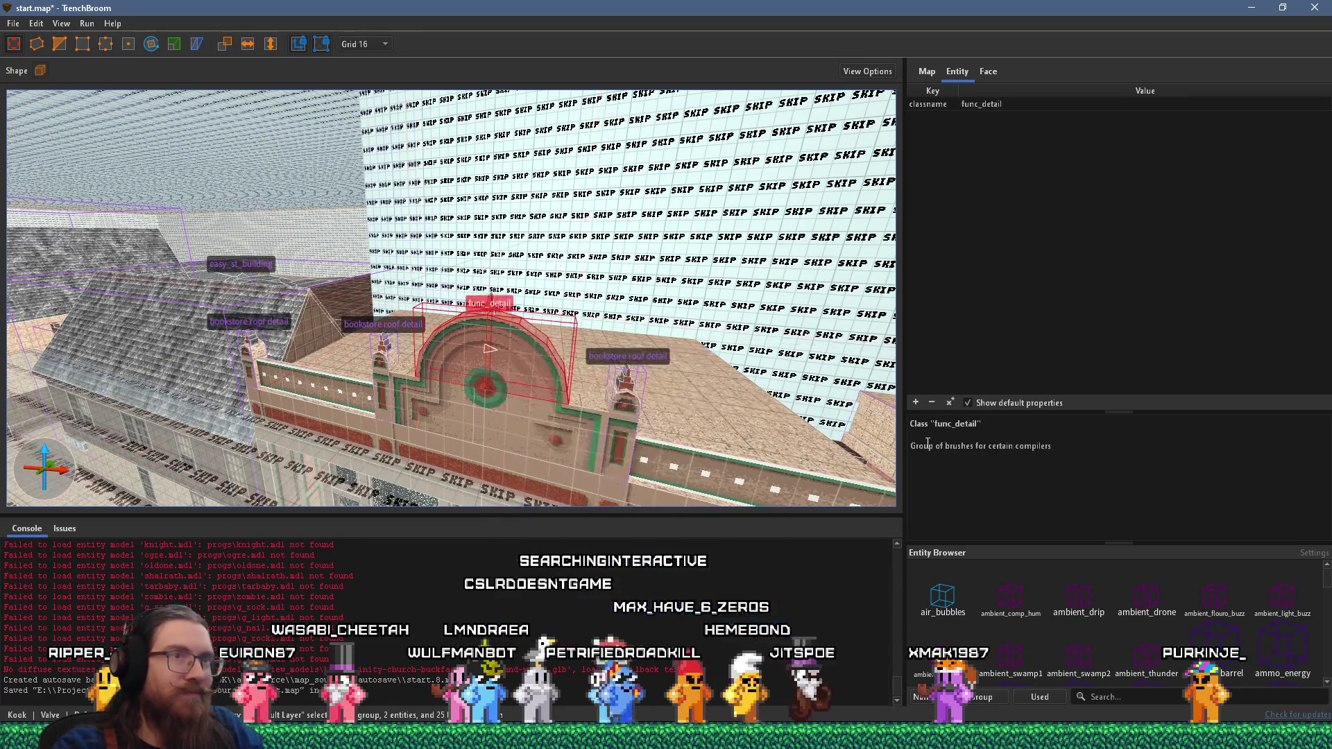
{"action": "type", "text": "_phong"}
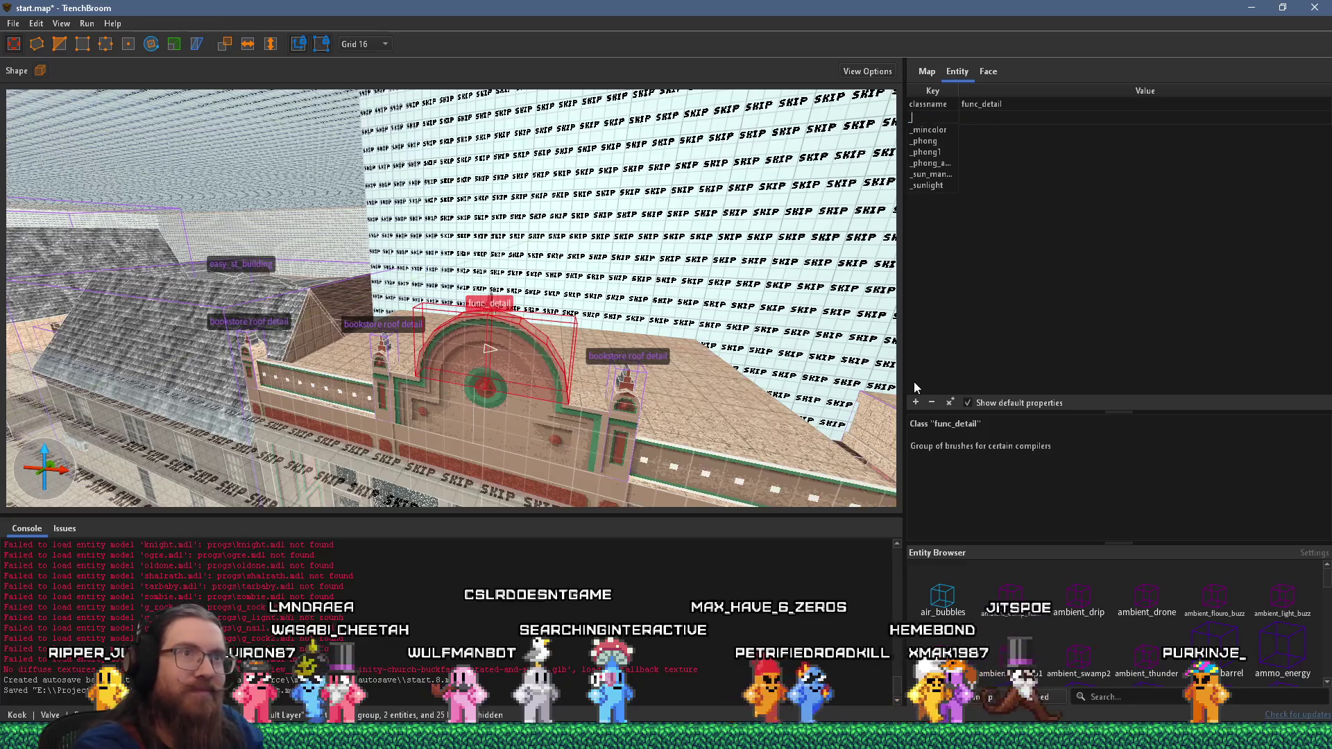
{"action": "key", "text": "Tab"}
{"action": "type", "text": "1"}
{"action": "key", "text": "Return"}
- Open the first church tower group and select its roof brush
{"action": "mouse_move", "coordinate": [577, 410]}
{"action": "left_mouse_down"}
{"action": "mouse_move", "coordinate": [552, 290]}
{"action": "mouse_move", "coordinate": [489, 315]}
{"action": "mouse_move", "coordinate": [522, 327]}
{"action": "left_mouse_up"}
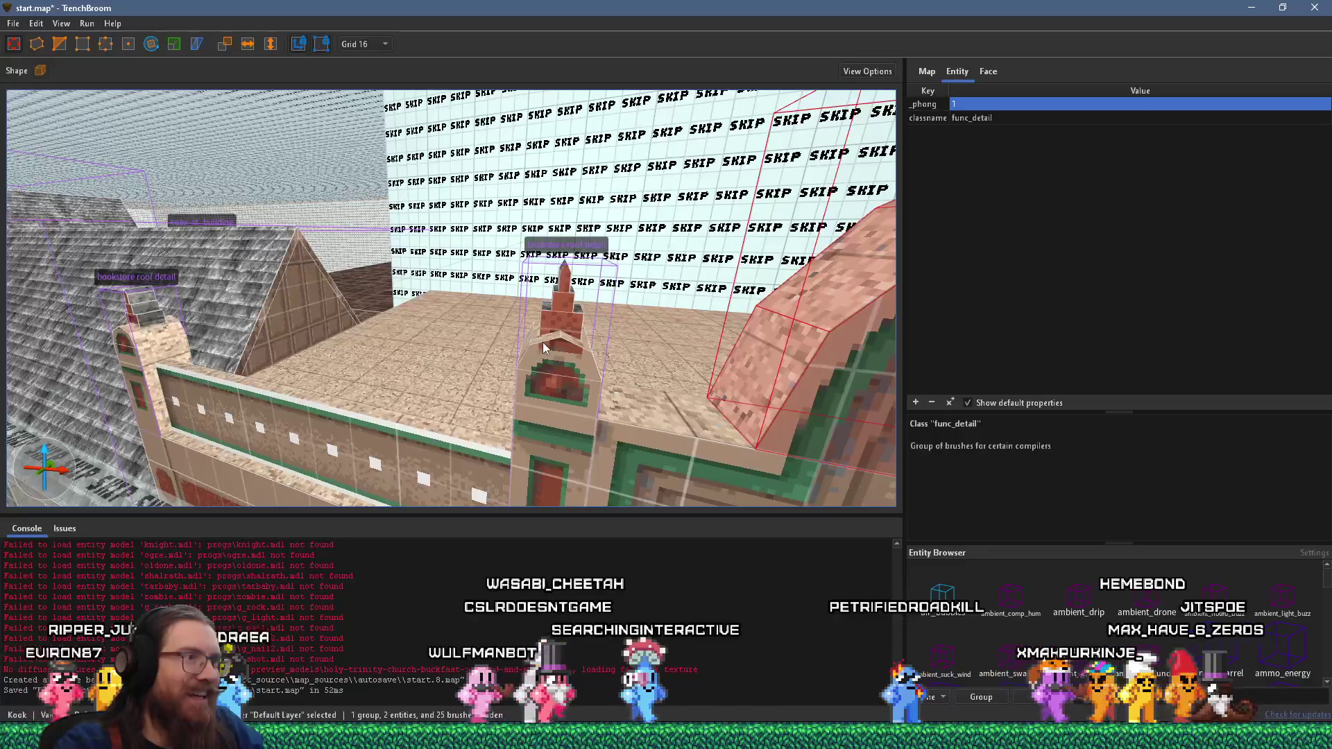
{"action": "left_click", "coordinate": [543, 344]}
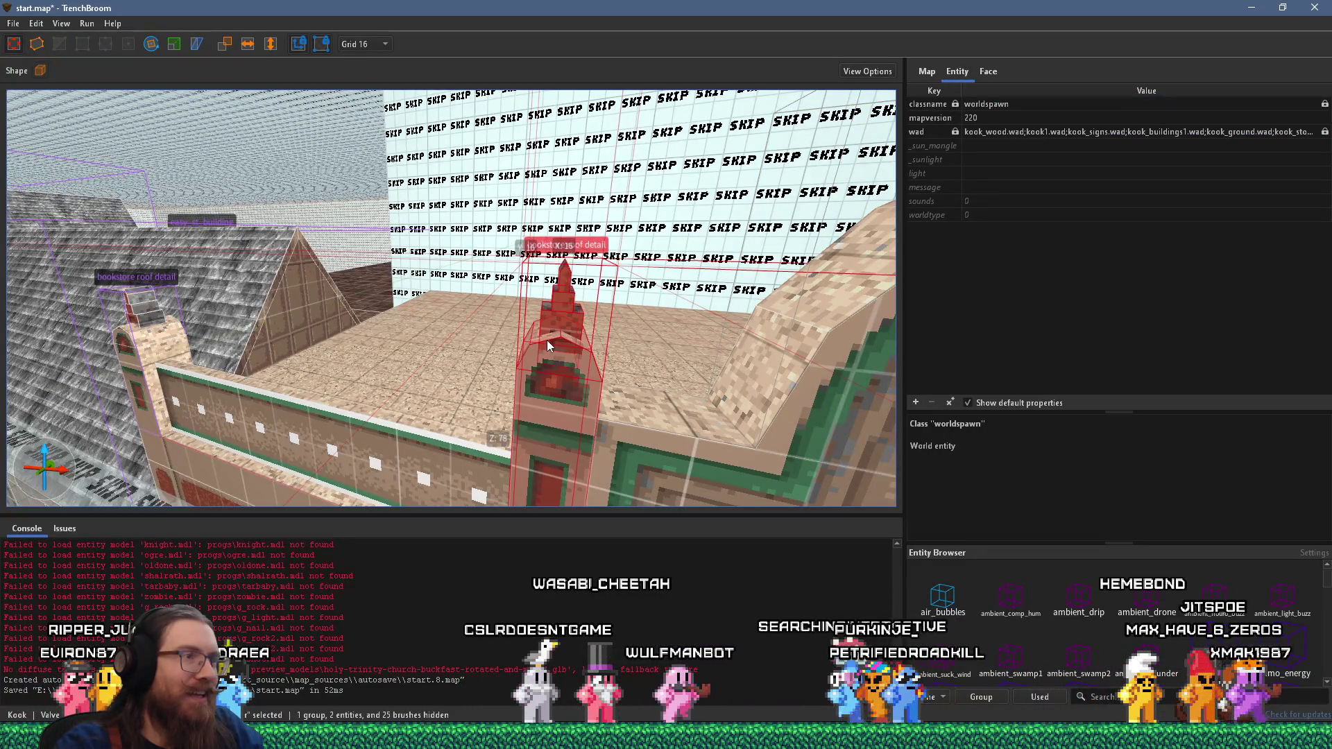
{"action": "scroll", "coordinate": [547, 340], "scroll_direction": "down", "scroll_amount": 5}
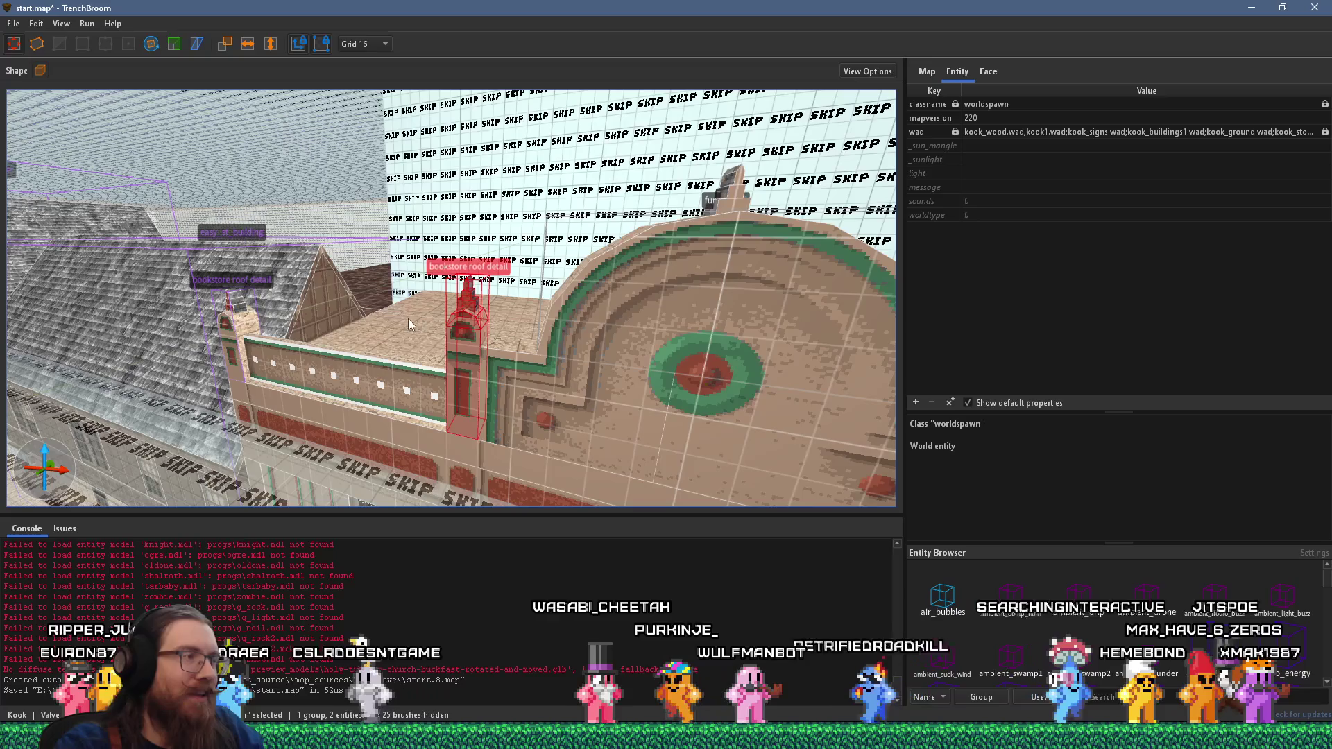
{"action": "double_click", "coordinate": [474, 330]}
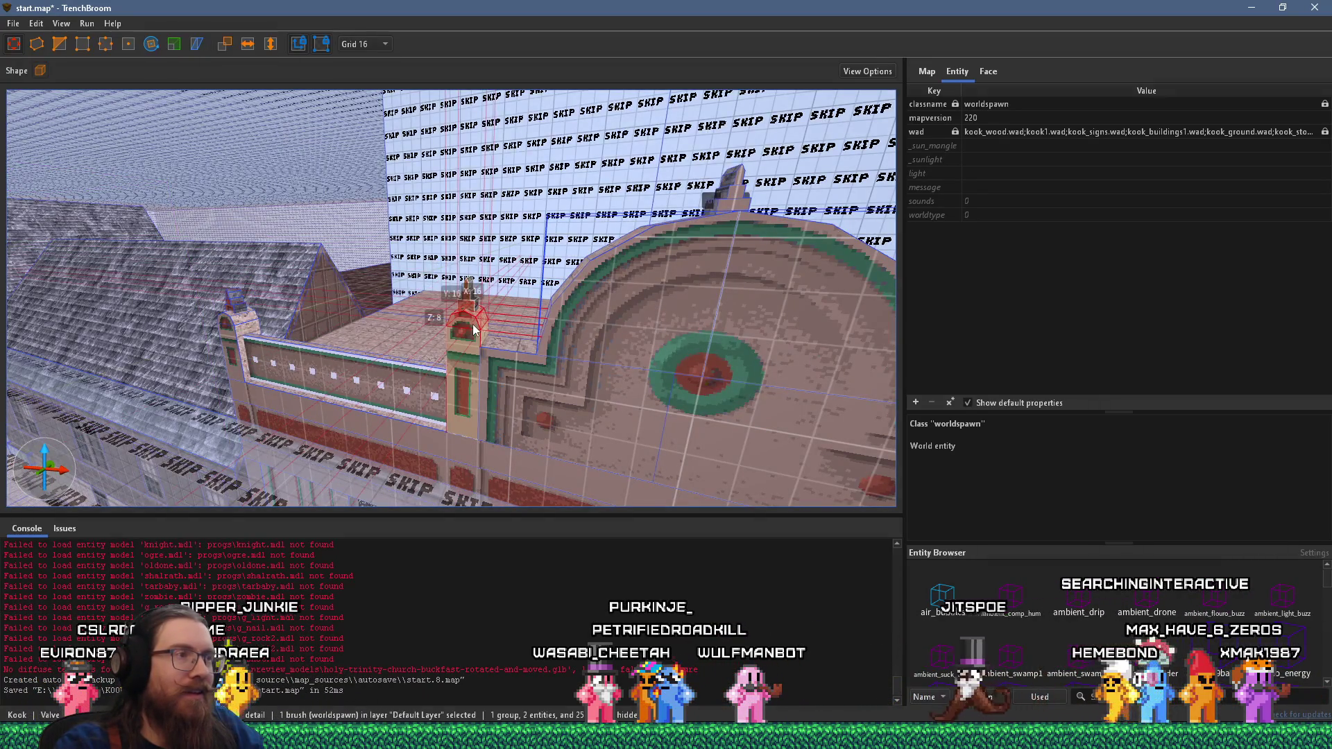
{"action": "double_click", "coordinate": [644, 292]}
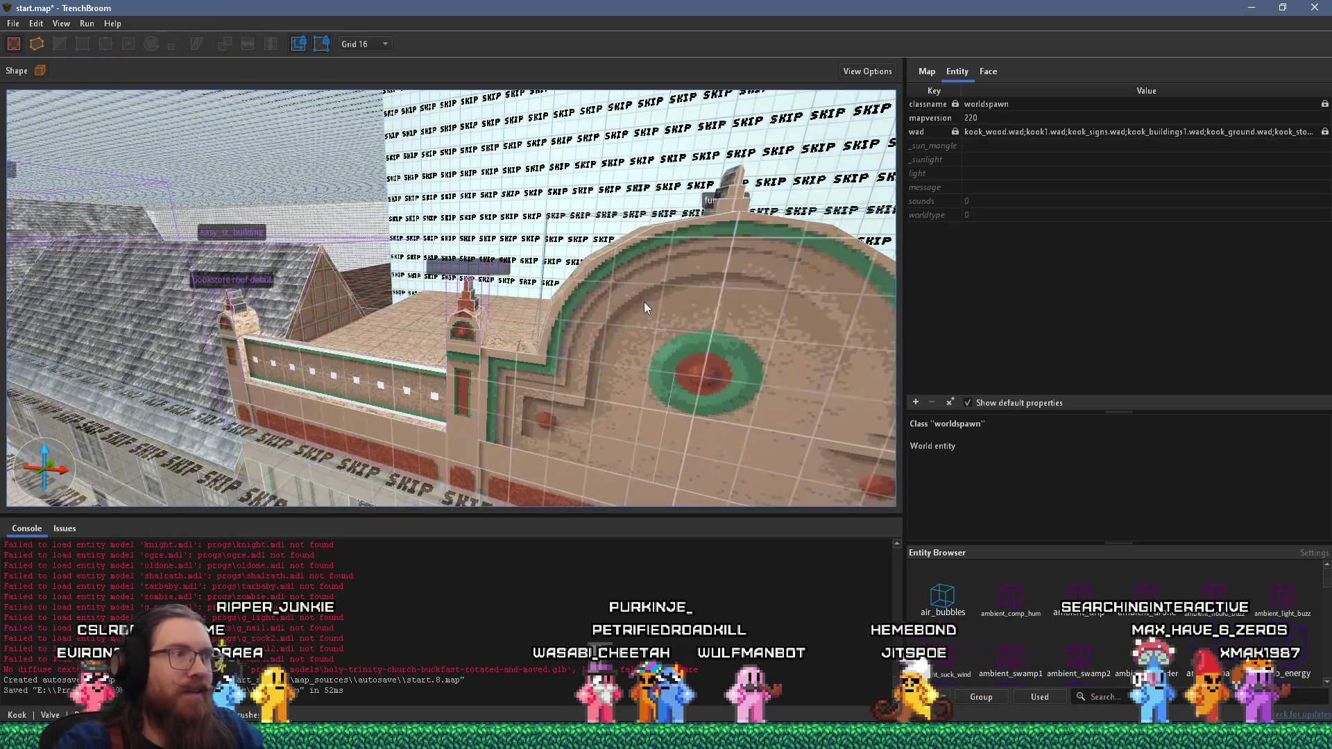
{"action": "left_click", "coordinate": [644, 301]}
{"action": "left_click", "coordinate": [739, 308]}
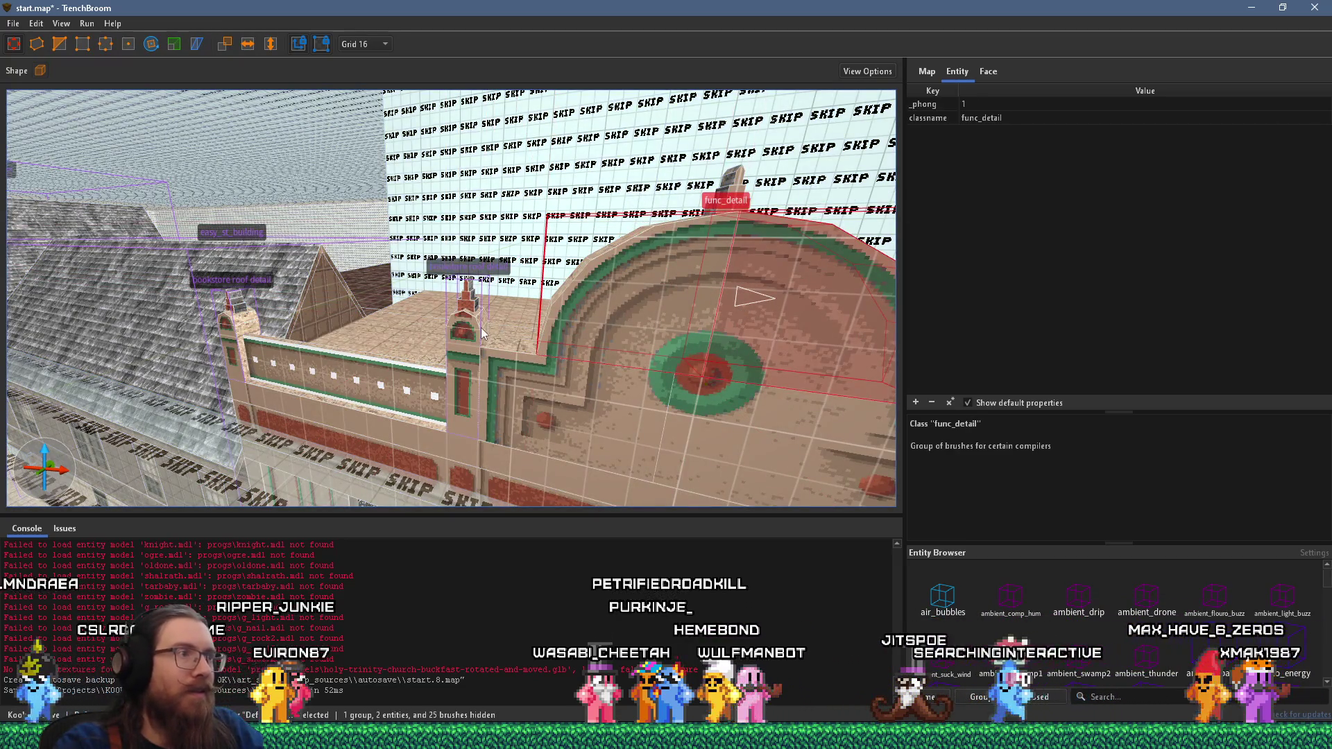
{"action": "left_click", "coordinate": [479, 328]}
{"action": "scroll", "coordinate": [477, 327], "scroll_direction": "up", "scroll_amount": 3}
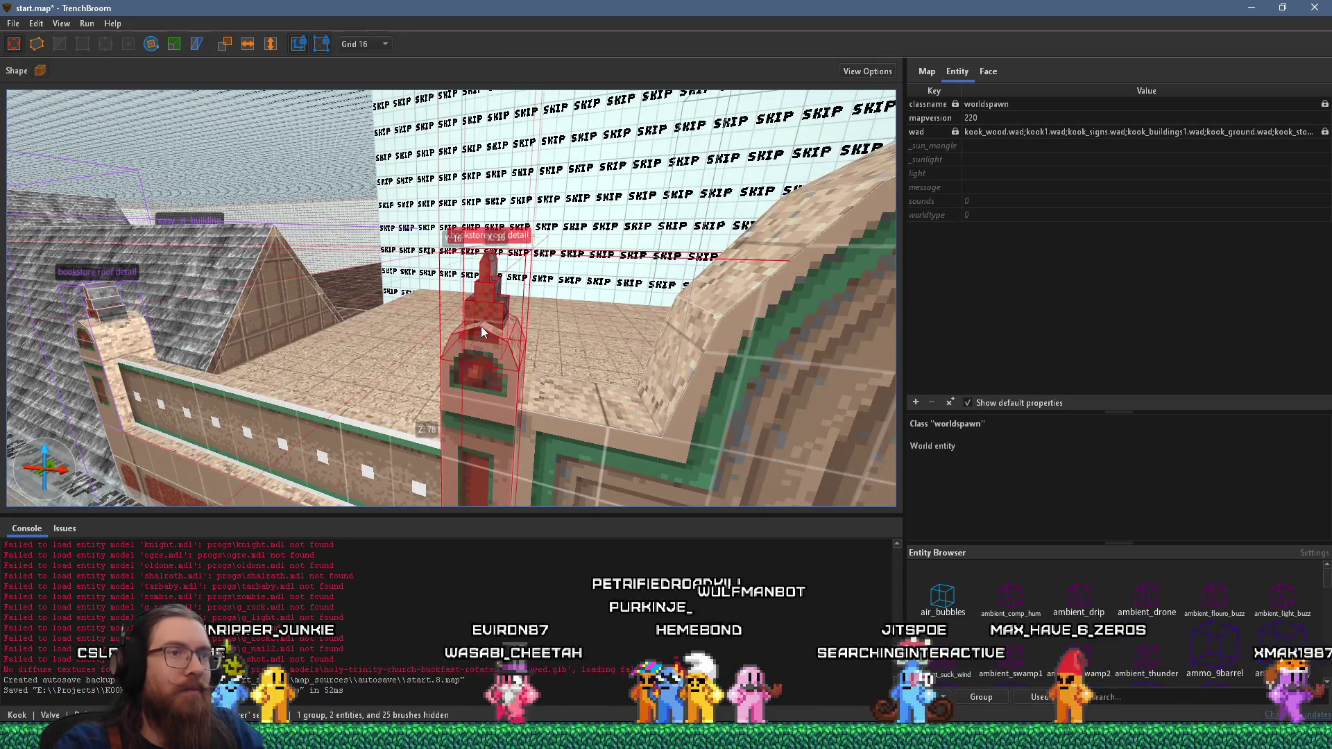
{"action": "double_click", "coordinate": [493, 335]}
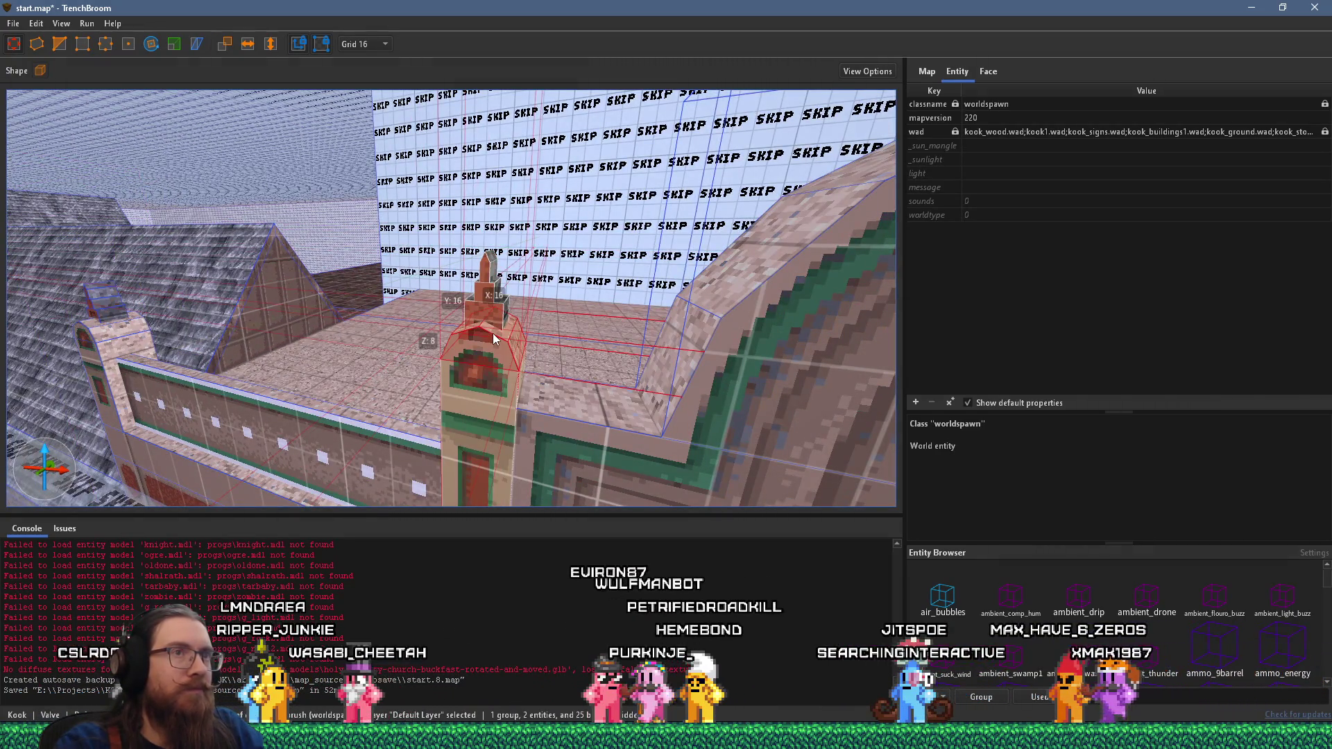
- Add the tower body and make both tower brushes a func_detail with _phong 1
{"action": "mouse_move", "coordinate": [452, 336]}
{"action": "left_mouse_down"}
{"action": "mouse_move", "coordinate": [419, 323]}
{"action": "mouse_move", "coordinate": [522, 287]}
{"action": "mouse_move", "coordinate": [489, 313]}
{"action": "left_mouse_up"}
{"action": "left_click", "coordinate": [527, 329], "text": "ctrl"}
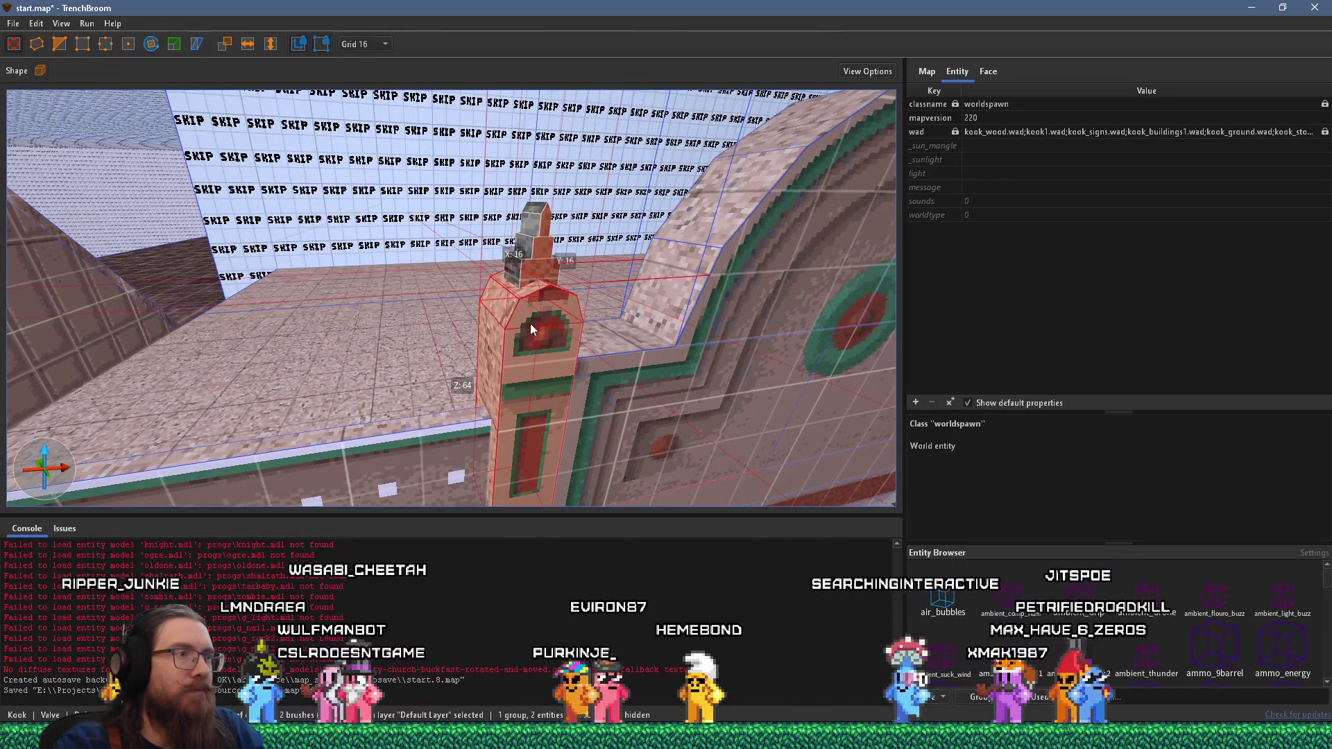
{"action": "right_click", "coordinate": [531, 325]}
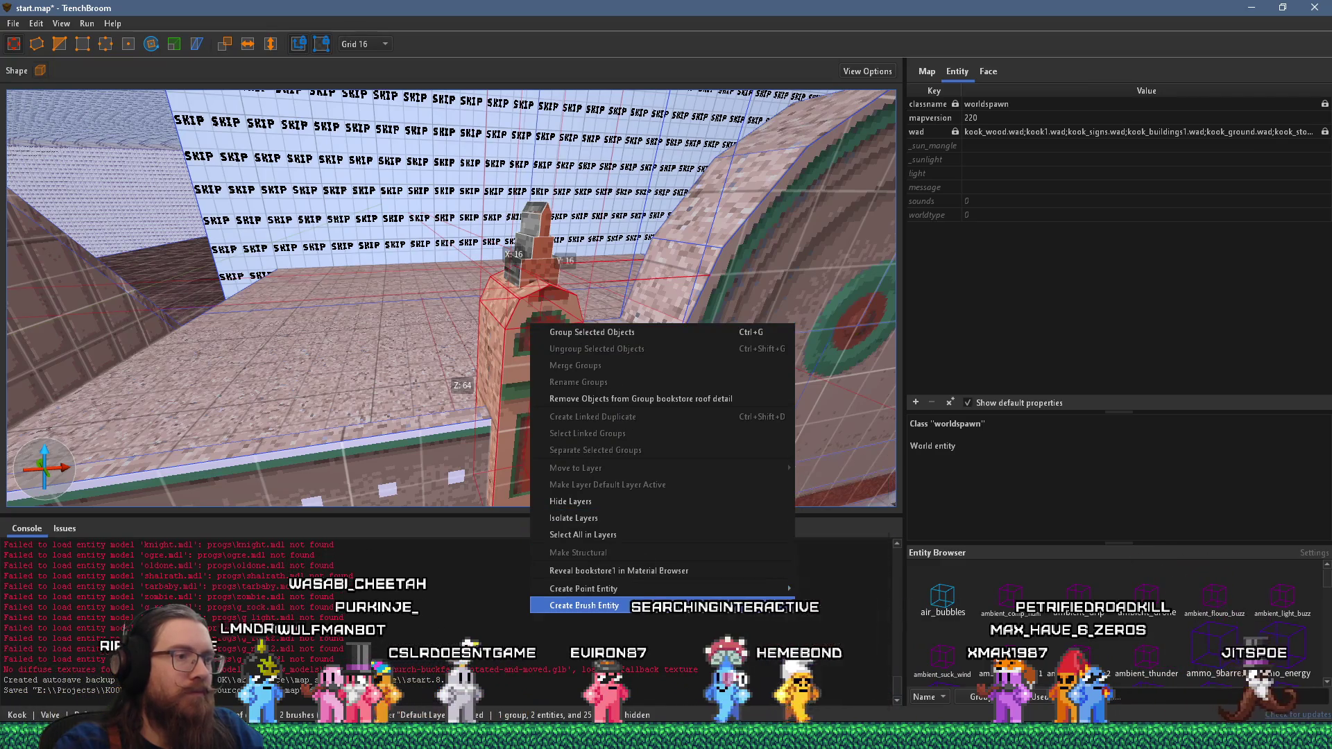
{"action": "mouse_move", "coordinate": [694, 605]}
{"action": "mouse_move", "coordinate": [839, 621]}
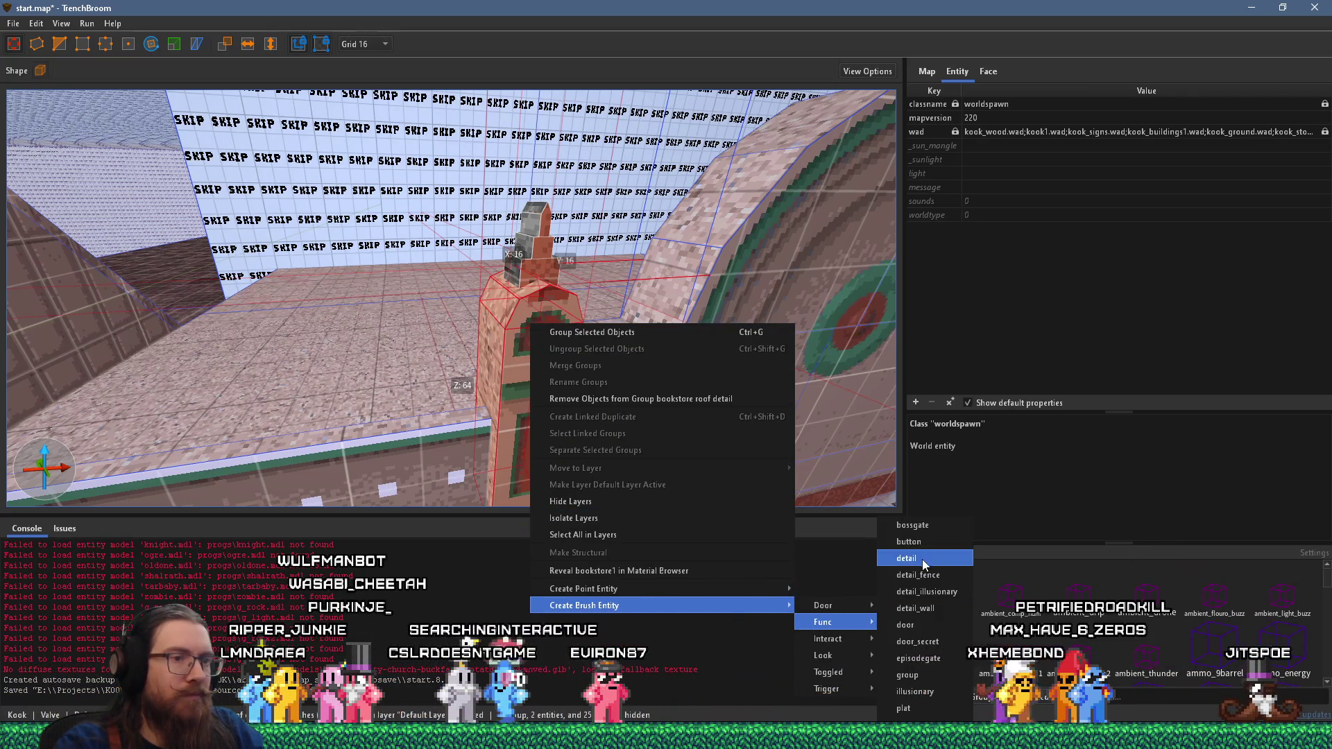
{"action": "left_click", "coordinate": [922, 559]}
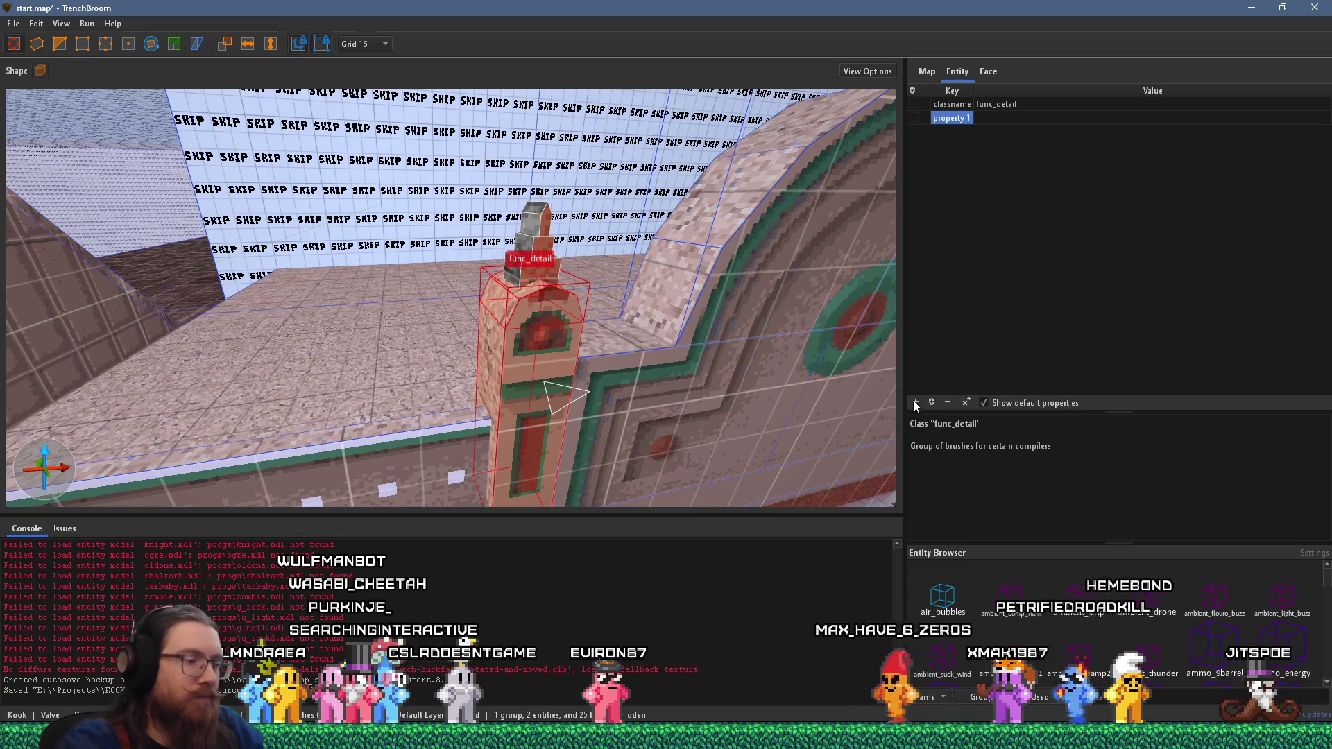
{"action": "type", "text": "_phong"}
{"action": "key", "text": "Return"}
{"action": "type", "text": "1"}
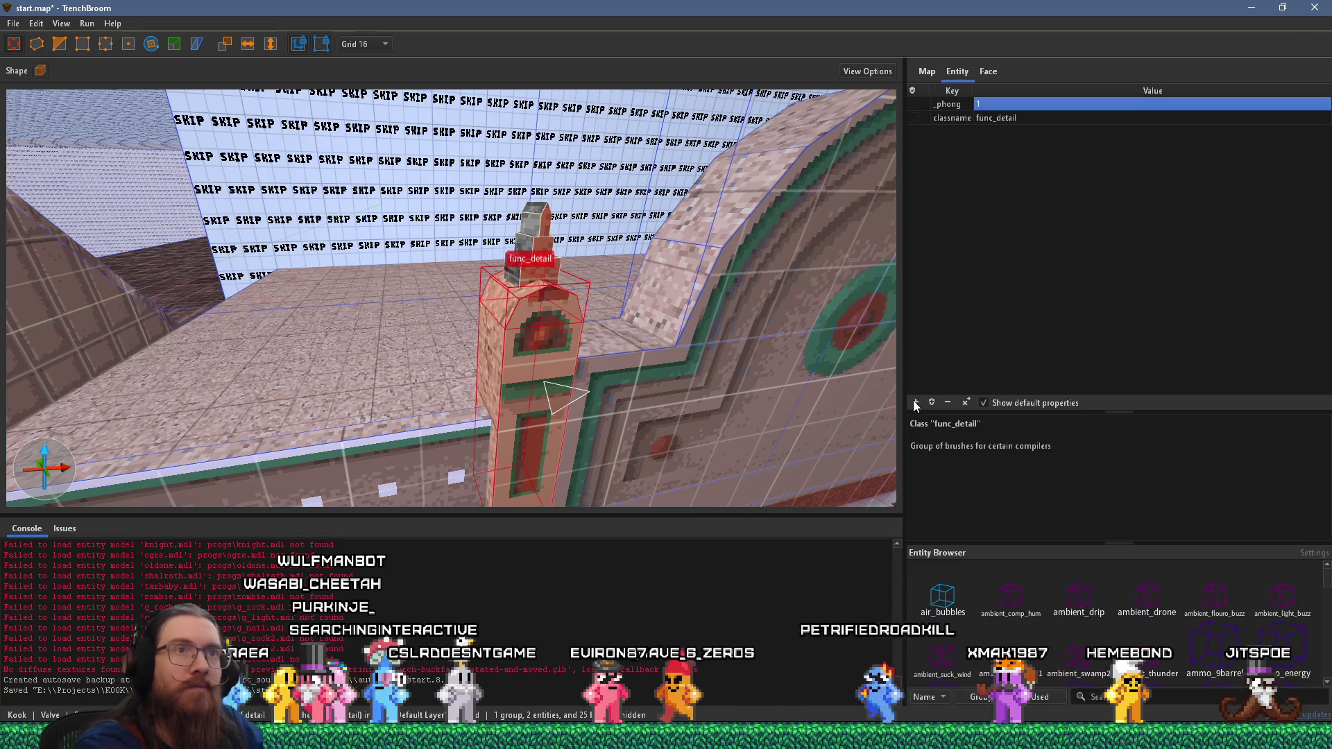
- Turn toward the second tower and select its group's two brushes
{"action": "scroll", "coordinate": [604, 386], "scroll_direction": "down", "scroll_amount": 3}
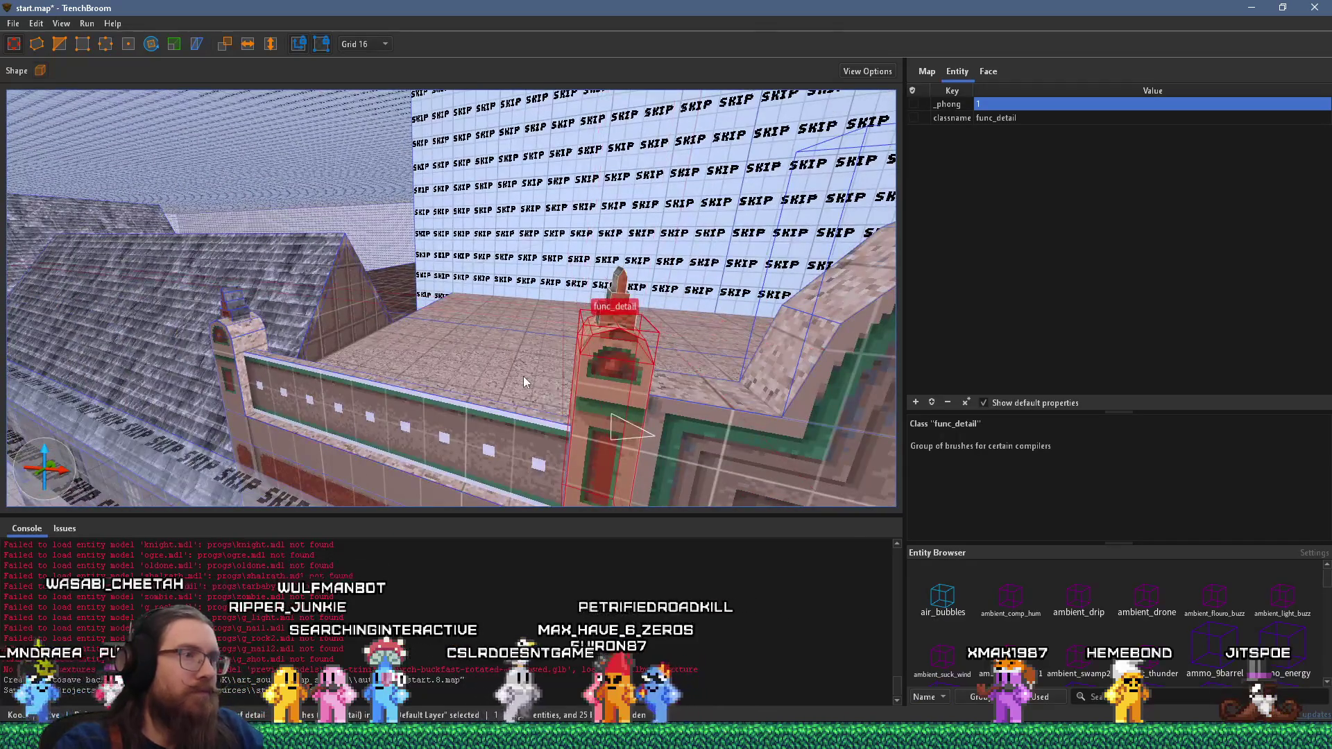
{"action": "left_click_drag", "start_coordinate": [523, 376], "coordinate": [618, 303]}
{"action": "scroll", "coordinate": [386, 310], "scroll_direction": "up", "scroll_amount": 3}
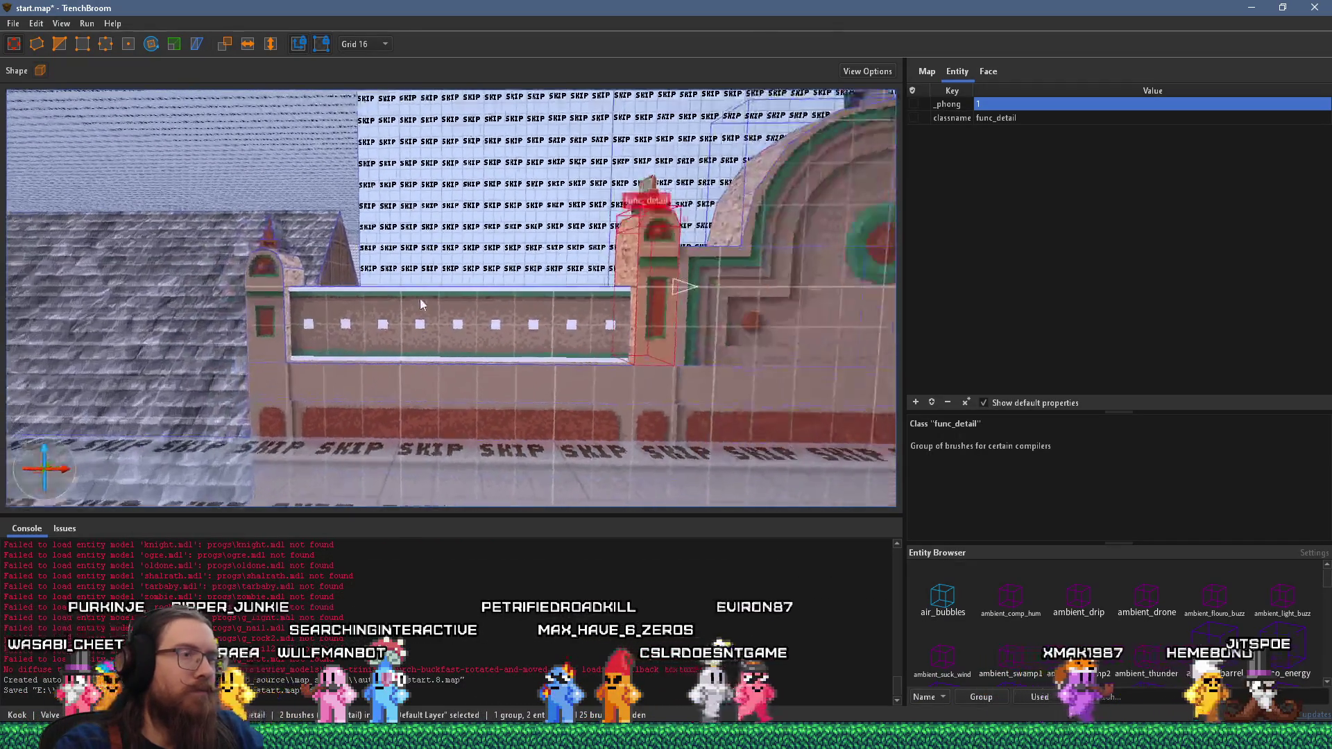
{"action": "left_click_drag", "start_coordinate": [419, 298], "coordinate": [573, 318]}
{"action": "key", "text": "Escape"}
{"action": "left_click", "coordinate": [563, 265]}
{"action": "mouse_move", "coordinate": [680, 355]}
{"action": "left_mouse_down"}
{"action": "mouse_move", "coordinate": [446, 338]}
{"action": "mouse_move", "coordinate": [473, 339]}
{"action": "mouse_move", "coordinate": [419, 303]}
{"action": "left_mouse_up"}
{"action": "left_click_drag", "start_coordinate": [387, 258], "coordinate": [427, 312]}
{"action": "key", "text": "ctrl+shift+g"}
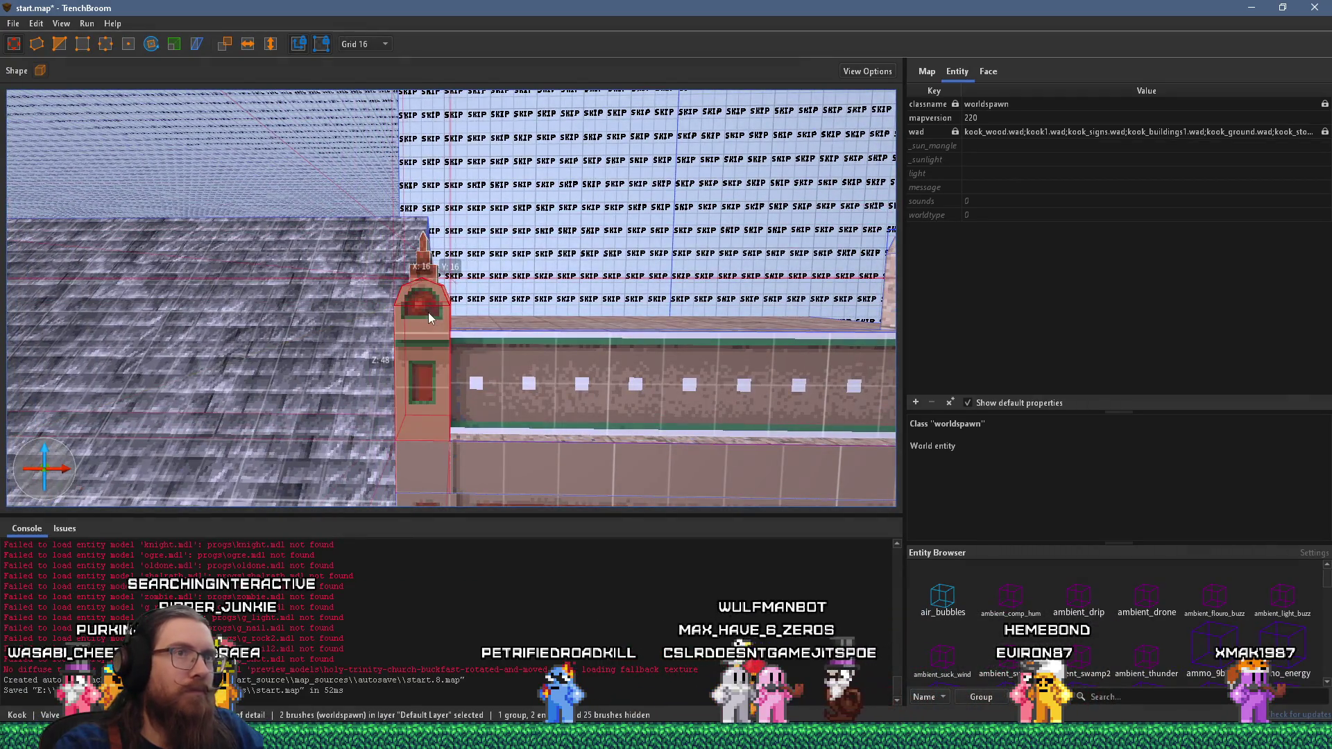
- Make the second tower's brushes a func_detail with _phong set to 1
{"action": "right_click", "coordinate": [429, 317]}
{"action": "mouse_move", "coordinate": [519, 594]}
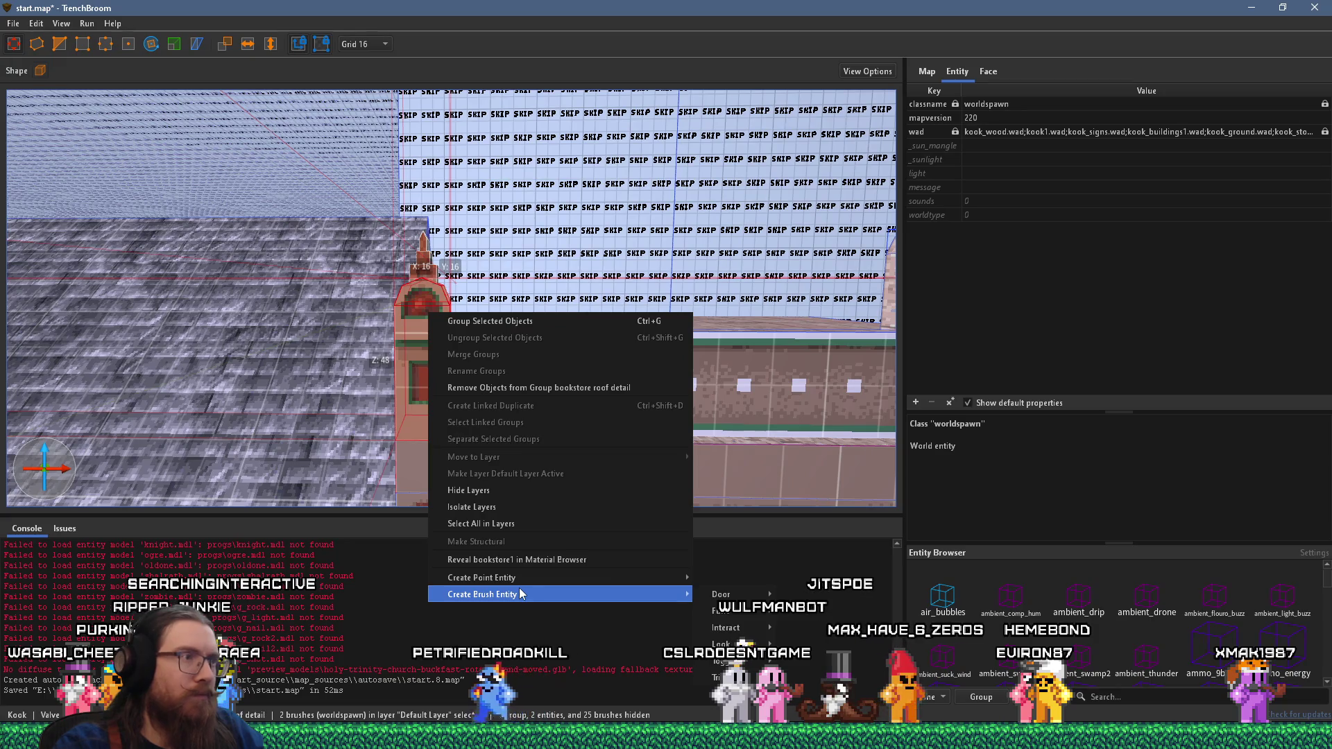
{"action": "mouse_move", "coordinate": [764, 610]}
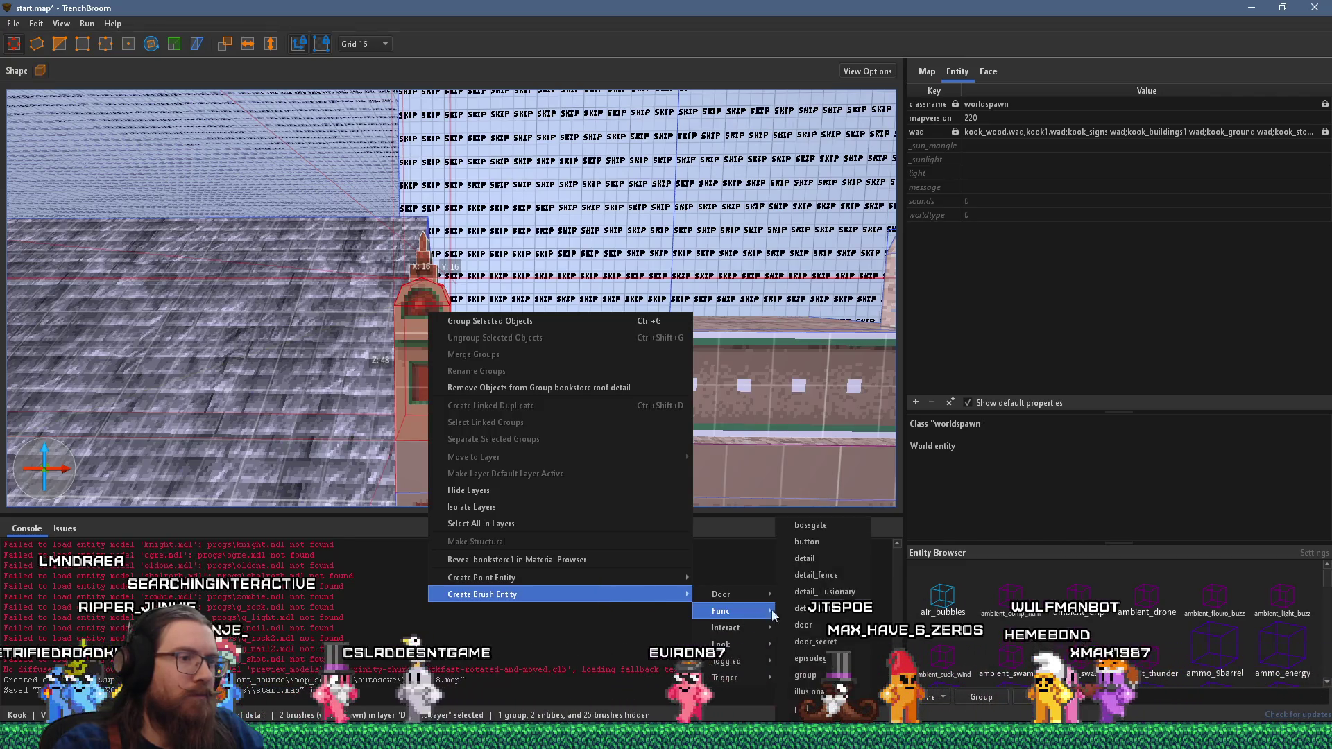
{"action": "left_click", "coordinate": [827, 559]}
{"action": "left_click", "coordinate": [915, 402]}
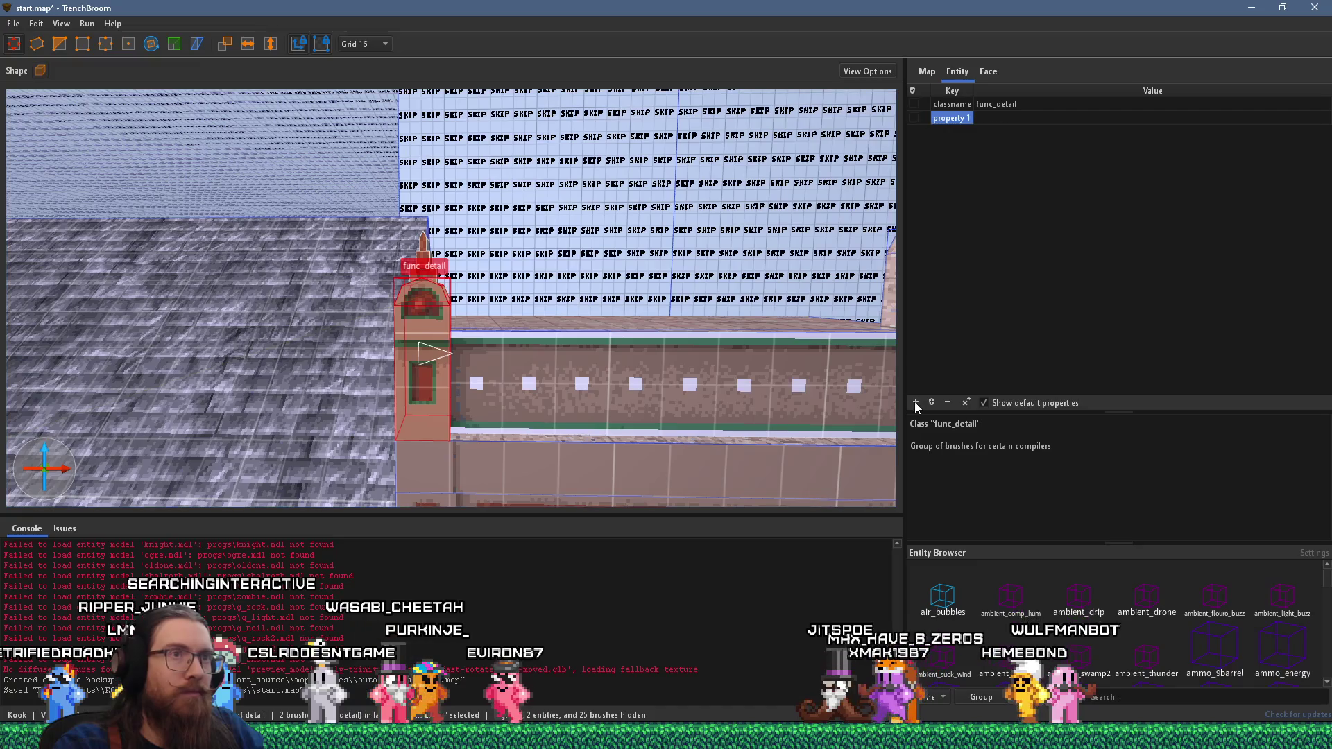
{"action": "type", "text": "_phong"}
{"action": "key", "text": "Return"}
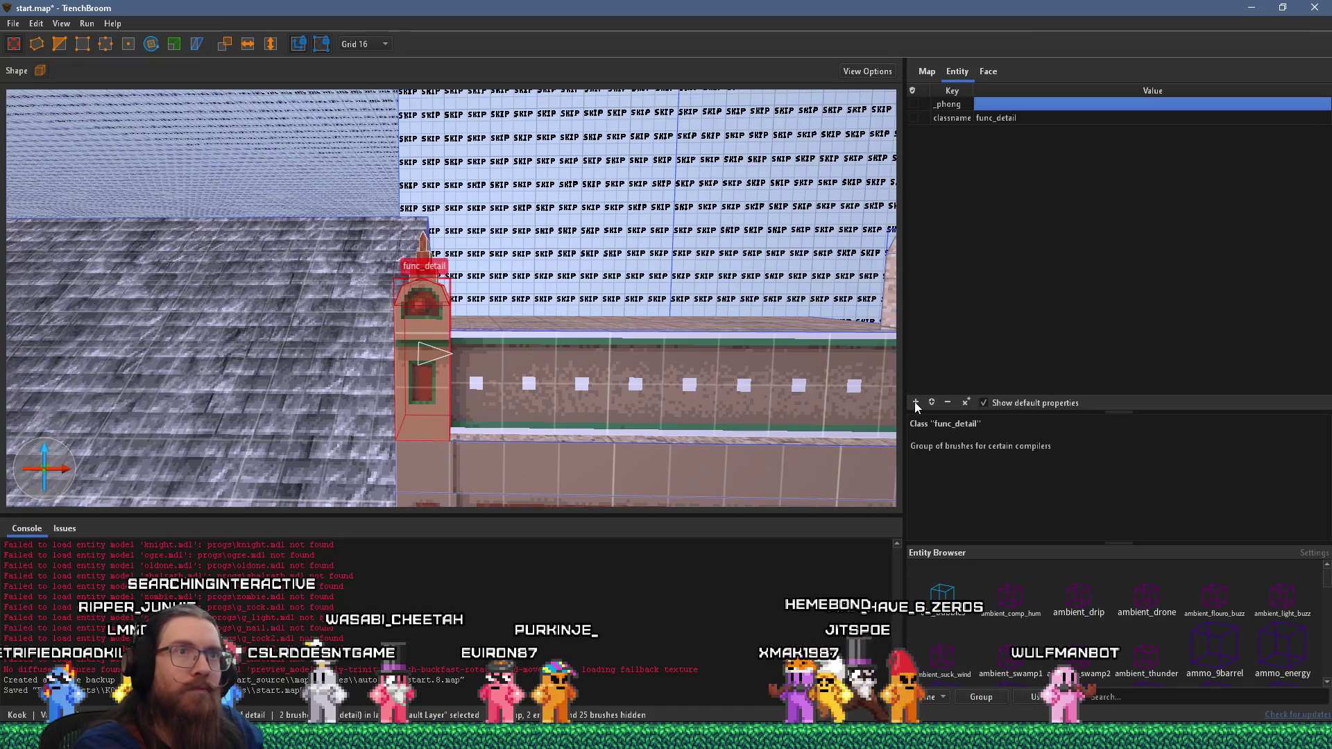
{"action": "type", "text": "1"}
{"action": "key", "text": "Return"}
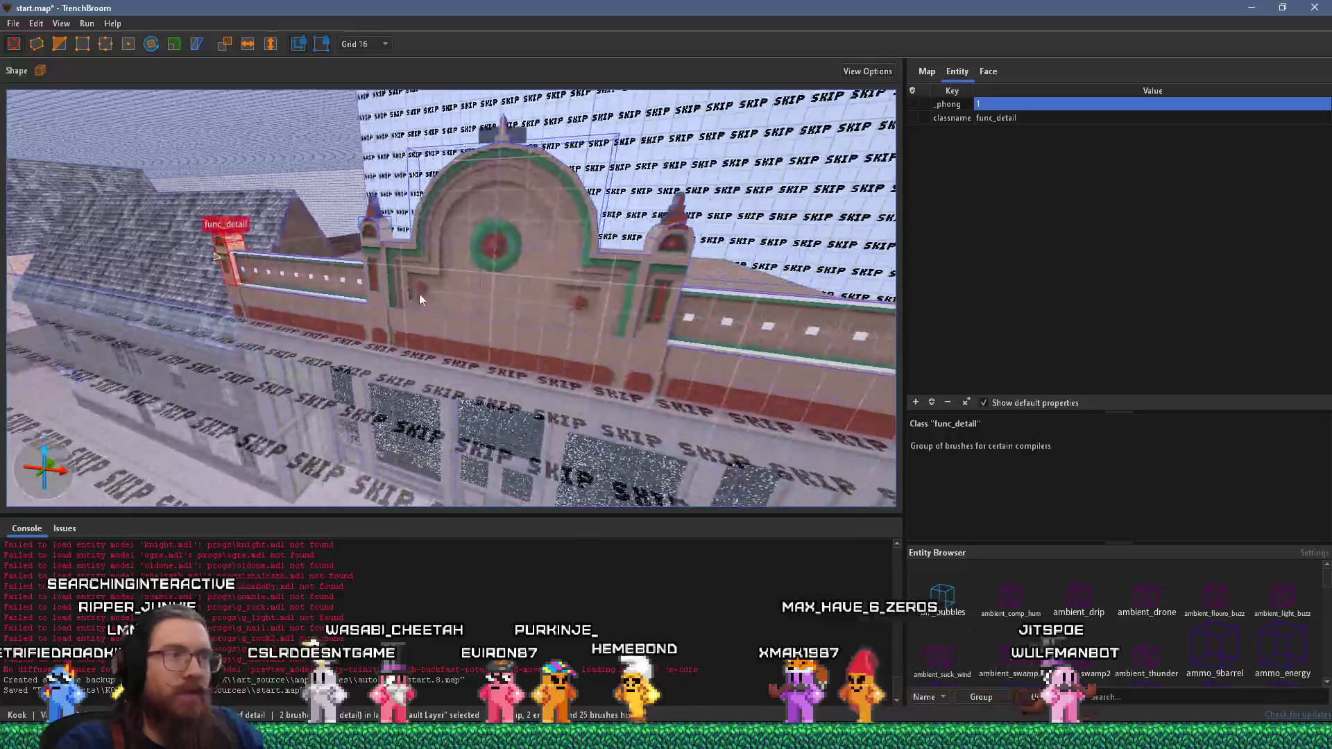
- Select the right-hand tower and convert it into a func_detail with _phong 1
{"action": "key", "text": "Escape"}
{"action": "left_click", "coordinate": [583, 253]}
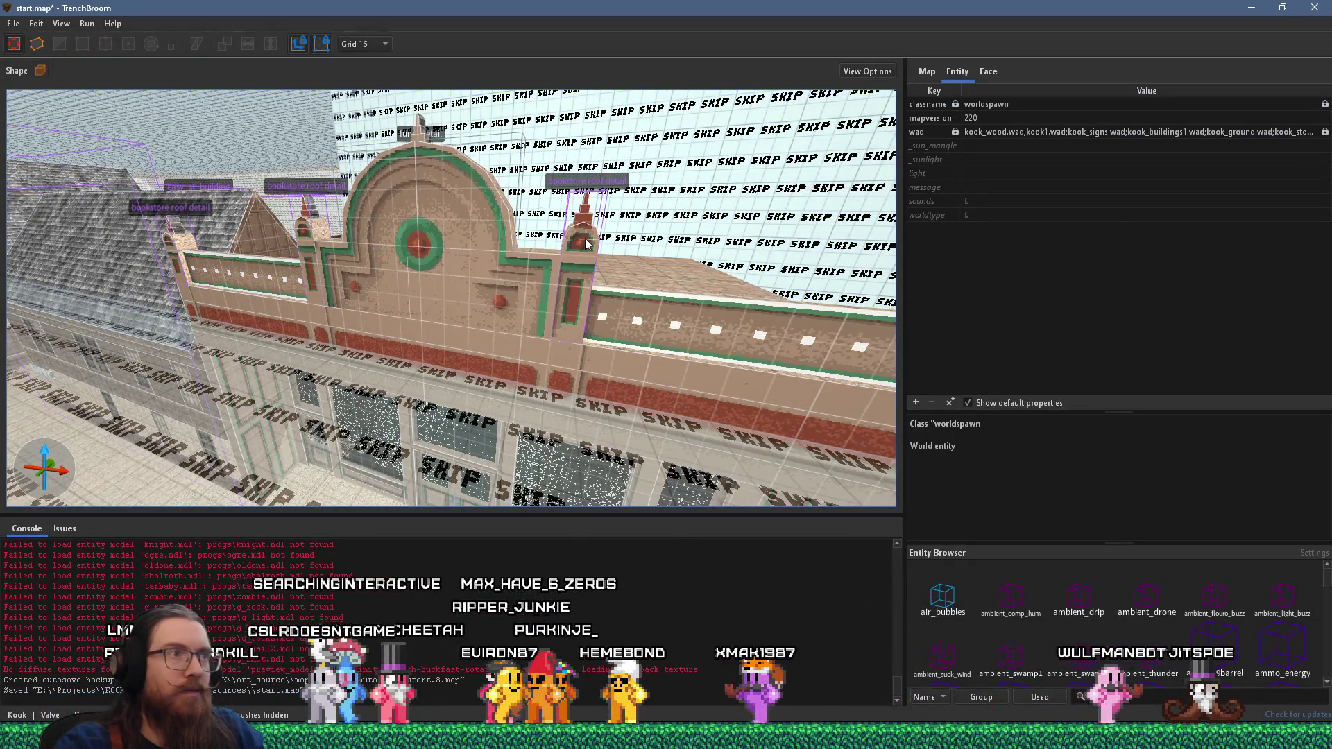
{"action": "key", "text": "Escape"}
{"action": "left_click", "coordinate": [586, 245]}
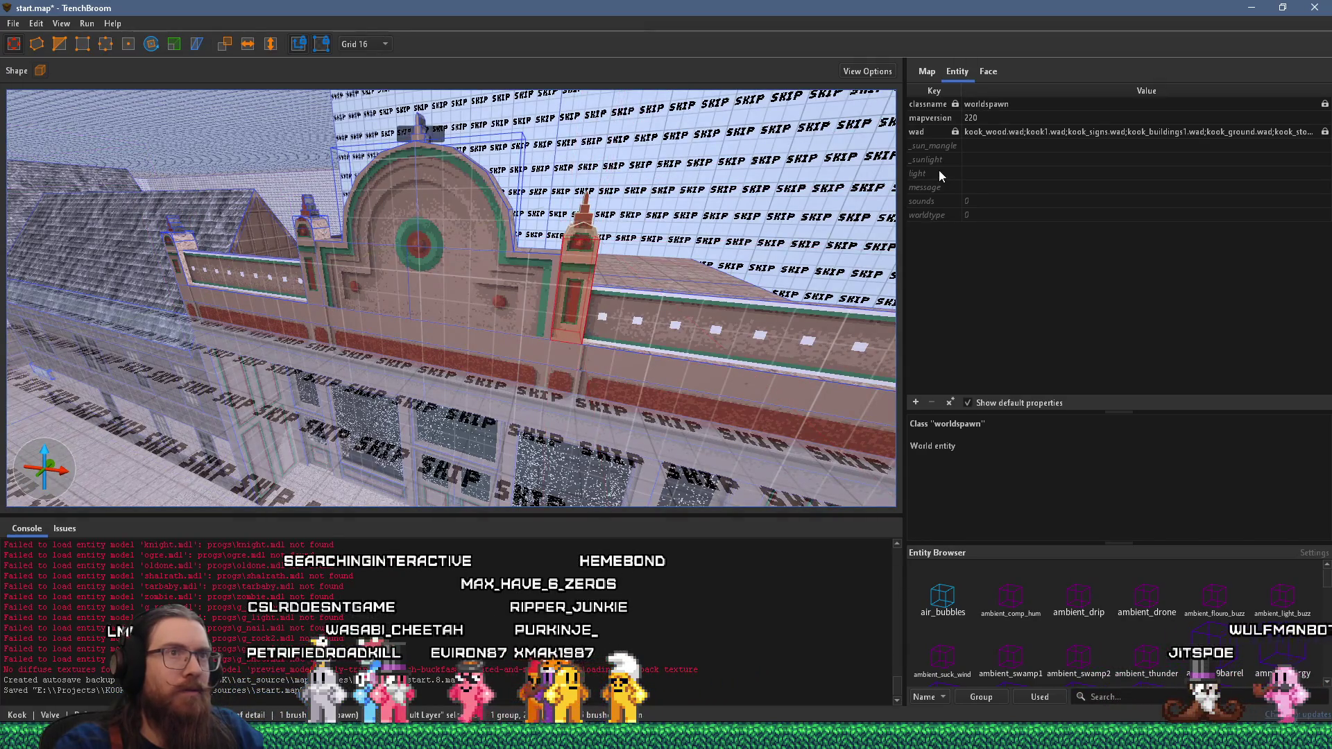
{"action": "right_click", "coordinate": [583, 253]}
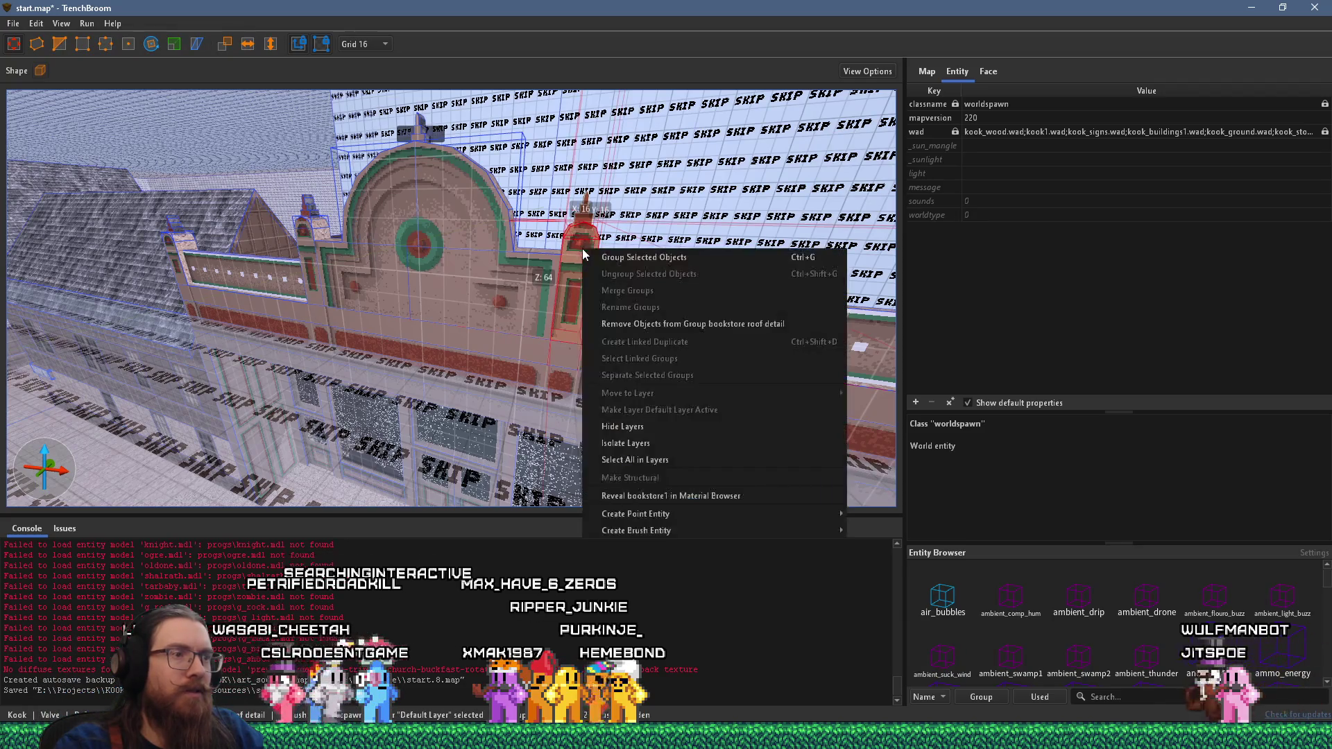
{"action": "mouse_move", "coordinate": [668, 528]}
{"action": "mouse_move", "coordinate": [912, 544]}
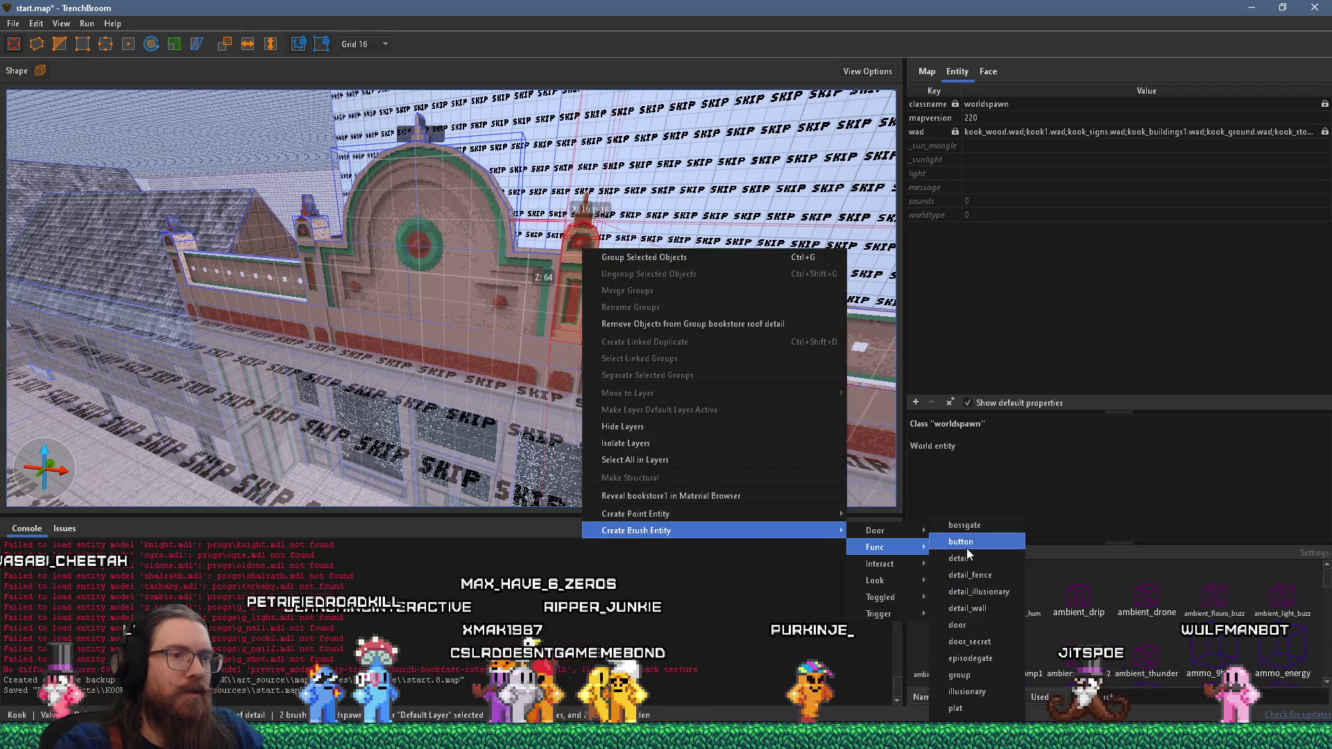
{"action": "left_click", "coordinate": [971, 553]}
{"action": "left_click", "coordinate": [915, 404]}
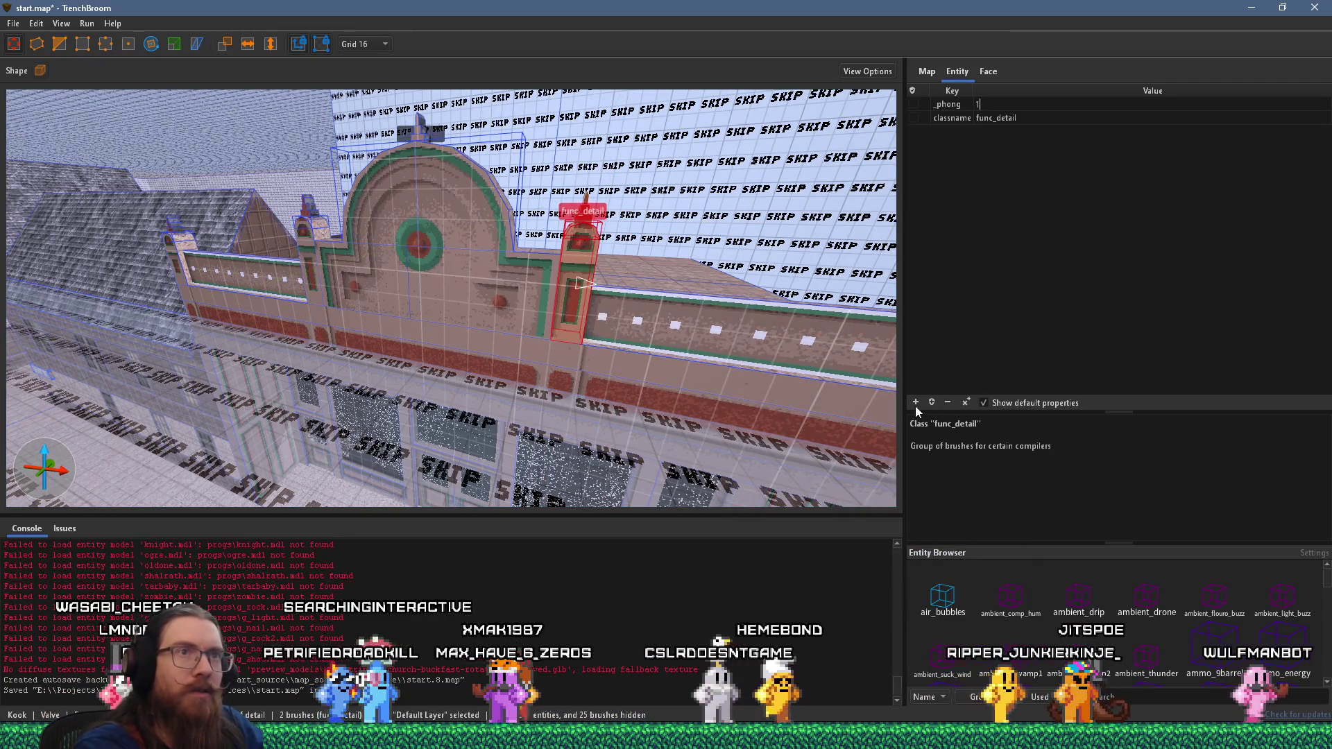
{"action": "key", "text": "Return"}
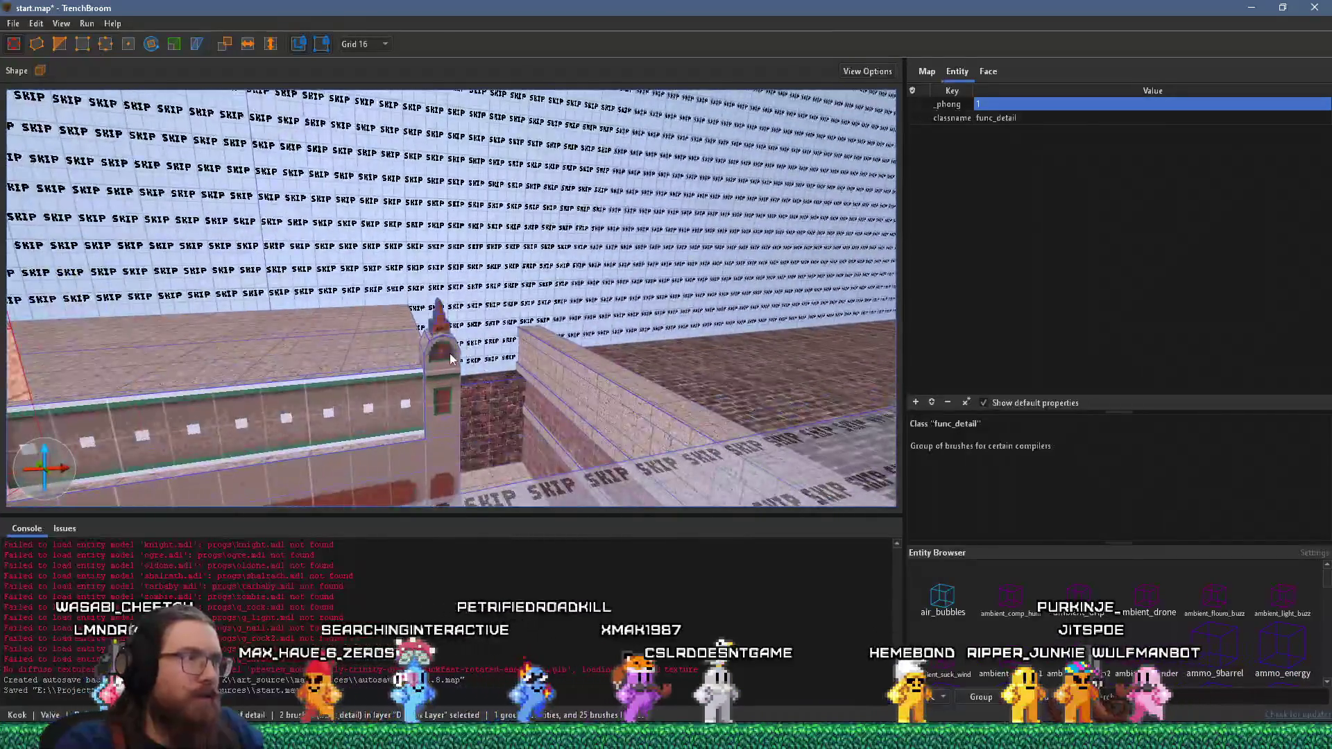
- Select the small roof tower's brushes, including its domed top
{"action": "key", "text": "Escape"}
{"action": "left_click", "coordinate": [450, 352]}
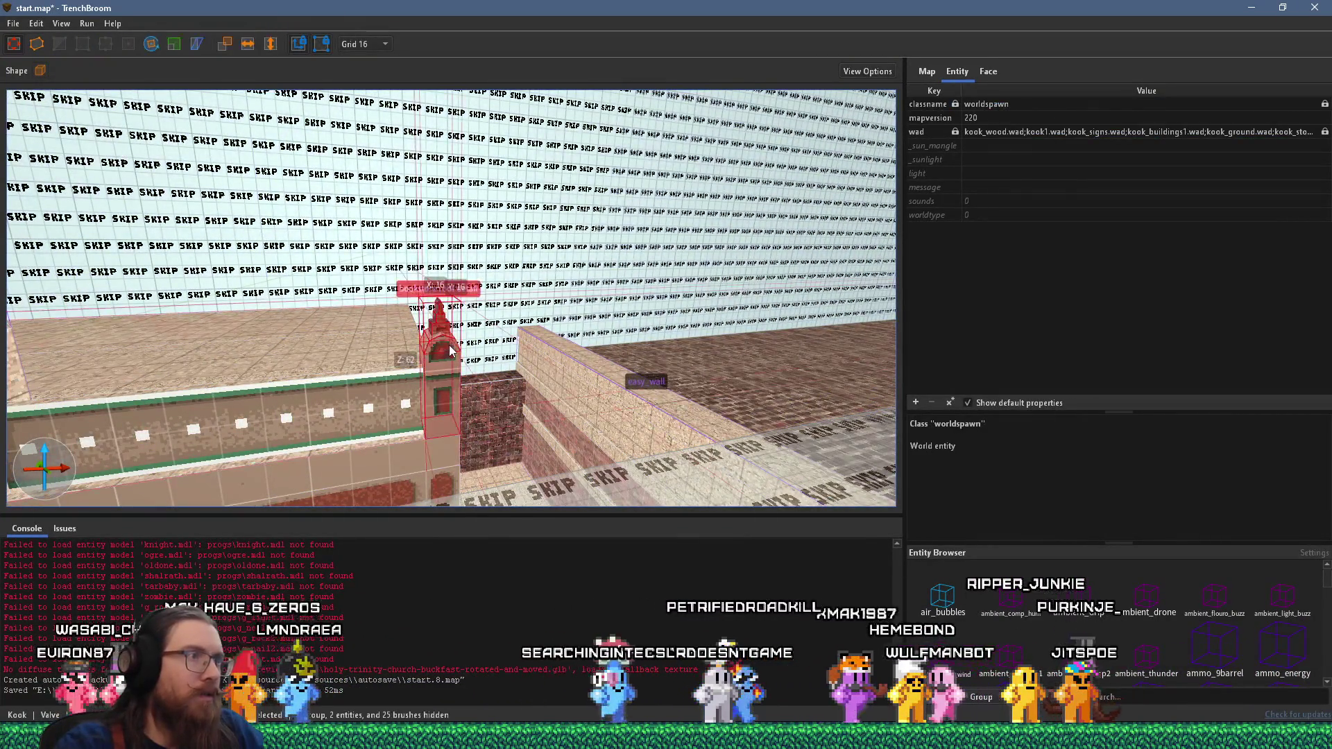
{"action": "left_click", "coordinate": [447, 353]}
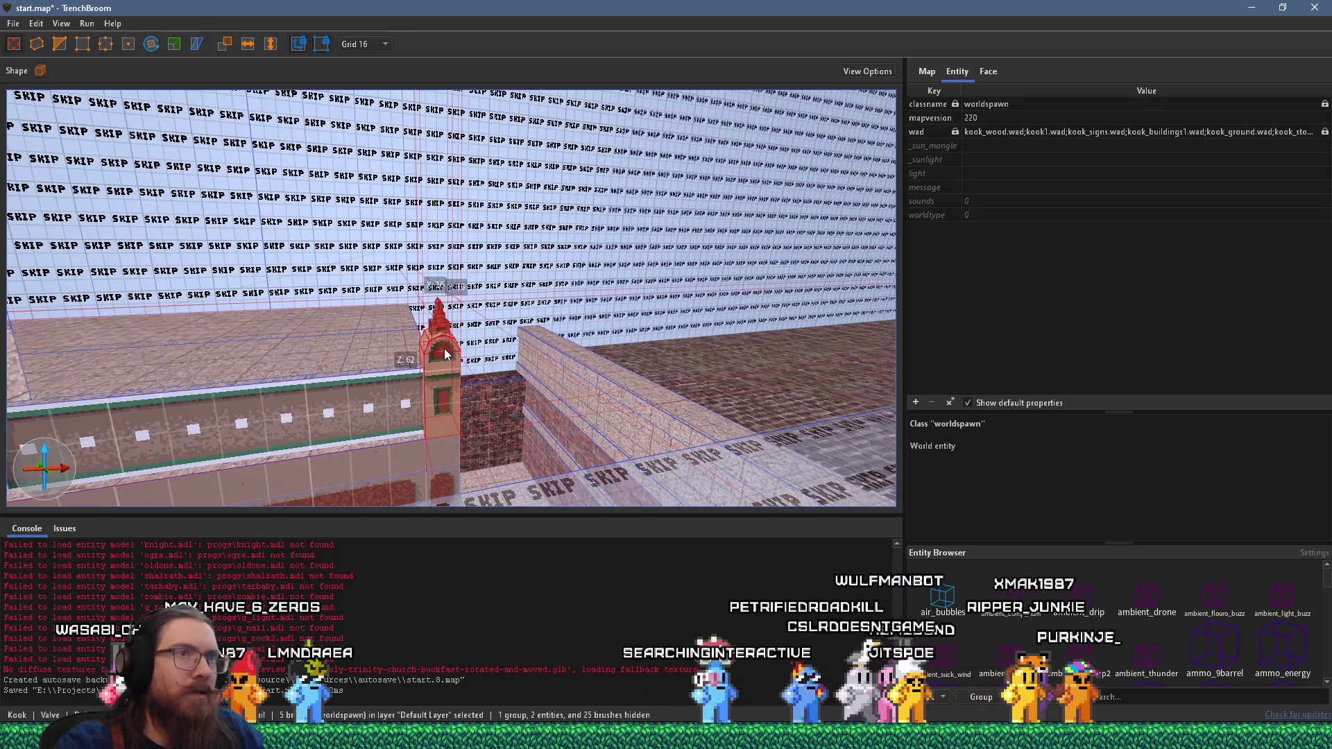
{"action": "scroll", "coordinate": [458, 353], "scroll_direction": "up", "scroll_amount": 3}
{"action": "left_click", "coordinate": [552, 357]}
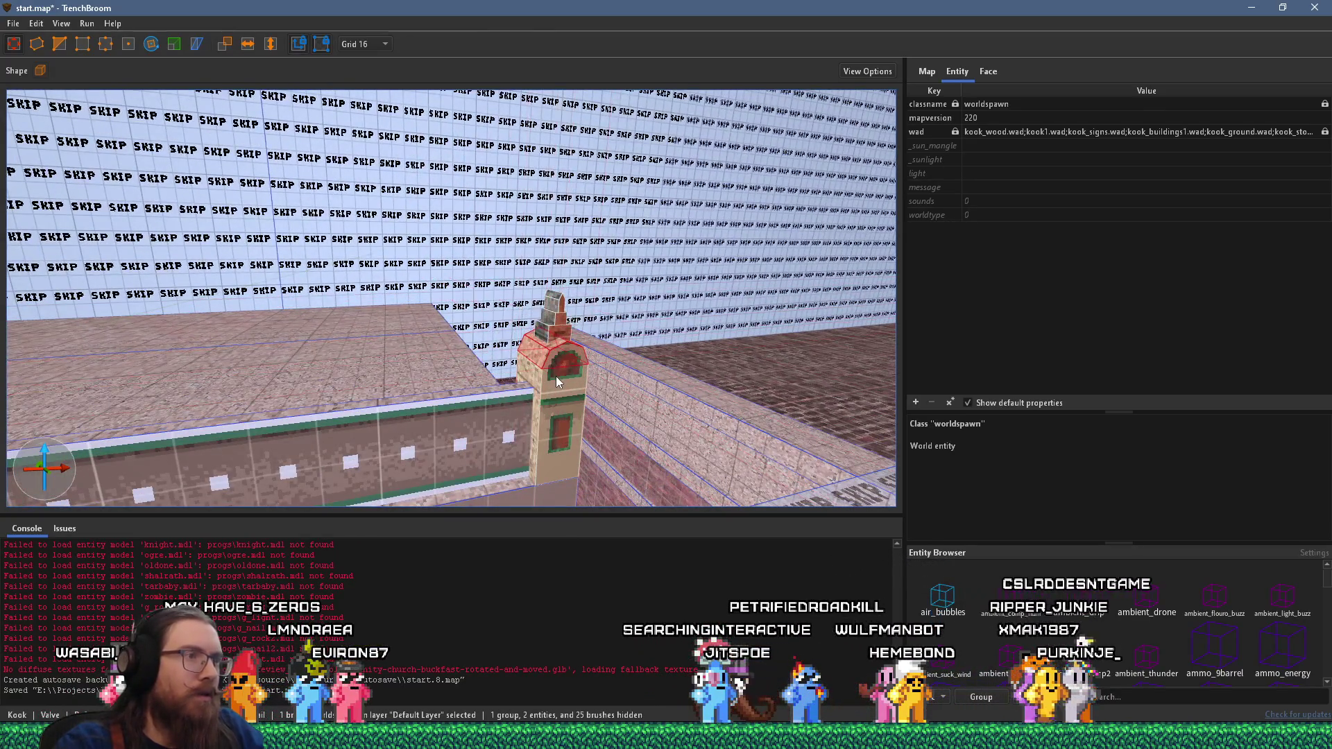
- Add the tower body and make the dome and body a func_detail with _phong = 1
{"action": "left_click", "coordinate": [556, 376], "text": "ctrl"}
{"action": "right_click", "coordinate": [555, 376]}
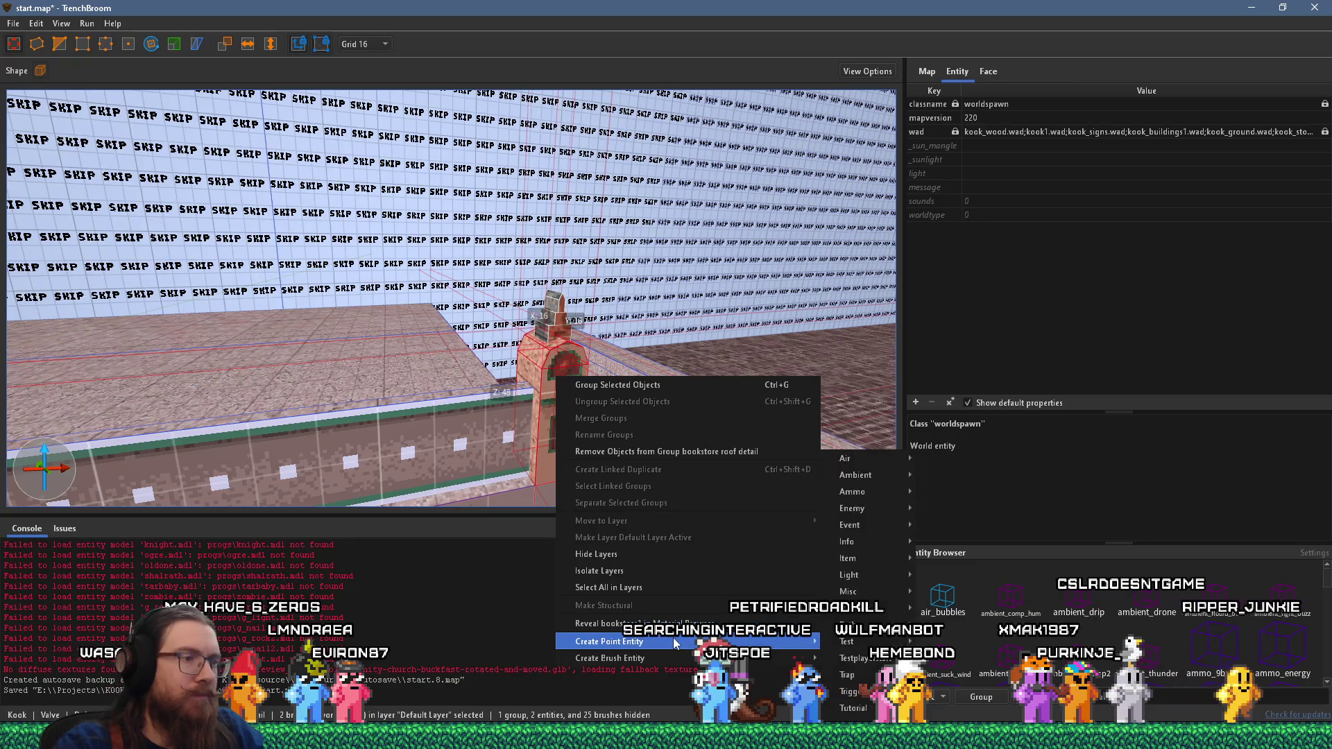
{"action": "mouse_move", "coordinate": [670, 656]}
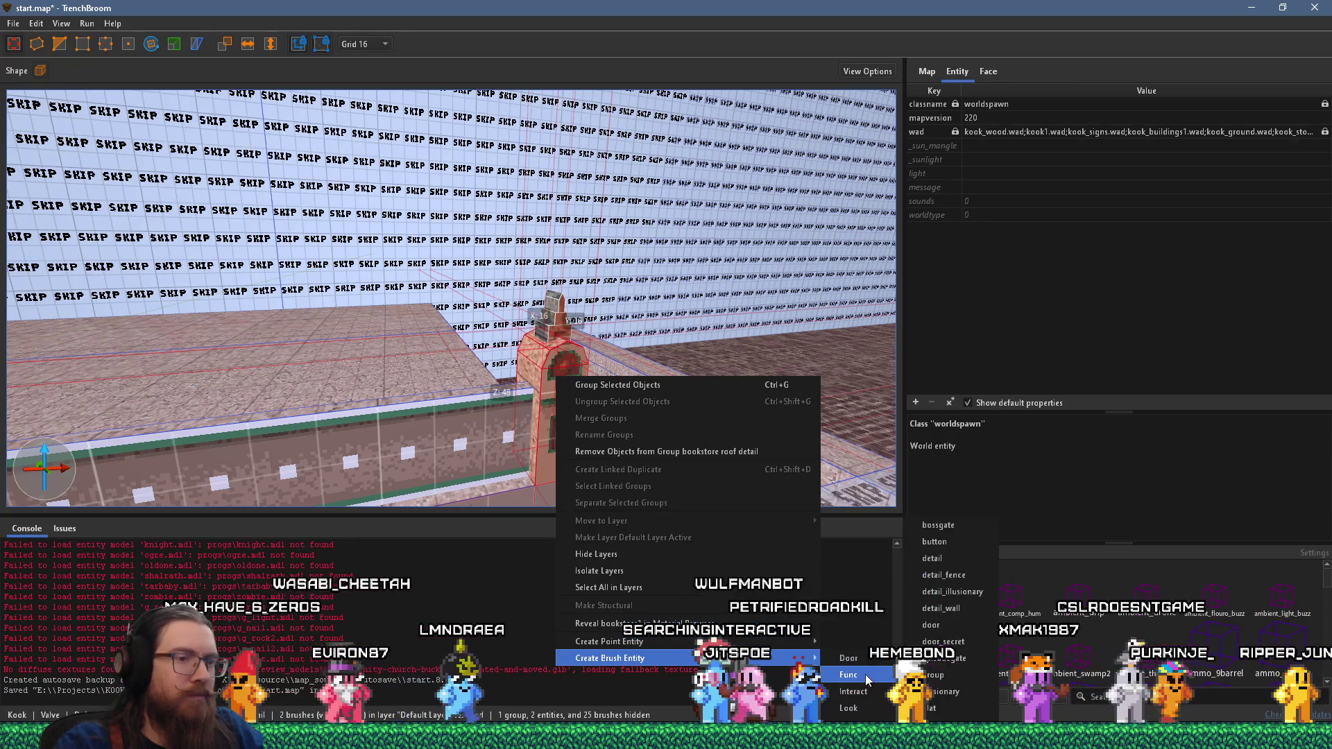
{"action": "mouse_move", "coordinate": [864, 675]}
{"action": "left_click", "coordinate": [968, 581]}
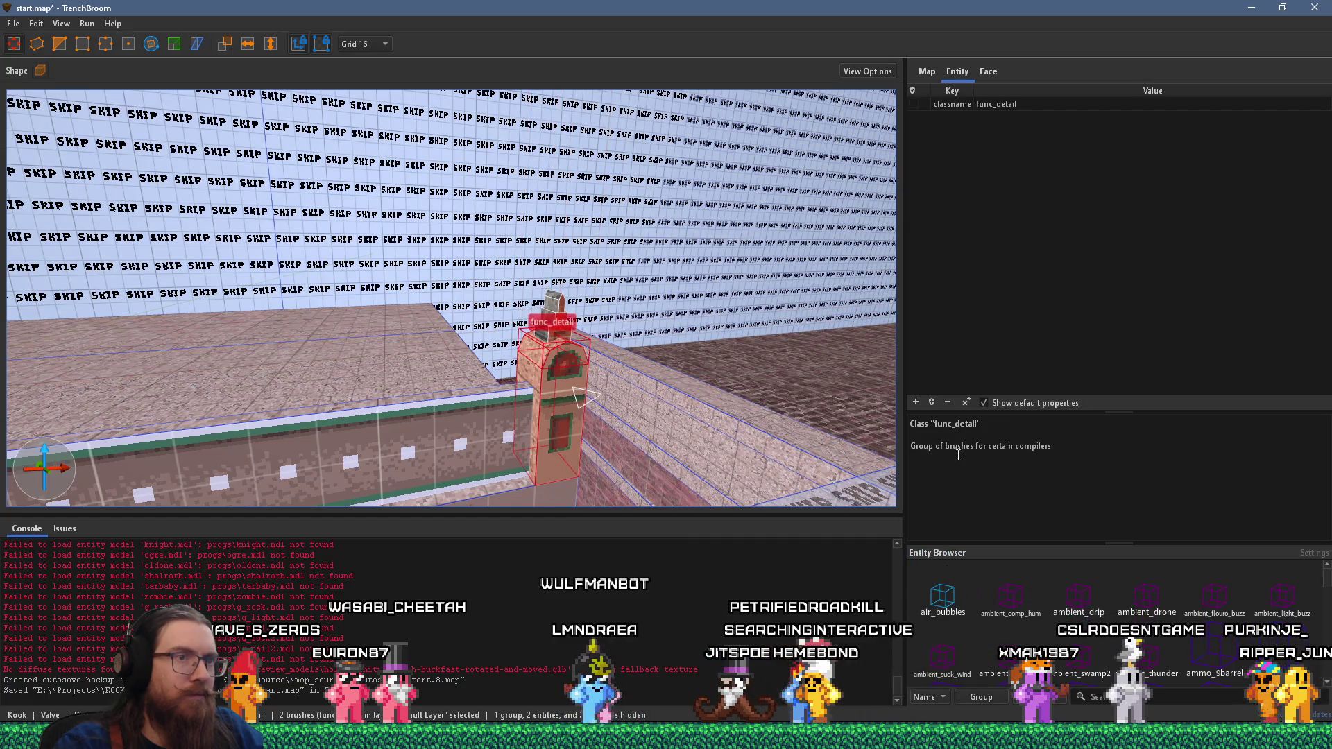
{"action": "left_click", "coordinate": [917, 403]}
{"action": "type", "text": "_phong"}
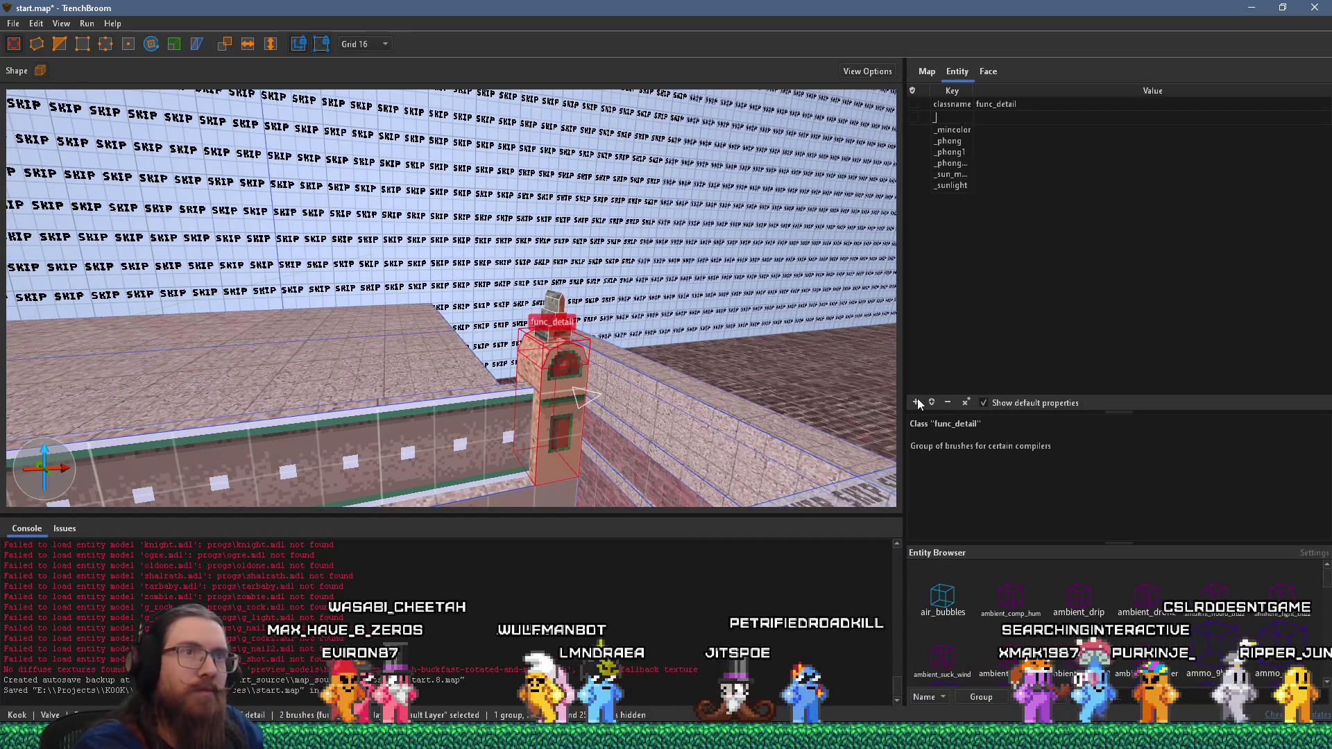
{"action": "key", "text": "Return"}
{"action": "type", "text": "1"}
{"action": "key", "text": "Return"}
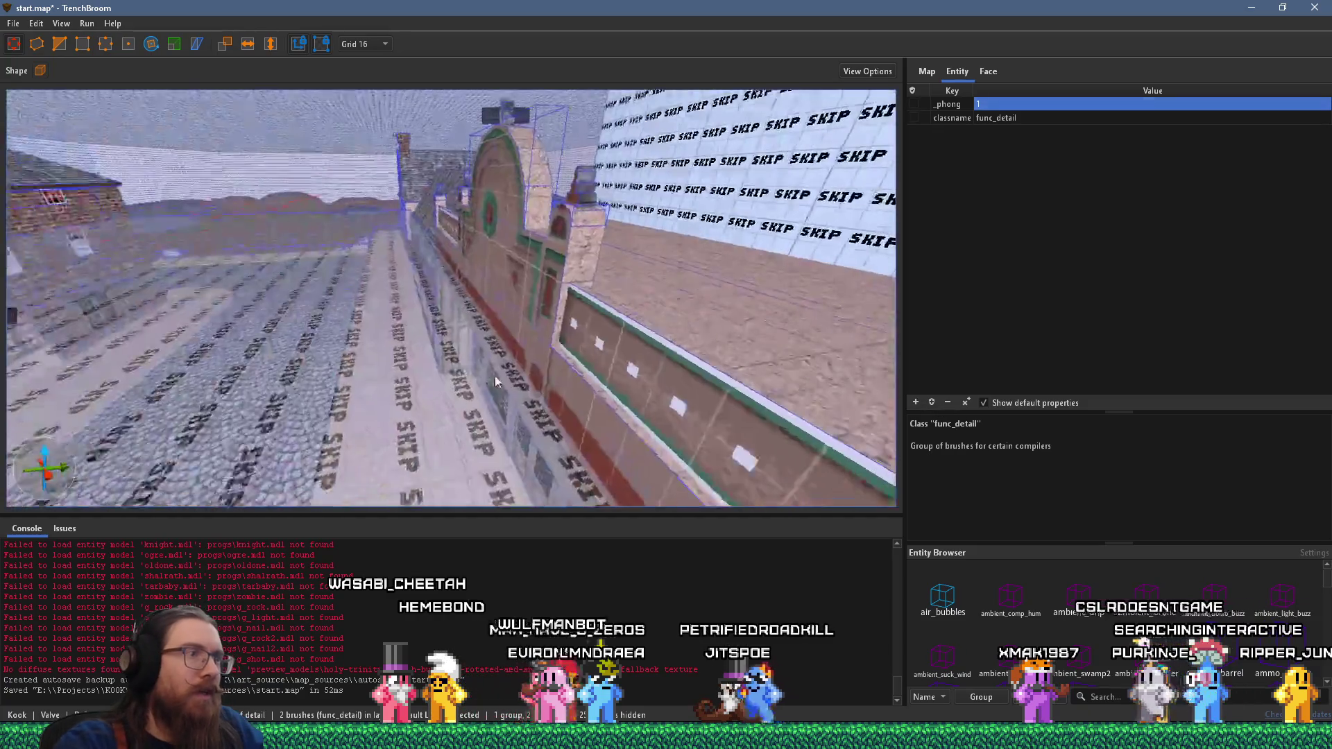
{"action": "mouse_move", "coordinate": [575, 311]}
{"action": "left_mouse_down"}
{"action": "mouse_move", "coordinate": [390, 293]}
{"action": "mouse_move", "coordinate": [294, 305]}
{"action": "mouse_move", "coordinate": [415, 332]}
{"action": "mouse_move", "coordinate": [687, 348]}
{"action": "mouse_move", "coordinate": [402, 328]}
{"action": "mouse_move", "coordinate": [562, 342]}
{"action": "mouse_move", "coordinate": [535, 350]}
{"action": "mouse_move", "coordinate": [559, 333]}
{"action": "mouse_move", "coordinate": [386, 283]}
{"action": "left_mouse_up"}
- Open the brick corner building group, select its curved walls, and ungroup it
{"action": "key", "text": "Escape"}
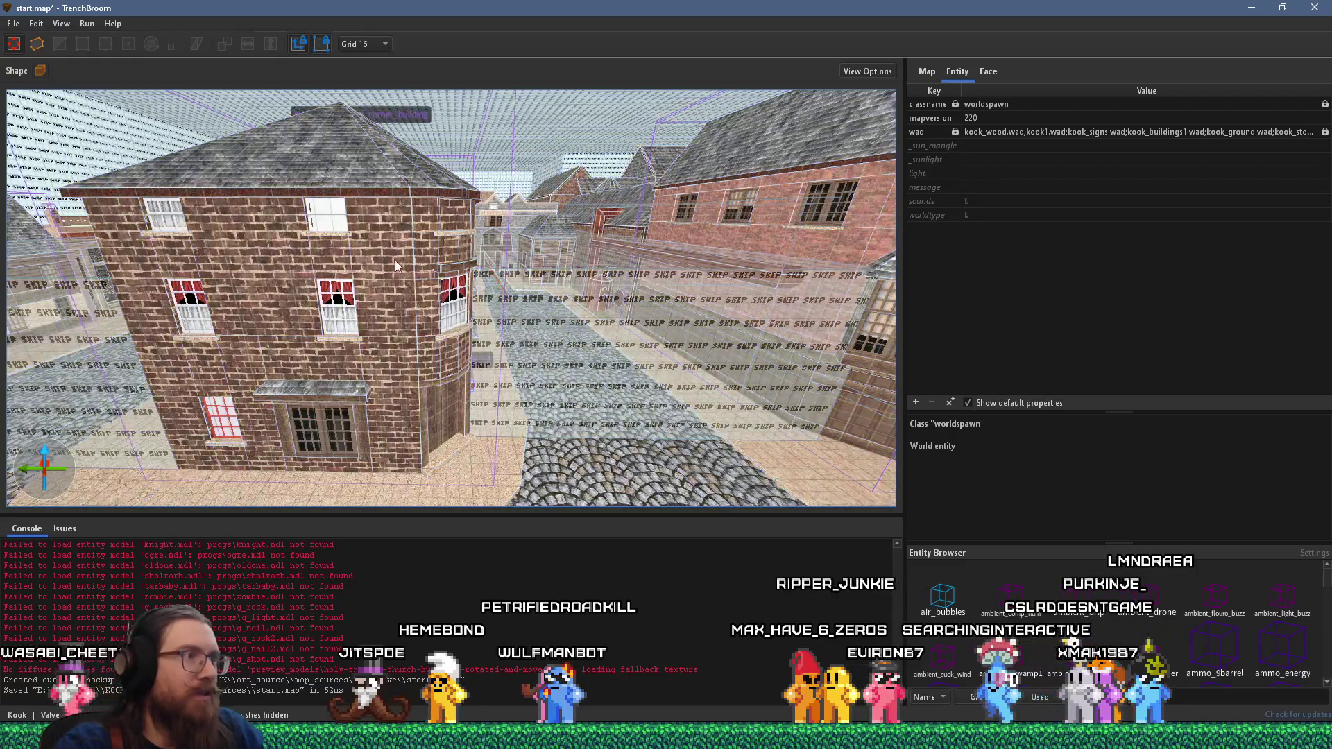
{"action": "left_click", "coordinate": [415, 252]}
{"action": "double_click", "coordinate": [410, 251]}
{"action": "left_click", "coordinate": [397, 255]}
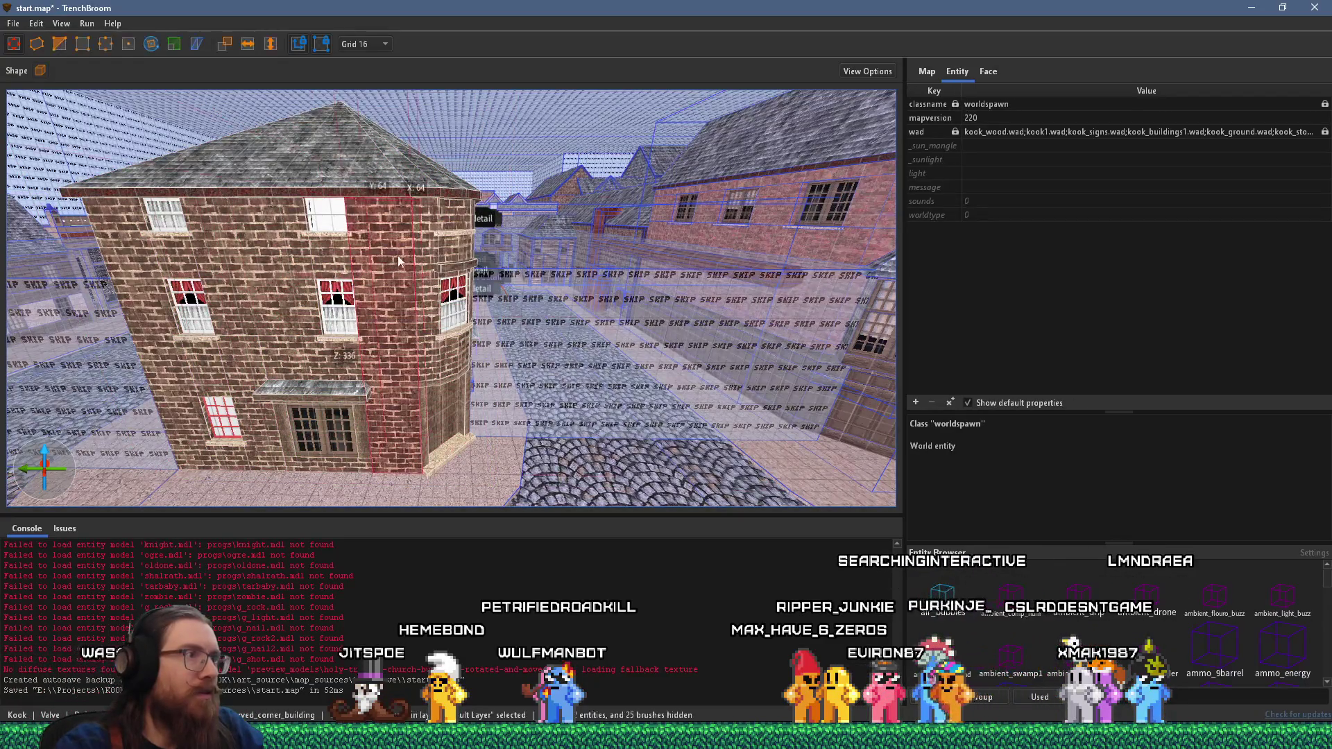
{"action": "left_click", "coordinate": [422, 227], "text": "ctrl"}
{"action": "left_click", "coordinate": [460, 247], "text": "ctrl"}
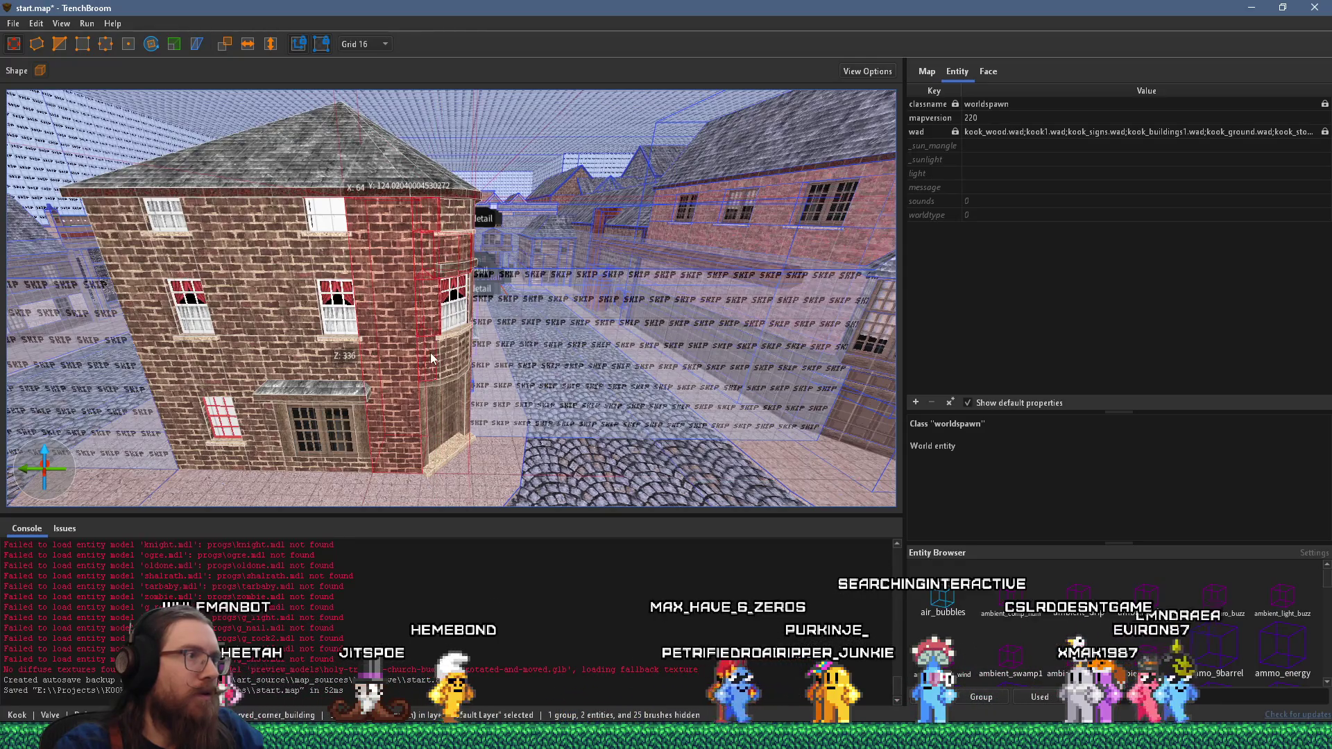
{"action": "scroll", "coordinate": [476, 346], "scroll_direction": "up", "scroll_amount": 5}
{"action": "scroll", "coordinate": [333, 331], "scroll_direction": "down", "scroll_amount": 3}
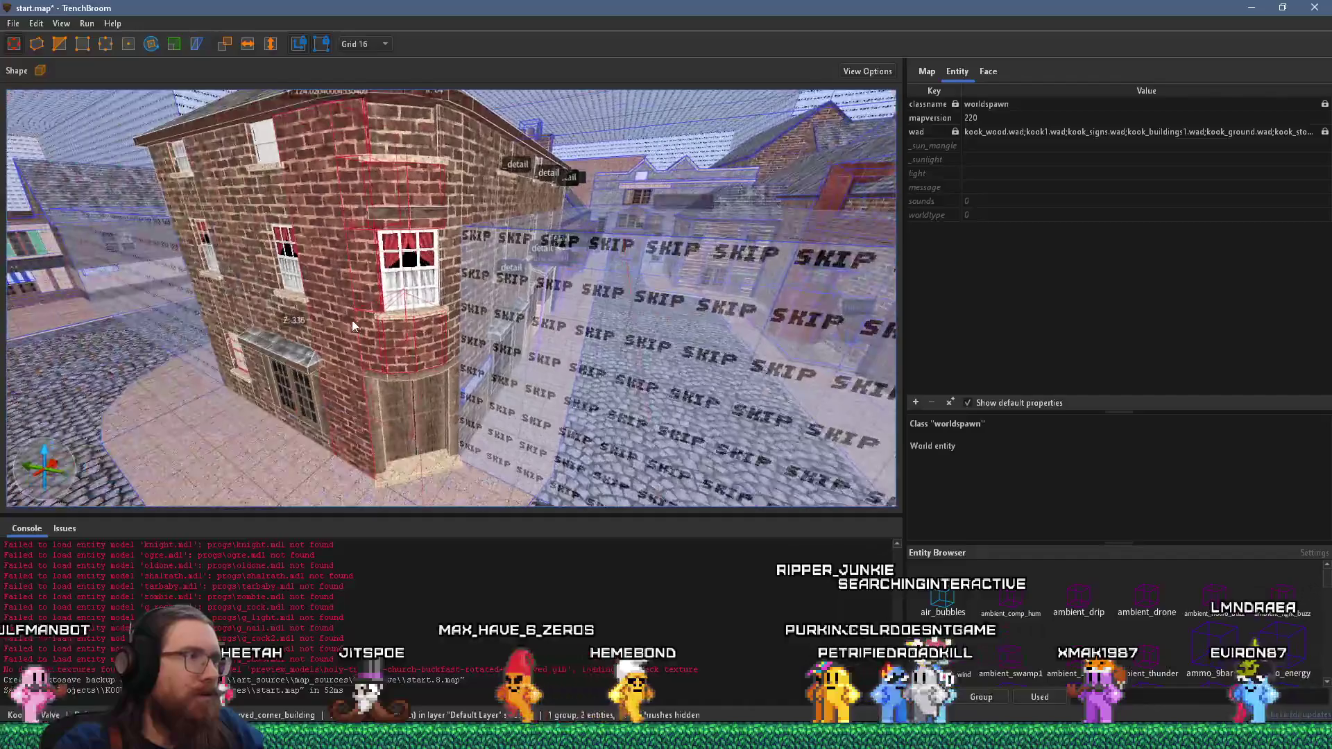
{"action": "scroll", "coordinate": [372, 289], "scroll_direction": "up", "scroll_amount": 3}
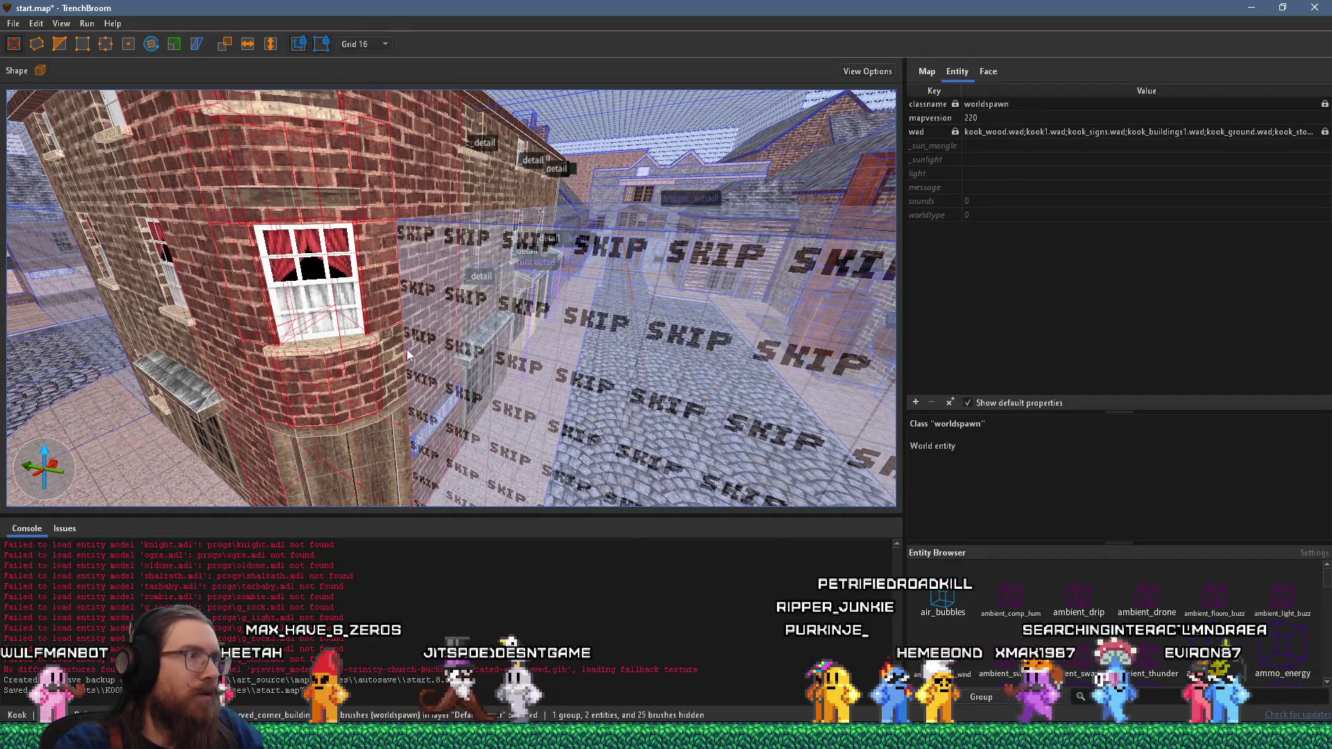
{"action": "scroll", "coordinate": [389, 360], "scroll_direction": "up", "scroll_amount": 4}
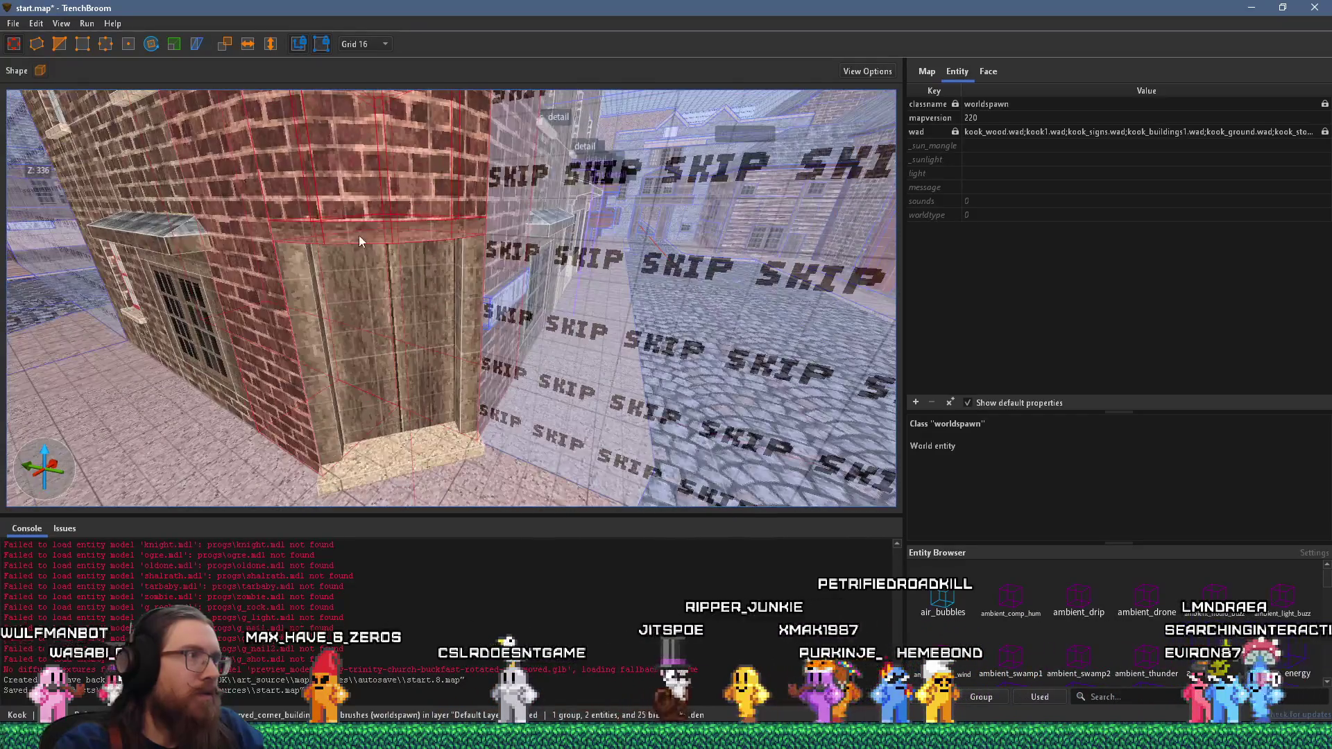
{"action": "key", "text": "ctrl+shift+g"}
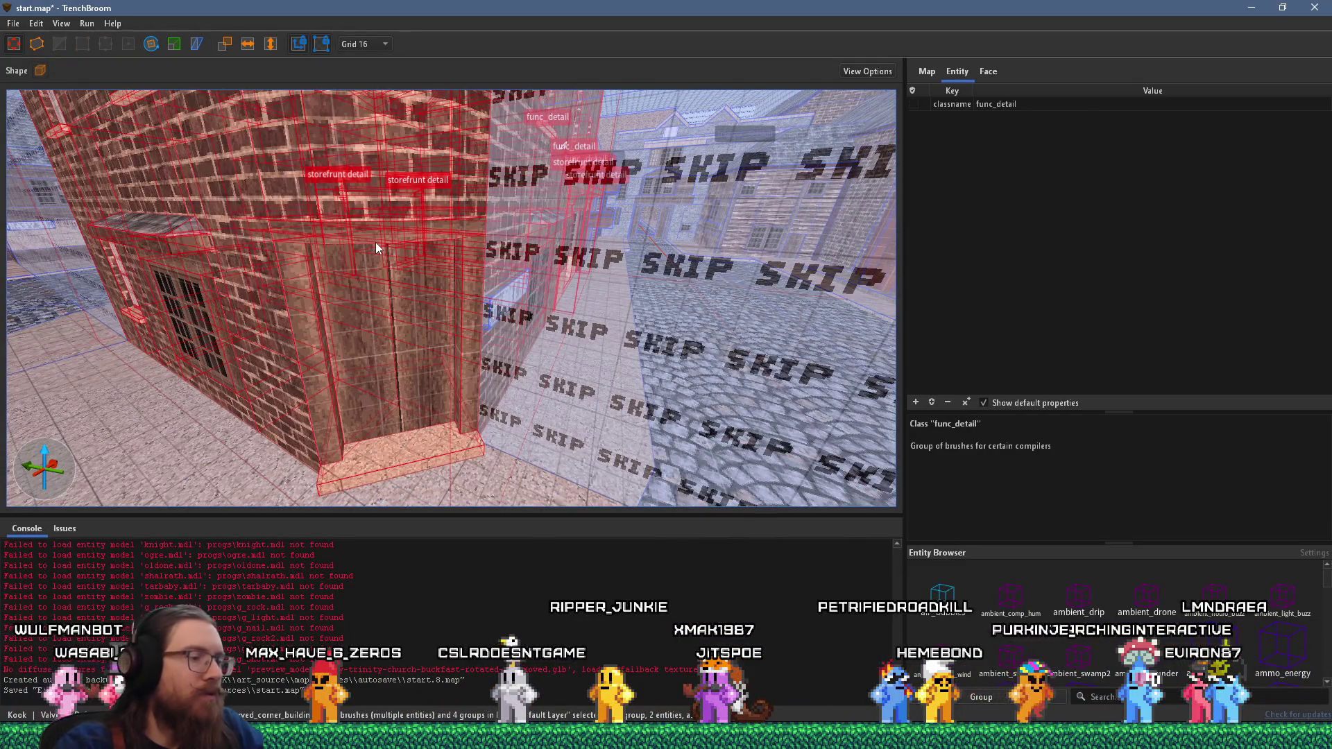
- Select the rounded corner tower's wall brushes with its roof in view
{"action": "left_click", "coordinate": [376, 243]}
{"action": "scroll", "coordinate": [373, 241], "scroll_direction": "down", "scroll_amount": 2}
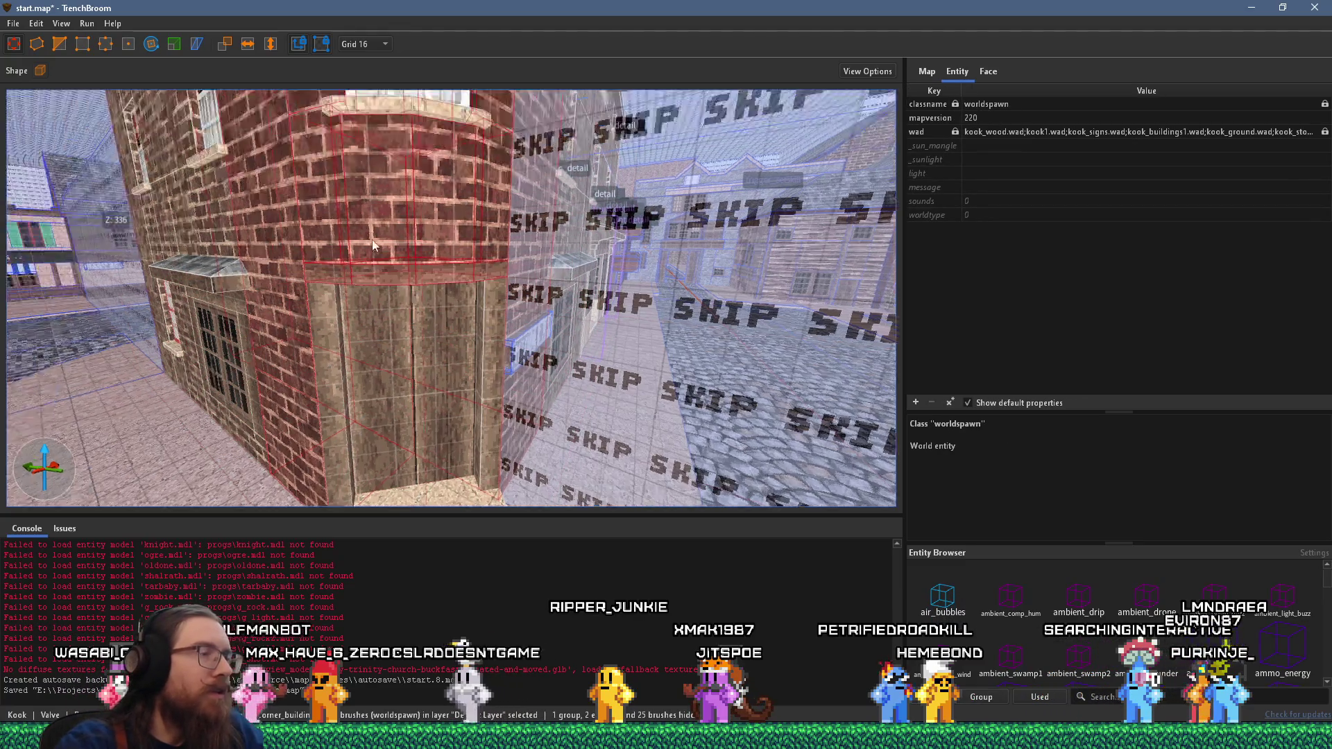
{"action": "scroll", "coordinate": [371, 240], "scroll_direction": "down", "scroll_amount": 3}
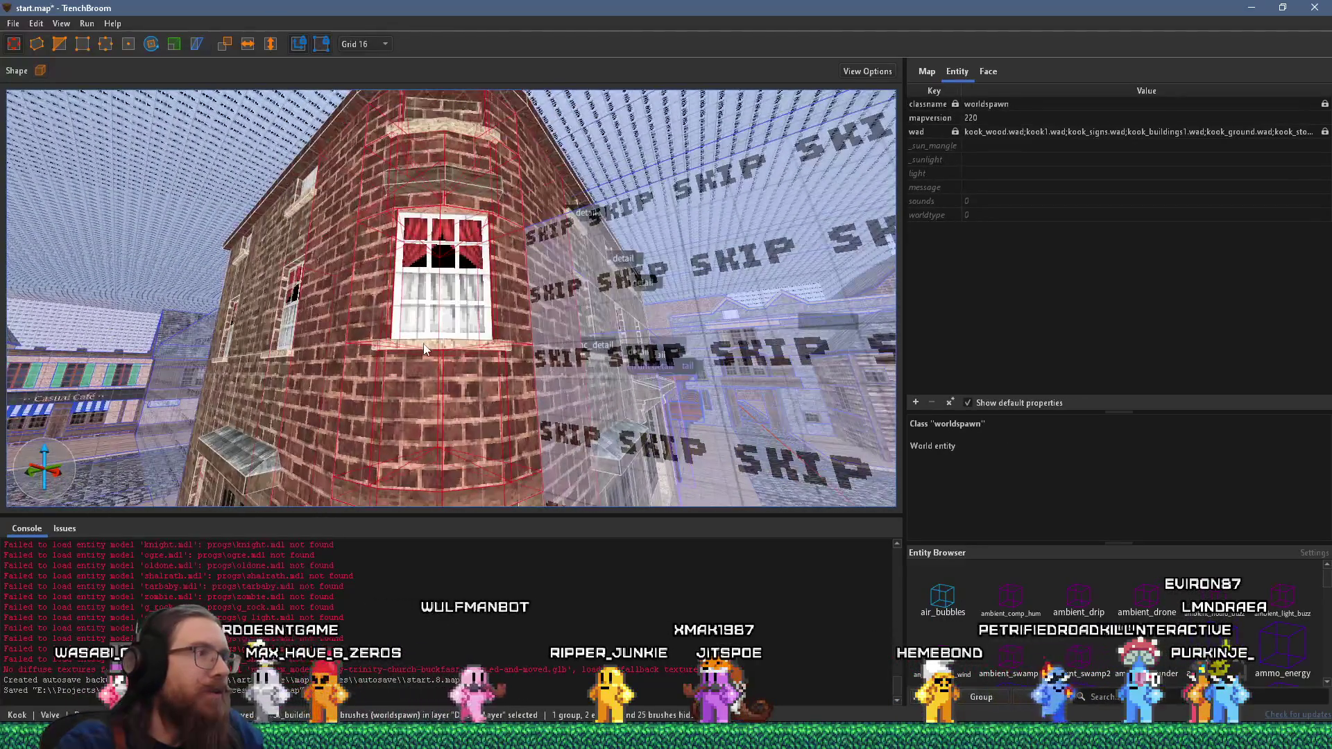
{"action": "scroll", "coordinate": [448, 132], "scroll_direction": "down", "scroll_amount": 3}
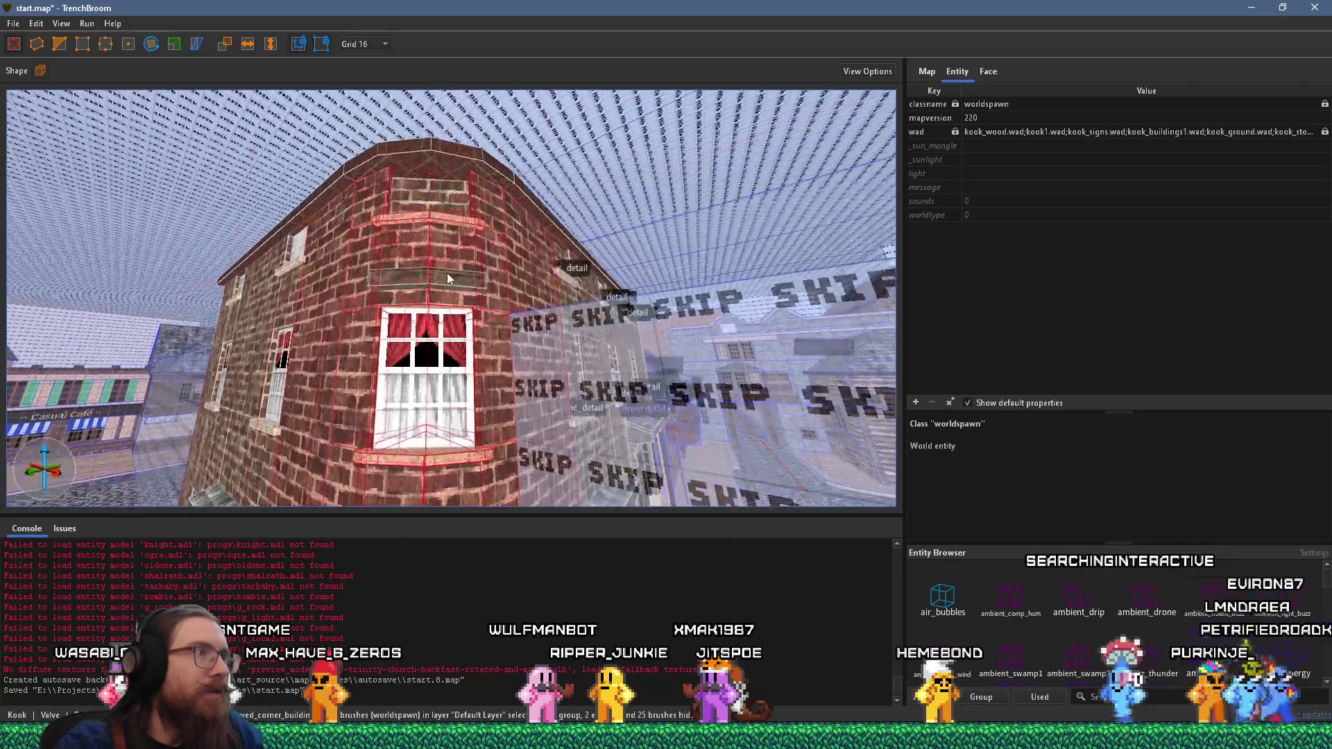
{"action": "mouse_move", "coordinate": [439, 147]}
{"action": "left_mouse_down"}
{"action": "mouse_move", "coordinate": [409, 283]}
{"action": "mouse_move", "coordinate": [285, 290]}
{"action": "mouse_move", "coordinate": [495, 228]}
{"action": "mouse_move", "coordinate": [506, 265]}
{"action": "left_mouse_up"}
{"action": "right_click", "coordinate": [505, 265]}
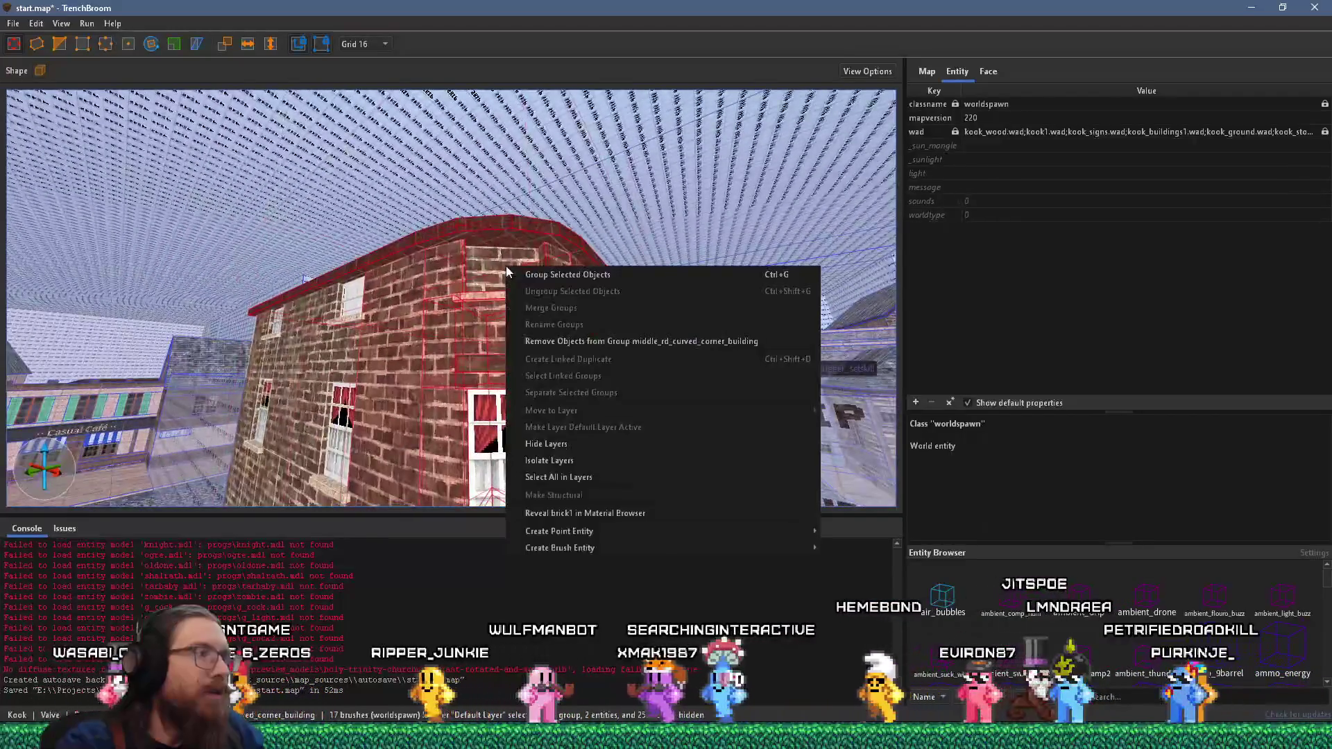
- Make the rounded tower brushes a func_group entity with _phong set to 1
{"action": "mouse_move", "coordinate": [601, 531]}
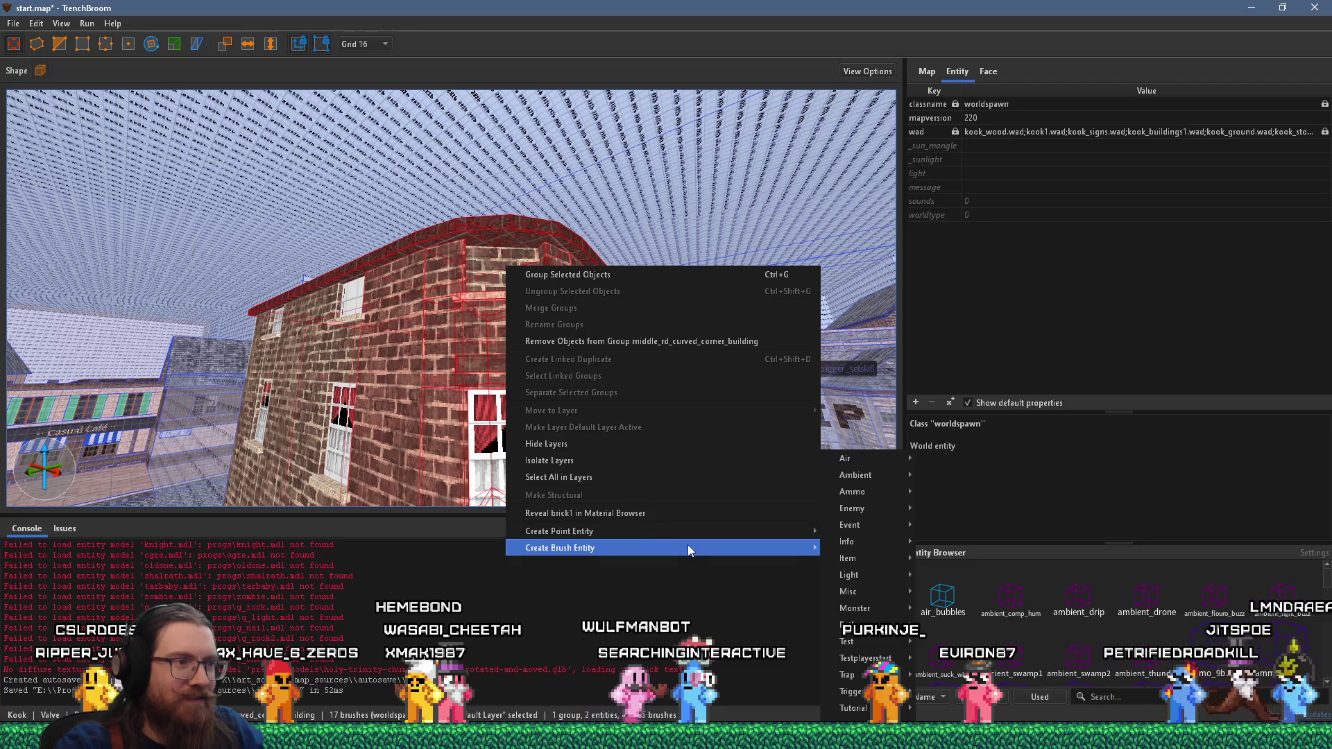
{"action": "mouse_move", "coordinate": [865, 559]}
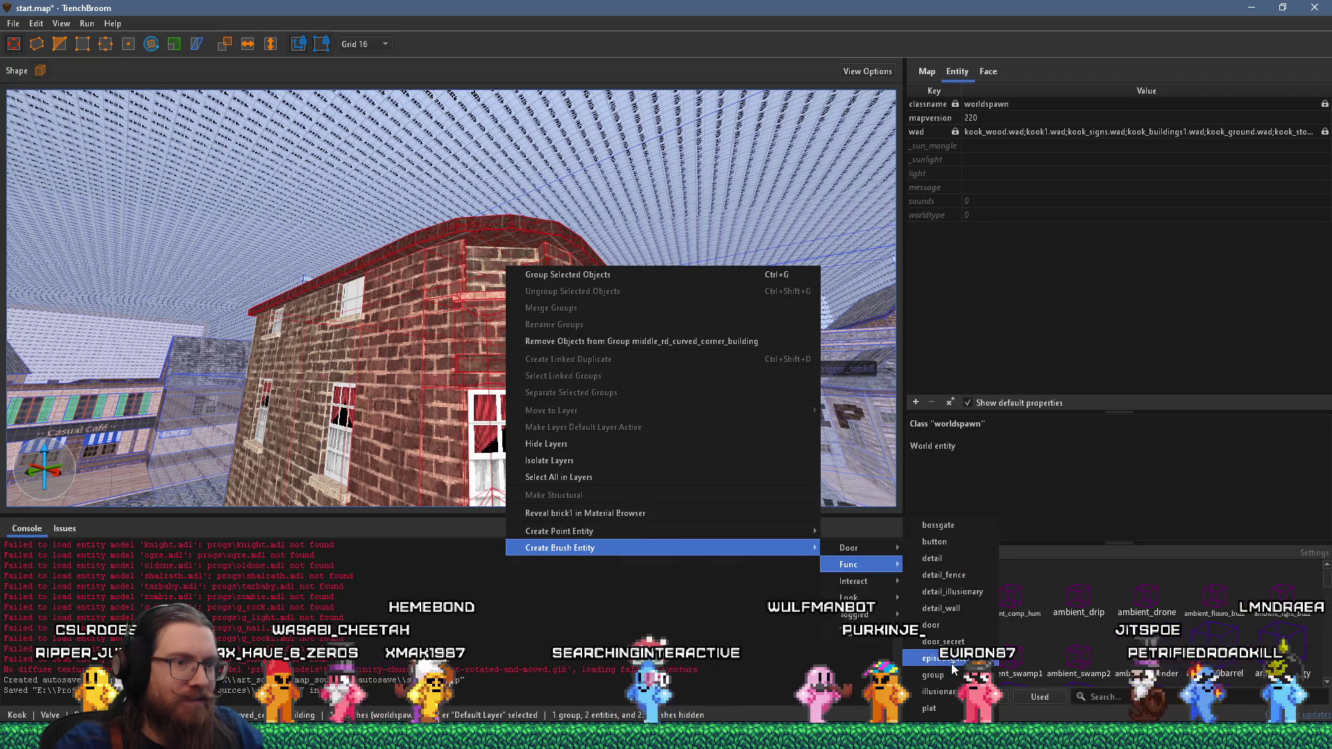
{"action": "left_click", "coordinate": [937, 701]}
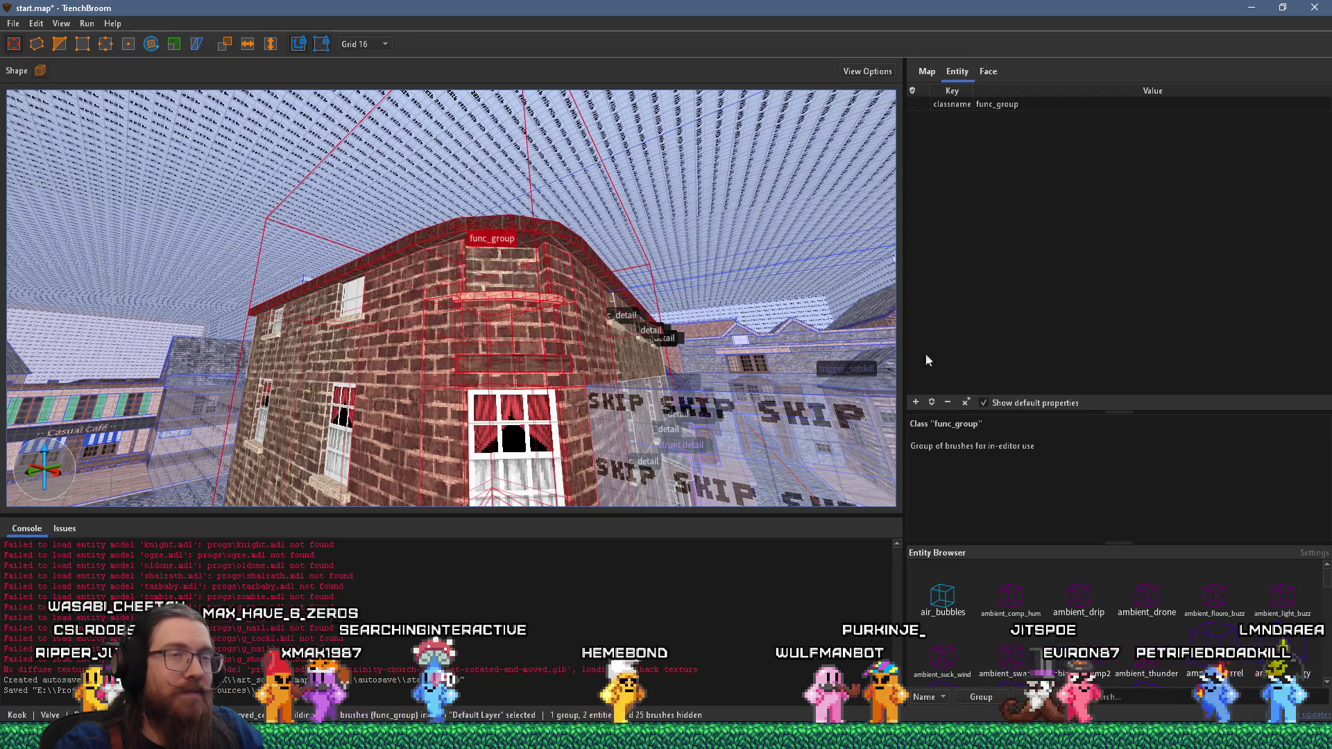
{"action": "left_click", "coordinate": [915, 402]}
{"action": "type", "text": "_phong"}
{"action": "key", "text": "Tab"}
{"action": "type", "text": "1"}
{"action": "key", "text": "Return"}
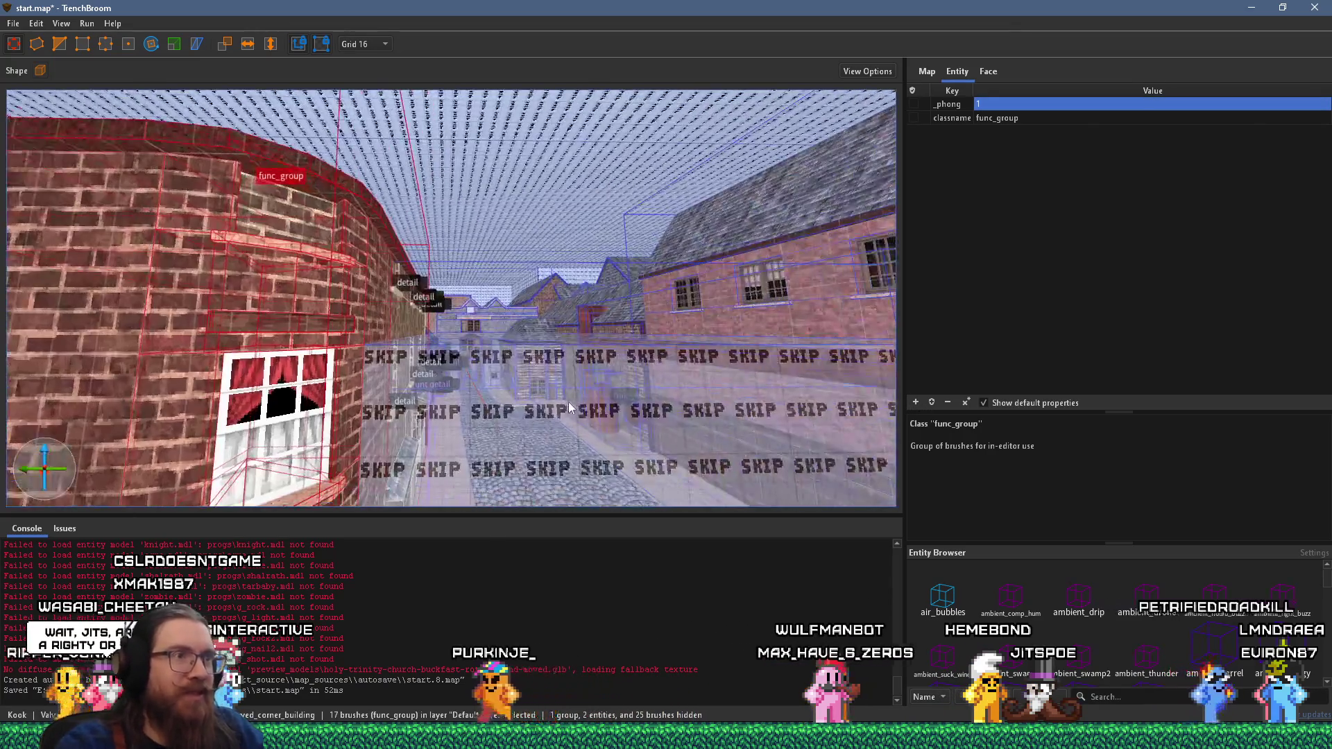
{"action": "key", "text": "Escape"}
{"action": "left_click", "coordinate": [13, 23]}
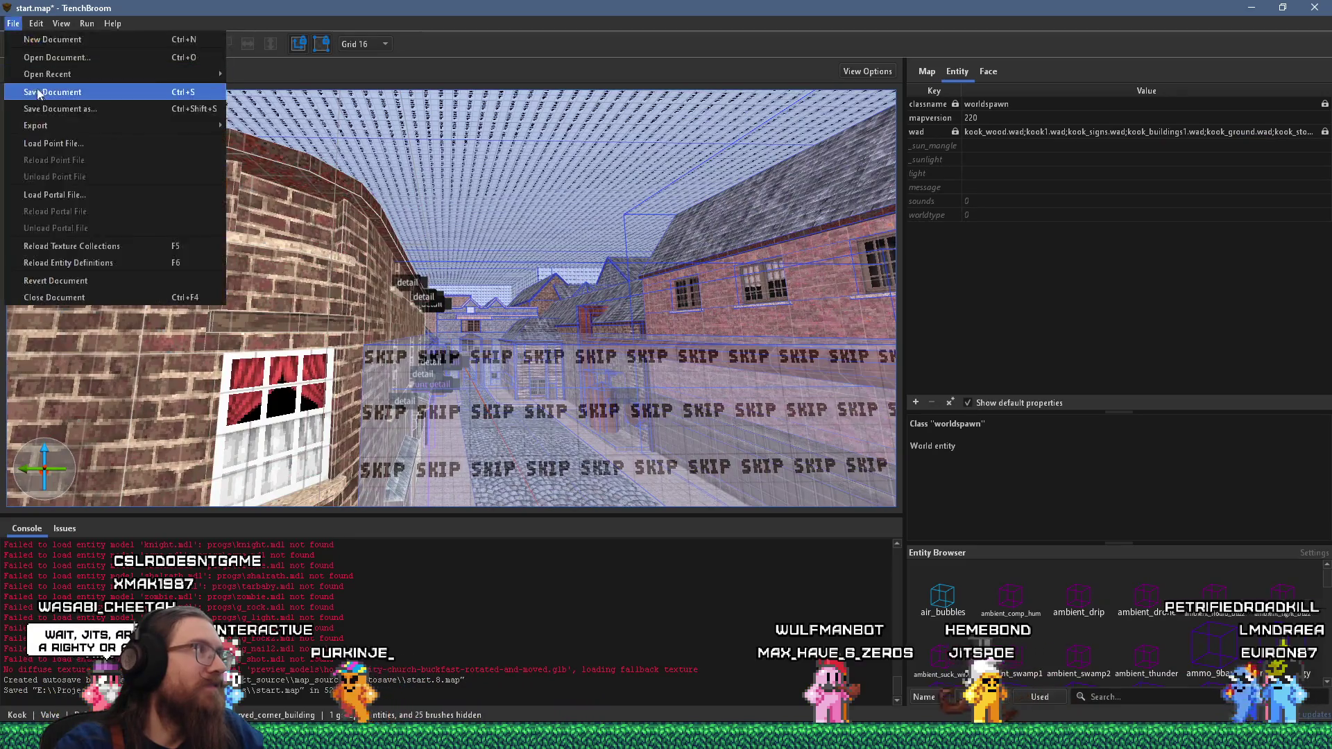
- Save start.map, compile it, and close the compile window when it finishes
{"action": "left_click", "coordinate": [42, 84]}
{"action": "left_click", "coordinate": [86, 37]}
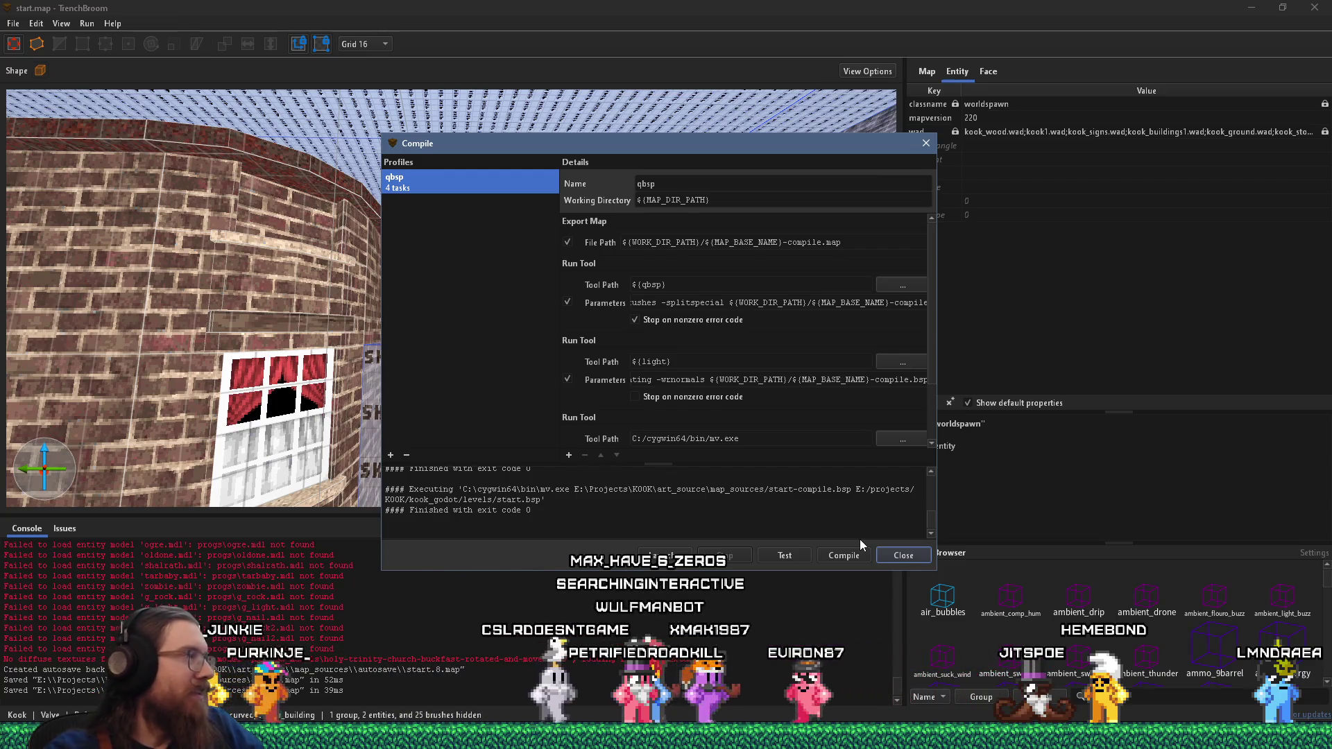
{"action": "left_click", "coordinate": [932, 148]}
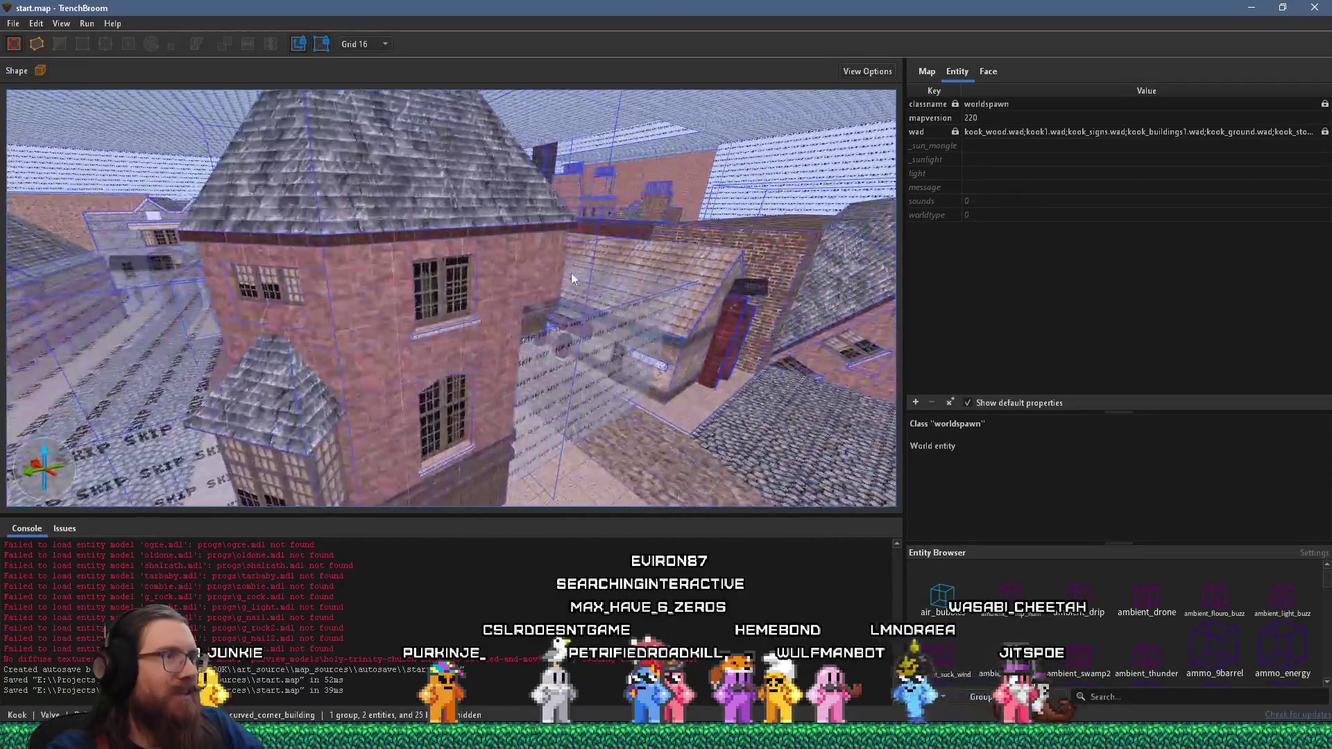
{"action": "left_click_drag", "start_coordinate": [571, 277], "coordinate": [180, 396]}
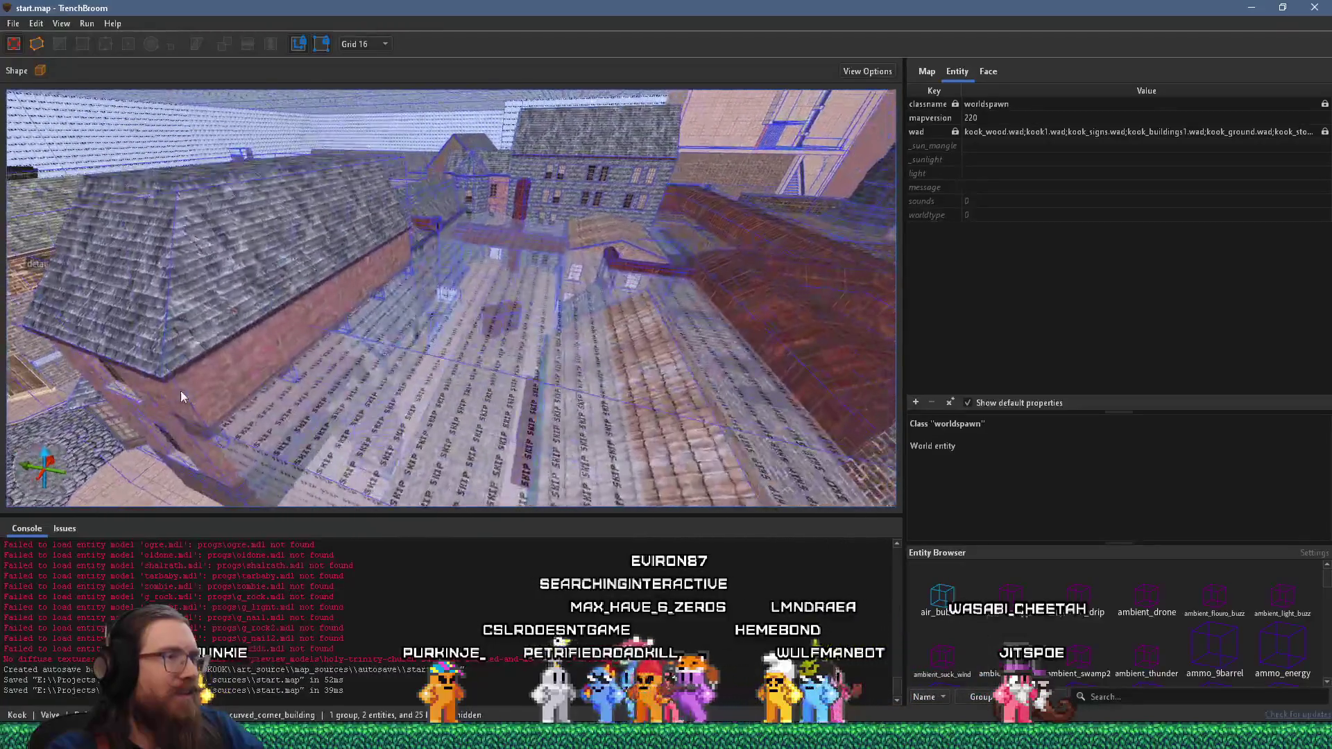
{"action": "mouse_move", "coordinate": [444, 240]}
{"action": "left_mouse_down"}
{"action": "mouse_move", "coordinate": [319, 213]}
{"action": "mouse_move", "coordinate": [564, 310]}
{"action": "mouse_move", "coordinate": [269, 362]}
{"action": "mouse_move", "coordinate": [482, 234]}
{"action": "mouse_move", "coordinate": [634, 331]}
{"action": "left_mouse_up"}
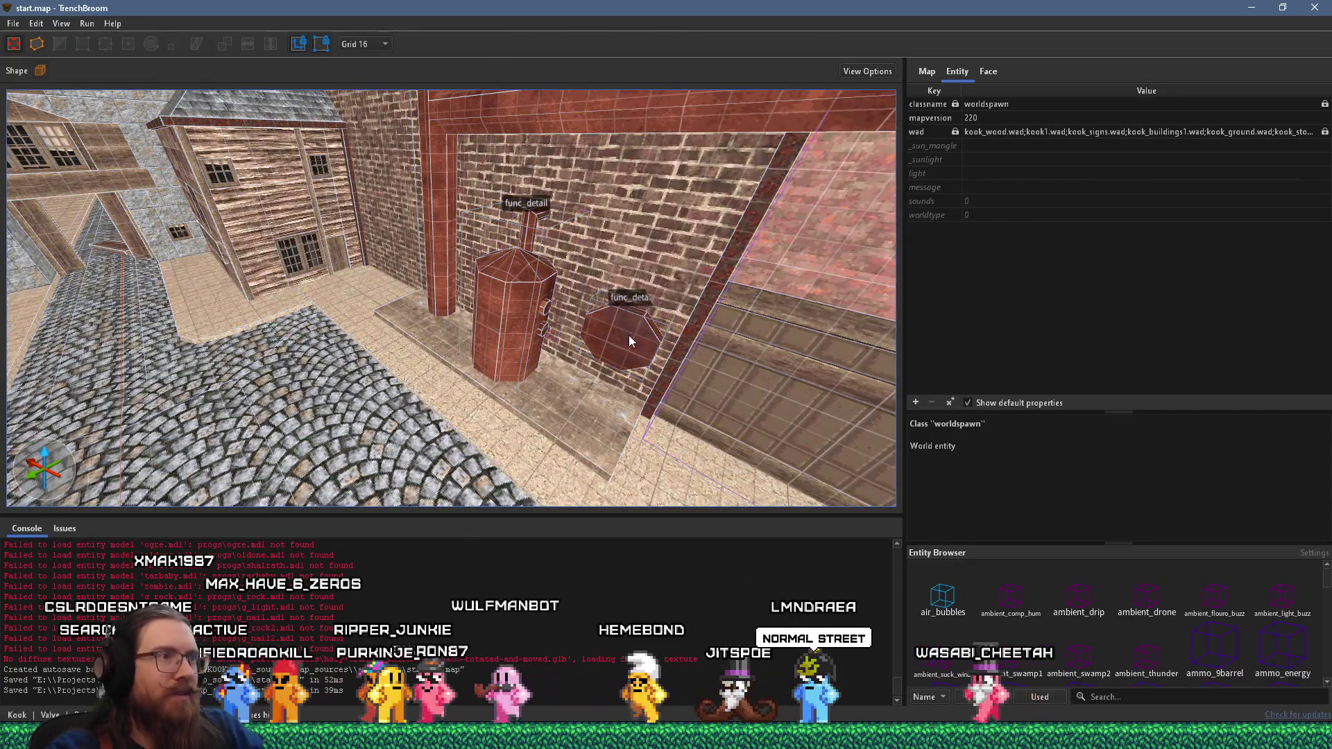
{"action": "left_click", "coordinate": [629, 335]}
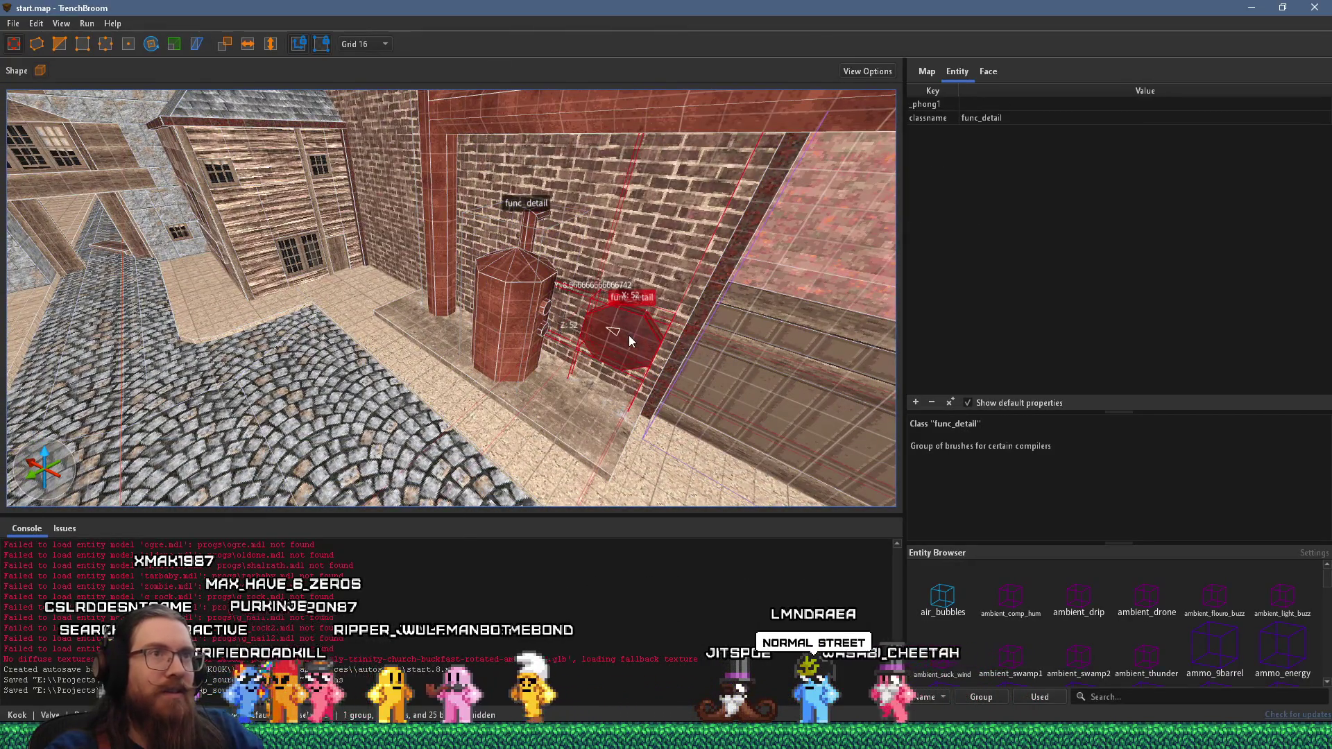
{"action": "double_click", "coordinate": [943, 105]}
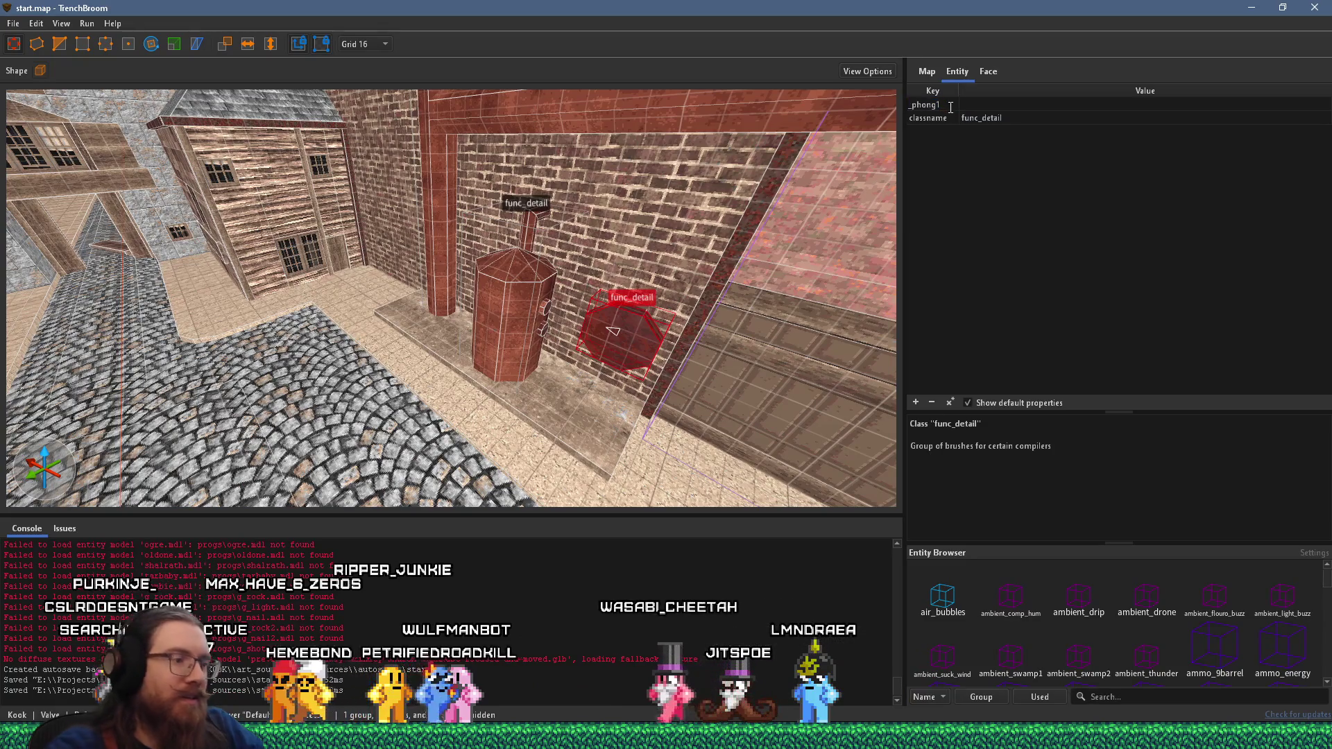
{"action": "type", "text": "1"}
{"action": "mouse_move", "coordinate": [895, 138]}
{"action": "left_mouse_down"}
{"action": "mouse_move", "coordinate": [468, 172]}
{"action": "mouse_move", "coordinate": [309, 65]}
{"action": "left_mouse_up"}
- Save start.map, recompile it into start.bsp, and close the finished compile window
{"action": "key", "text": "Escape"}
{"action": "left_click", "coordinate": [13, 23]}
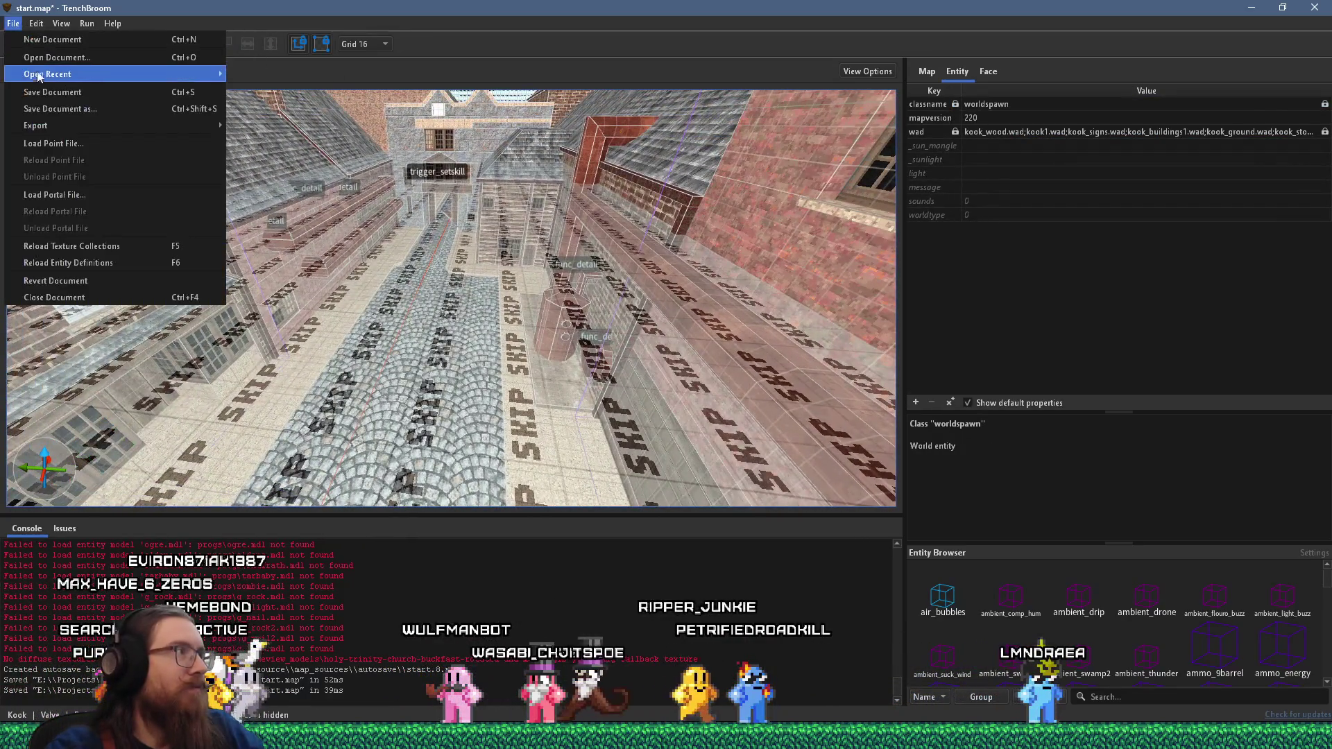
{"action": "left_click", "coordinate": [43, 92]}
{"action": "left_click", "coordinate": [88, 25]}
{"action": "left_click", "coordinate": [97, 40]}
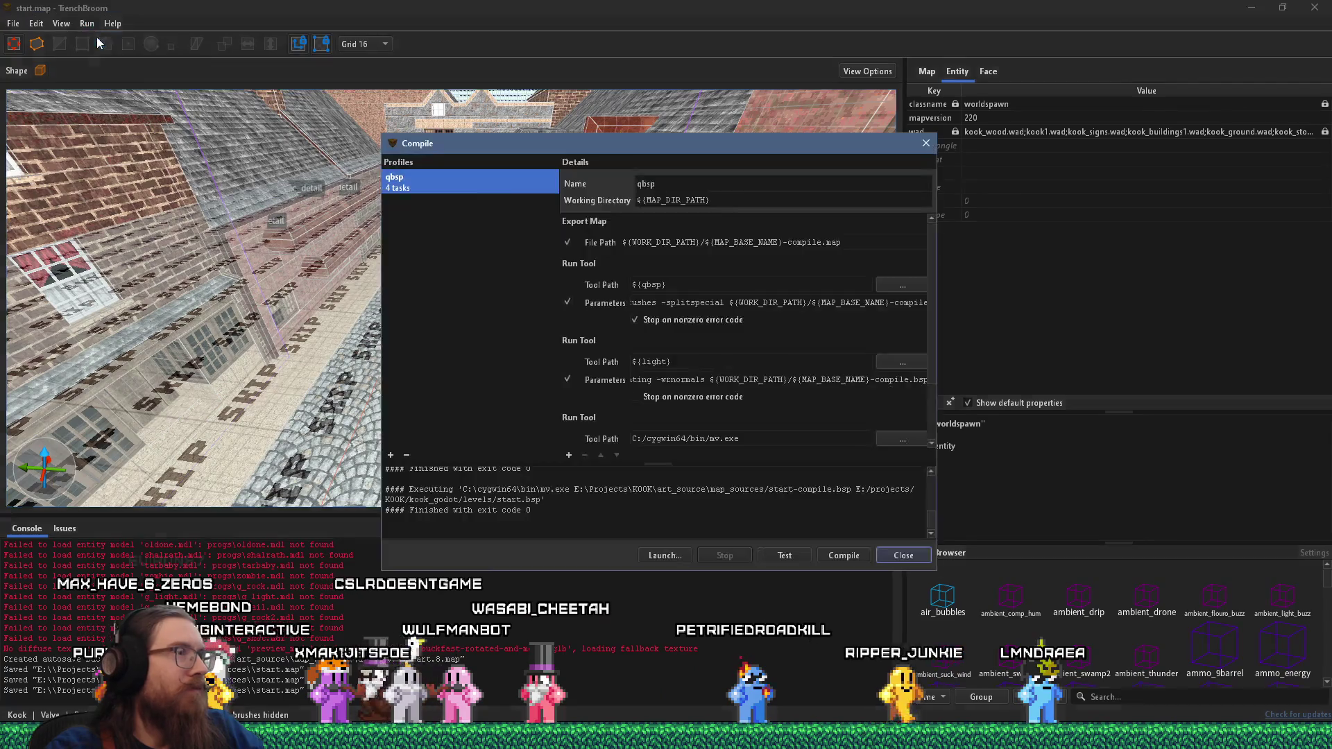
{"action": "left_click", "coordinate": [831, 556]}
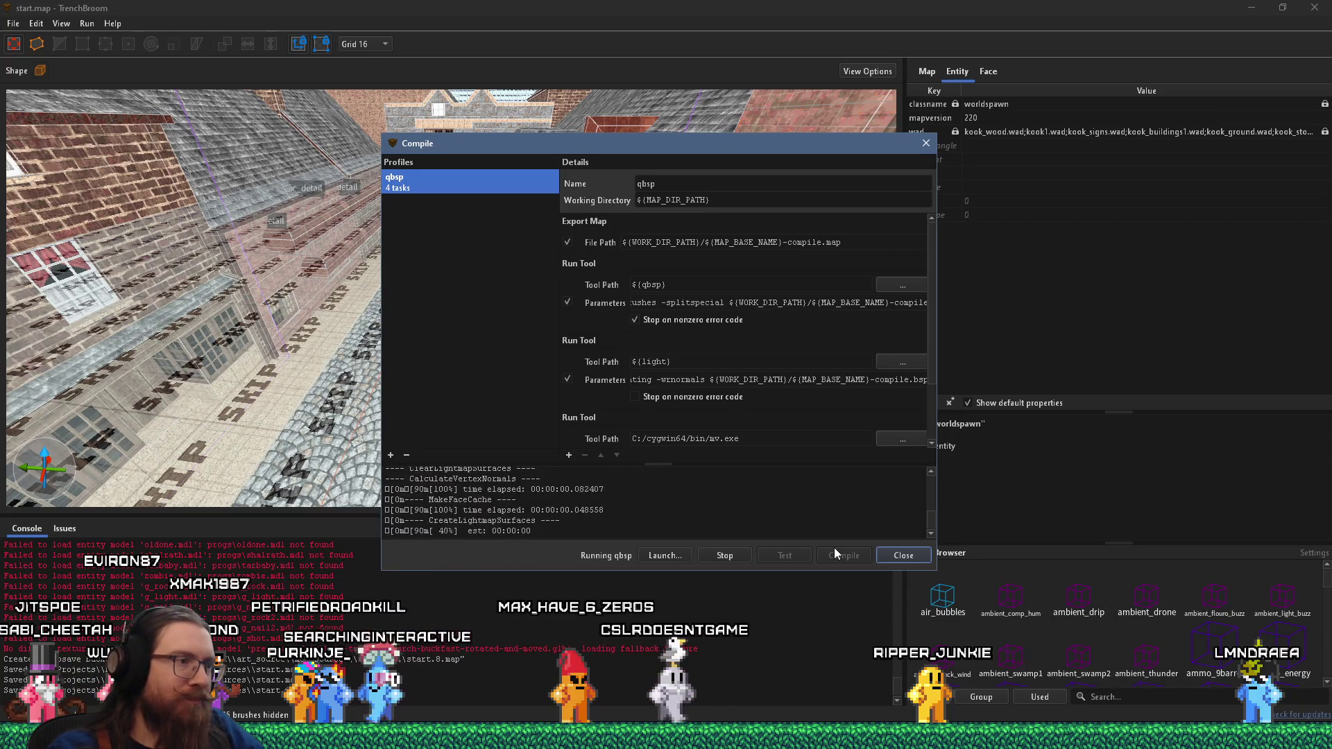
{"action": "left_click", "coordinate": [904, 558]}
{"action": "key", "text": "alt+Tab"}
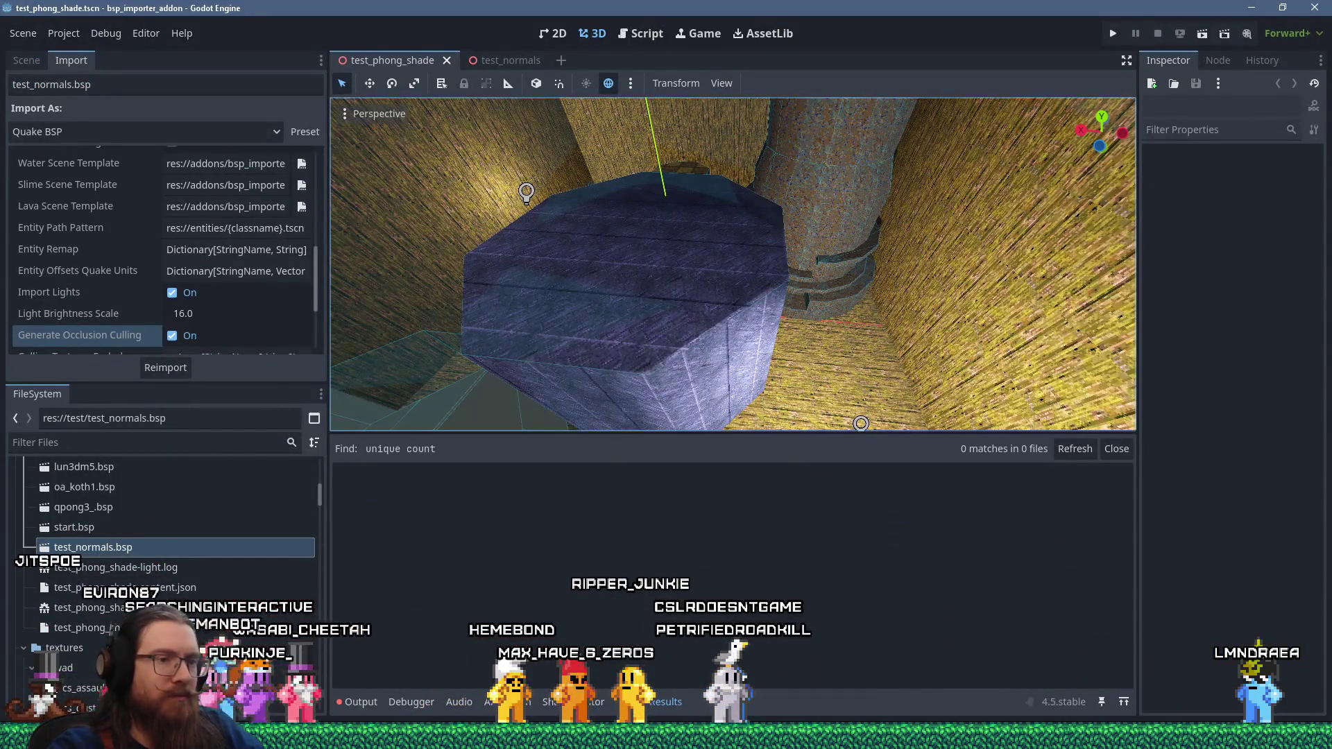
- Close the start.bsp, door_grand, london3 and soccer_goal_mesh tabs, leaving start.tscn active
{"action": "key", "text": "alt+Tab"}
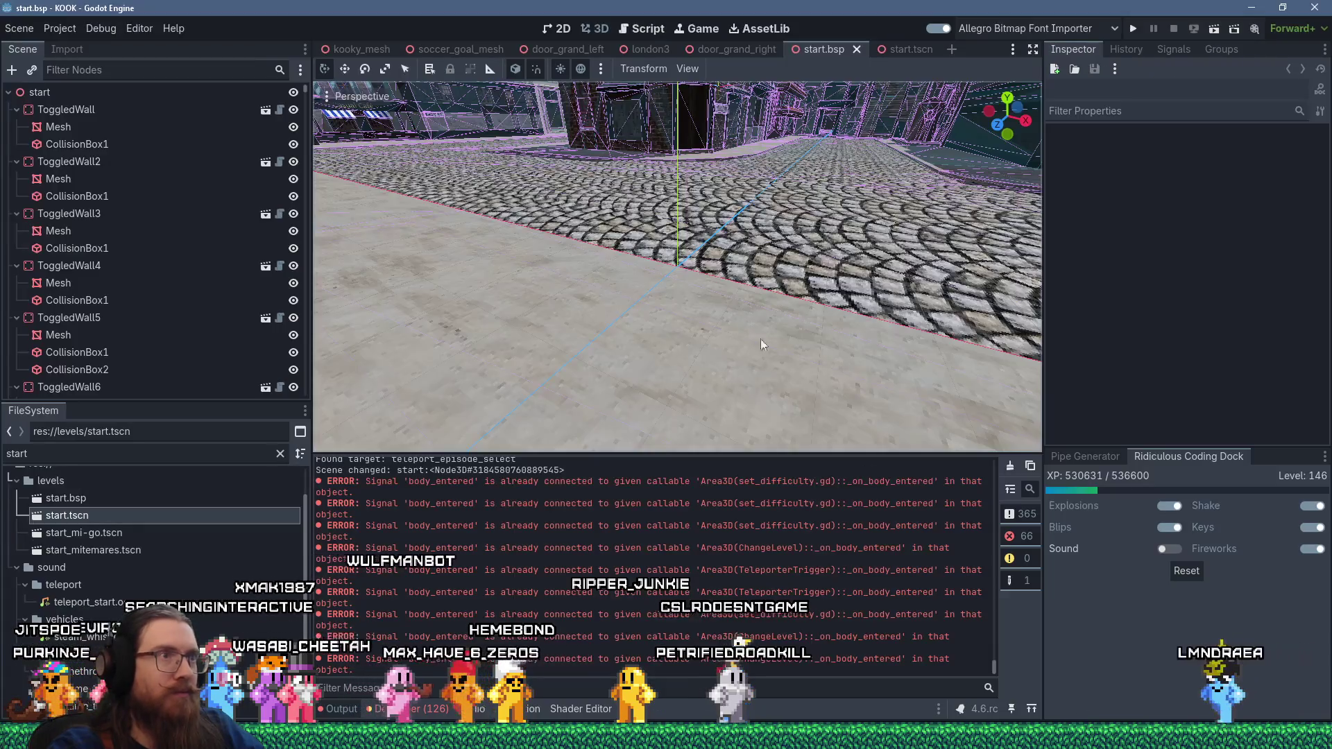
{"action": "left_click_drag", "start_coordinate": [692, 283], "coordinate": [416, 255]}
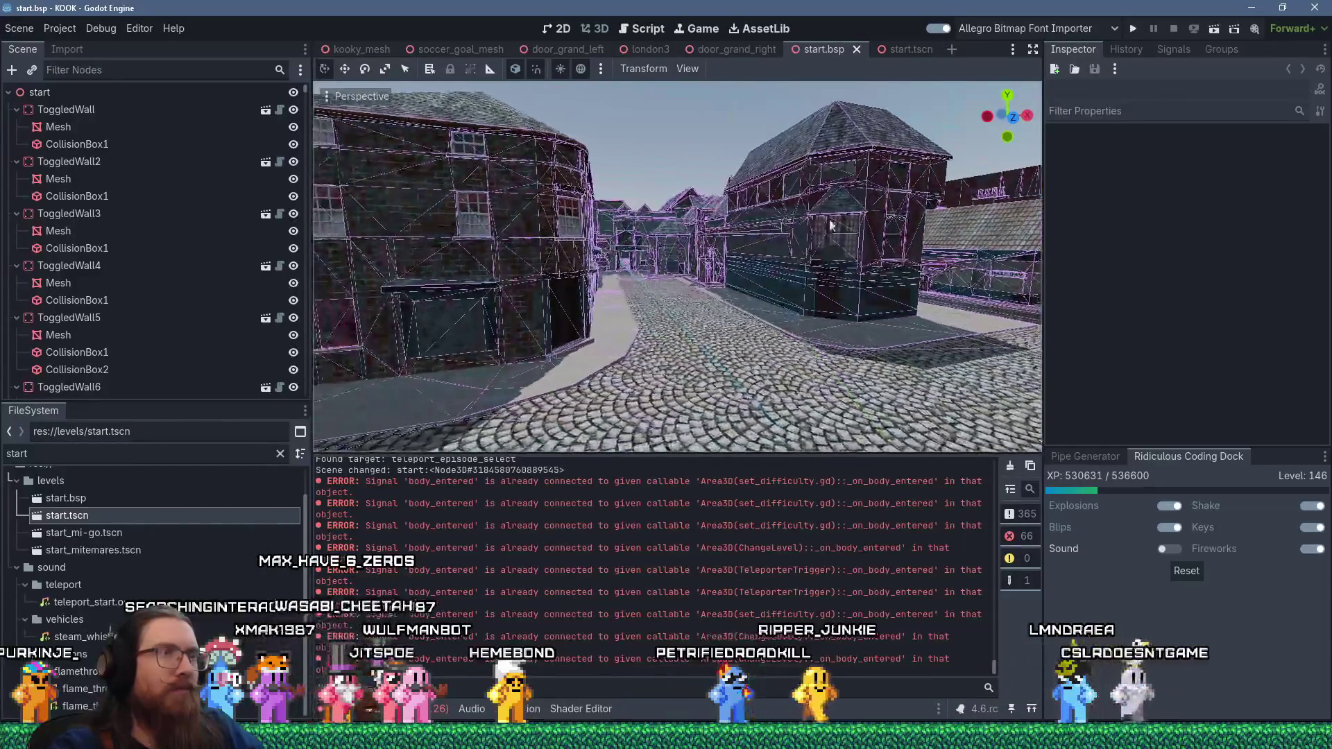
{"action": "left_click", "coordinate": [856, 49]}
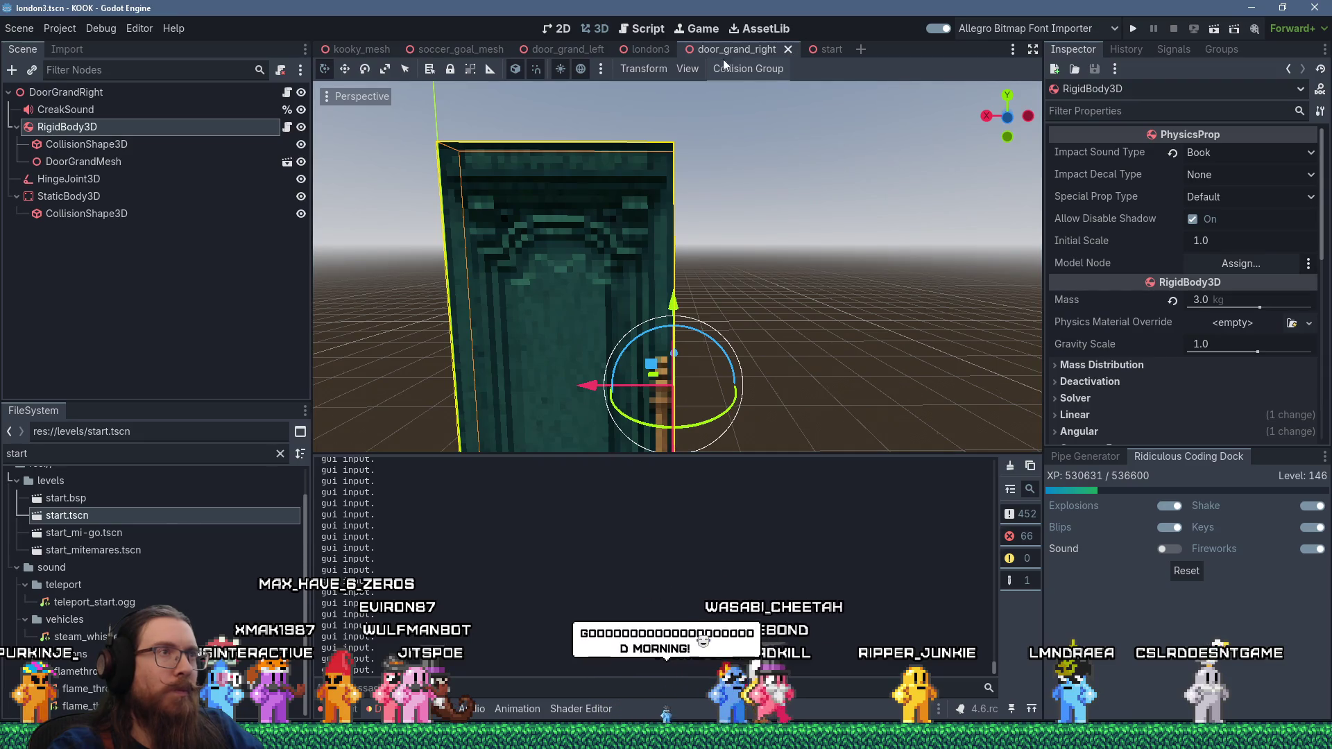
{"action": "key", "text": "ctrl+shift+w"}
{"action": "key", "text": "ctrl+shift+w"}
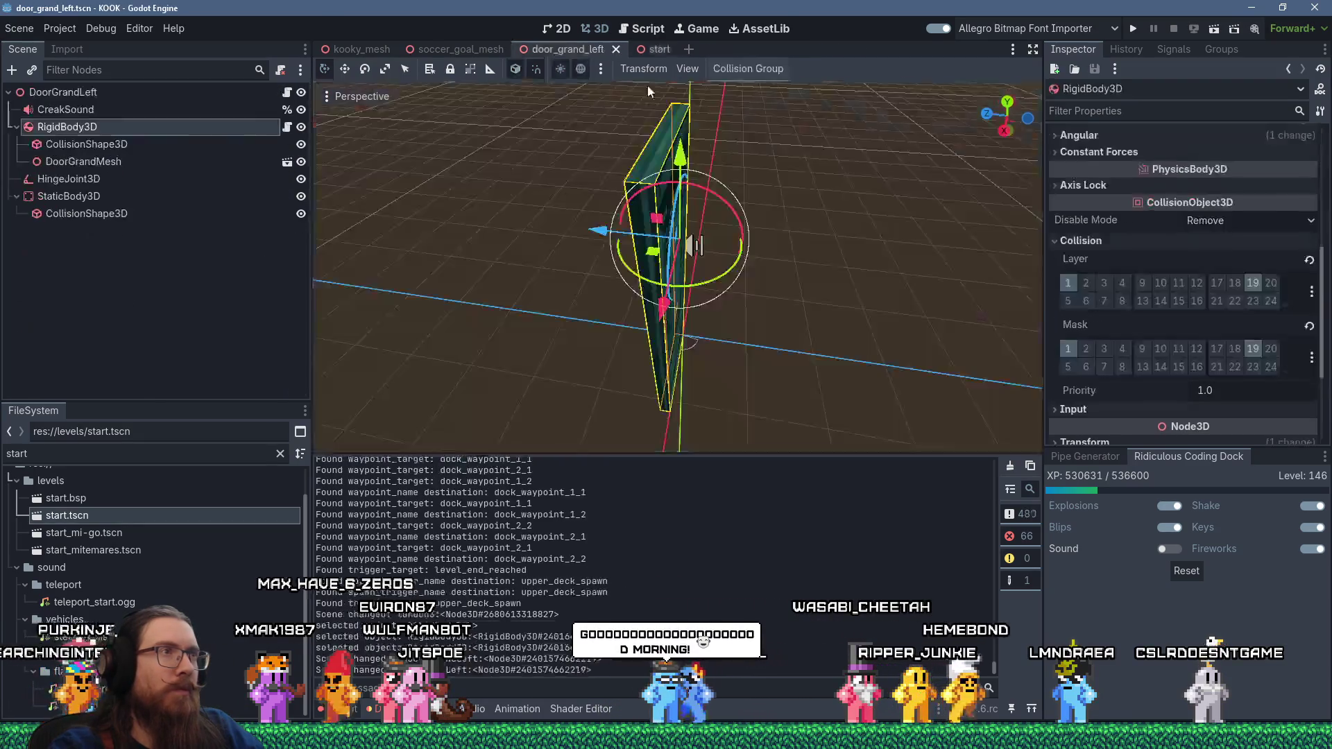
{"action": "key", "text": "ctrl+shift+w"}
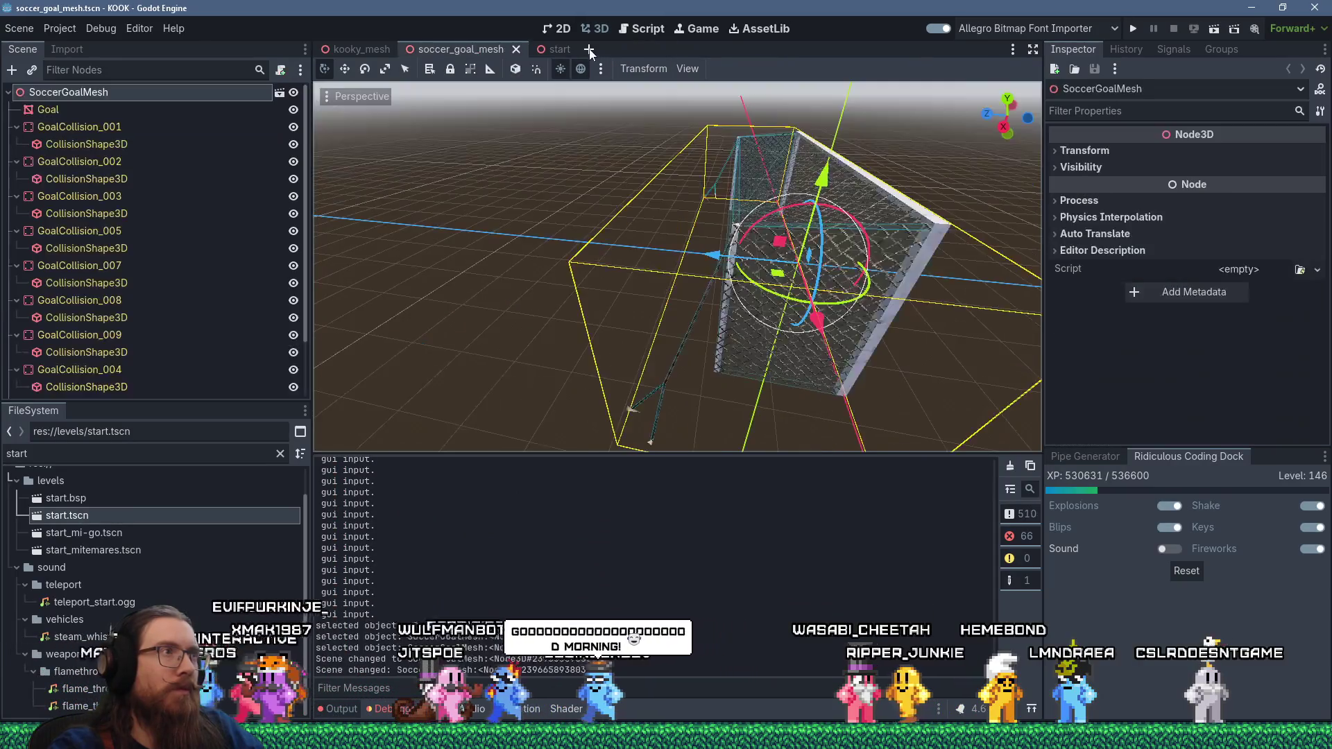
{"action": "key", "text": "ctrl+shift+w"}
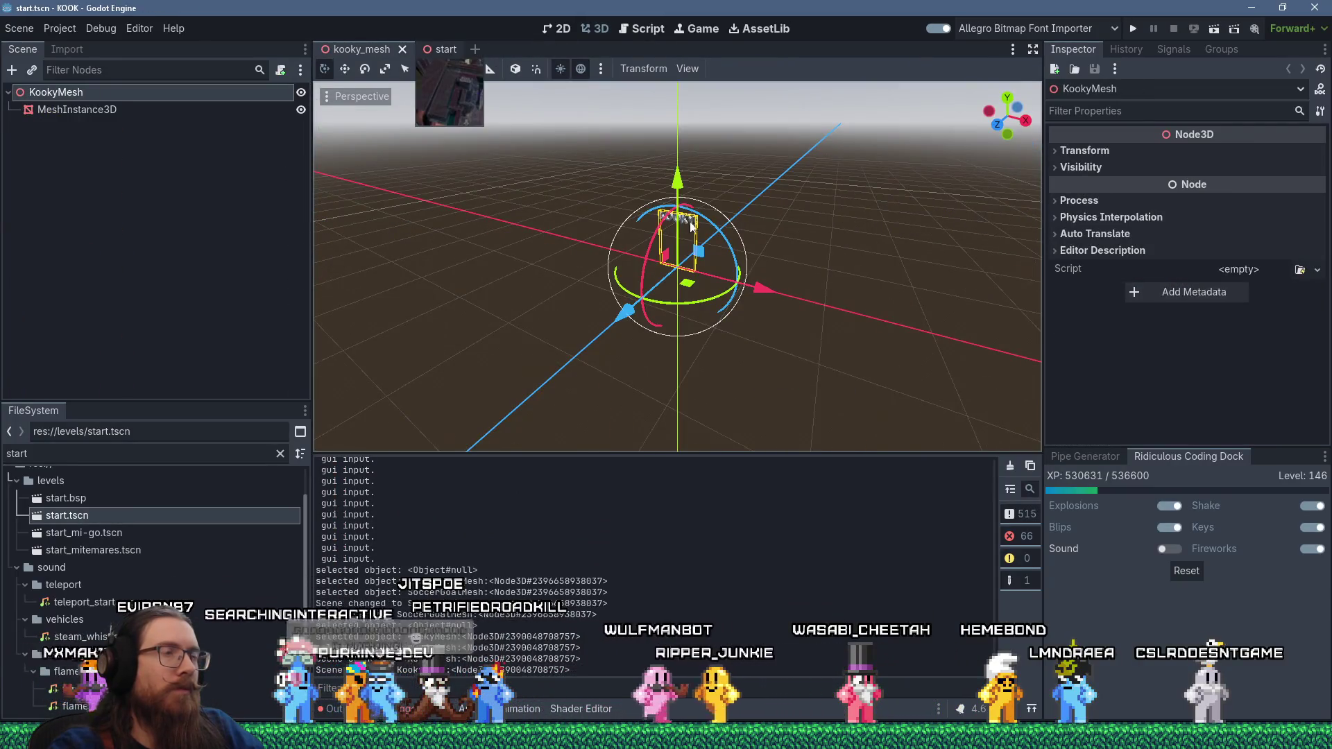
{"action": "key", "text": "ctrl+Tab"}
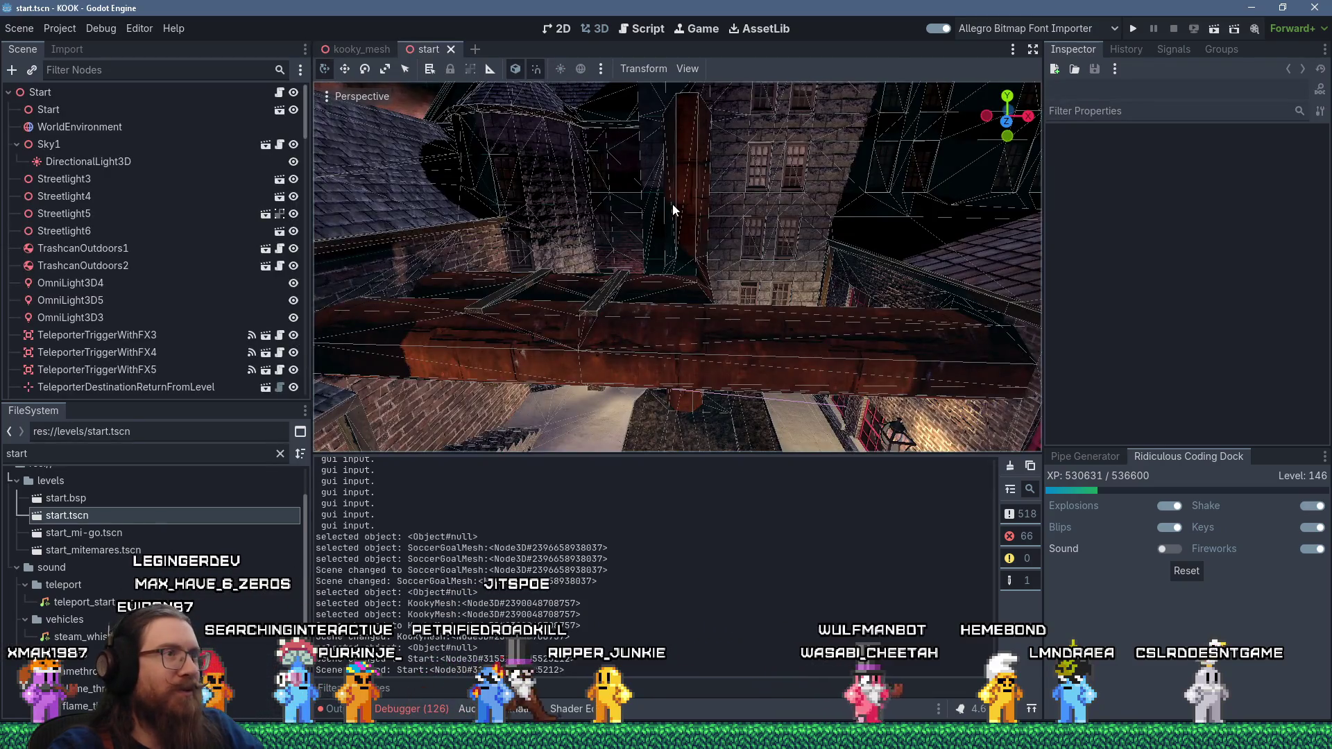
{"action": "scroll", "coordinate": [620, 218], "scroll_direction": "up", "scroll_amount": 2}
{"action": "scroll", "coordinate": [619, 218], "scroll_direction": "up", "scroll_amount": 4}
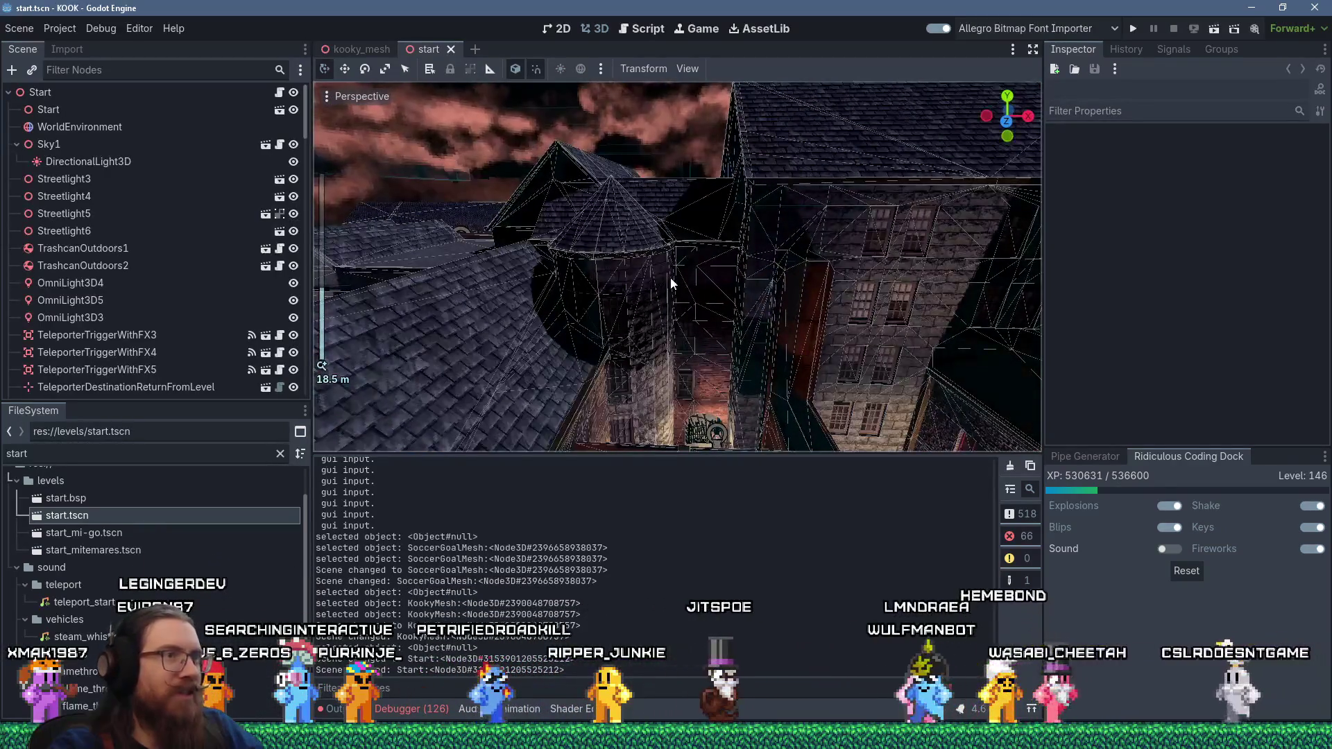
{"action": "scroll", "coordinate": [671, 283], "scroll_direction": "up", "scroll_amount": 6}
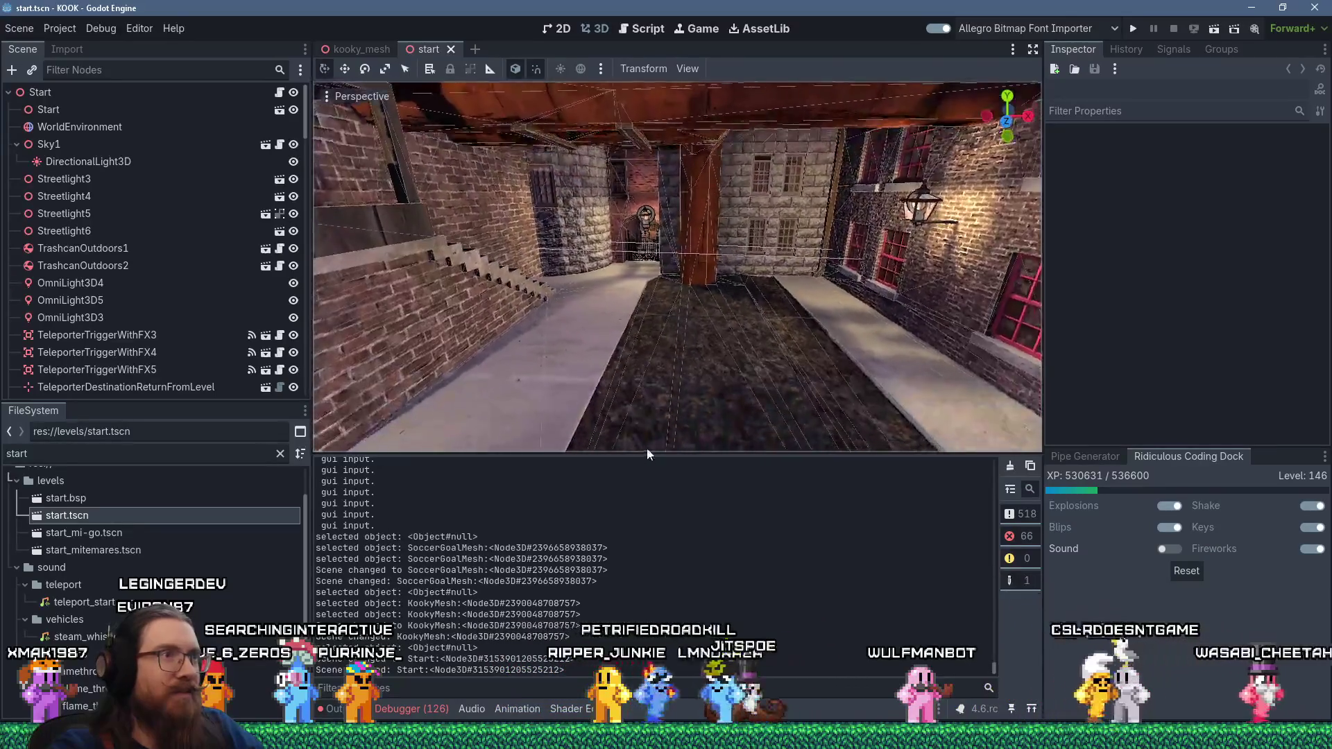
{"action": "scroll", "coordinate": [627, 402], "scroll_direction": "down", "scroll_amount": 6}
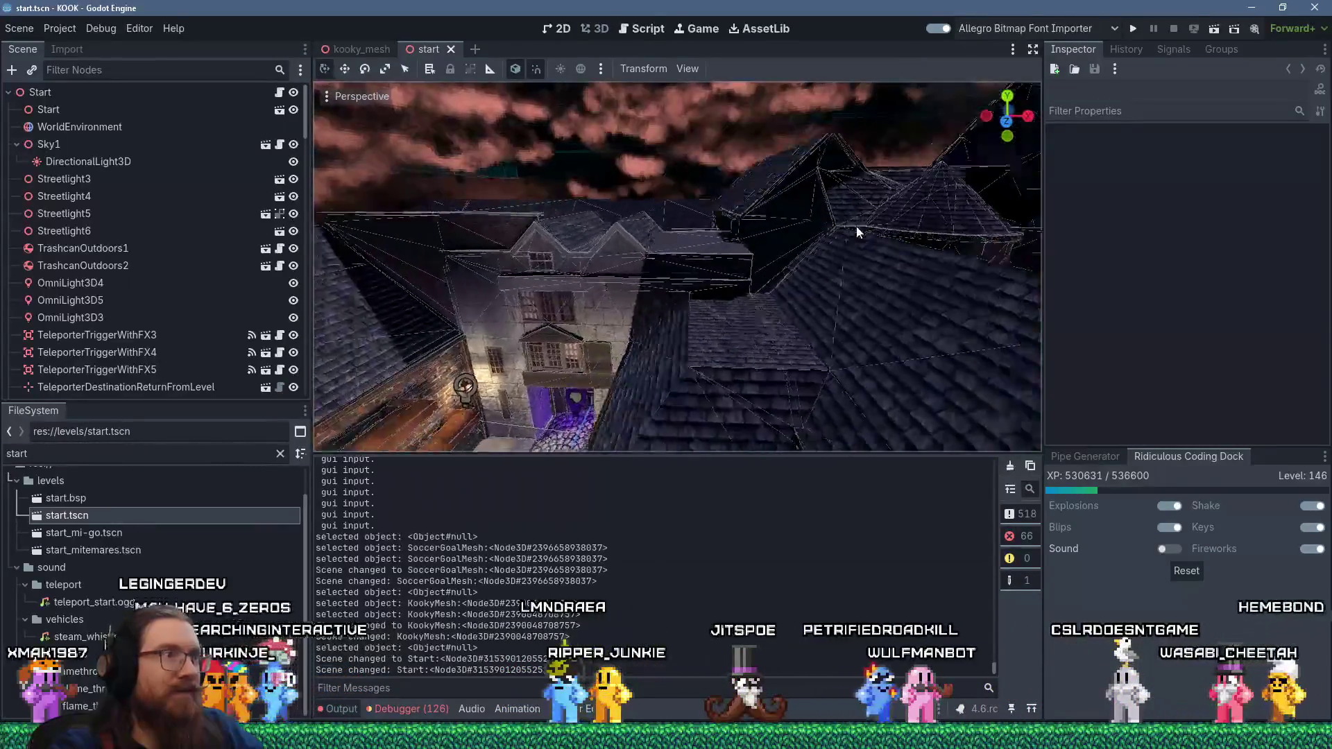
{"action": "scroll", "coordinate": [721, 250], "scroll_direction": "up", "scroll_amount": 6}
{"action": "mouse_move", "coordinate": [777, 204]}
{"action": "left_mouse_down"}
{"action": "mouse_move", "coordinate": [719, 223]}
{"action": "mouse_move", "coordinate": [786, 244]}
{"action": "mouse_move", "coordinate": [735, 278]}
{"action": "mouse_move", "coordinate": [730, 305]}
{"action": "mouse_move", "coordinate": [776, 292]}
{"action": "mouse_move", "coordinate": [745, 263]}
{"action": "mouse_move", "coordinate": [739, 210]}
{"action": "mouse_move", "coordinate": [735, 255]}
{"action": "left_mouse_up"}
{"action": "scroll", "coordinate": [733, 291], "scroll_direction": "up", "scroll_amount": 5}
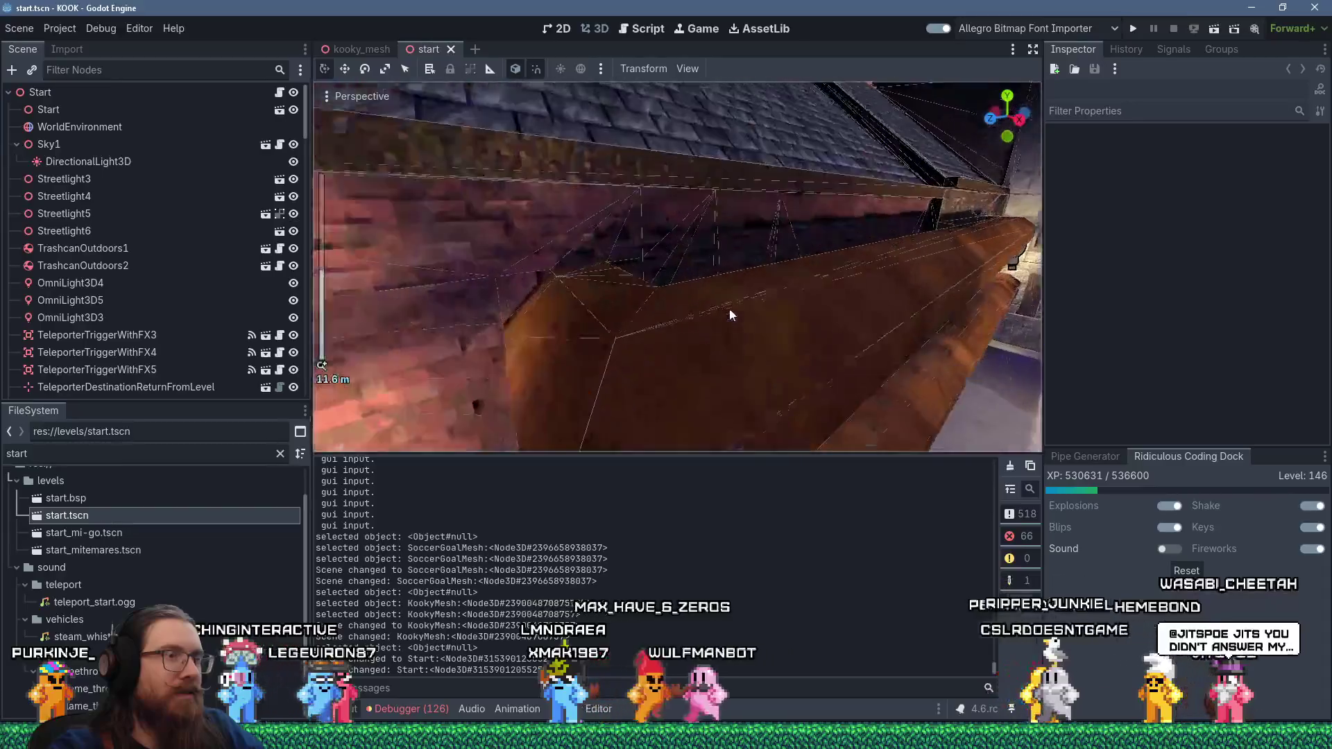
{"action": "scroll", "coordinate": [727, 312], "scroll_direction": "down", "scroll_amount": 5}
{"action": "mouse_move", "coordinate": [723, 315]}
{"action": "left_mouse_down"}
{"action": "mouse_move", "coordinate": [752, 318]}
{"action": "mouse_move", "coordinate": [722, 297]}
{"action": "mouse_move", "coordinate": [739, 294]}
{"action": "left_mouse_up"}
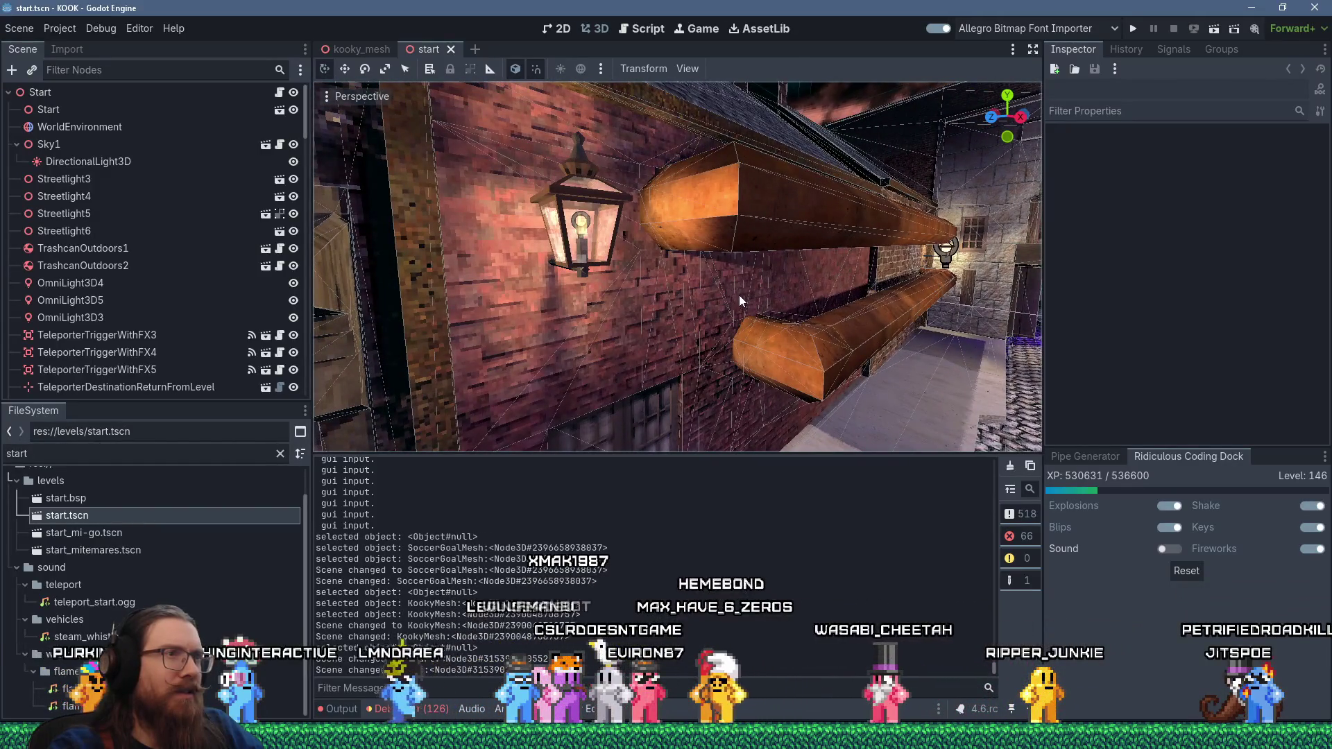
{"action": "left_click_drag", "start_coordinate": [709, 204], "coordinate": [730, 235]}
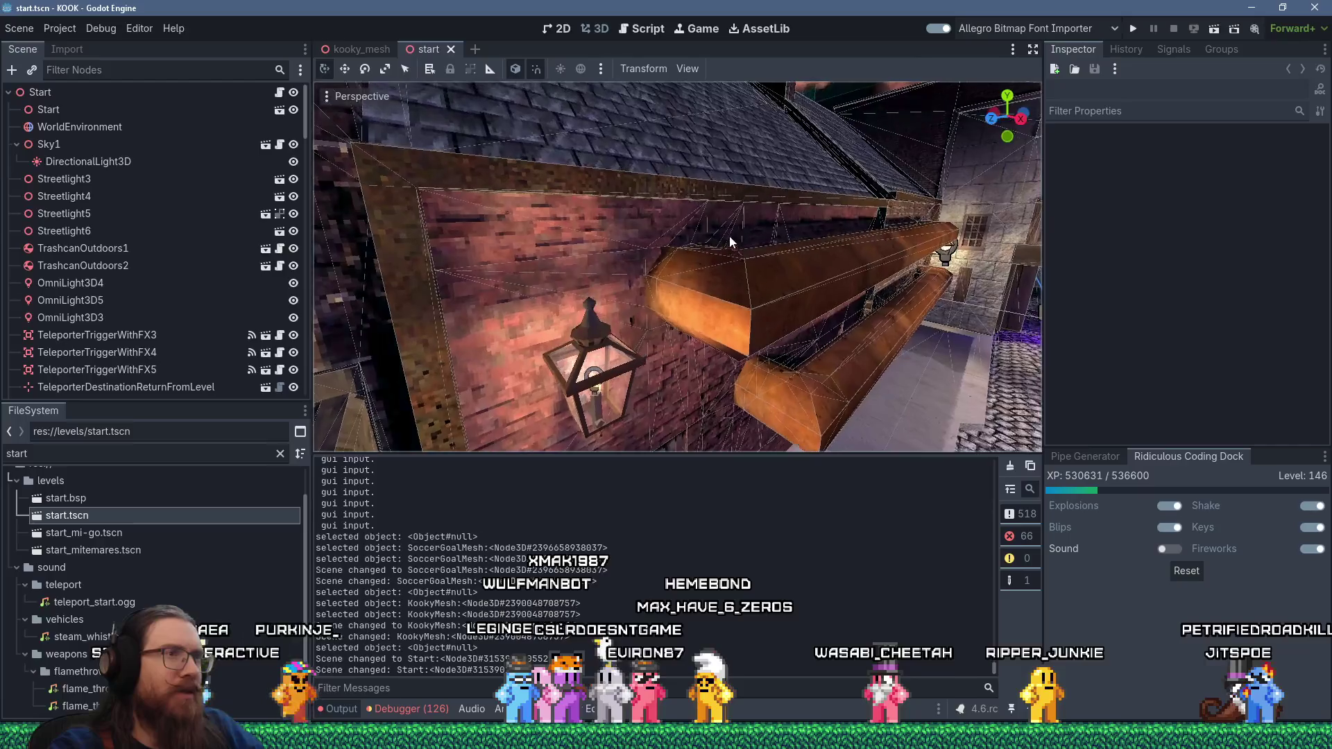
{"action": "mouse_move", "coordinate": [730, 305]}
{"action": "left_mouse_down"}
{"action": "mouse_move", "coordinate": [738, 277]}
{"action": "mouse_move", "coordinate": [757, 291]}
{"action": "mouse_move", "coordinate": [710, 286]}
{"action": "mouse_move", "coordinate": [686, 219]}
{"action": "mouse_move", "coordinate": [786, 279]}
{"action": "mouse_move", "coordinate": [906, 275]}
{"action": "mouse_move", "coordinate": [786, 288]}
{"action": "mouse_move", "coordinate": [885, 335]}
{"action": "mouse_move", "coordinate": [842, 342]}
{"action": "mouse_move", "coordinate": [731, 312]}
{"action": "mouse_move", "coordinate": [708, 290]}
{"action": "mouse_move", "coordinate": [605, 290]}
{"action": "mouse_move", "coordinate": [806, 278]}
{"action": "mouse_move", "coordinate": [825, 347]}
{"action": "mouse_move", "coordinate": [813, 328]}
{"action": "mouse_move", "coordinate": [808, 416]}
{"action": "mouse_move", "coordinate": [842, 291]}
{"action": "mouse_move", "coordinate": [764, 356]}
{"action": "mouse_move", "coordinate": [792, 356]}
{"action": "mouse_move", "coordinate": [629, 318]}
{"action": "mouse_move", "coordinate": [514, 314]}
{"action": "mouse_move", "coordinate": [551, 352]}
{"action": "mouse_move", "coordinate": [741, 339]}
{"action": "mouse_move", "coordinate": [637, 353]}
{"action": "mouse_move", "coordinate": [764, 260]}
{"action": "mouse_move", "coordinate": [730, 293]}
{"action": "mouse_move", "coordinate": [709, 283]}
{"action": "mouse_move", "coordinate": [693, 304]}
{"action": "mouse_move", "coordinate": [694, 286]}
{"action": "mouse_move", "coordinate": [889, 332]}
{"action": "mouse_move", "coordinate": [899, 304]}
{"action": "mouse_move", "coordinate": [755, 340]}
{"action": "mouse_move", "coordinate": [790, 334]}
{"action": "mouse_move", "coordinate": [768, 344]}
{"action": "left_mouse_up"}
{"action": "scroll", "coordinate": [822, 319], "scroll_direction": "up", "scroll_amount": 3}
{"action": "scroll", "coordinate": [755, 340], "scroll_direction": "up", "scroll_amount": 2}
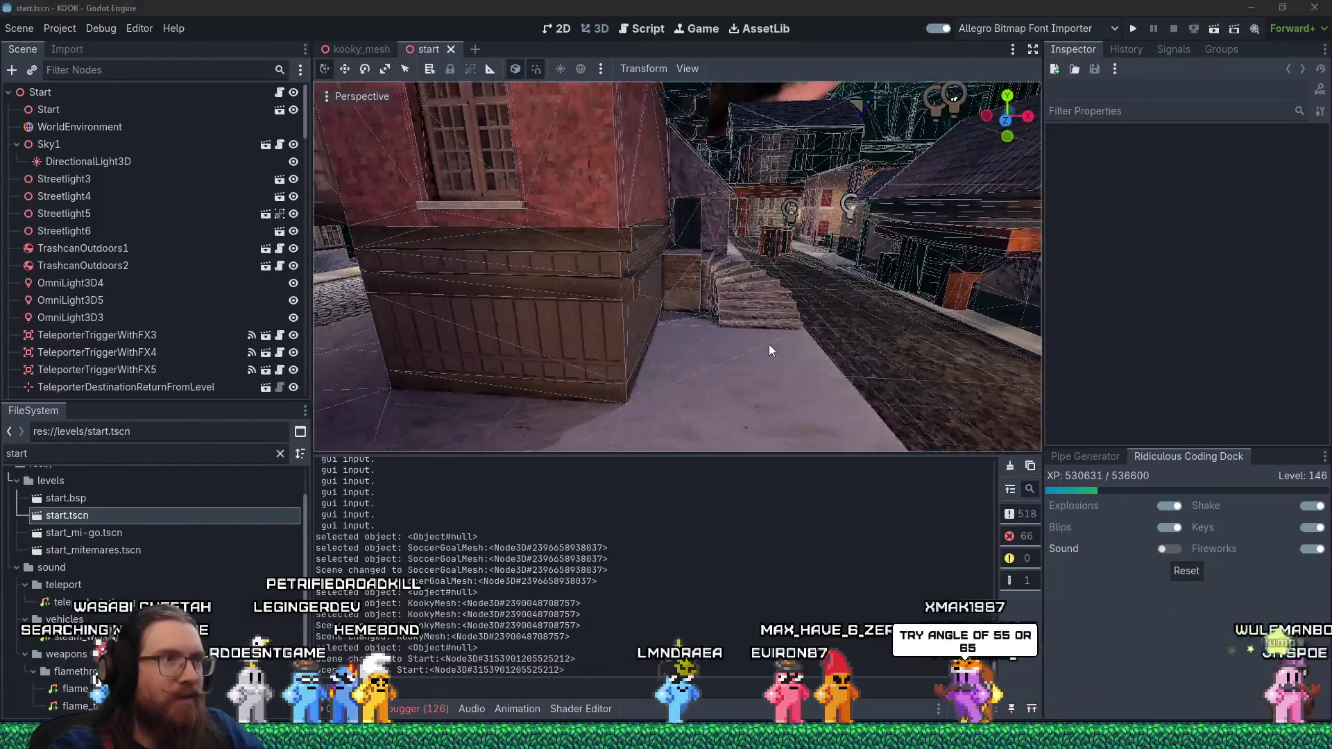
{"action": "key", "text": "alt+Tab"}
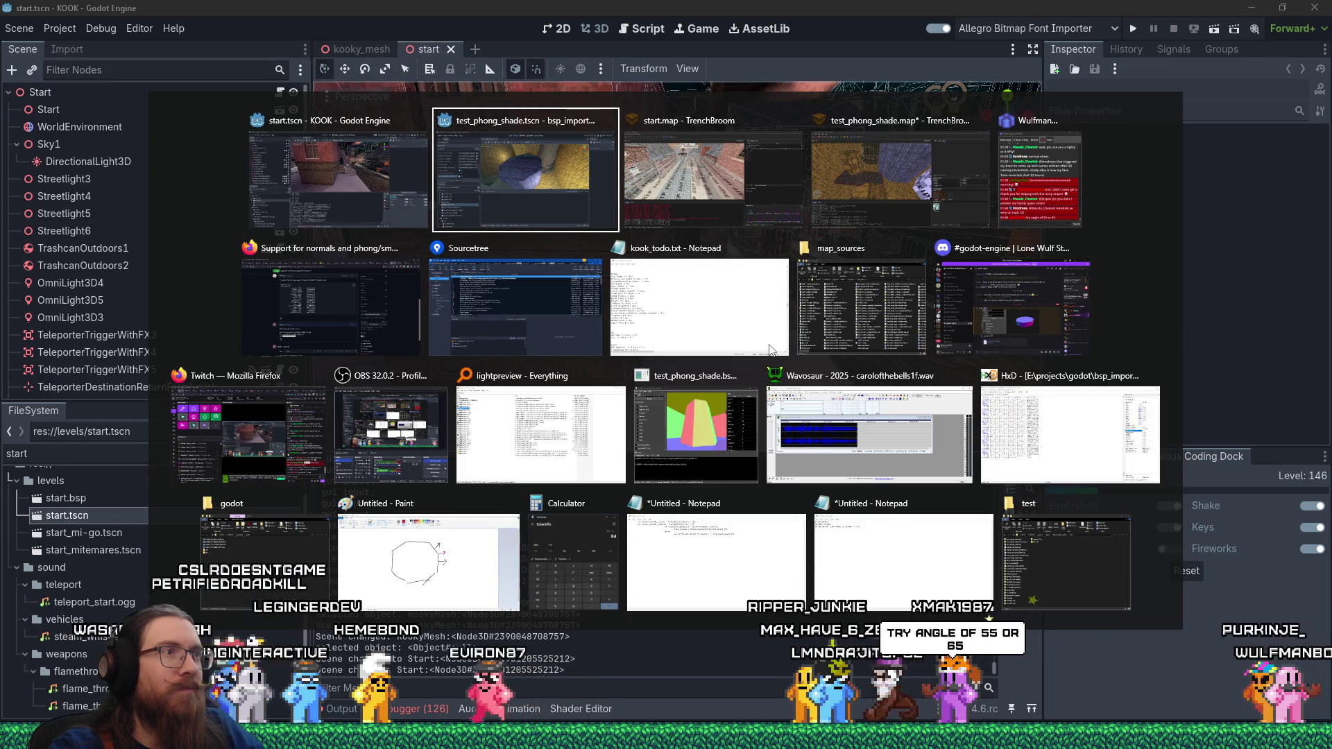
- Find the staircase along the street and select its brushes
{"action": "scroll", "coordinate": [663, 352], "scroll_direction": "down", "scroll_amount": 5}
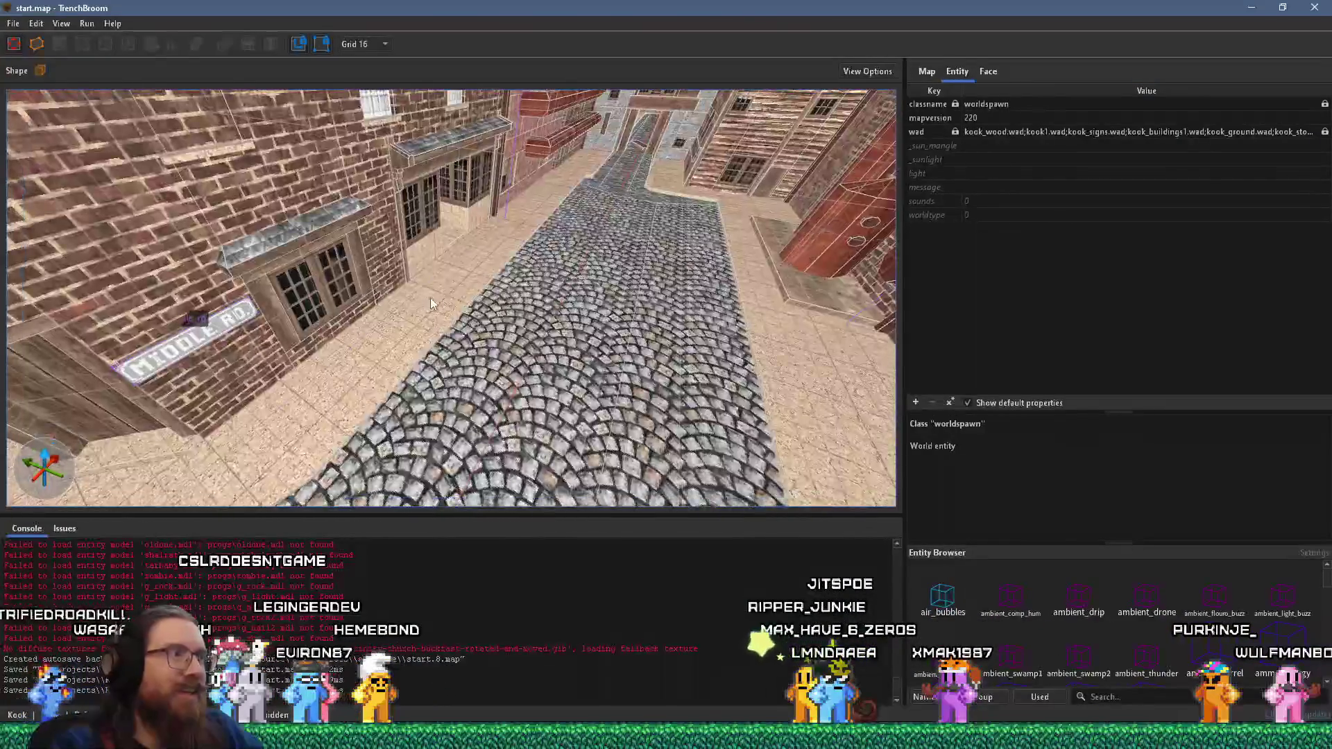
{"action": "scroll", "coordinate": [430, 298], "scroll_direction": "up", "scroll_amount": 5}
{"action": "mouse_move", "coordinate": [577, 274]}
{"action": "left_mouse_down"}
{"action": "mouse_move", "coordinate": [405, 352]}
{"action": "mouse_move", "coordinate": [576, 243]}
{"action": "mouse_move", "coordinate": [297, 310]}
{"action": "mouse_move", "coordinate": [234, 306]}
{"action": "mouse_move", "coordinate": [509, 283]}
{"action": "left_mouse_up"}
{"action": "left_click", "coordinate": [358, 291]}
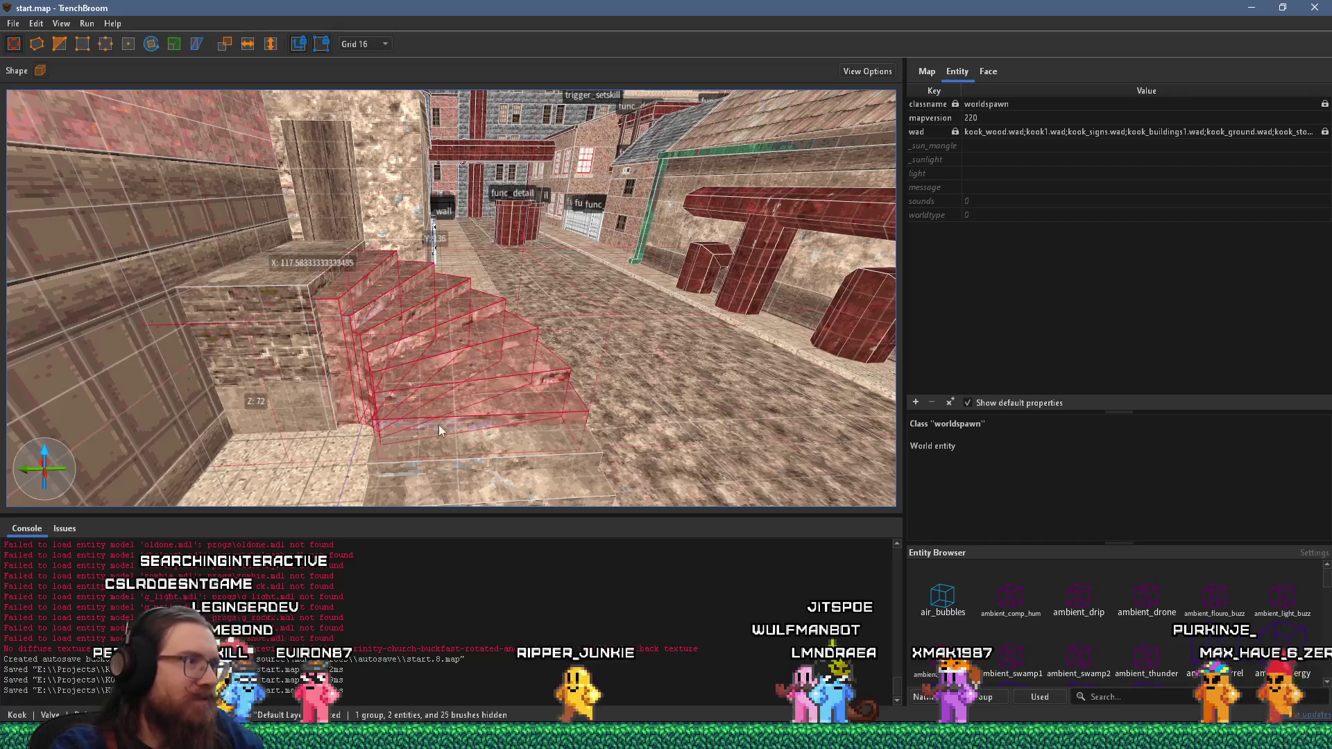
{"action": "scroll", "coordinate": [501, 416], "scroll_direction": "up", "scroll_amount": 3}
- Convert the stairs into a func_detail entity with _phong set to 1
{"action": "right_click", "coordinate": [537, 310]}
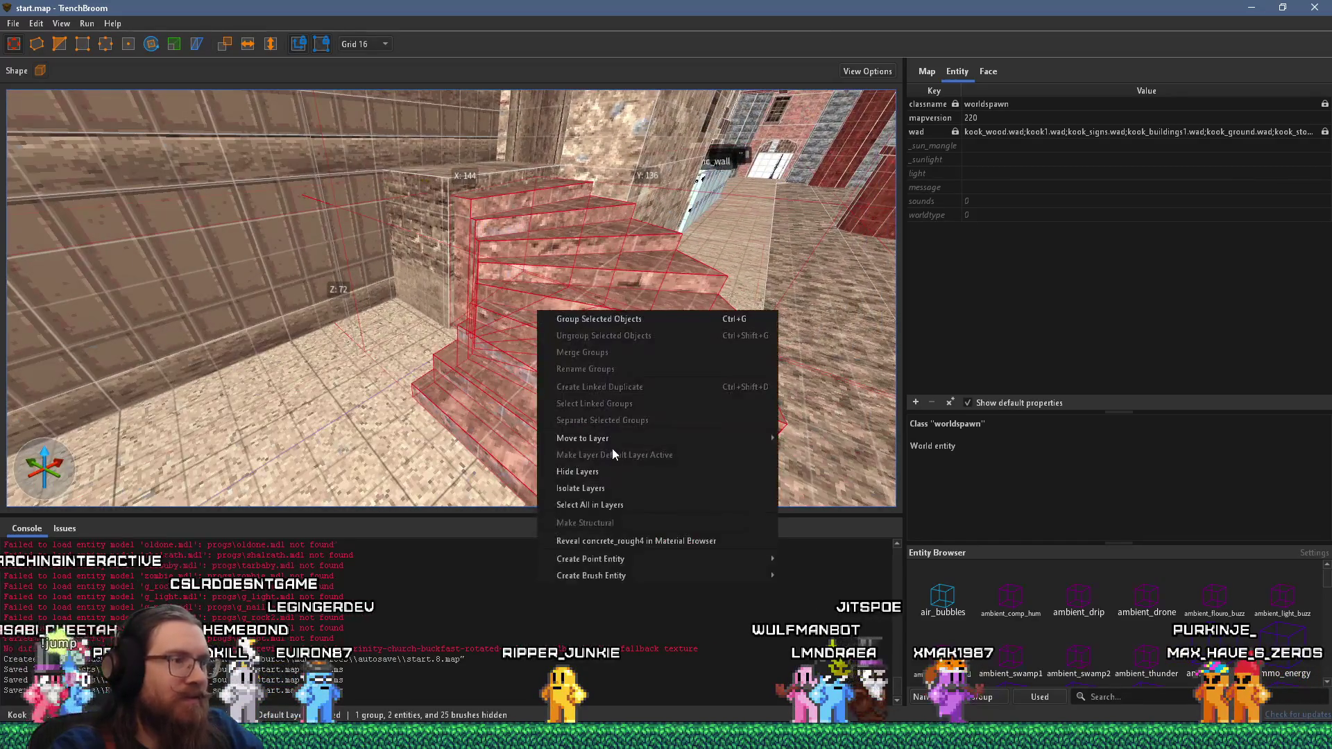
{"action": "mouse_move", "coordinate": [722, 576]}
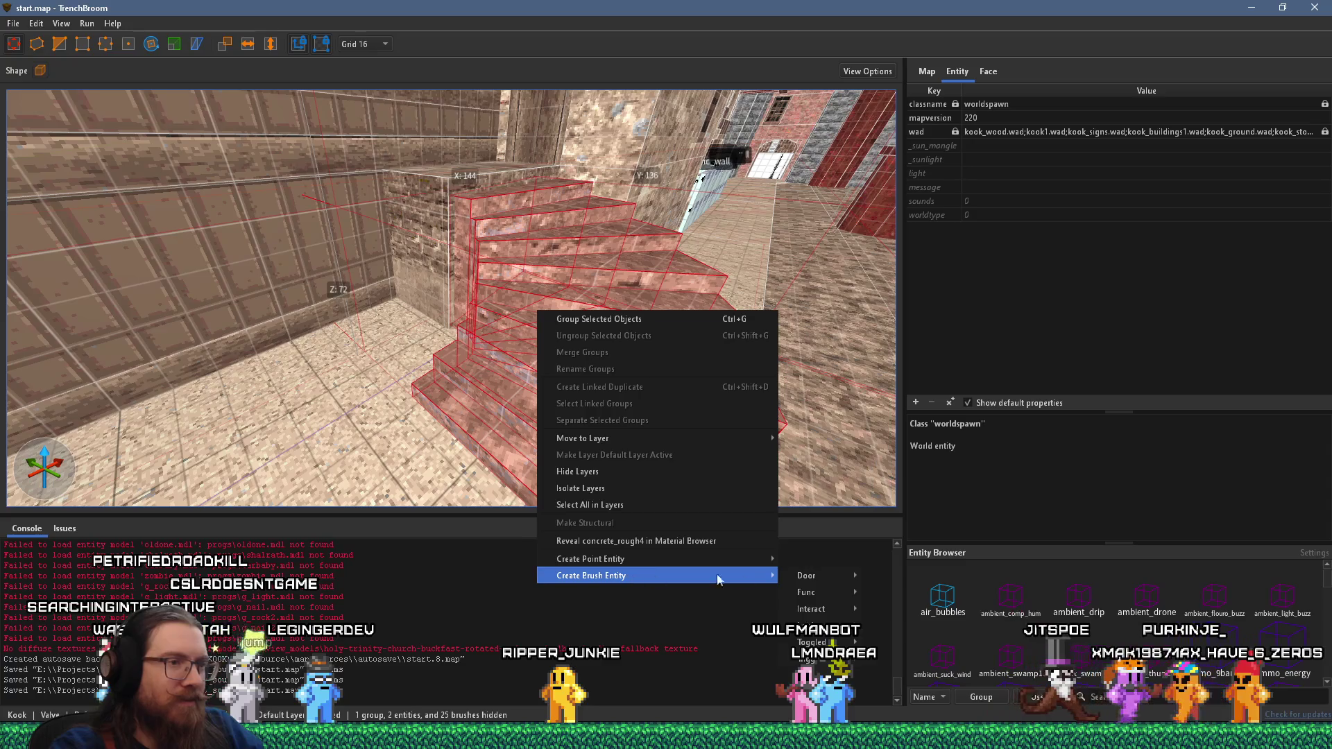
{"action": "mouse_move", "coordinate": [808, 593]}
{"action": "left_click", "coordinate": [922, 560]}
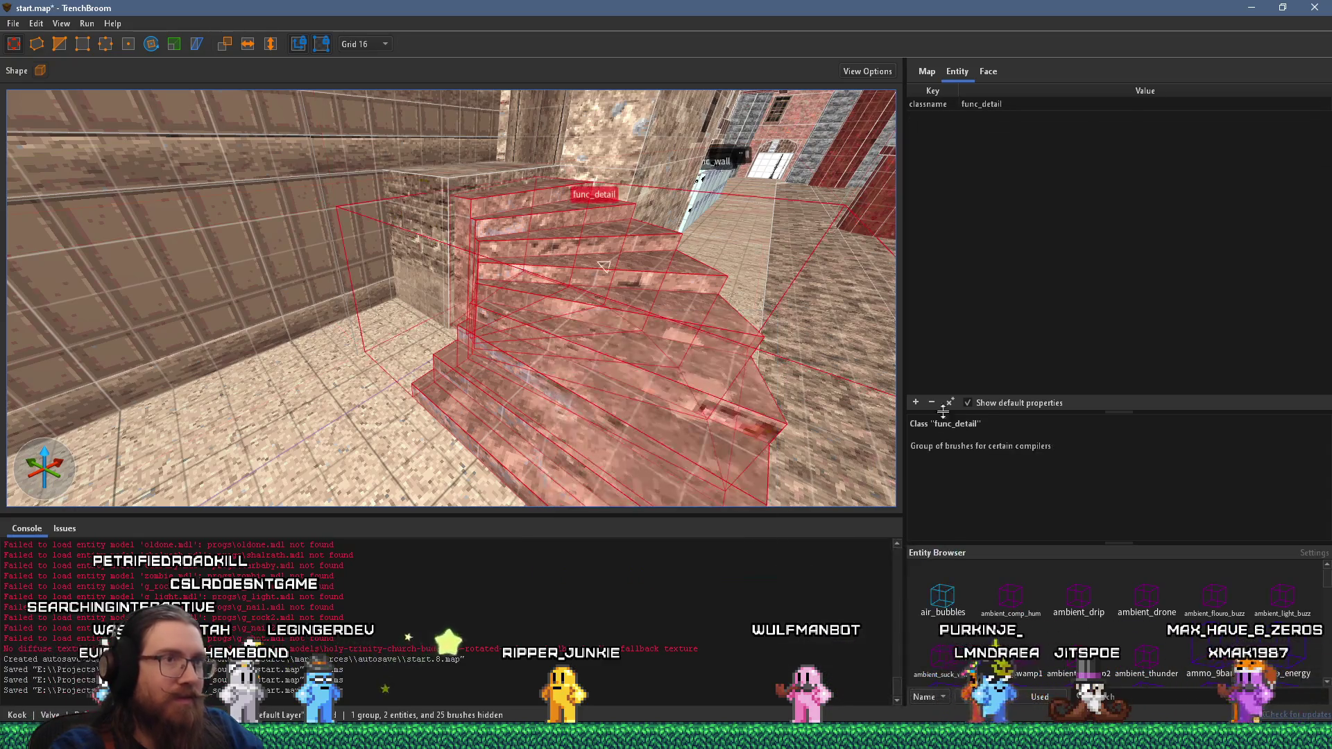
{"action": "left_click", "coordinate": [915, 402]}
{"action": "type", "text": "_phong"}
{"action": "key", "text": "Return"}
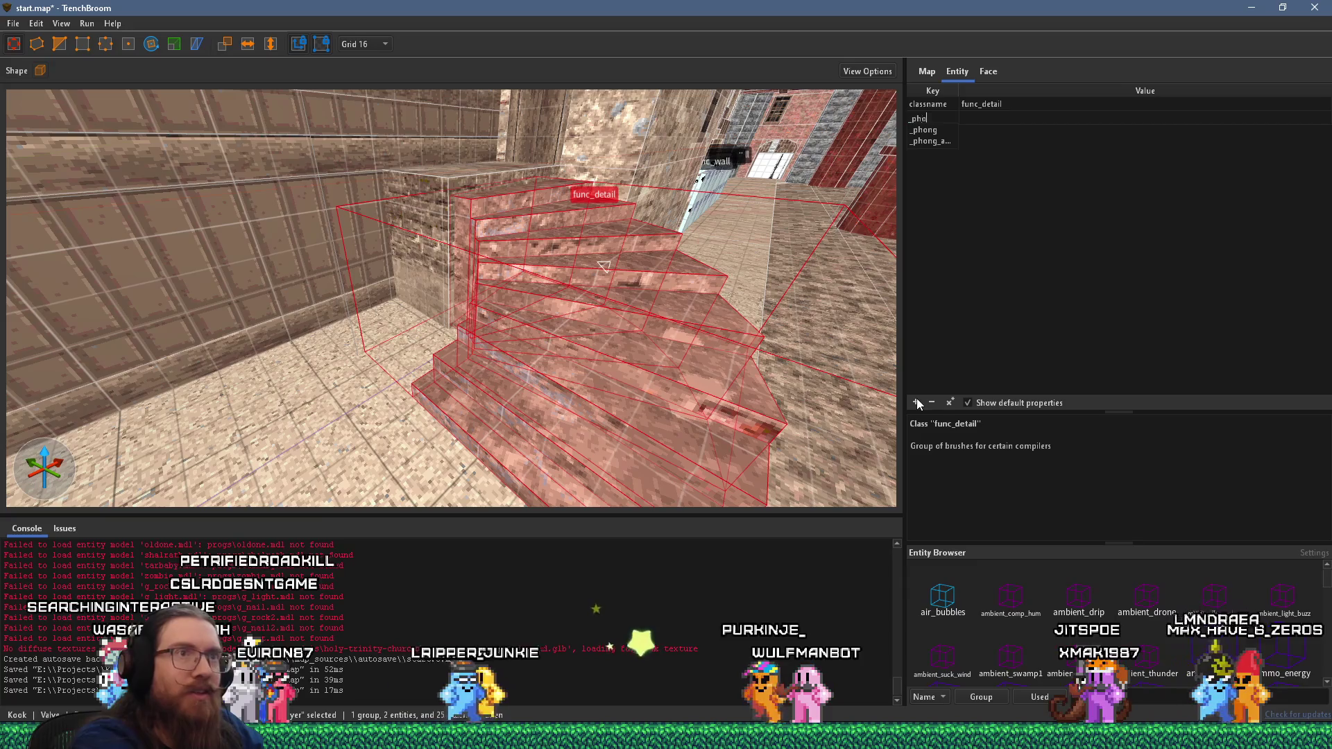
{"action": "type", "text": "1"}
{"action": "key", "text": "Return"}
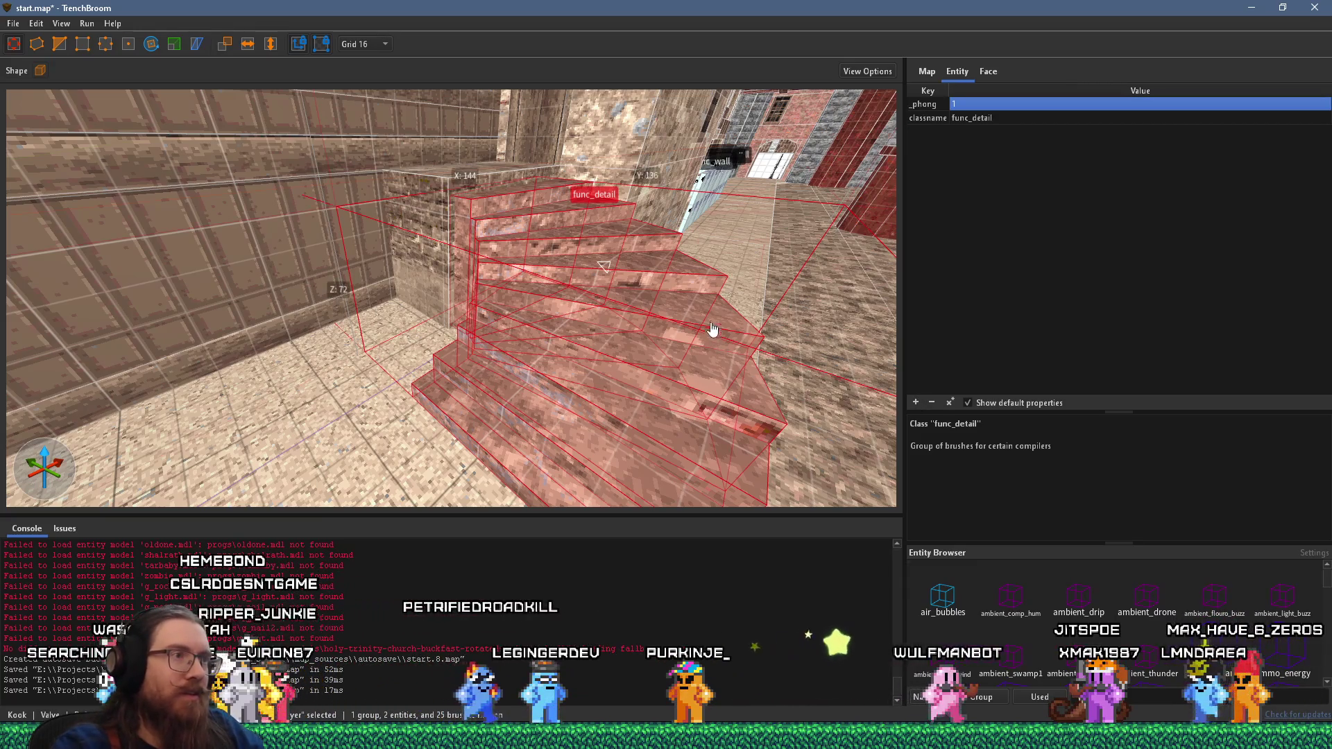
{"action": "scroll", "coordinate": [738, 258], "scroll_direction": "down", "scroll_amount": 5}
{"action": "scroll", "coordinate": [415, 282], "scroll_direction": "down", "scroll_amount": 5}
{"action": "scroll", "coordinate": [451, 277], "scroll_direction": "down", "scroll_amount": 5}
{"action": "scroll", "coordinate": [452, 293], "scroll_direction": "down", "scroll_amount": 10}
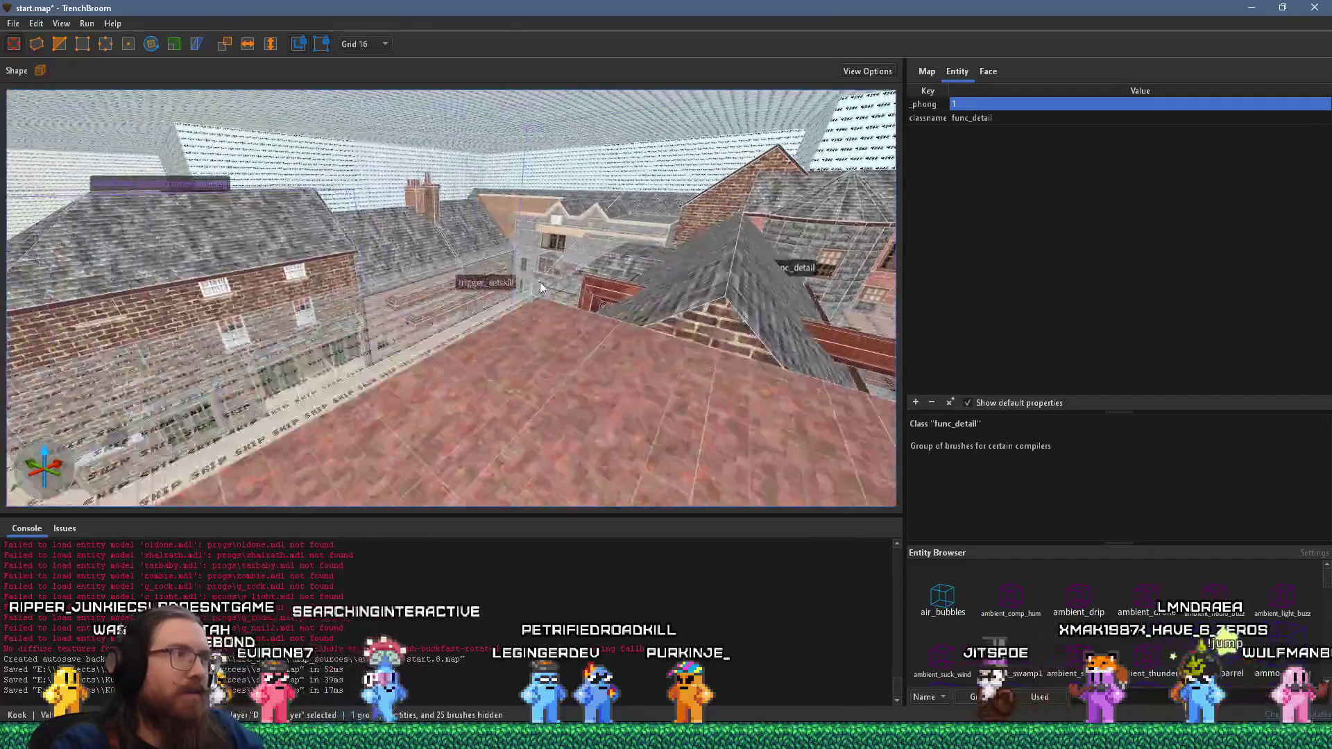
- Select the red beam and its end-cap brushes and move them into the func_detail entity
{"action": "scroll", "coordinate": [591, 406], "scroll_direction": "down", "scroll_amount": 8}
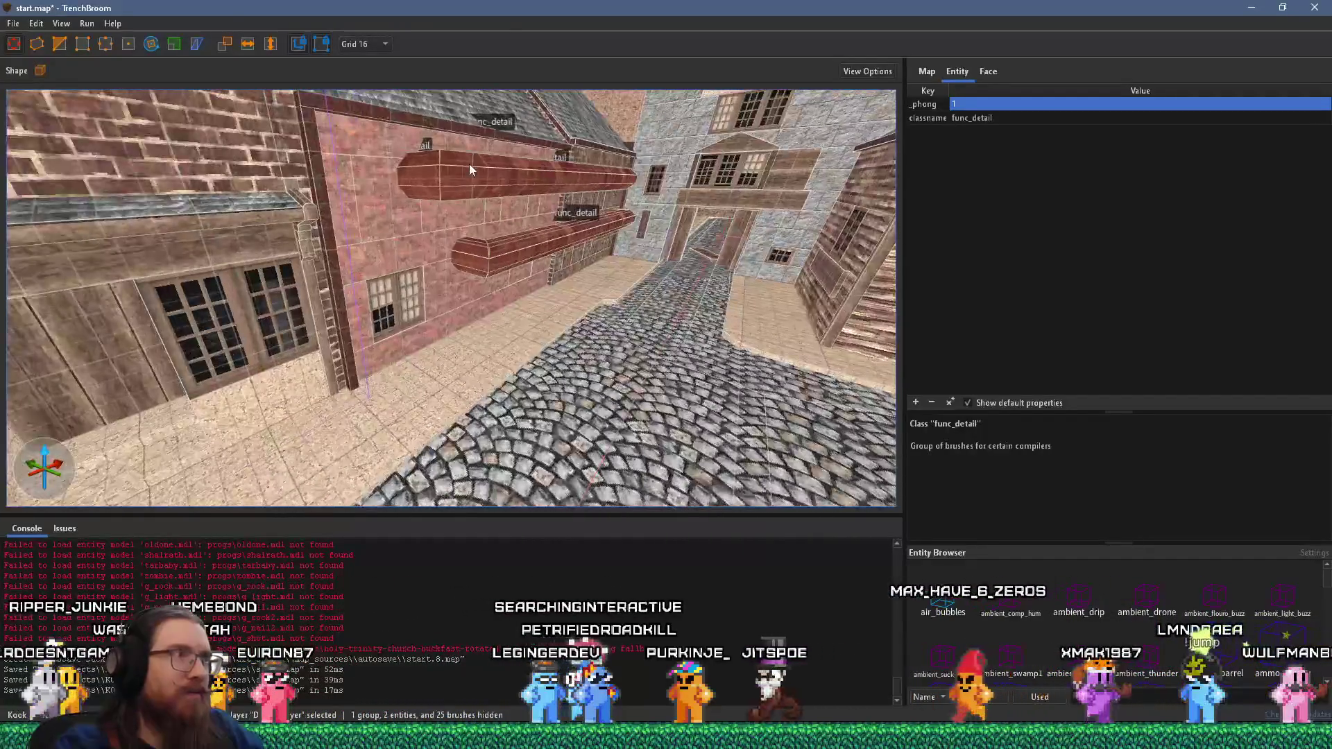
{"action": "scroll", "coordinate": [510, 256], "scroll_direction": "up", "scroll_amount": 5}
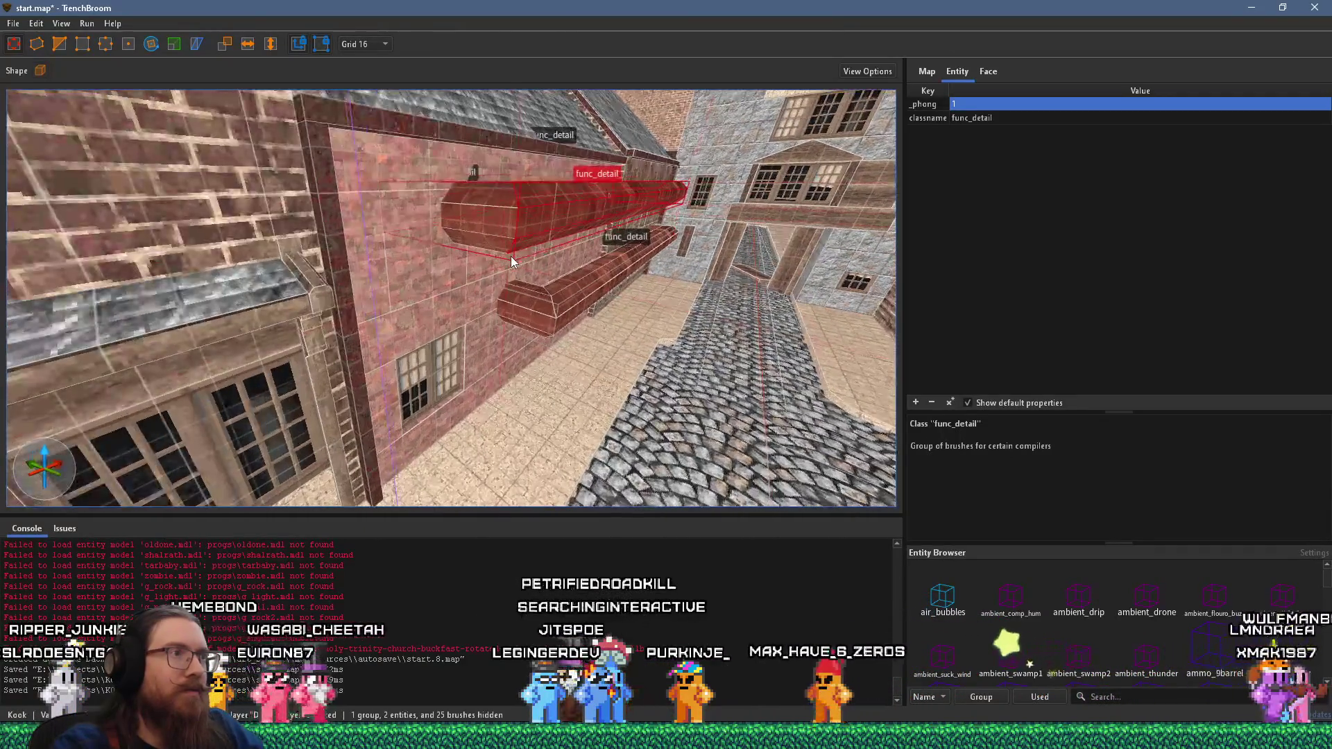
{"action": "scroll", "coordinate": [474, 326], "scroll_direction": "up", "scroll_amount": 3}
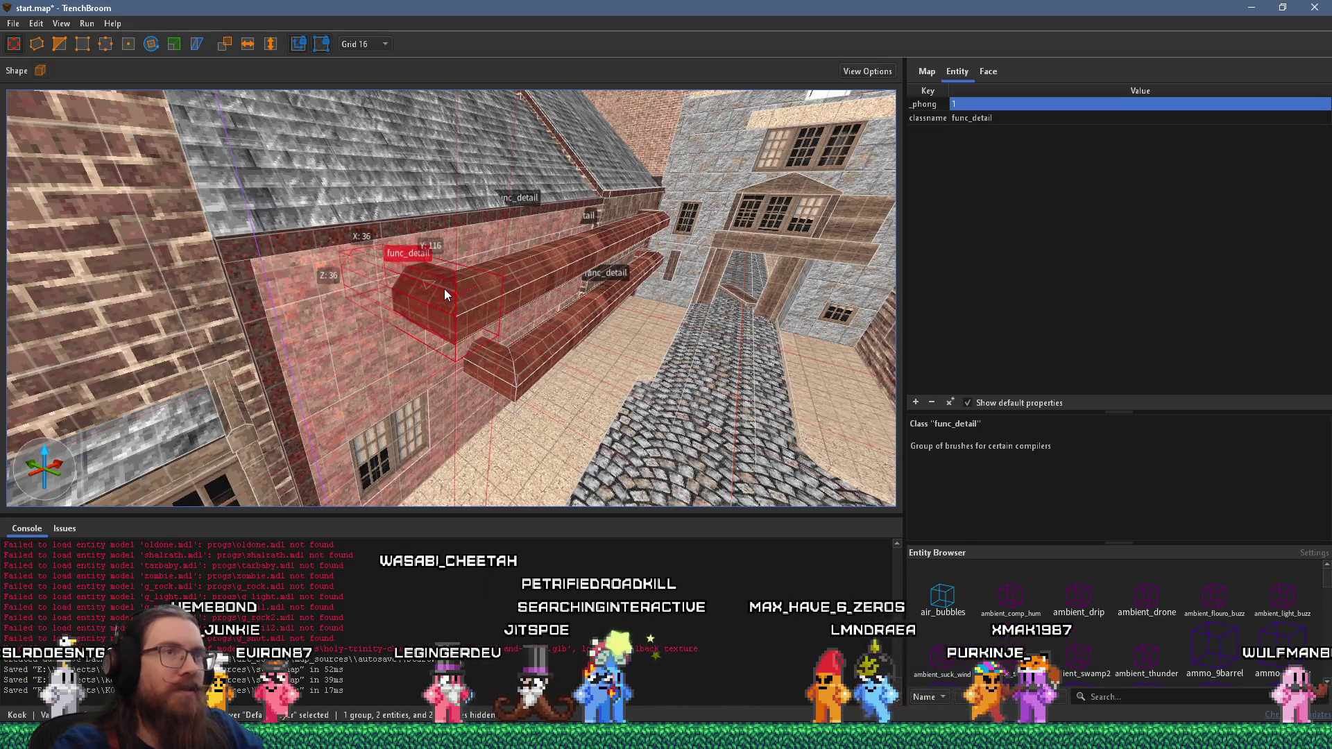
{"action": "left_click", "coordinate": [443, 301]}
{"action": "left_click", "coordinate": [493, 292]}
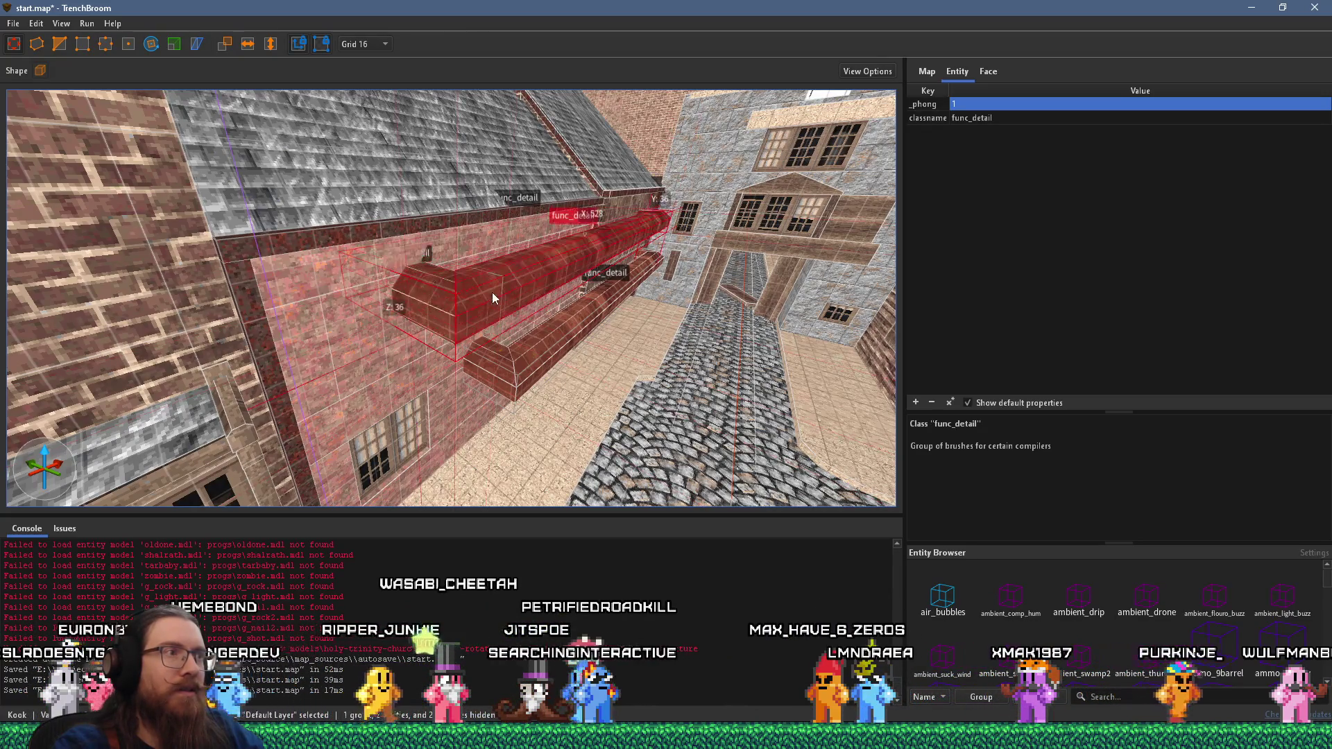
{"action": "left_click", "coordinate": [435, 307]}
{"action": "left_click", "coordinate": [500, 300]}
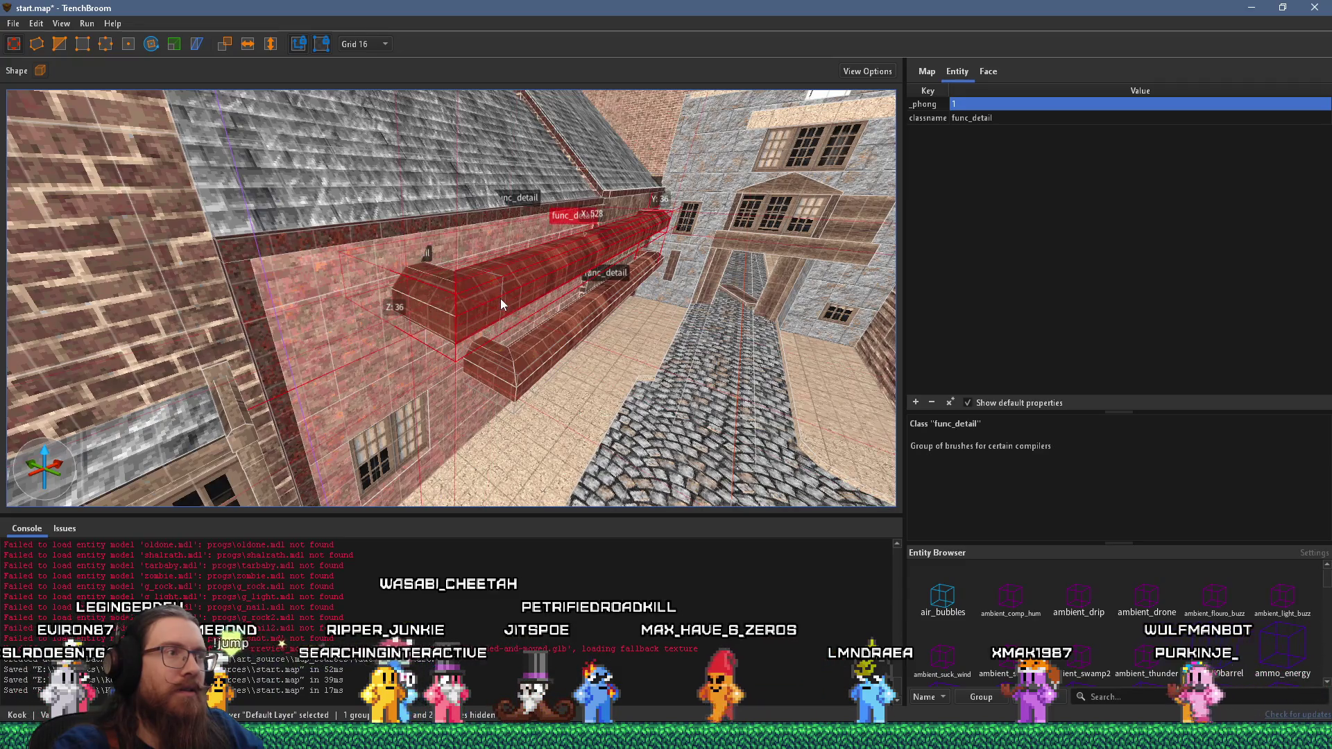
{"action": "left_click", "coordinate": [440, 308], "text": "ctrl"}
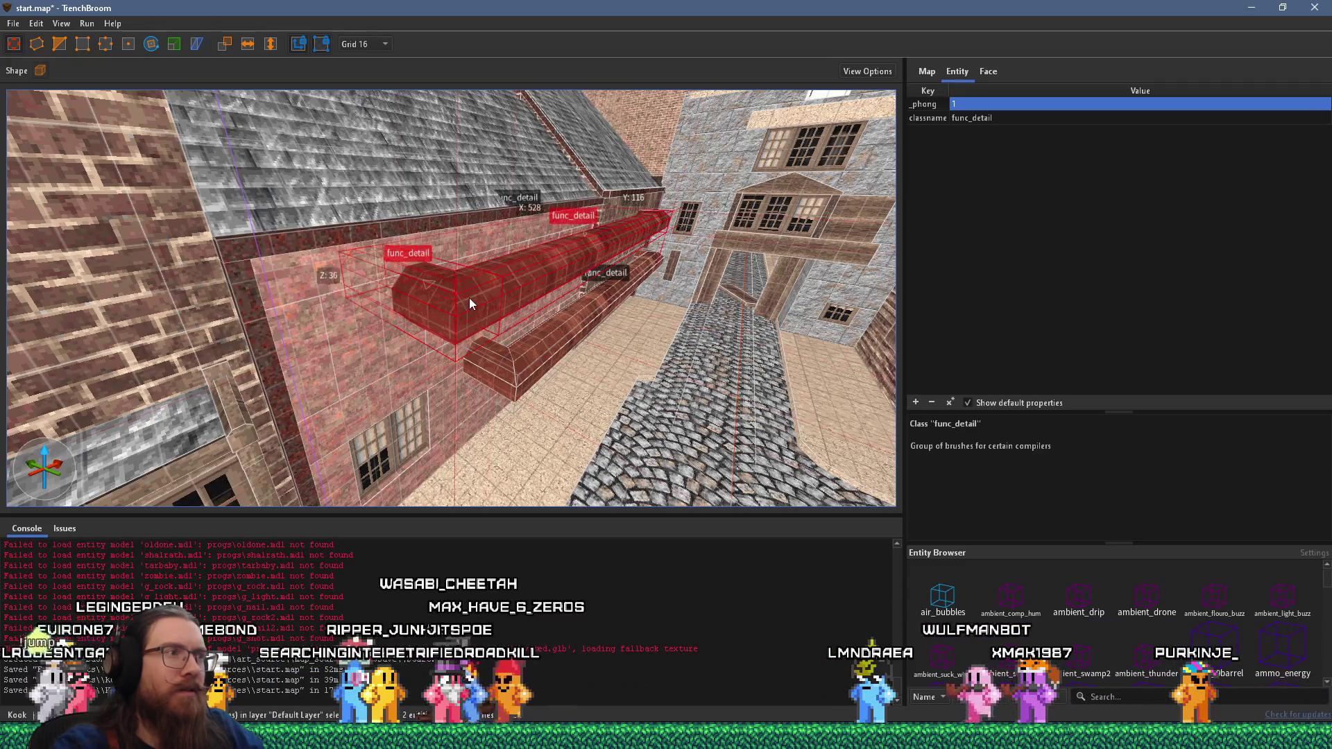
{"action": "right_click", "coordinate": [470, 302]}
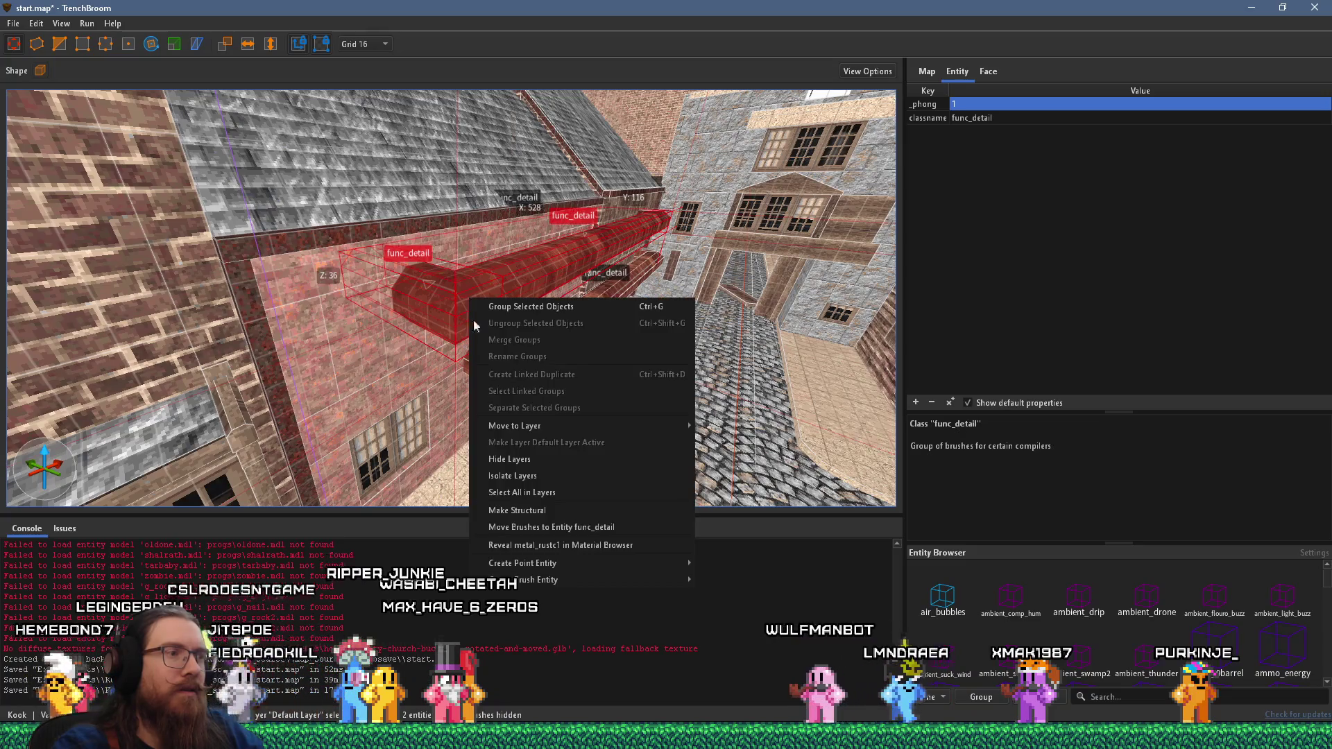
{"action": "left_click", "coordinate": [477, 293]}
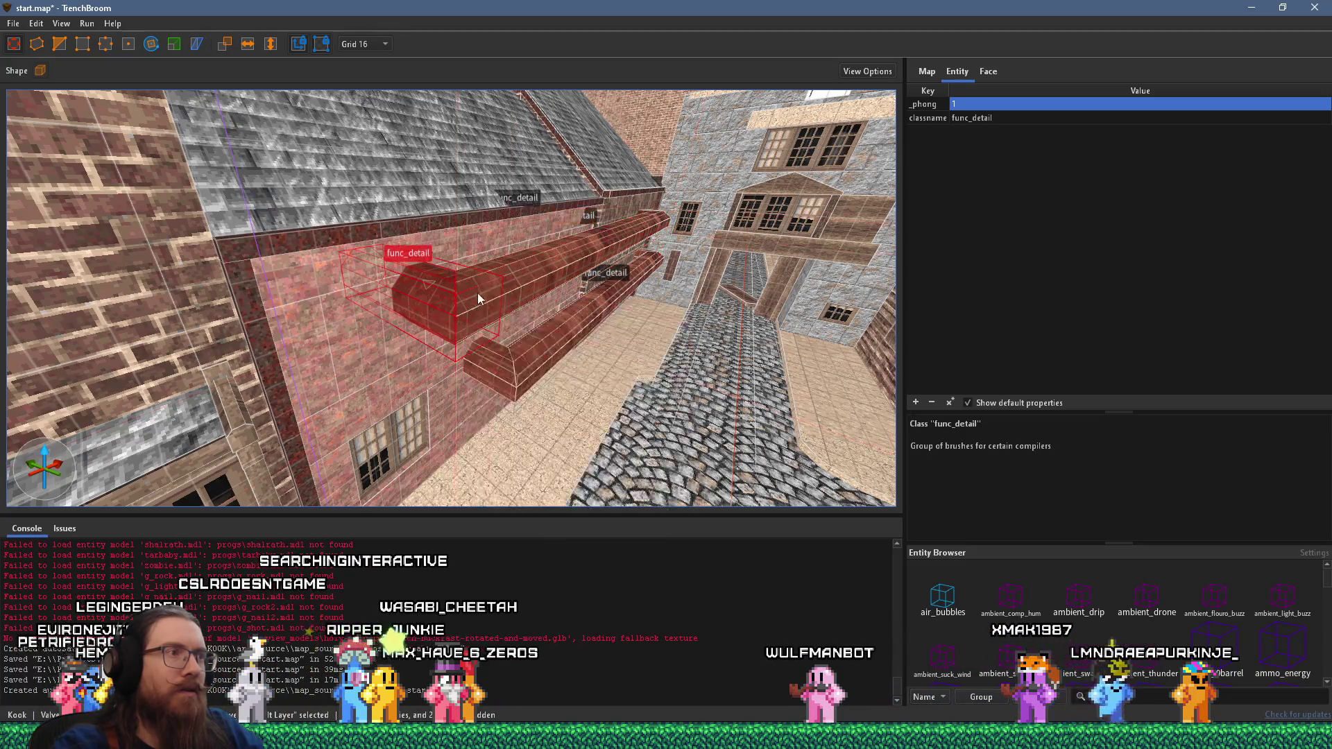
{"action": "right_click", "coordinate": [477, 293]}
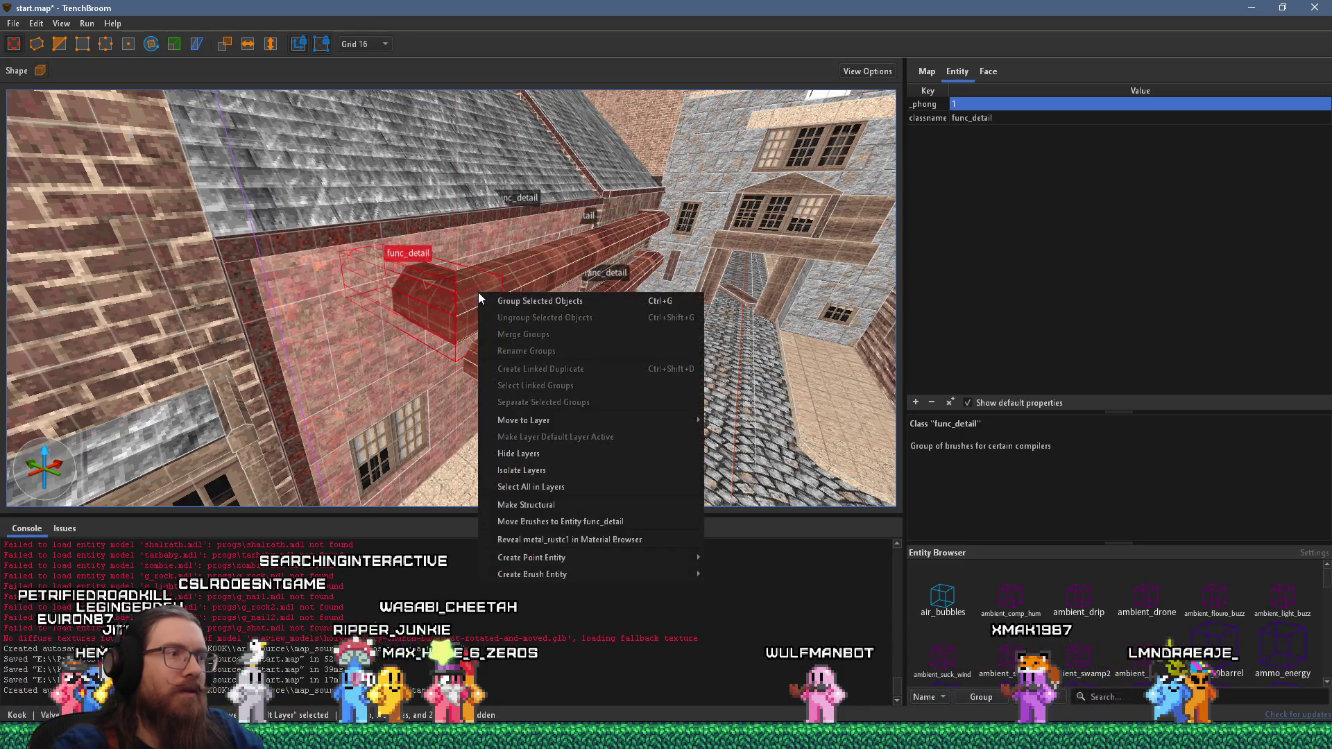
{"action": "left_click", "coordinate": [570, 523]}
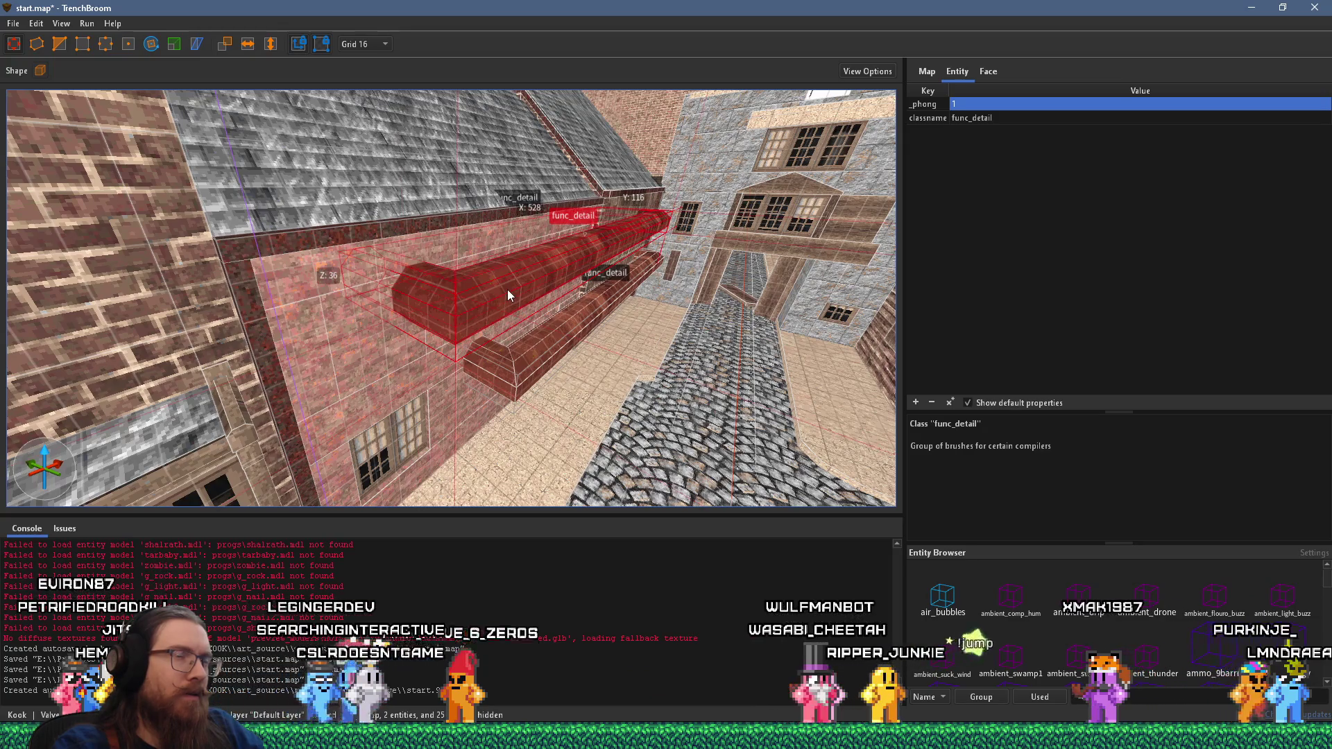
- Inspect both ledges, then select the upper ledge's func_detail and add a new property
{"action": "left_click", "coordinate": [522, 376]}
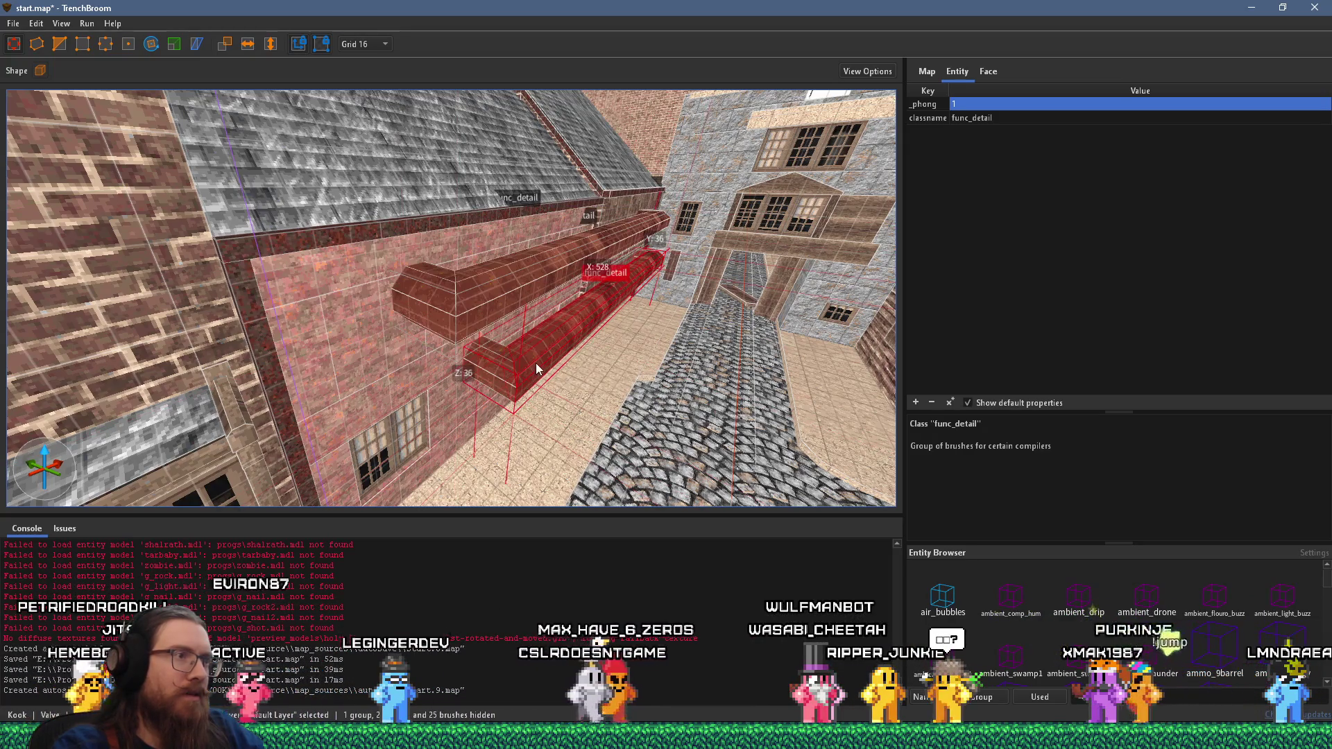
{"action": "mouse_move", "coordinate": [526, 375]}
{"action": "left_mouse_down"}
{"action": "mouse_move", "coordinate": [564, 357]}
{"action": "mouse_move", "coordinate": [632, 278]}
{"action": "mouse_move", "coordinate": [401, 356]}
{"action": "mouse_move", "coordinate": [568, 342]}
{"action": "mouse_move", "coordinate": [565, 375]}
{"action": "left_mouse_up"}
{"action": "left_click", "coordinate": [418, 330]}
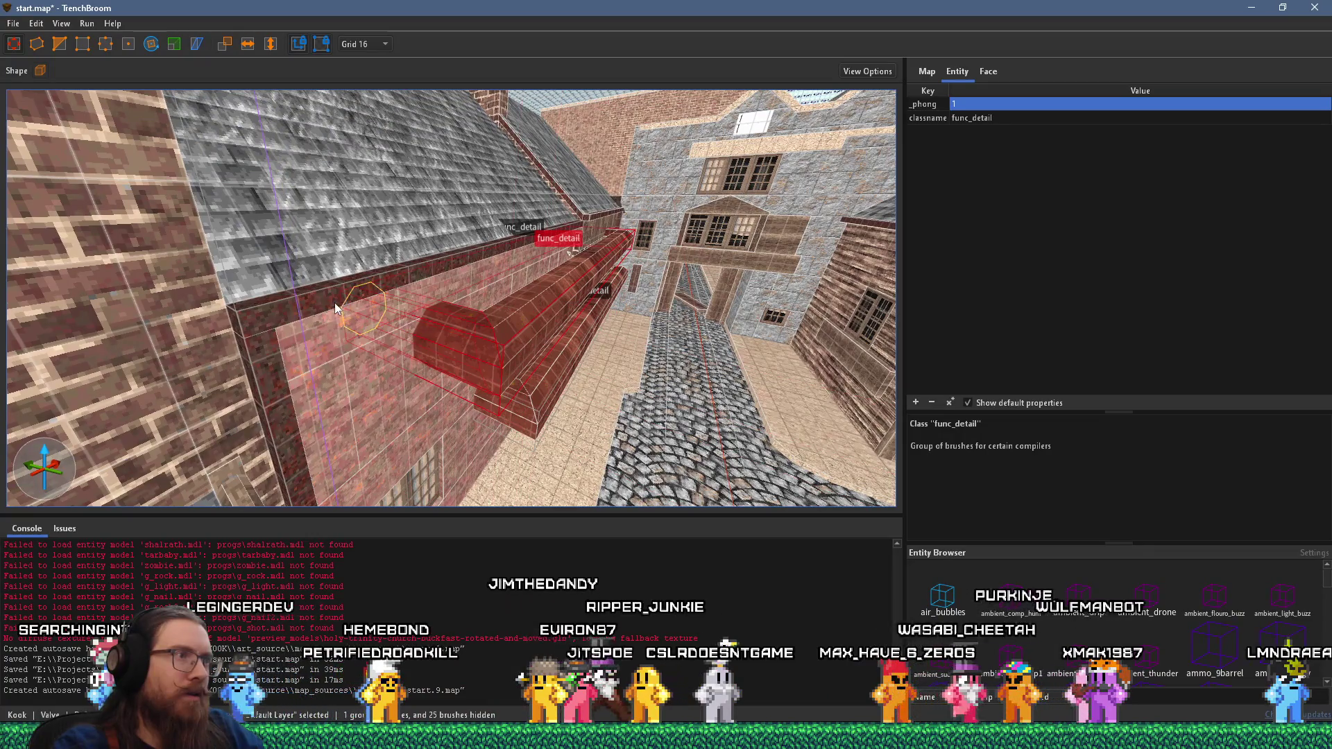
{"action": "mouse_move", "coordinate": [404, 346]}
{"action": "left_mouse_down"}
{"action": "mouse_move", "coordinate": [250, 385]}
{"action": "mouse_move", "coordinate": [555, 305]}
{"action": "mouse_move", "coordinate": [464, 332]}
{"action": "mouse_move", "coordinate": [291, 256]}
{"action": "mouse_move", "coordinate": [398, 282]}
{"action": "left_mouse_up"}
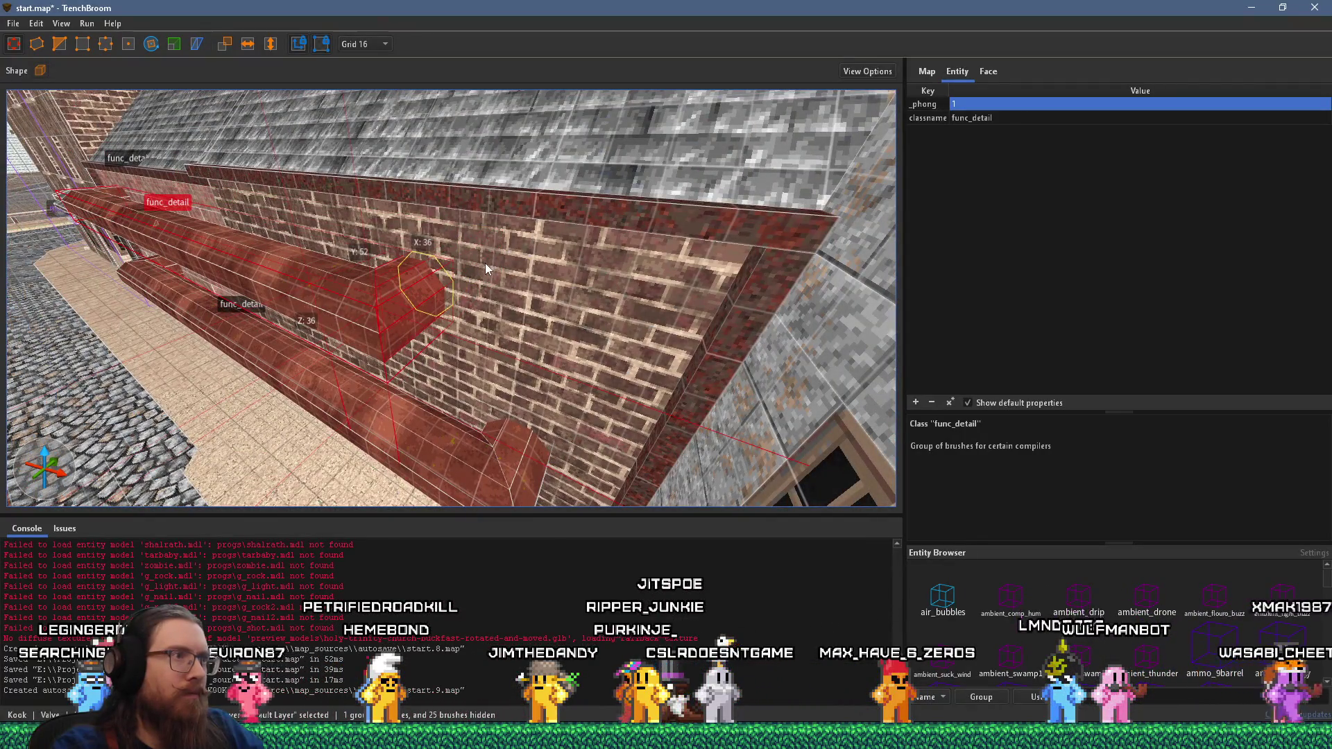
{"action": "left_click", "coordinate": [534, 452]}
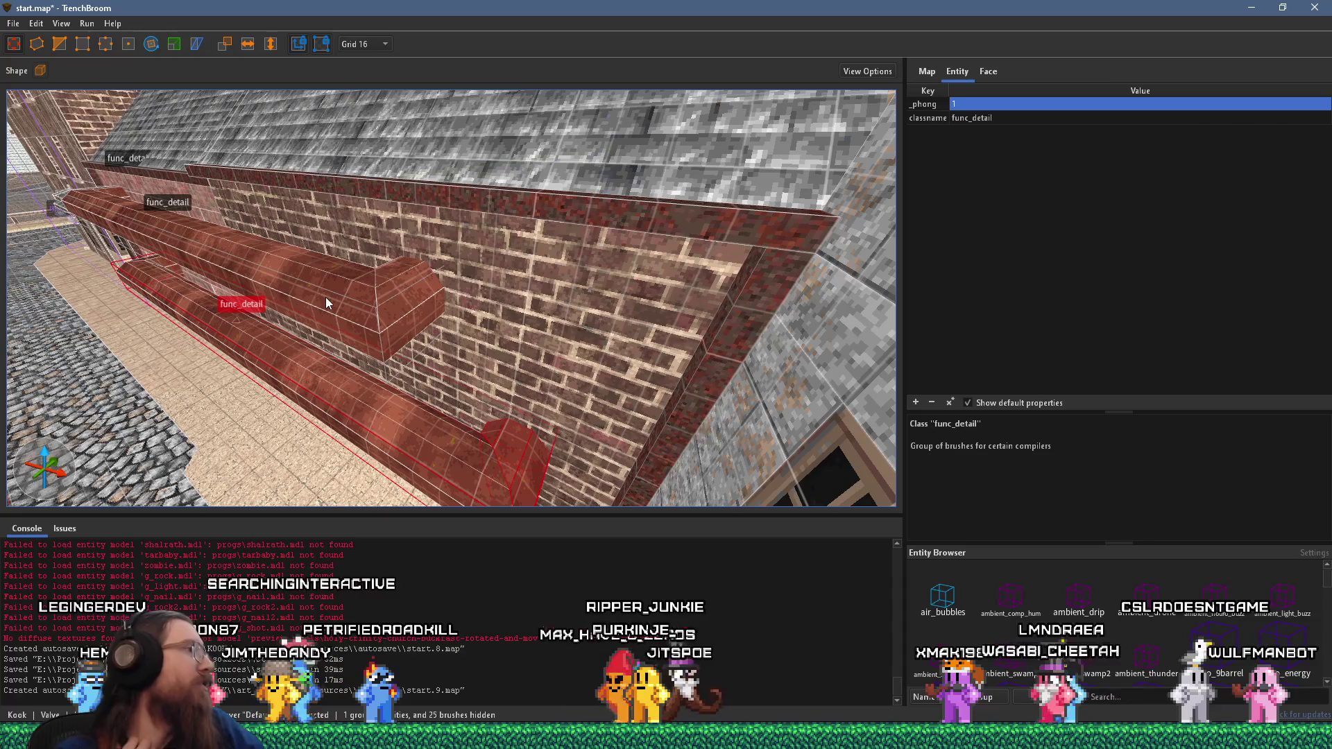
{"action": "mouse_move", "coordinate": [369, 324]}
{"action": "left_mouse_down"}
{"action": "mouse_move", "coordinate": [286, 290]}
{"action": "mouse_move", "coordinate": [355, 294]}
{"action": "mouse_move", "coordinate": [358, 281]}
{"action": "mouse_move", "coordinate": [457, 267]}
{"action": "mouse_move", "coordinate": [389, 276]}
{"action": "mouse_move", "coordinate": [308, 317]}
{"action": "left_mouse_up"}
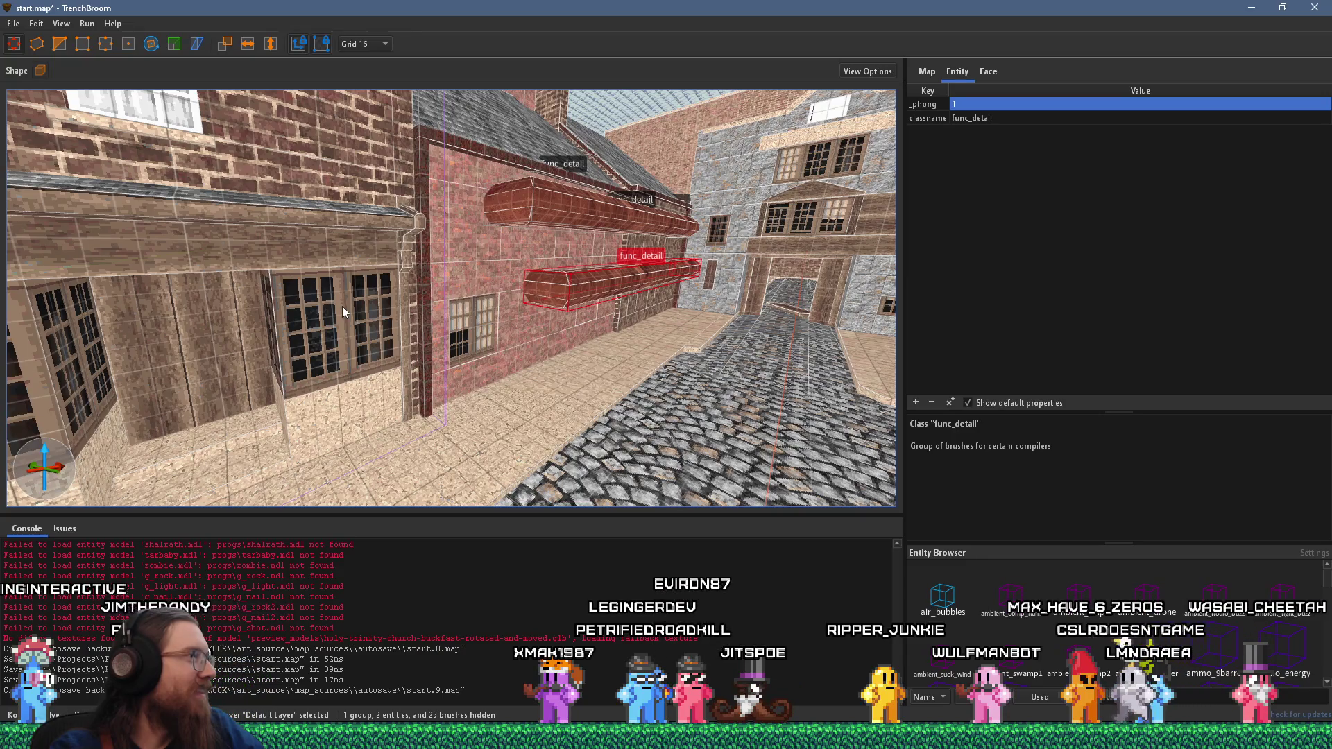
{"action": "scroll", "coordinate": [472, 270], "scroll_direction": "up", "scroll_amount": 3}
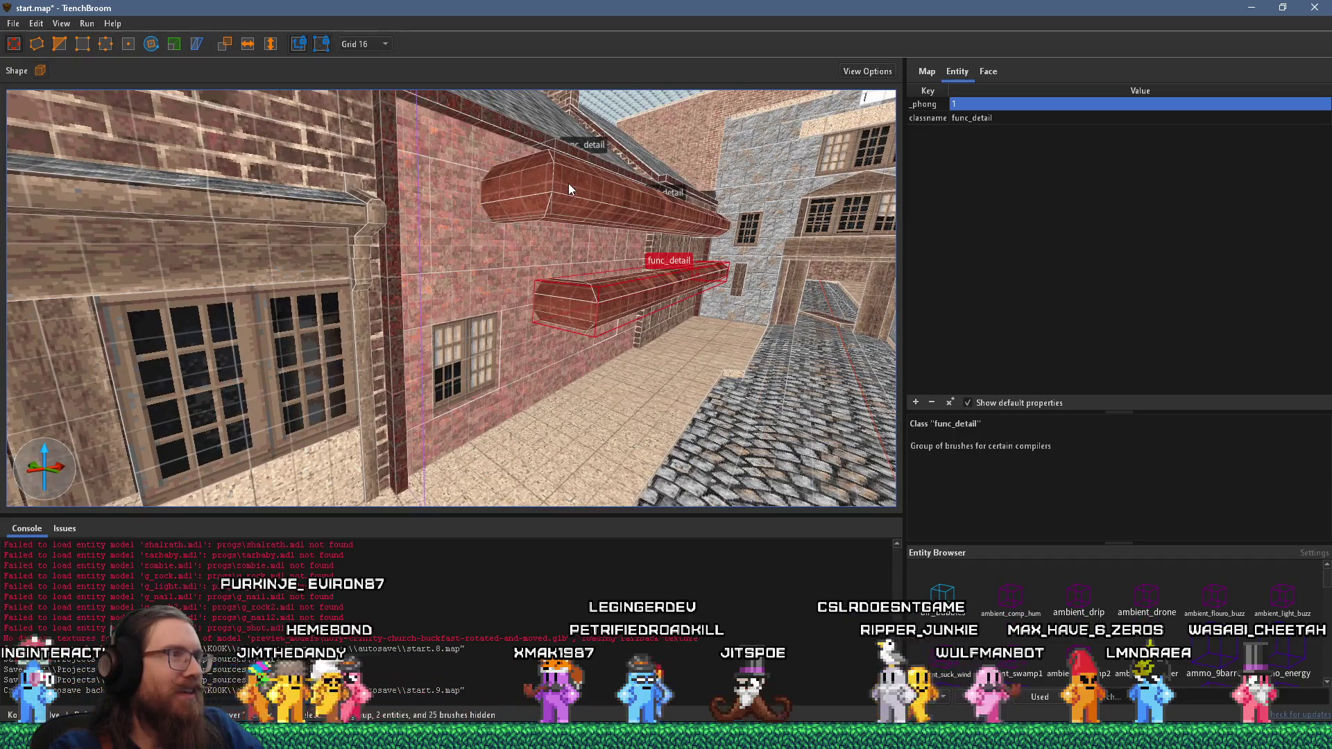
{"action": "left_click_drag", "start_coordinate": [568, 183], "coordinate": [506, 237]}
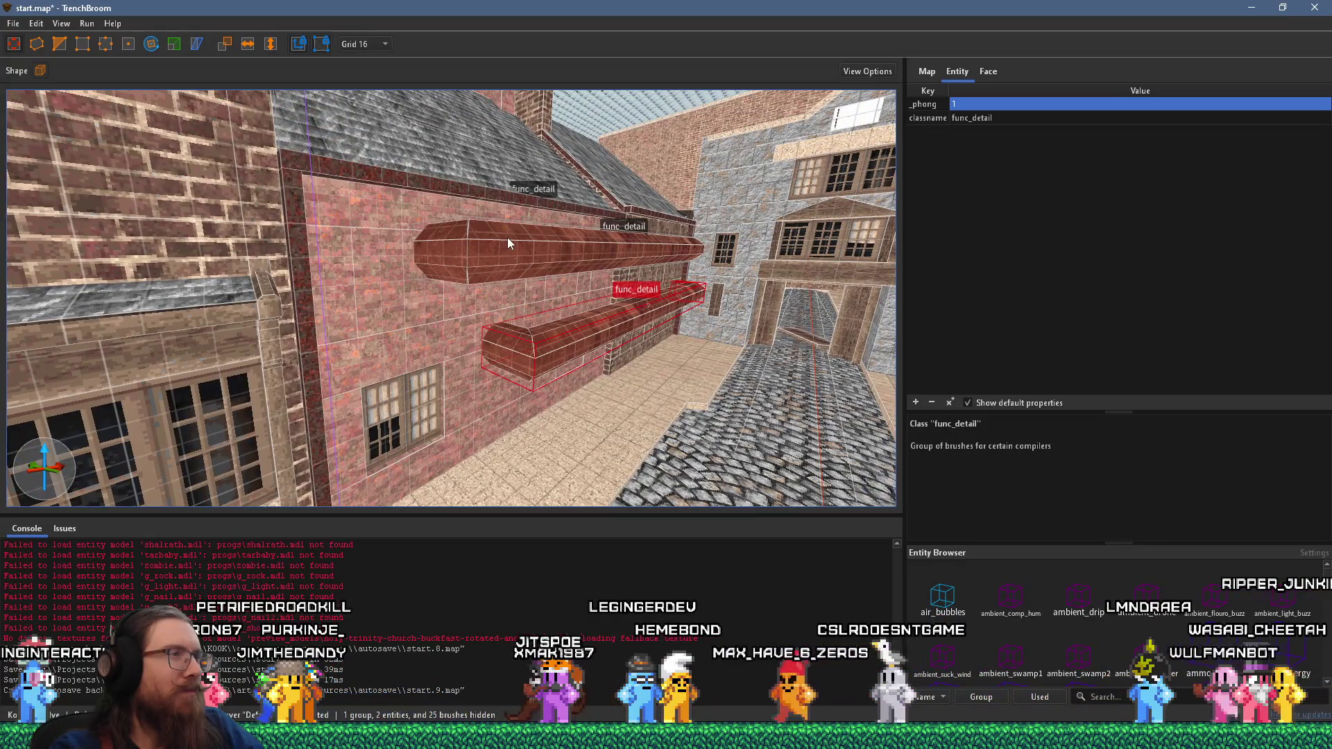
{"action": "scroll", "coordinate": [507, 238], "scroll_direction": "up", "scroll_amount": 4}
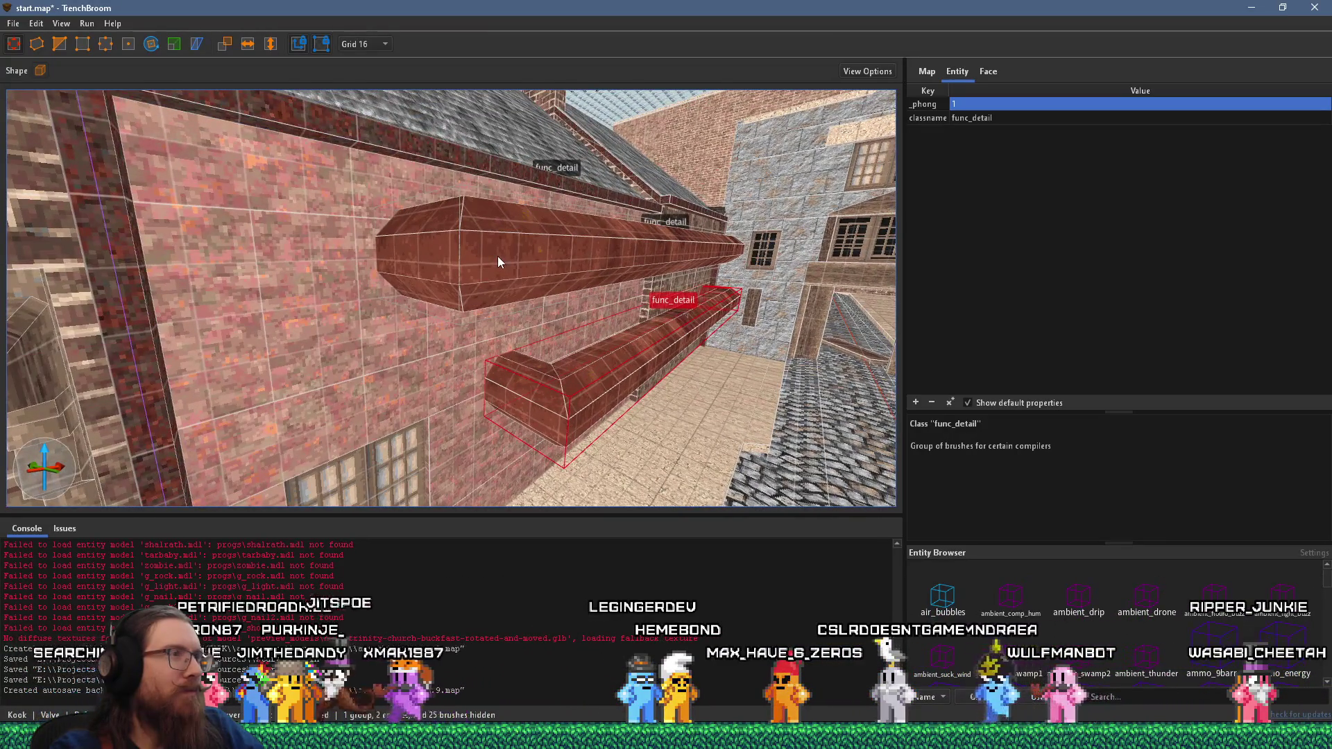
{"action": "left_click", "coordinate": [497, 258]}
{"action": "left_click", "coordinate": [916, 403]}
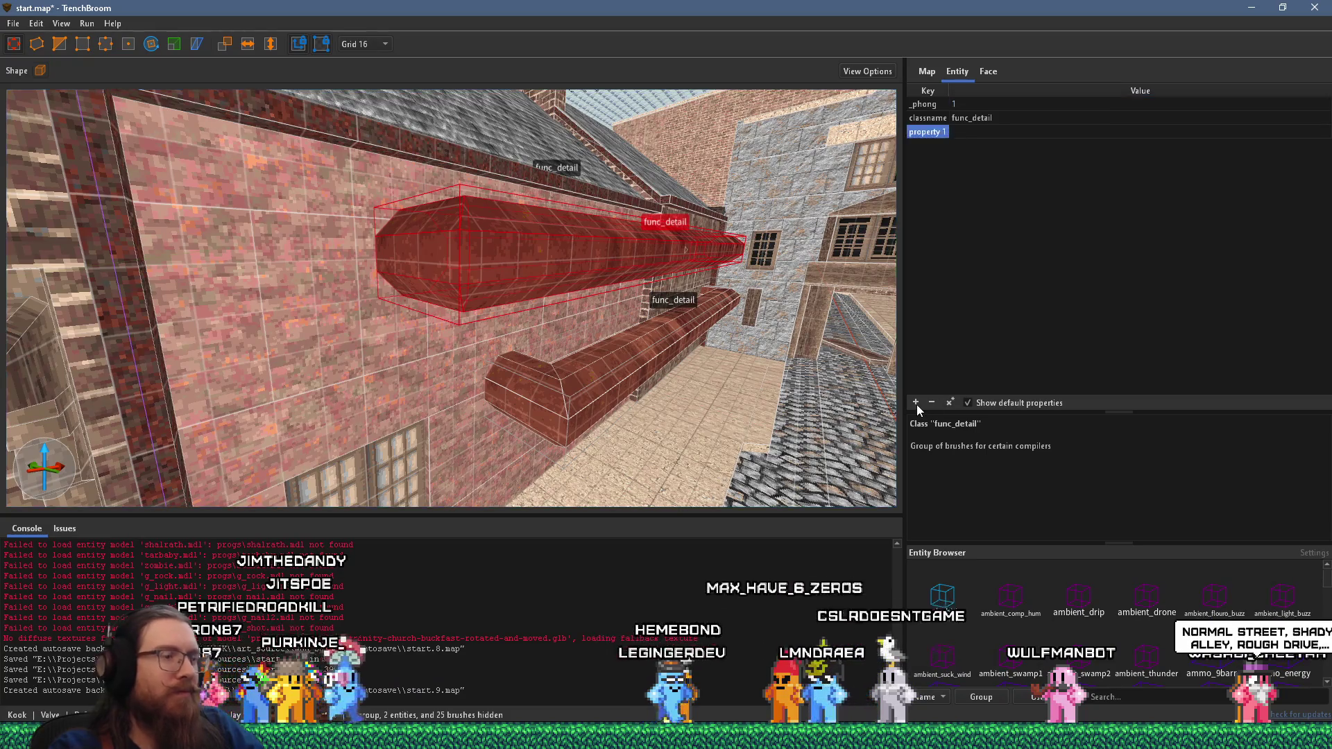
- Set _phong_angle to 55 on the upper ledge's func_detail
{"action": "type", "text": "_phong_angle"}
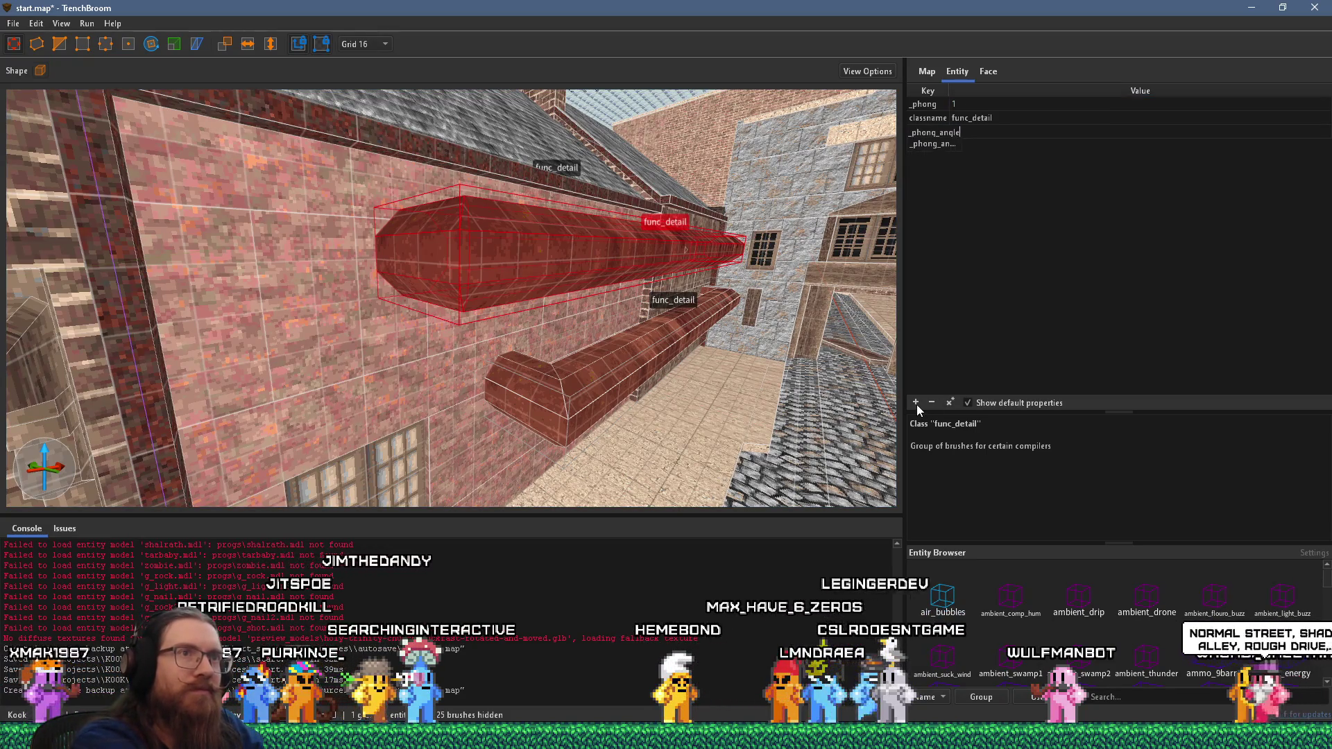
{"action": "key", "text": "Return"}
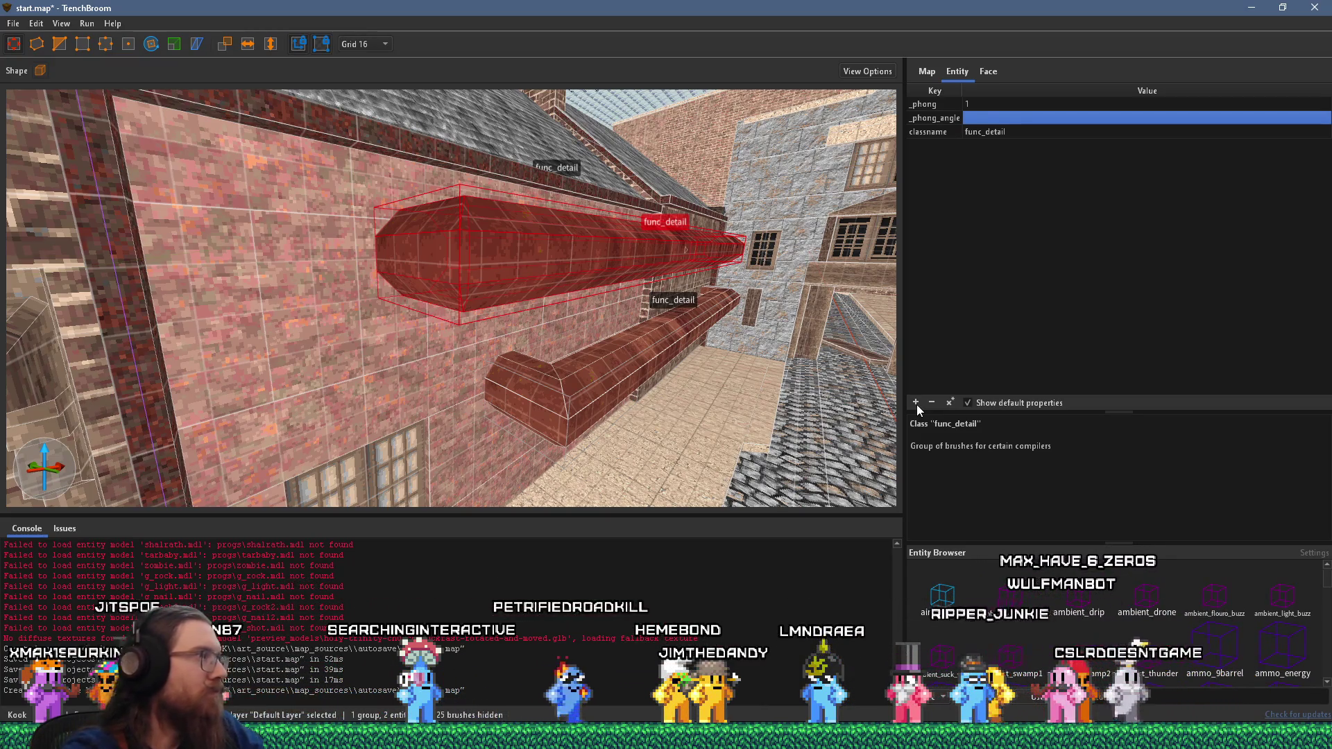
{"action": "type", "text": "55"}
{"action": "key", "text": "Return"}
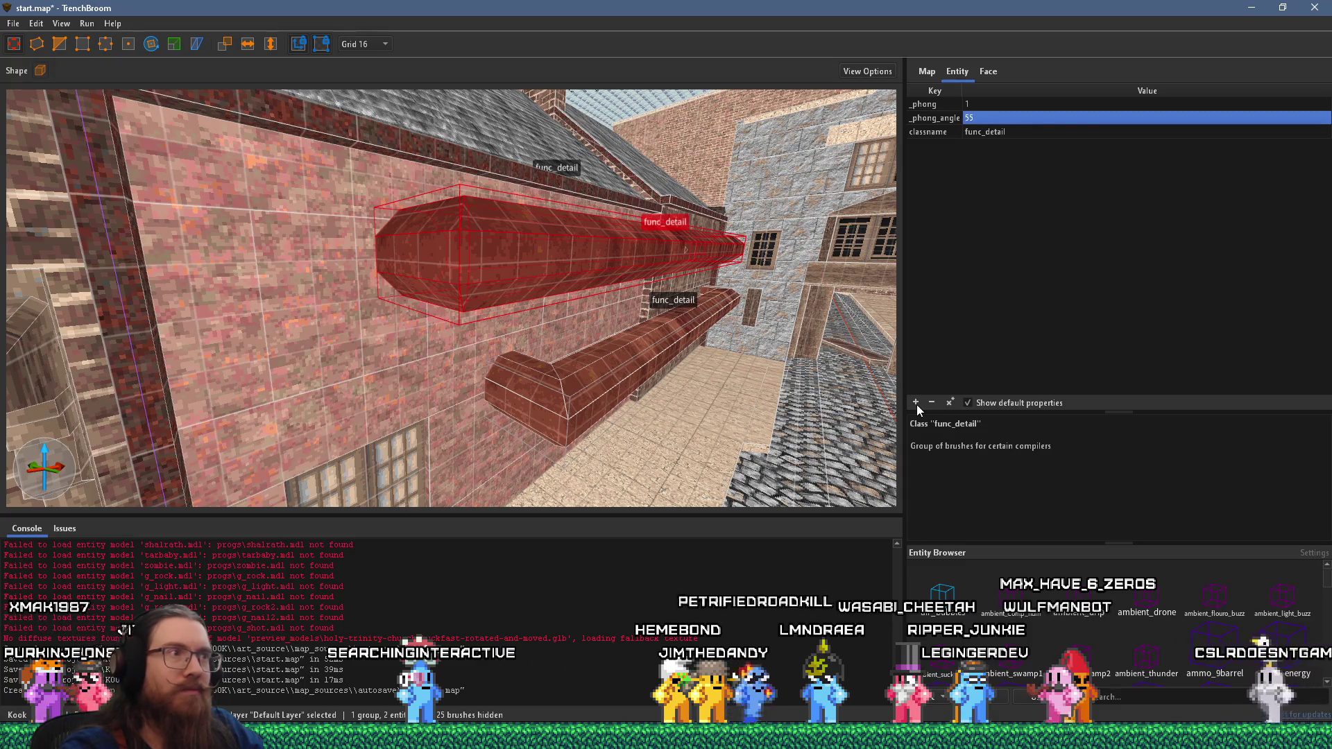
- Give the drainpipe func_detail a _phong_angle of 55
{"action": "left_click", "coordinate": [607, 386]}
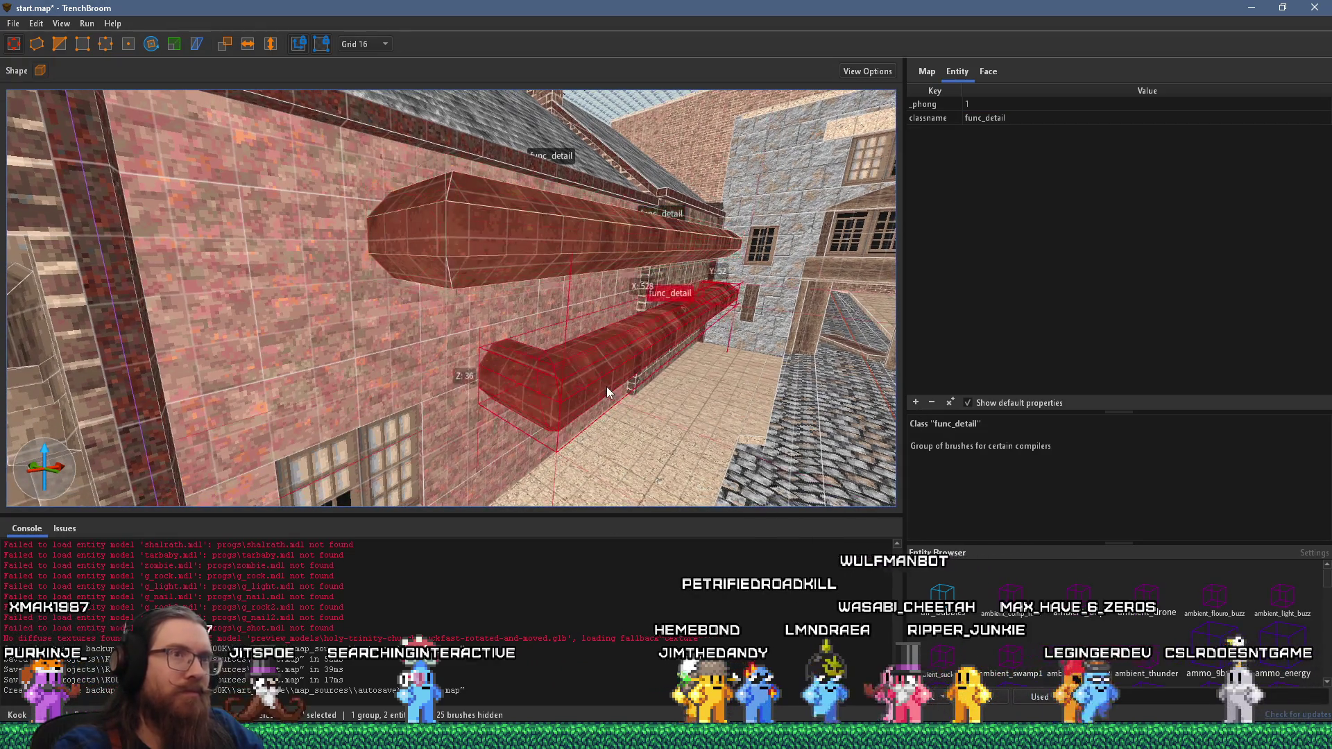
{"action": "type", "text": "_phong_angle"}
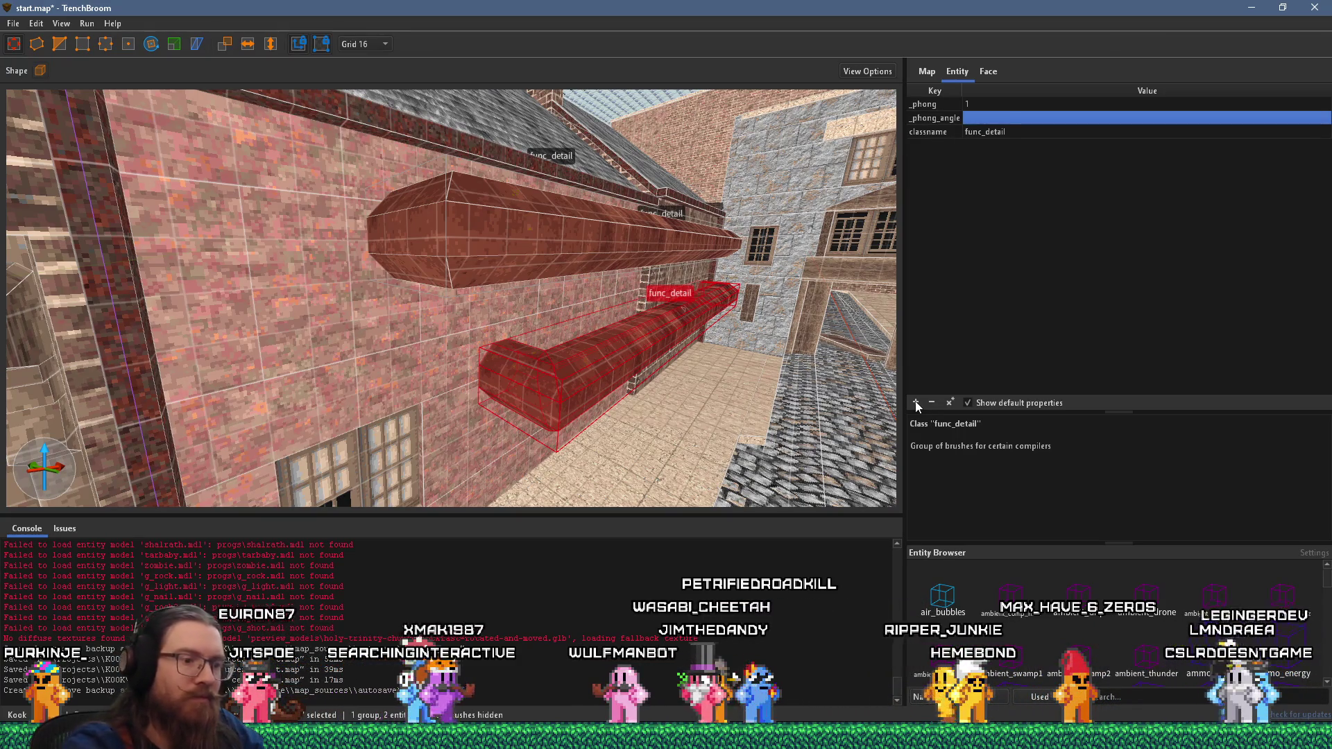
{"action": "mouse_move", "coordinate": [867, 378]}
{"action": "left_mouse_down"}
{"action": "mouse_move", "coordinate": [702, 360]}
{"action": "mouse_move", "coordinate": [446, 369]}
{"action": "left_mouse_up"}
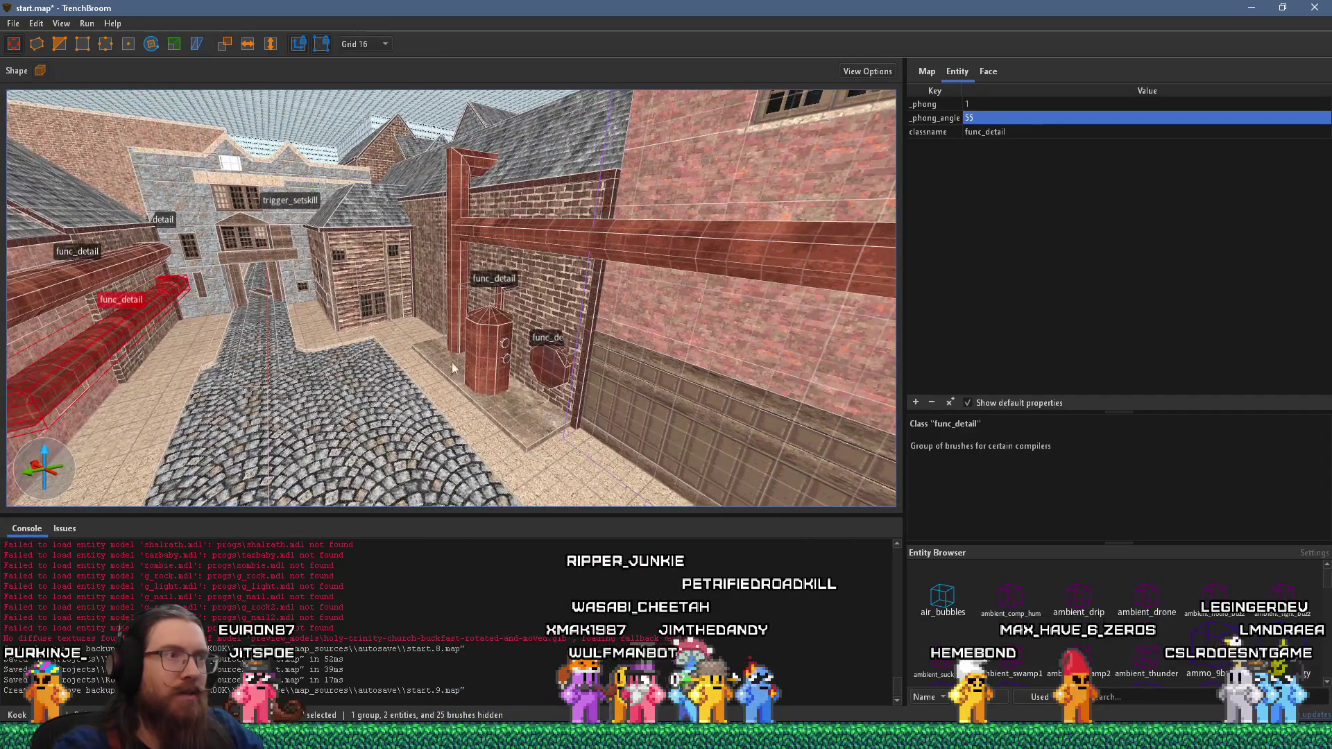
{"action": "left_click", "coordinate": [559, 244]}
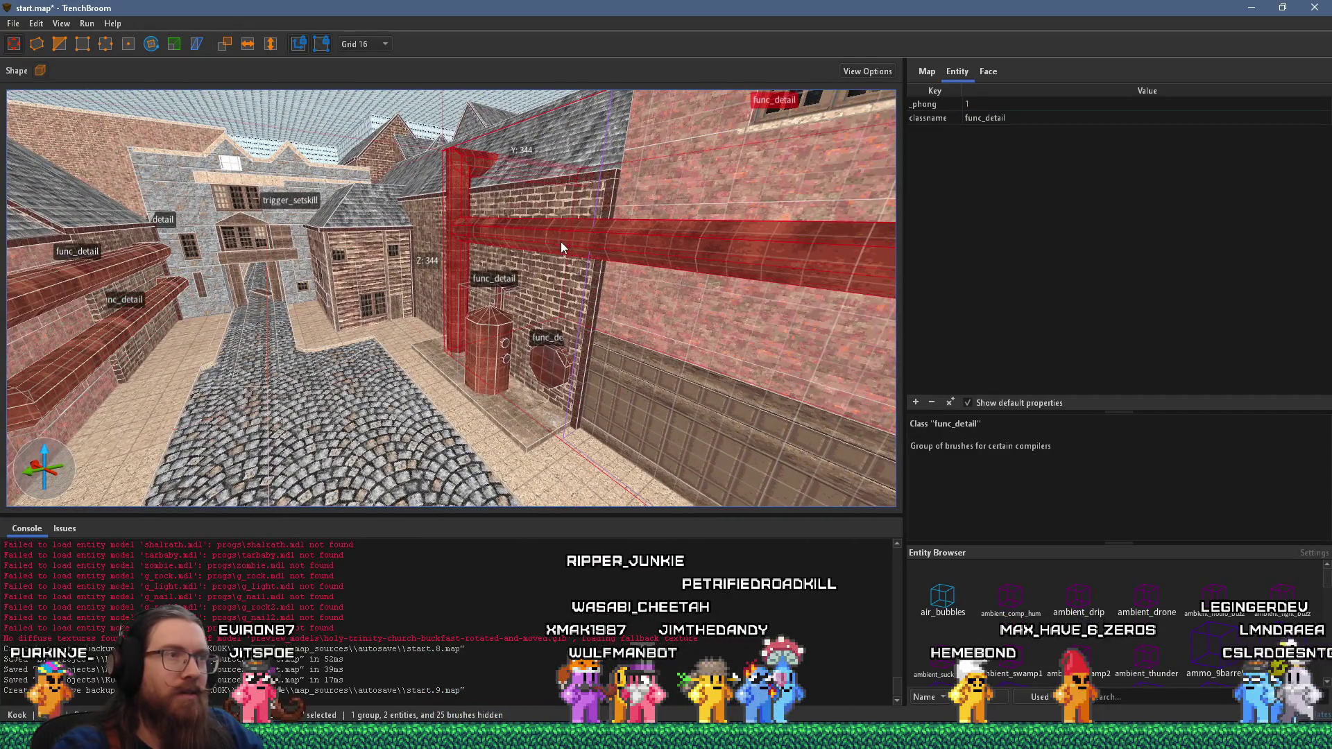
{"action": "left_click", "coordinate": [909, 401]}
{"action": "type", "text": "_phong_ang"}
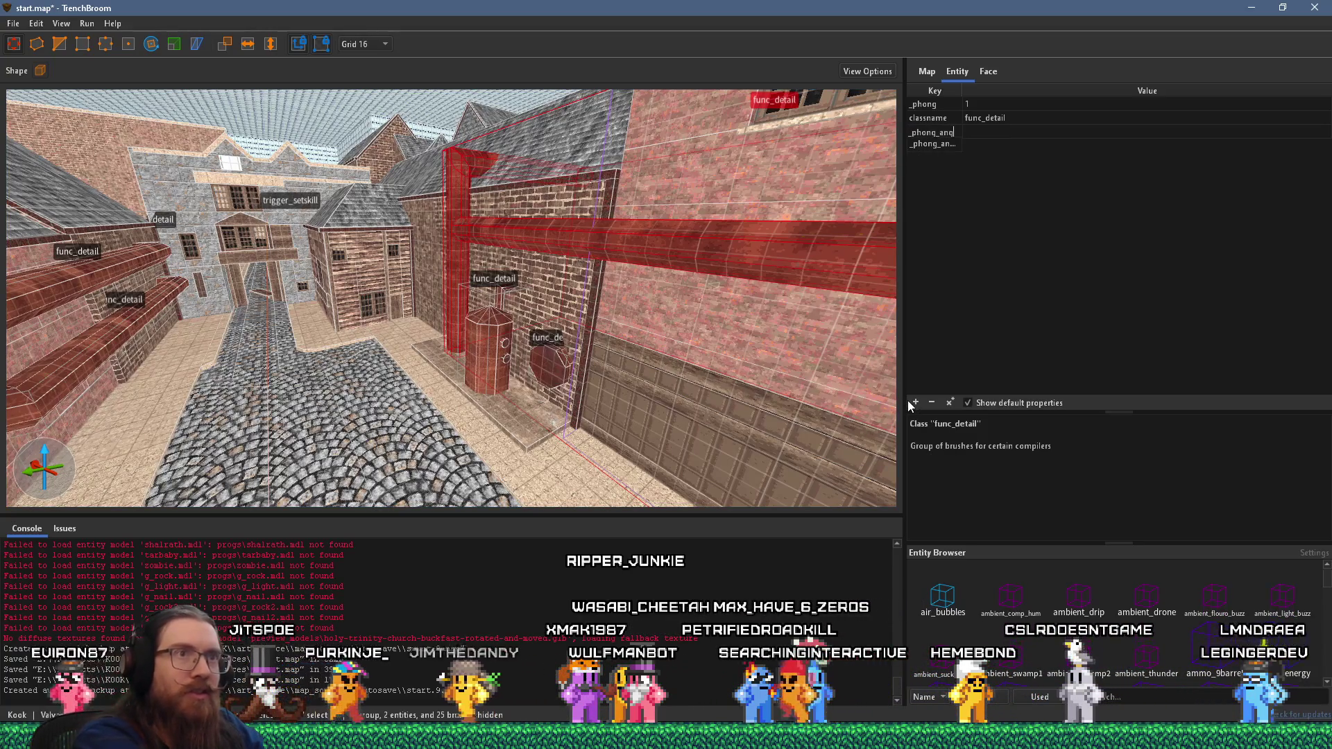
{"action": "key", "text": "Return"}
{"action": "key", "text": "Tab"}
{"action": "type", "text": "55"}
{"action": "key", "text": "Return"}
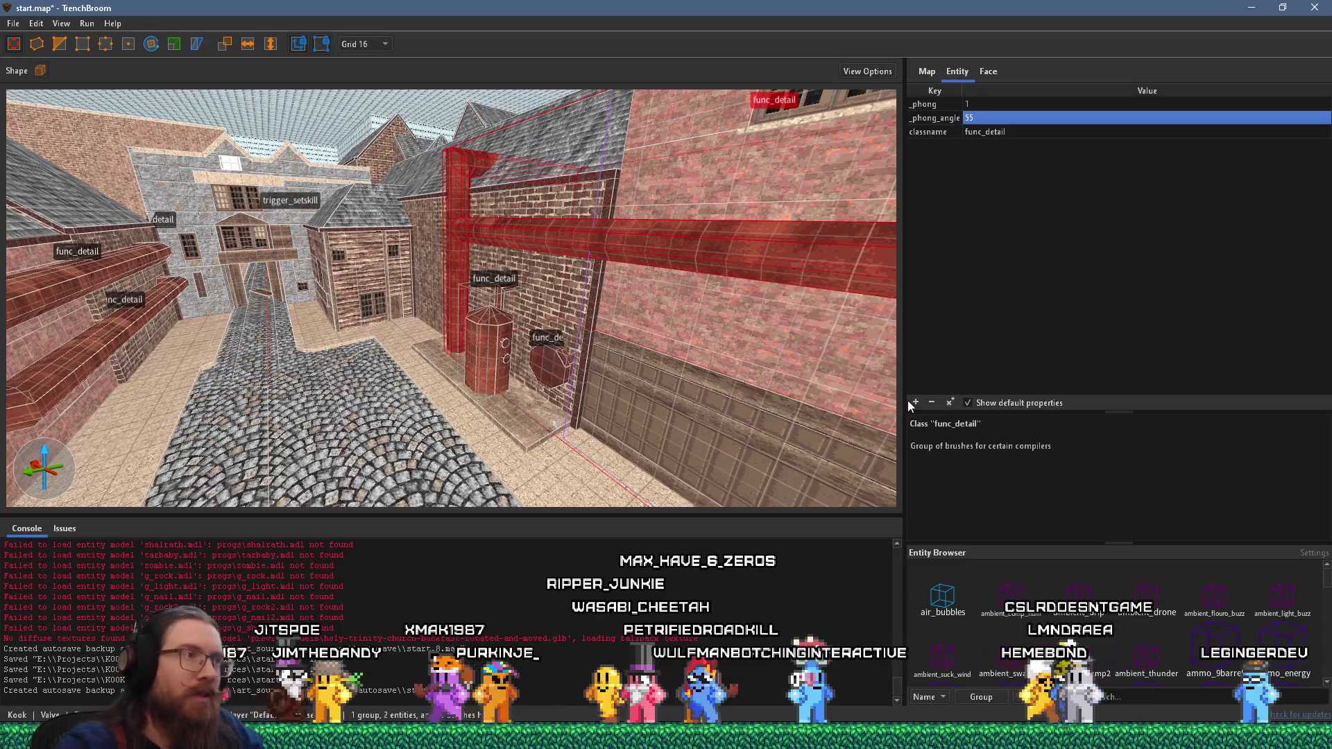
- Select the twin columns' func_detail and add _phong with value 1
{"action": "key", "text": "w"}
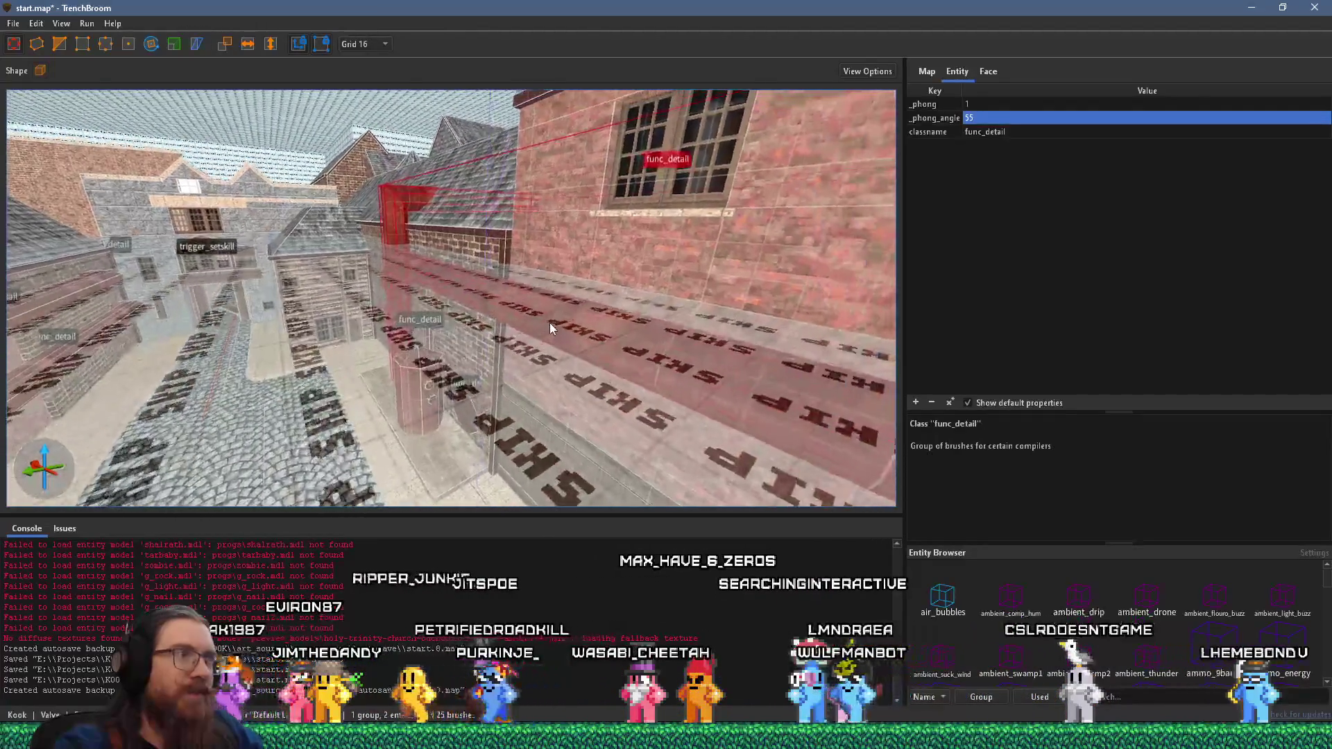
{"action": "key", "text": "s"}
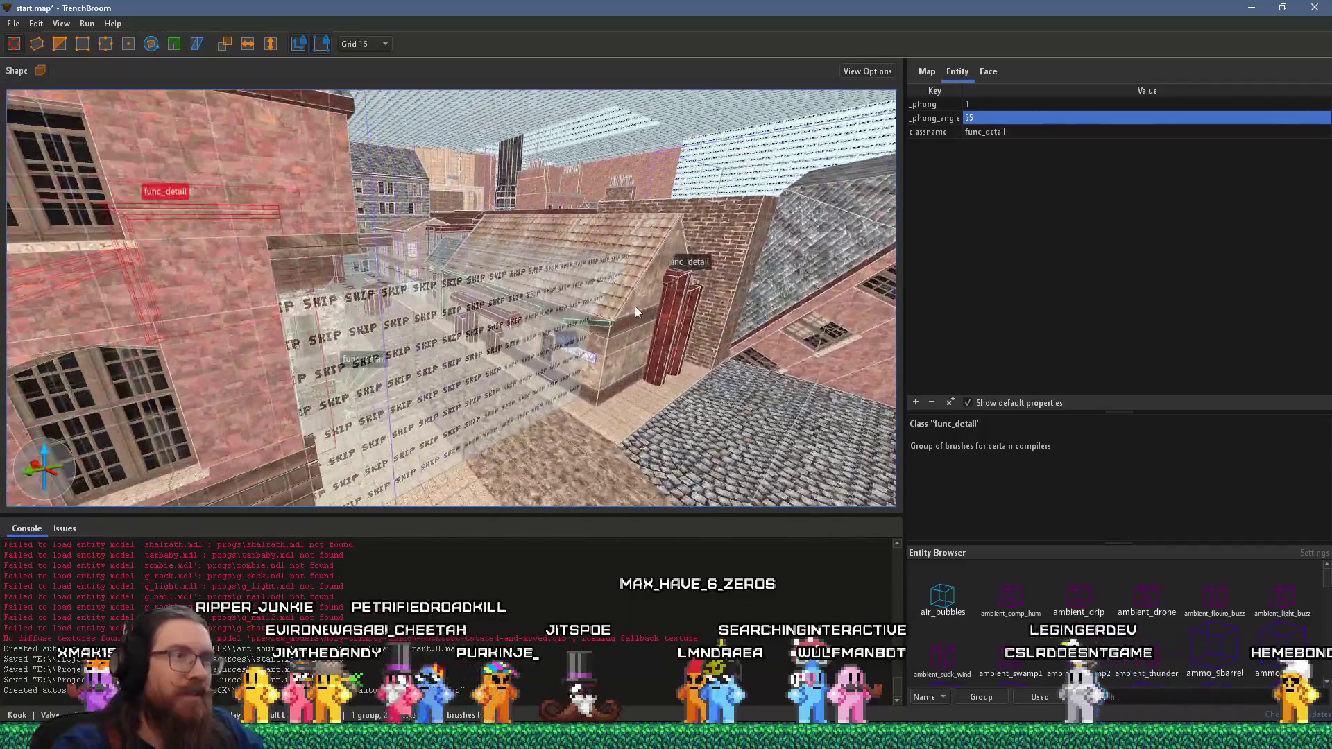
{"action": "left_click", "coordinate": [667, 301]}
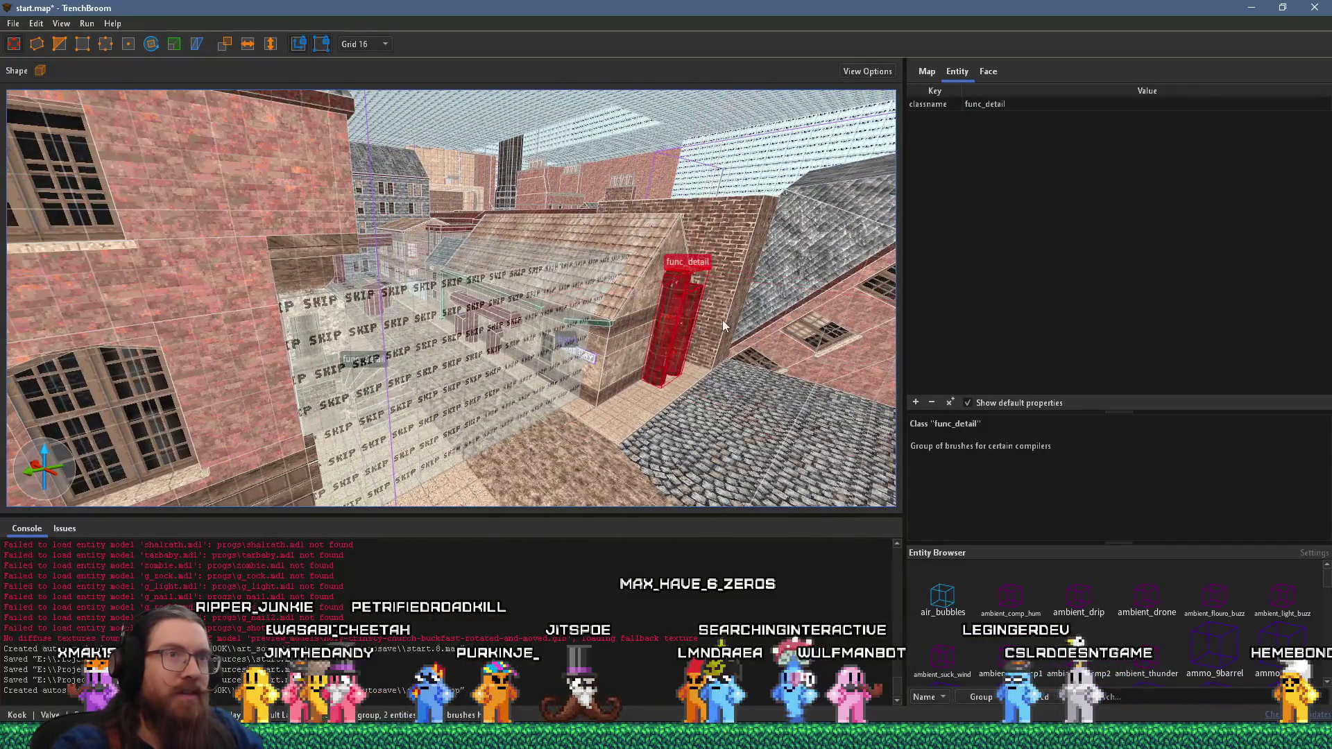
{"action": "key", "text": "ctrl+u"}
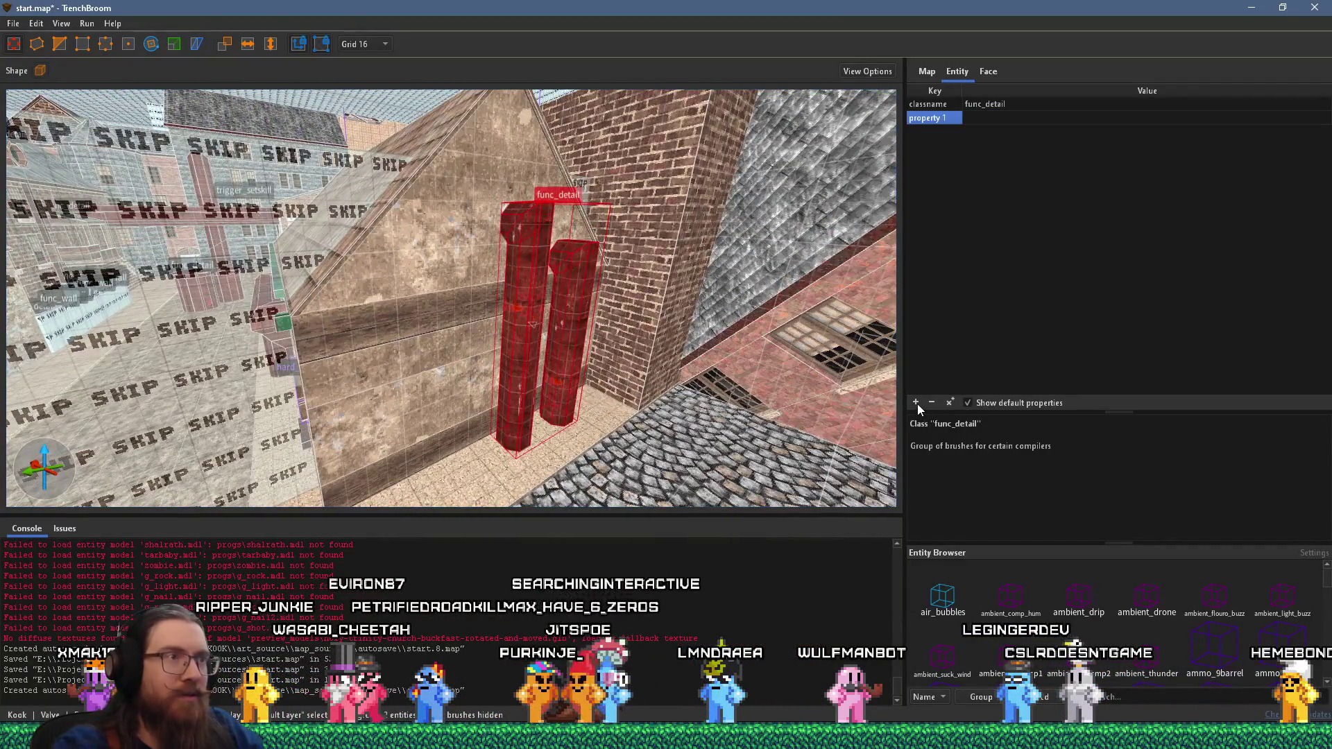
{"action": "type", "text": "_phong"}
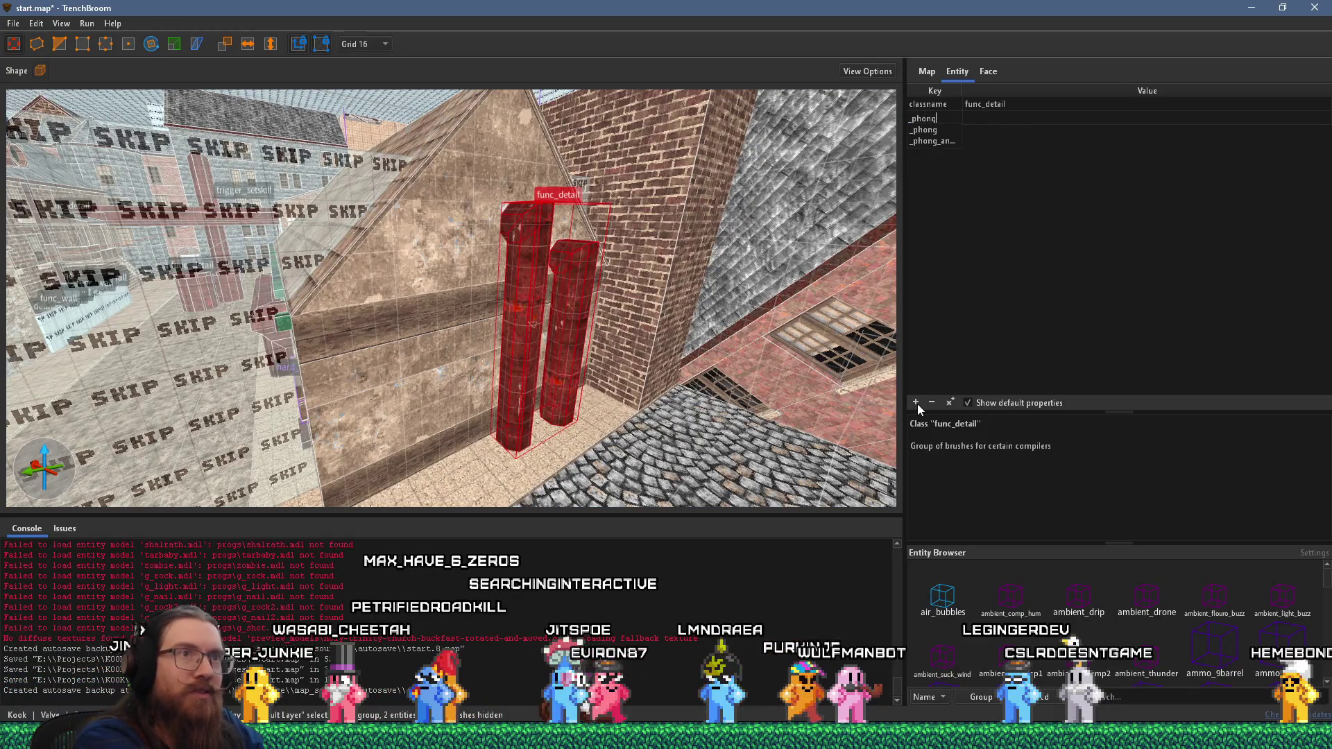
{"action": "key", "text": "Return"}
{"action": "type", "text": "1"}
{"action": "key", "text": "Return"}
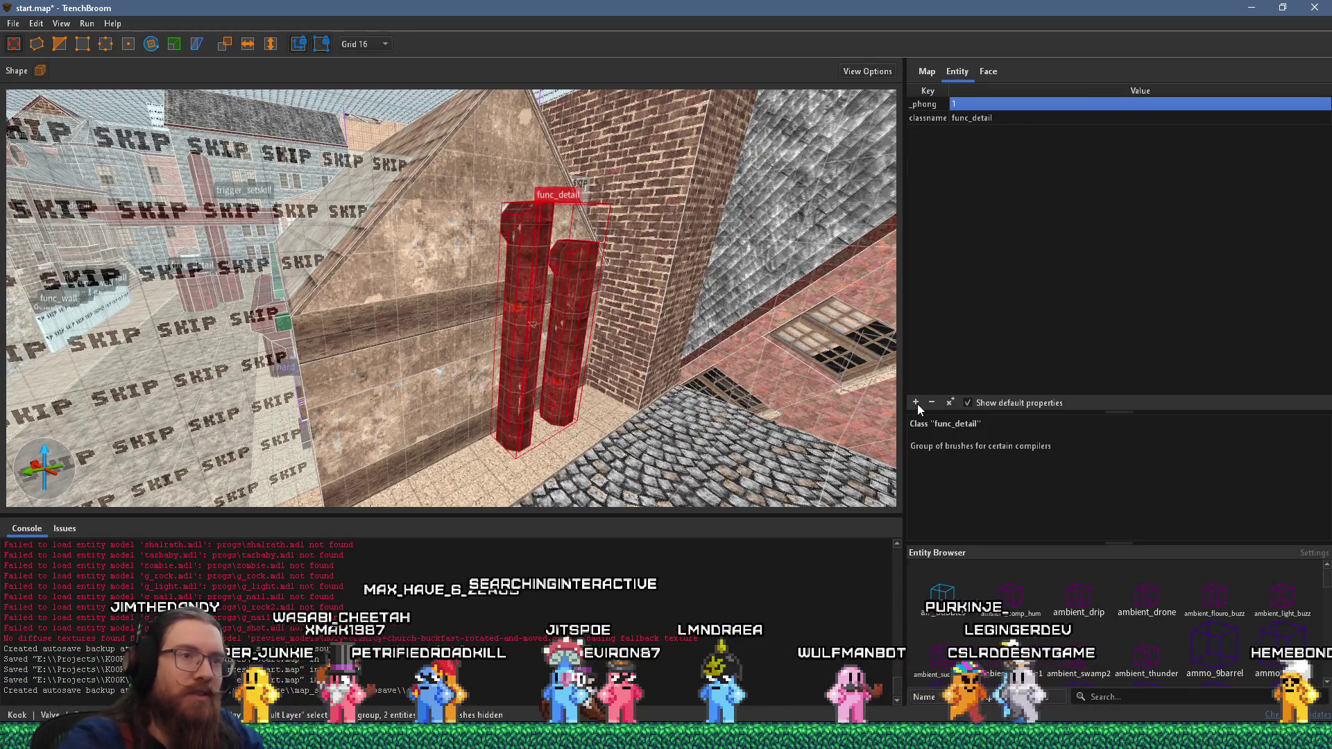
- Add _phong_angle to the columns' func_detail, correcting its value from 45 to 55
{"action": "left_click", "coordinate": [916, 403]}
{"action": "type", "text": "_phong_angle"}
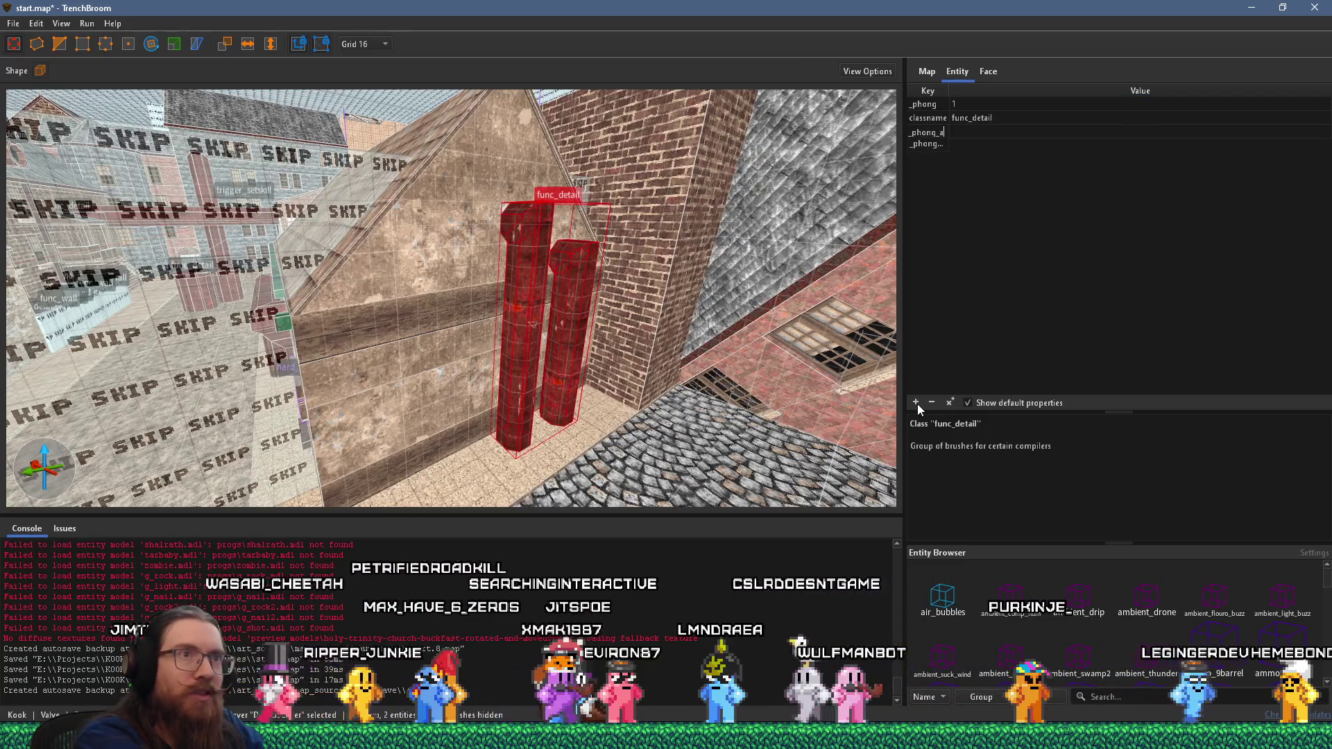
{"action": "key", "text": "Return"}
{"action": "type", "text": "45"}
{"action": "key", "text": "Return"}
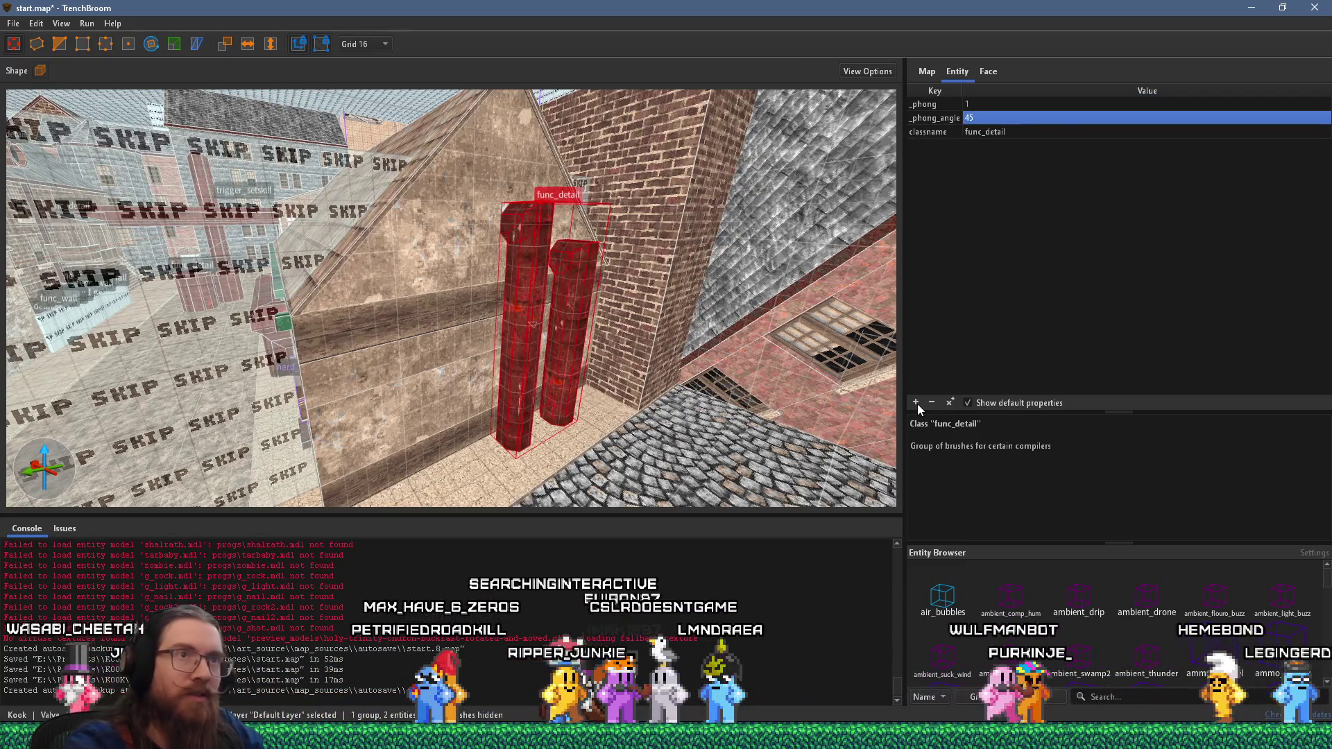
{"action": "double_click", "coordinate": [989, 118]}
{"action": "type", "text": "55"}
{"action": "key", "text": "Return"}
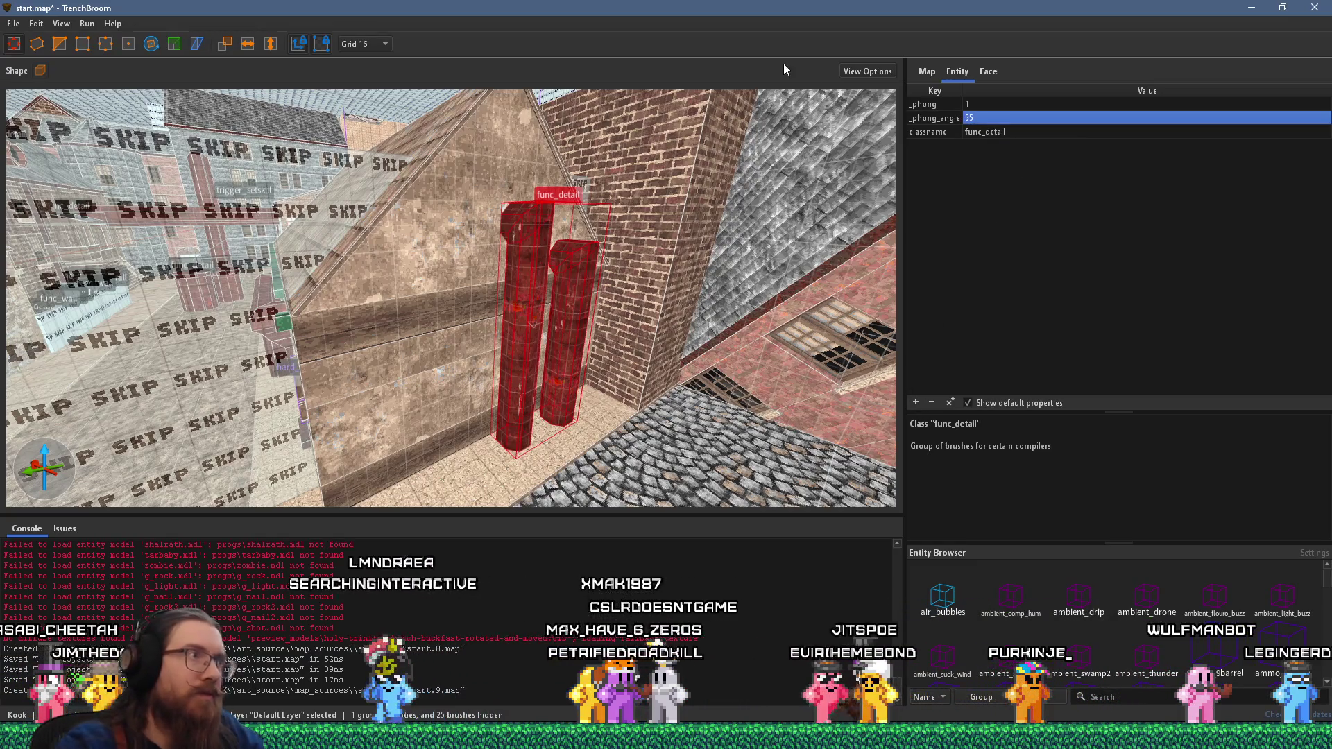
{"action": "mouse_move", "coordinate": [389, 241]}
{"action": "left_mouse_down"}
{"action": "mouse_move", "coordinate": [491, 192]}
{"action": "mouse_move", "coordinate": [510, 249]}
{"action": "mouse_move", "coordinate": [455, 256]}
{"action": "left_mouse_up"}
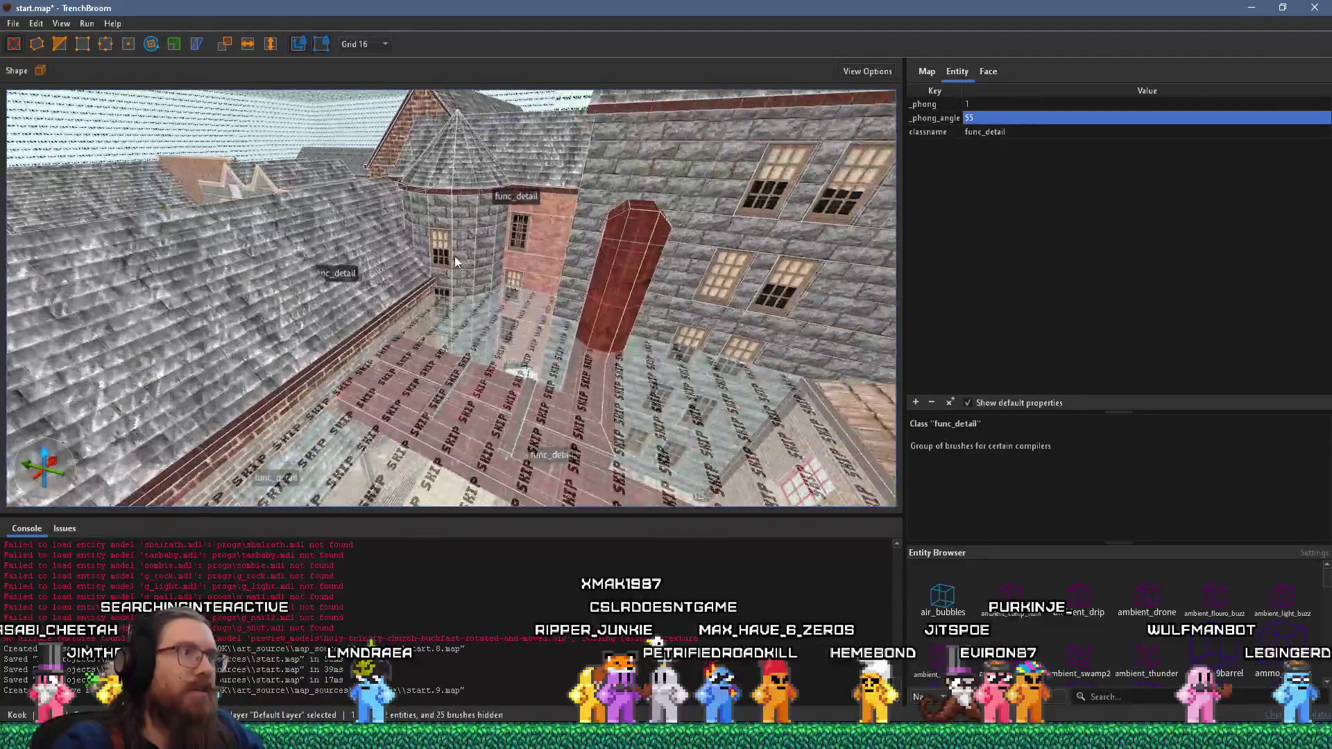
- Select the round tower's roof and wall brushes and turn them into a func_group entity
{"action": "key", "text": "ctrl+a"}
{"action": "left_click", "coordinate": [464, 231]}
{"action": "scroll", "coordinate": [461, 322], "scroll_direction": "up", "scroll_amount": 5}
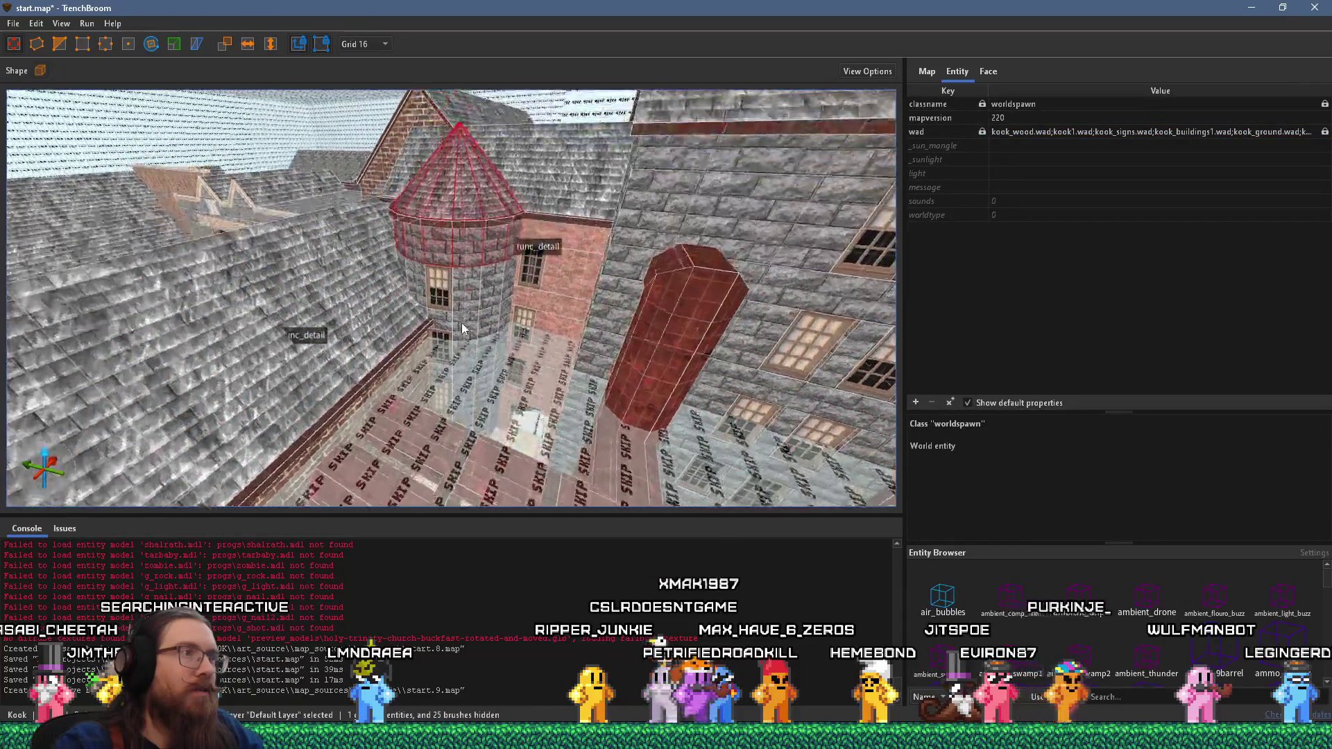
{"action": "mouse_move", "coordinate": [459, 318]}
{"action": "left_mouse_down"}
{"action": "mouse_move", "coordinate": [473, 438]}
{"action": "mouse_move", "coordinate": [489, 356]}
{"action": "left_mouse_up"}
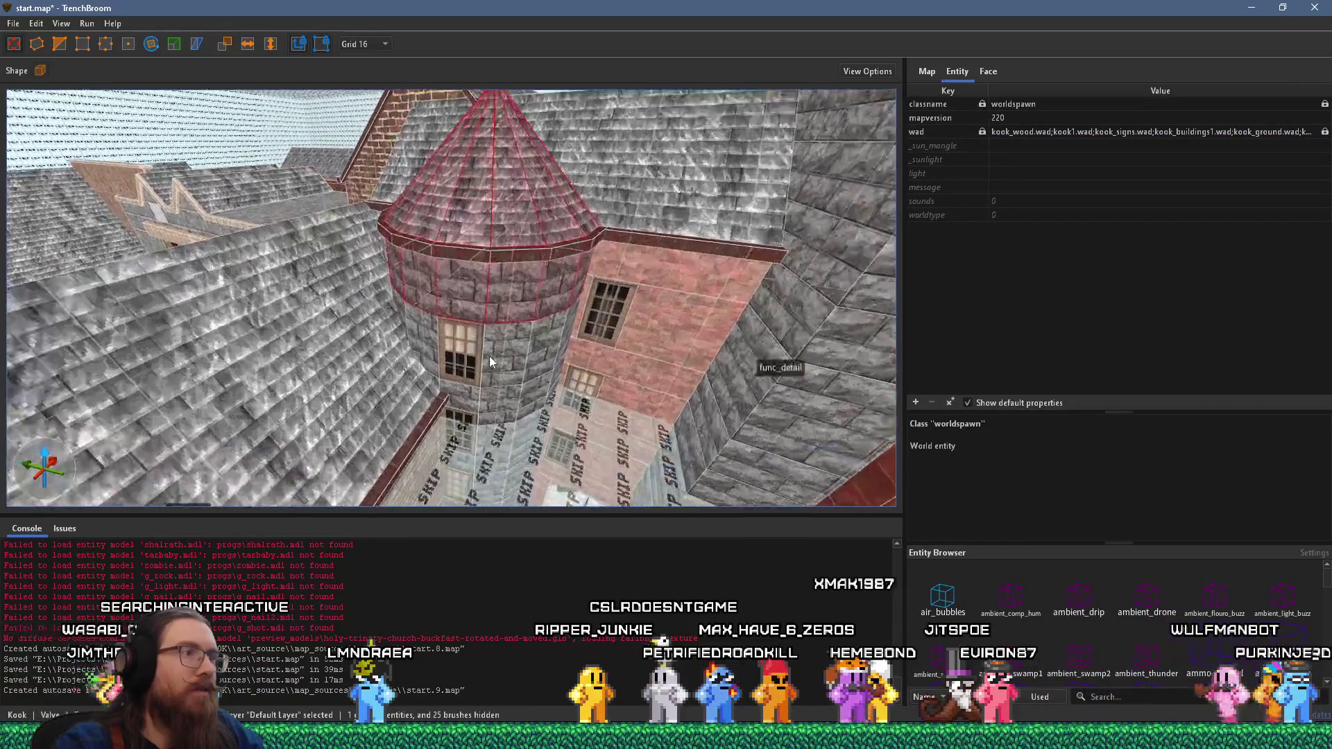
{"action": "left_click", "coordinate": [496, 368], "text": "ctrl"}
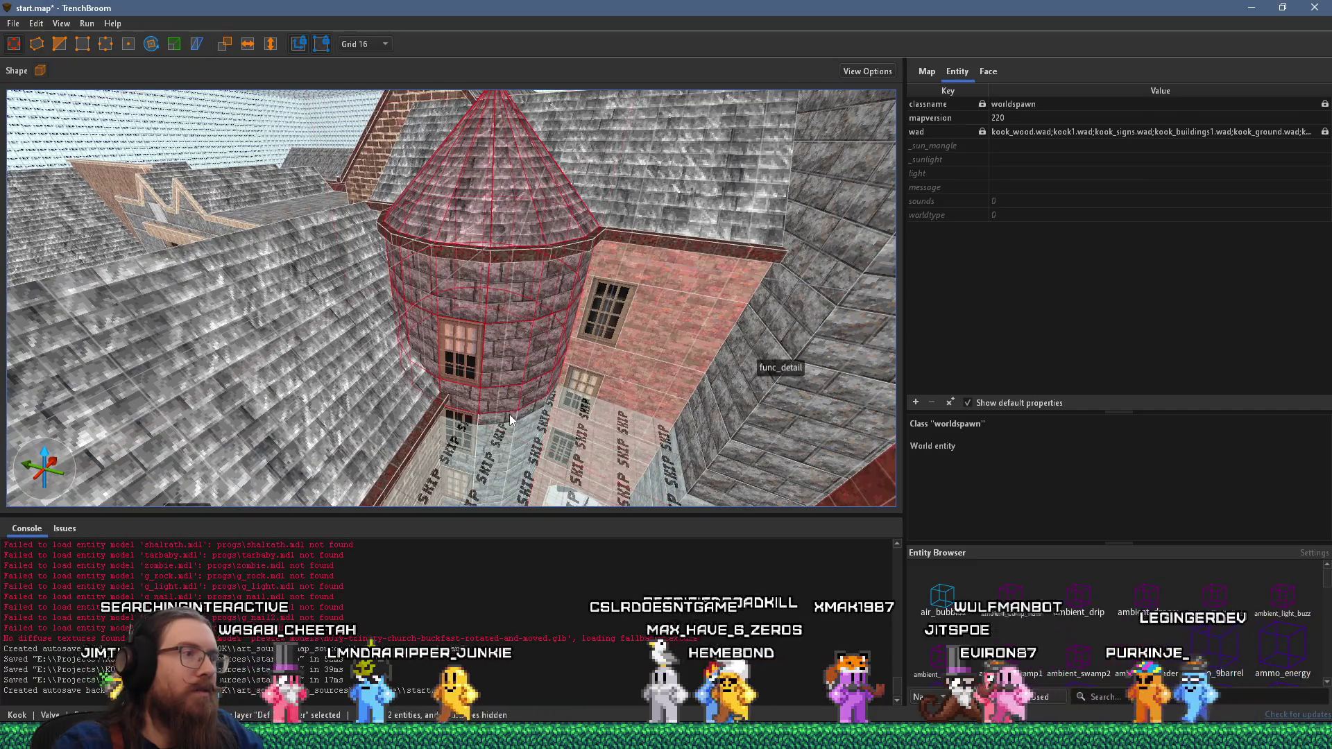
{"action": "mouse_move", "coordinate": [517, 443]}
{"action": "left_mouse_down"}
{"action": "mouse_move", "coordinate": [472, 247]}
{"action": "mouse_move", "coordinate": [472, 261]}
{"action": "mouse_move", "coordinate": [471, 190]}
{"action": "left_mouse_up"}
{"action": "scroll", "coordinate": [486, 271], "scroll_direction": "up", "scroll_amount": 5}
{"action": "left_click", "coordinate": [449, 385], "text": "ctrl"}
{"action": "mouse_move", "coordinate": [449, 385]}
{"action": "left_mouse_down"}
{"action": "mouse_move", "coordinate": [438, 361]}
{"action": "mouse_move", "coordinate": [448, 371]}
{"action": "left_mouse_up"}
{"action": "right_click", "coordinate": [504, 334]}
{"action": "mouse_move", "coordinate": [612, 589]}
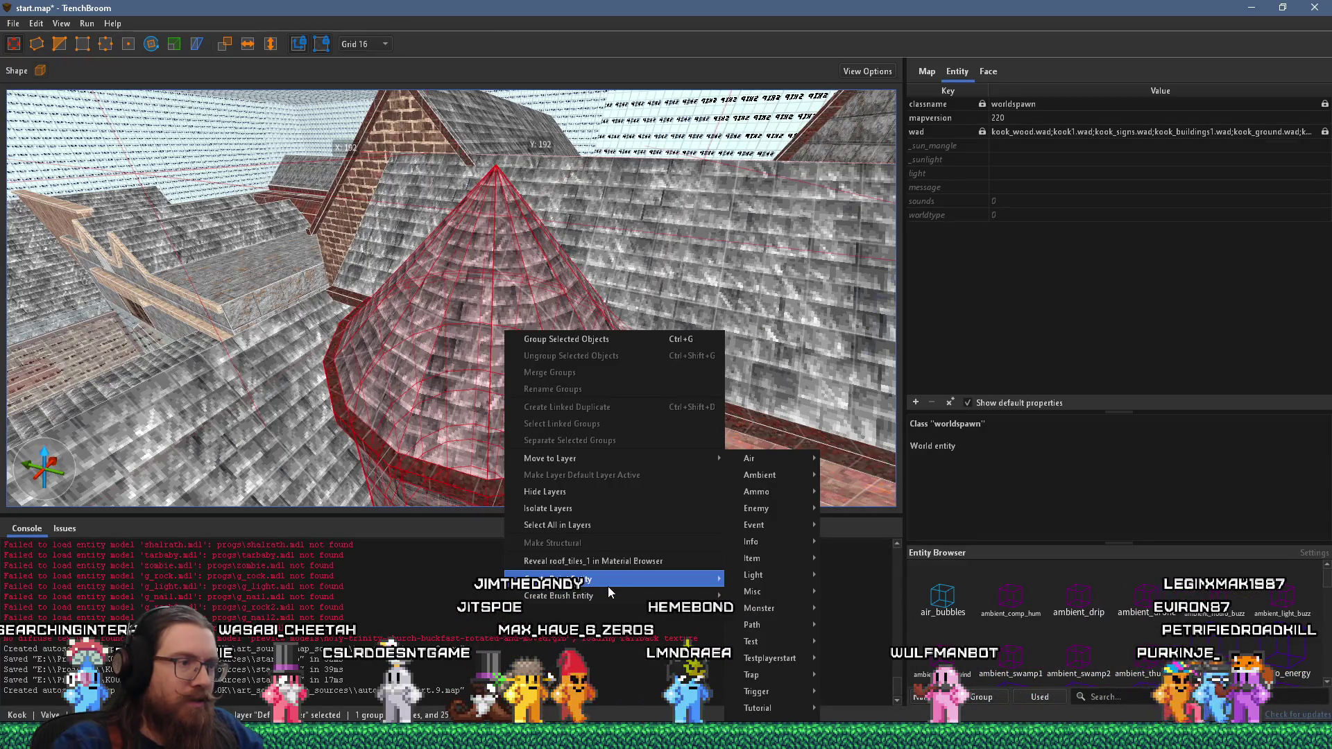
{"action": "mouse_move", "coordinate": [763, 612]}
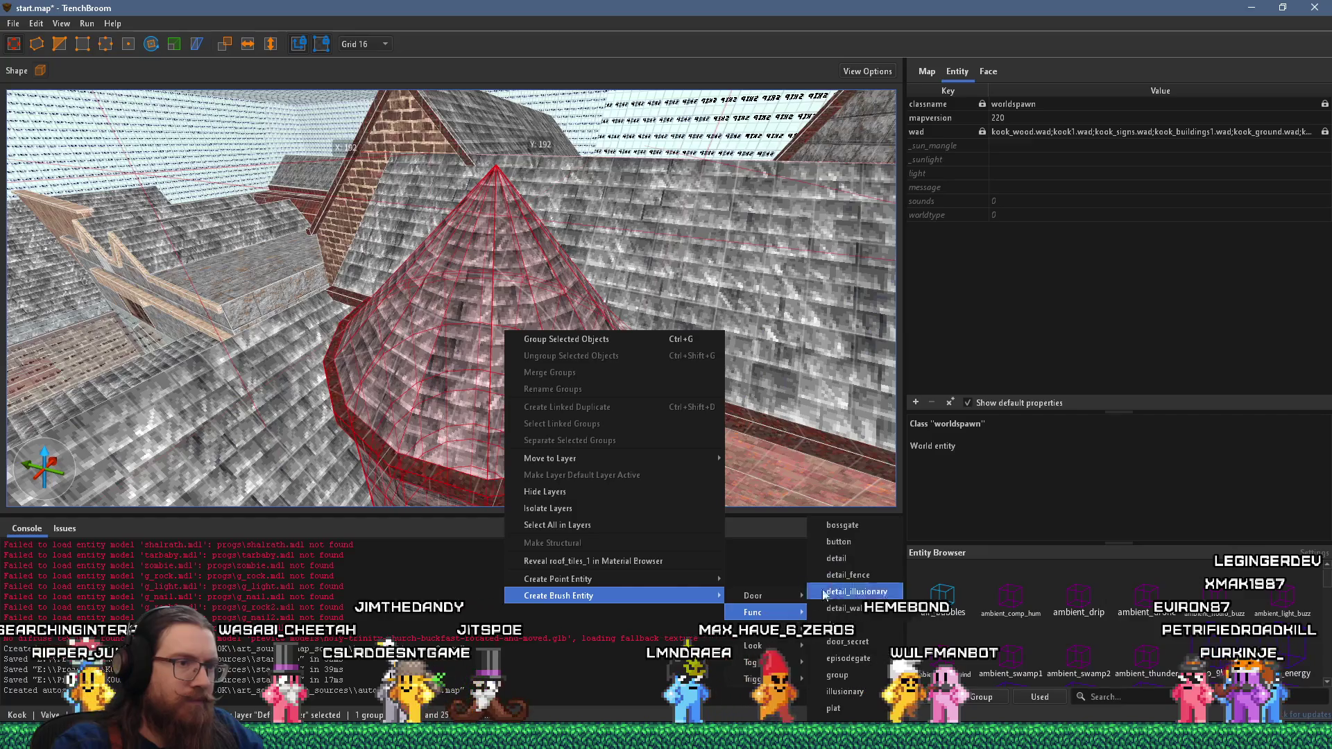
{"action": "left_click", "coordinate": [839, 673]}
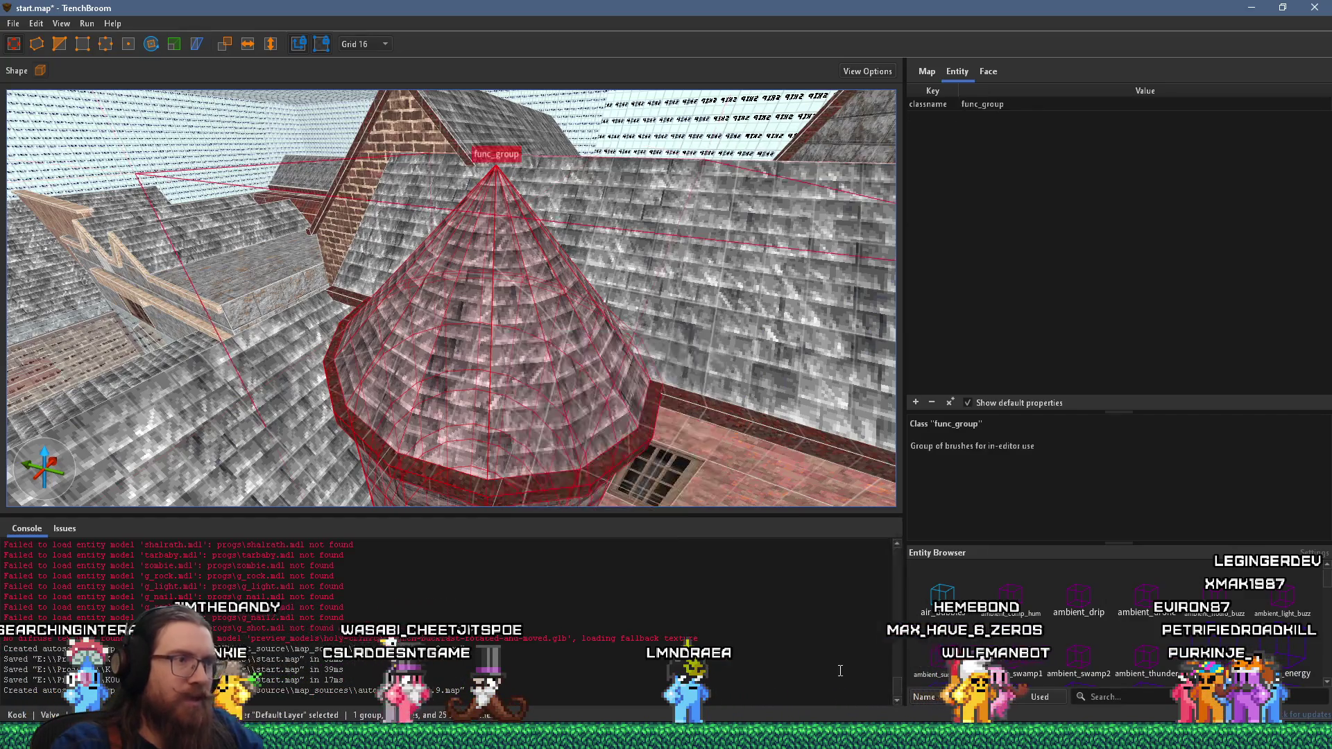
{"action": "mouse_move", "coordinate": [891, 416]}
{"action": "left_mouse_down"}
{"action": "mouse_move", "coordinate": [627, 210]}
{"action": "mouse_move", "coordinate": [615, 310]}
{"action": "mouse_move", "coordinate": [544, 174]}
{"action": "mouse_move", "coordinate": [560, 277]}
{"action": "mouse_move", "coordinate": [585, 266]}
{"action": "mouse_move", "coordinate": [680, 292]}
{"action": "mouse_move", "coordinate": [375, 125]}
{"action": "mouse_move", "coordinate": [607, 398]}
{"action": "mouse_move", "coordinate": [557, 361]}
{"action": "mouse_move", "coordinate": [735, 312]}
{"action": "left_mouse_up"}
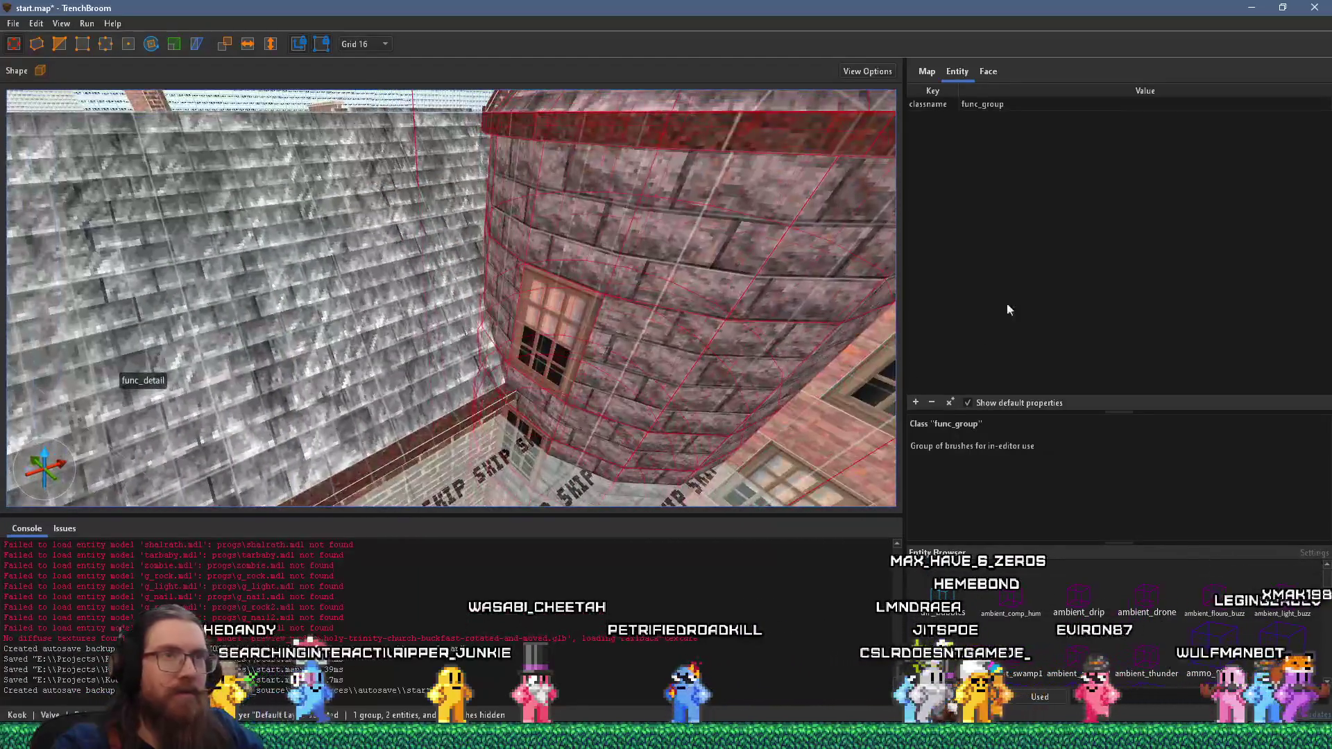
- Add _phong = 1 to the tower's func_group and save start.map
{"action": "left_click", "coordinate": [916, 402]}
{"action": "type", "text": "_phong"}
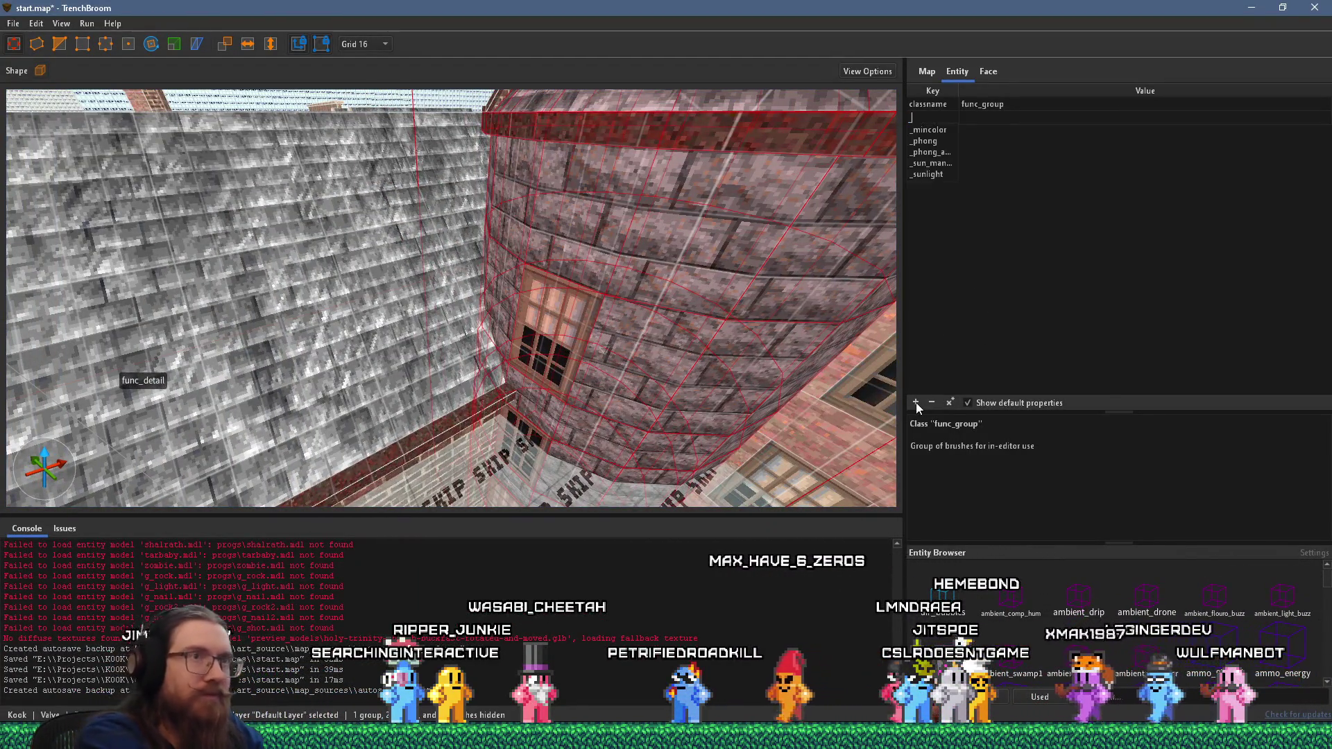
{"action": "key", "text": "Tab"}
{"action": "type", "text": "21"}
{"action": "key", "text": "Return"}
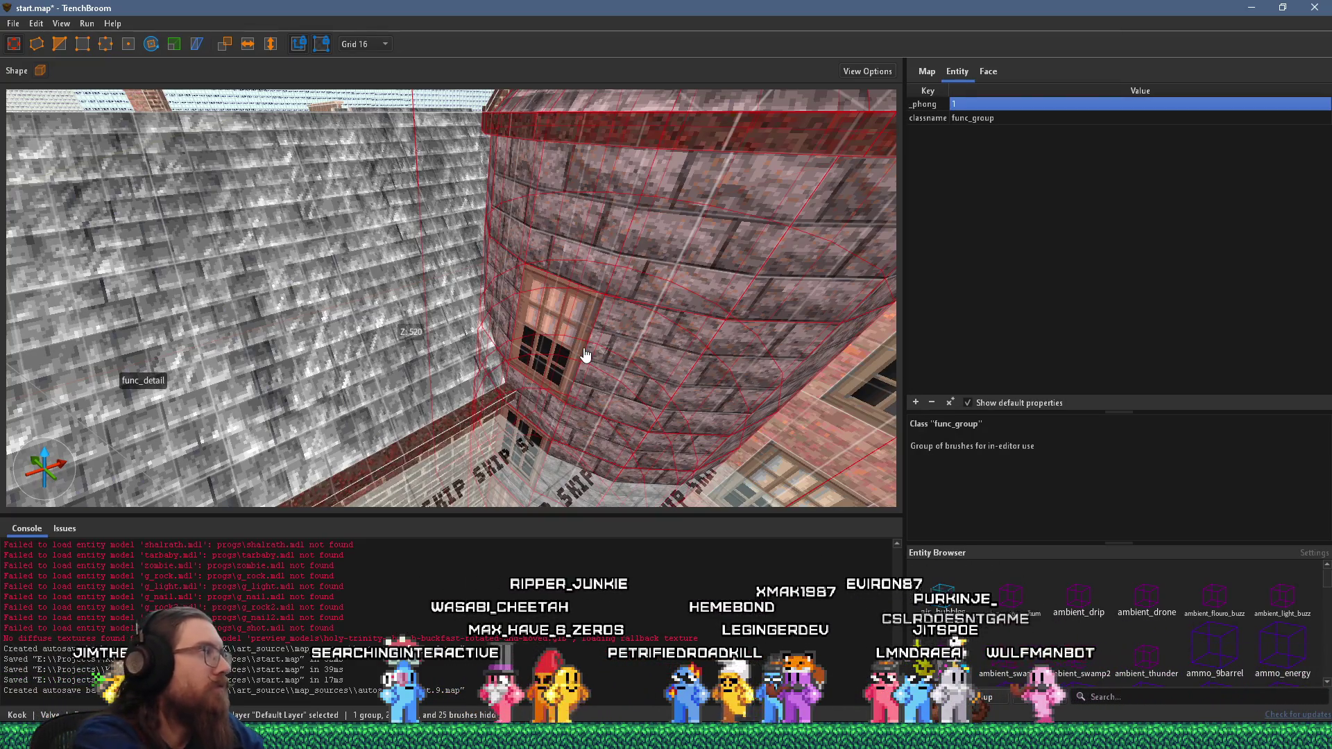
{"action": "key", "text": "ctrl+s"}
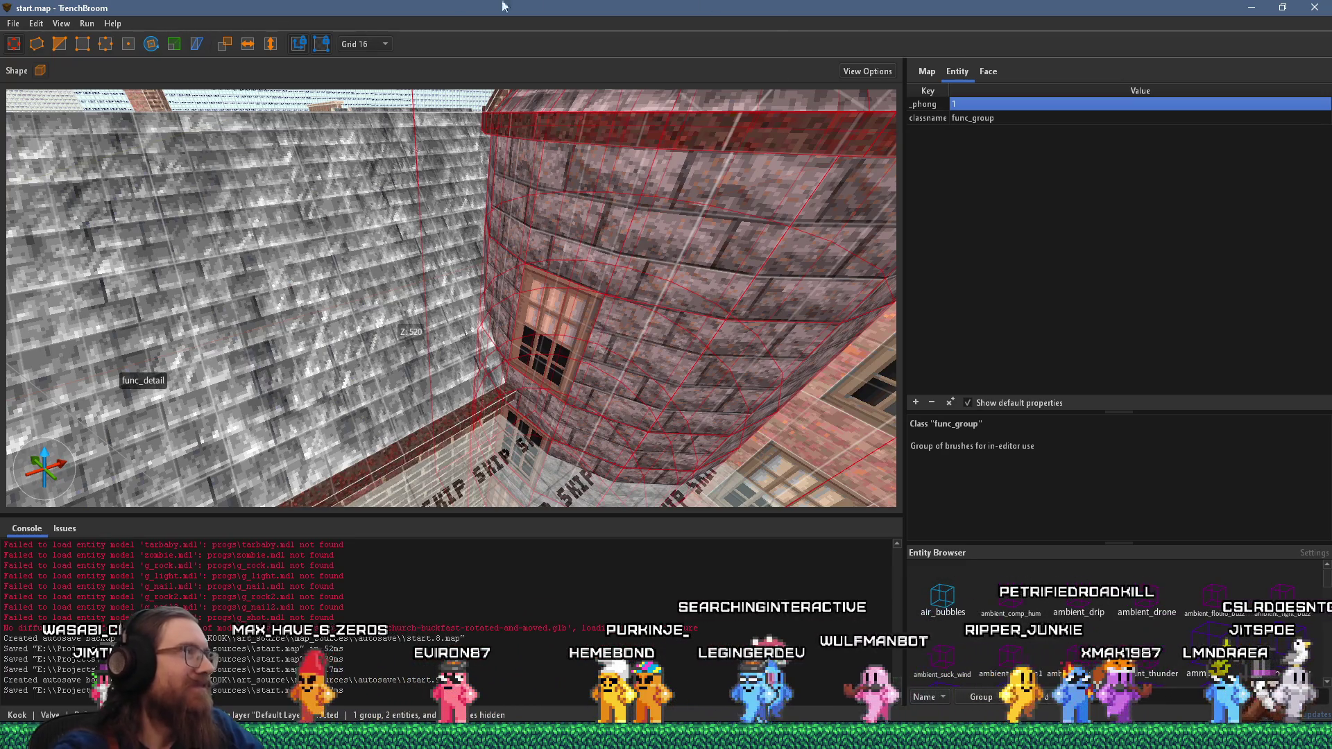
- Compile start.map with the qbsp profile and close the Compile window when it finishes
{"action": "left_click", "coordinate": [87, 23]}
{"action": "left_click", "coordinate": [100, 35]}
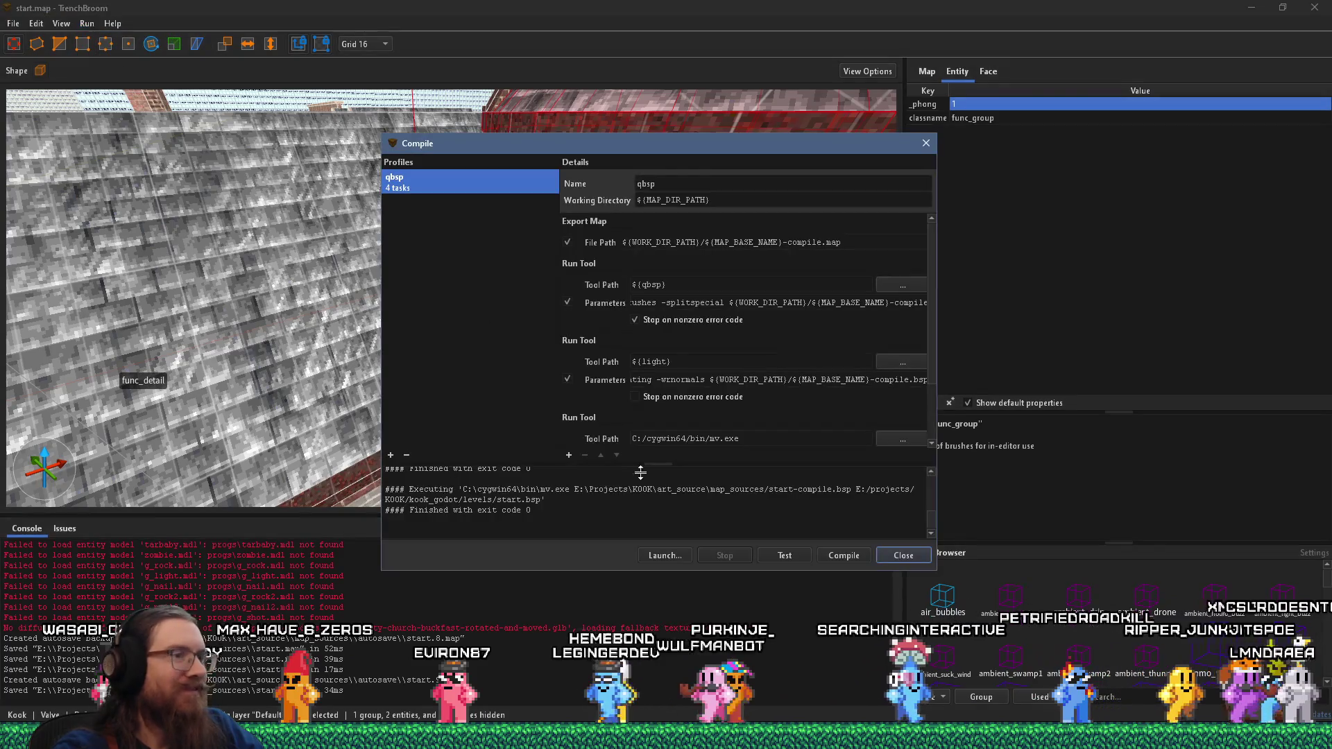
{"action": "left_click", "coordinate": [833, 558]}
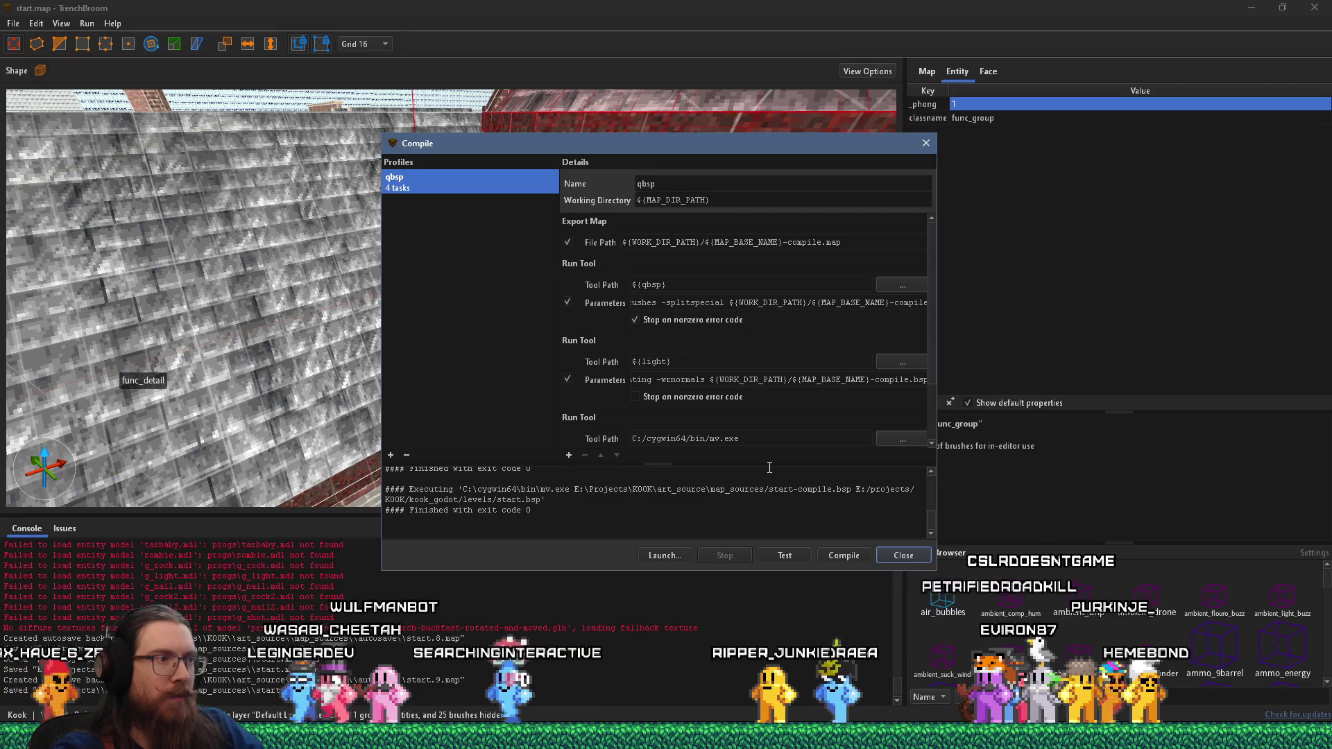
{"action": "left_click", "coordinate": [908, 554]}
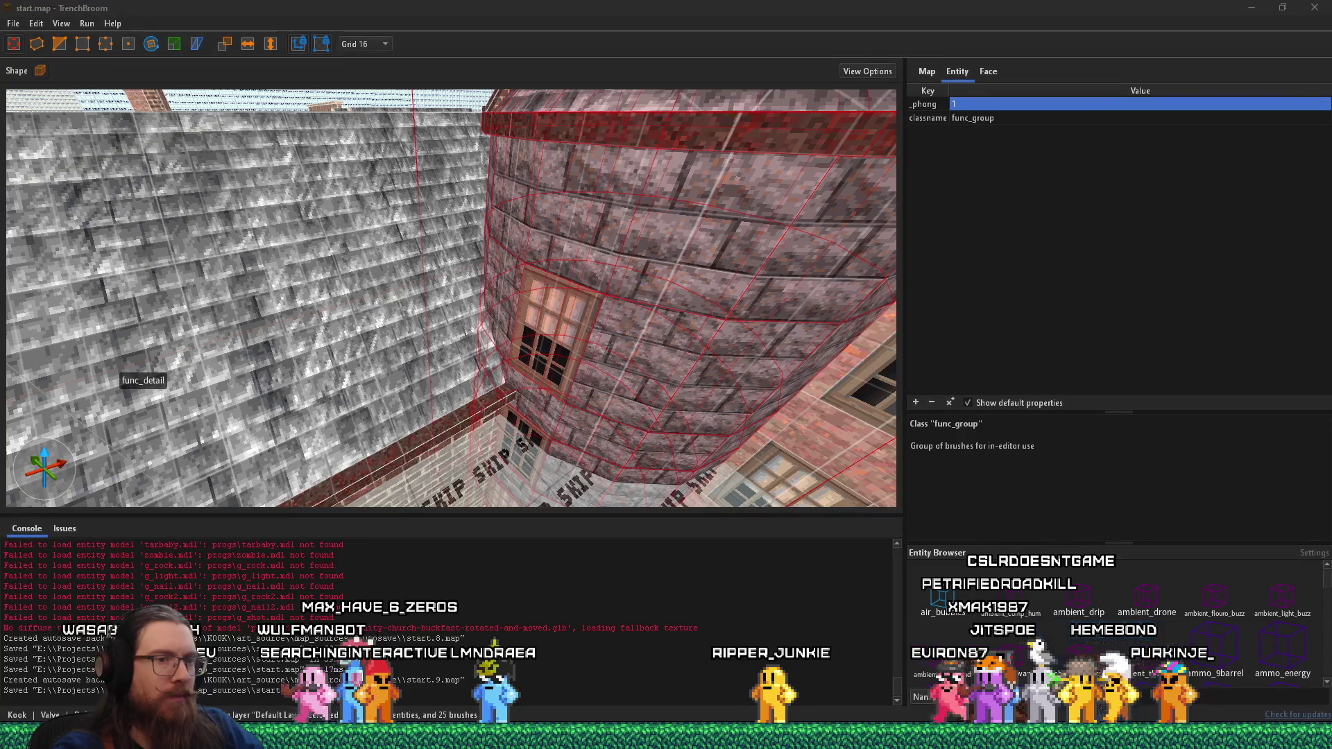
- Inspect the reimported start.tscn level in Godot's 3D viewport, then run the game project
{"action": "key", "text": "alt+Tab"}
{"action": "scroll", "coordinate": [749, 372], "scroll_direction": "up", "scroll_amount": 5}
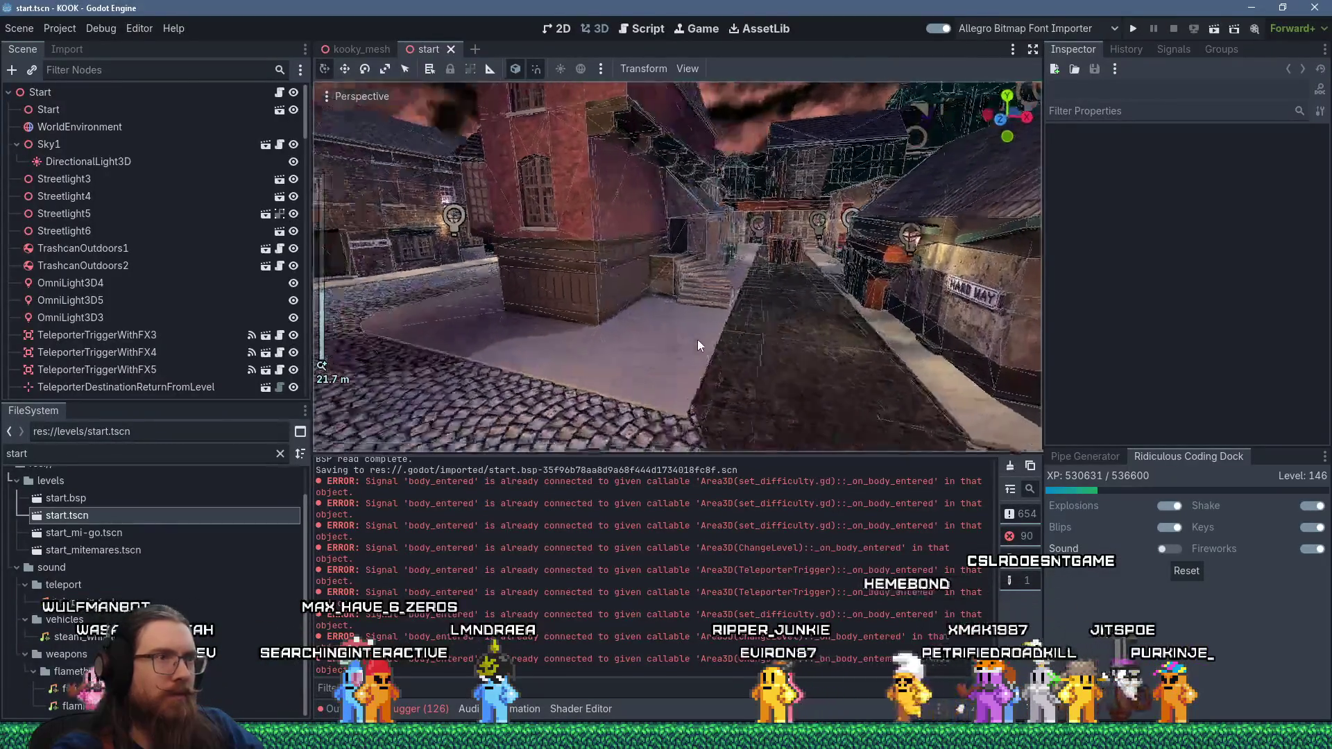
{"action": "scroll", "coordinate": [566, 348], "scroll_direction": "up", "scroll_amount": 3}
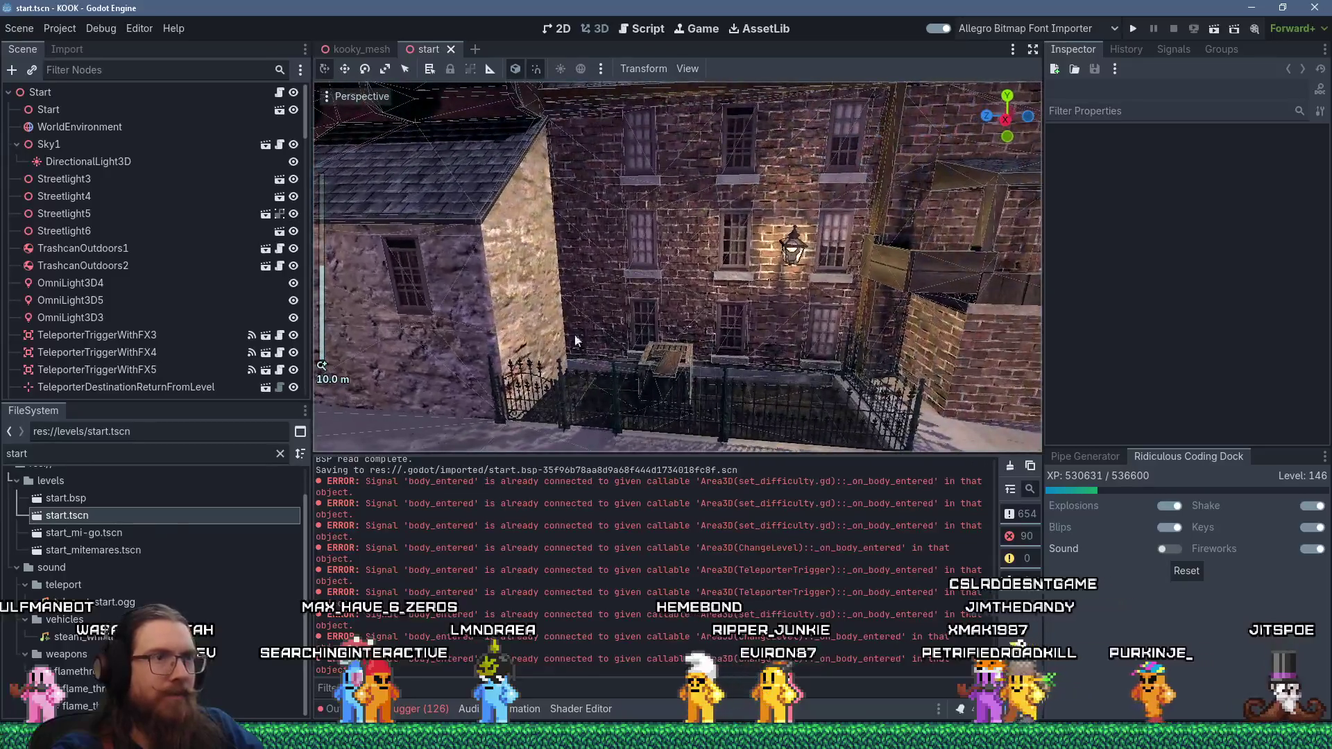
{"action": "scroll", "coordinate": [575, 340], "scroll_direction": "up", "scroll_amount": 5}
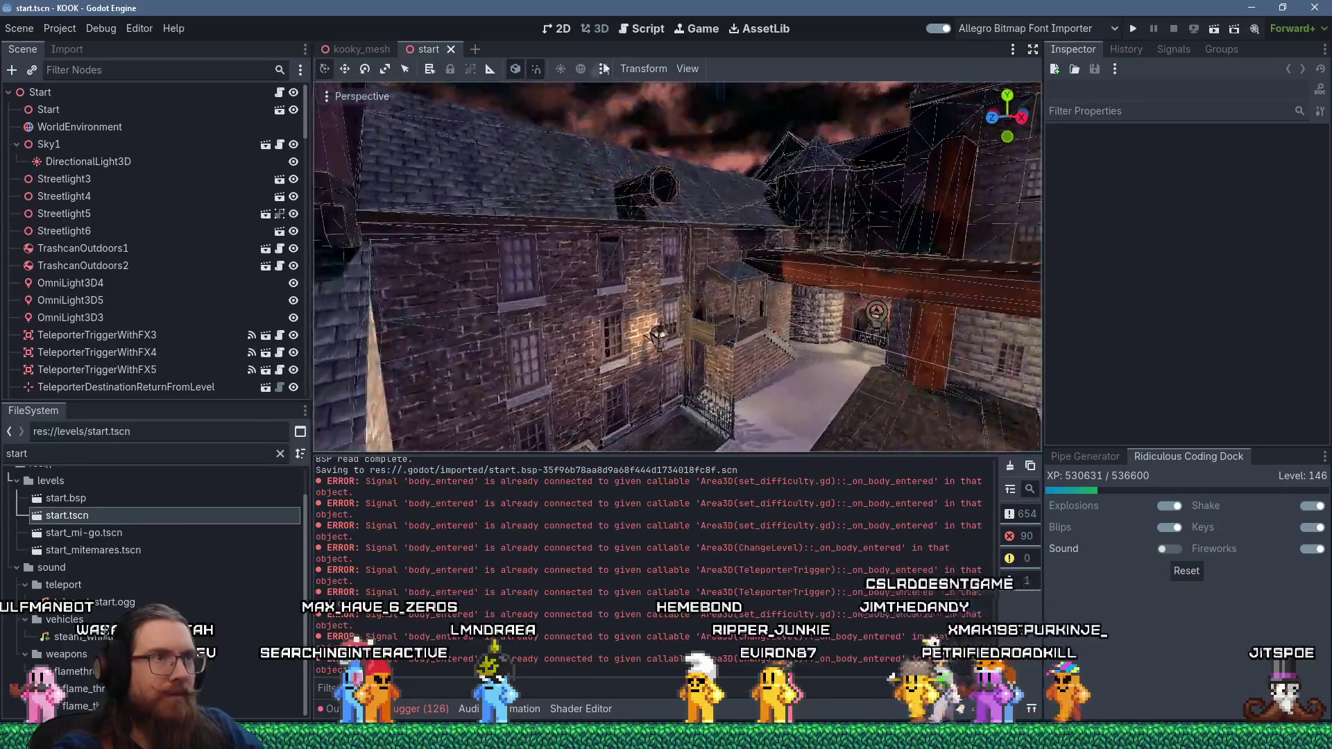
{"action": "mouse_move", "coordinate": [708, 259]}
{"action": "left_mouse_down"}
{"action": "mouse_move", "coordinate": [738, 252]}
{"action": "mouse_move", "coordinate": [818, 281]}
{"action": "mouse_move", "coordinate": [701, 353]}
{"action": "left_mouse_up"}
{"action": "scroll", "coordinate": [706, 331], "scroll_direction": "down", "scroll_amount": 10}
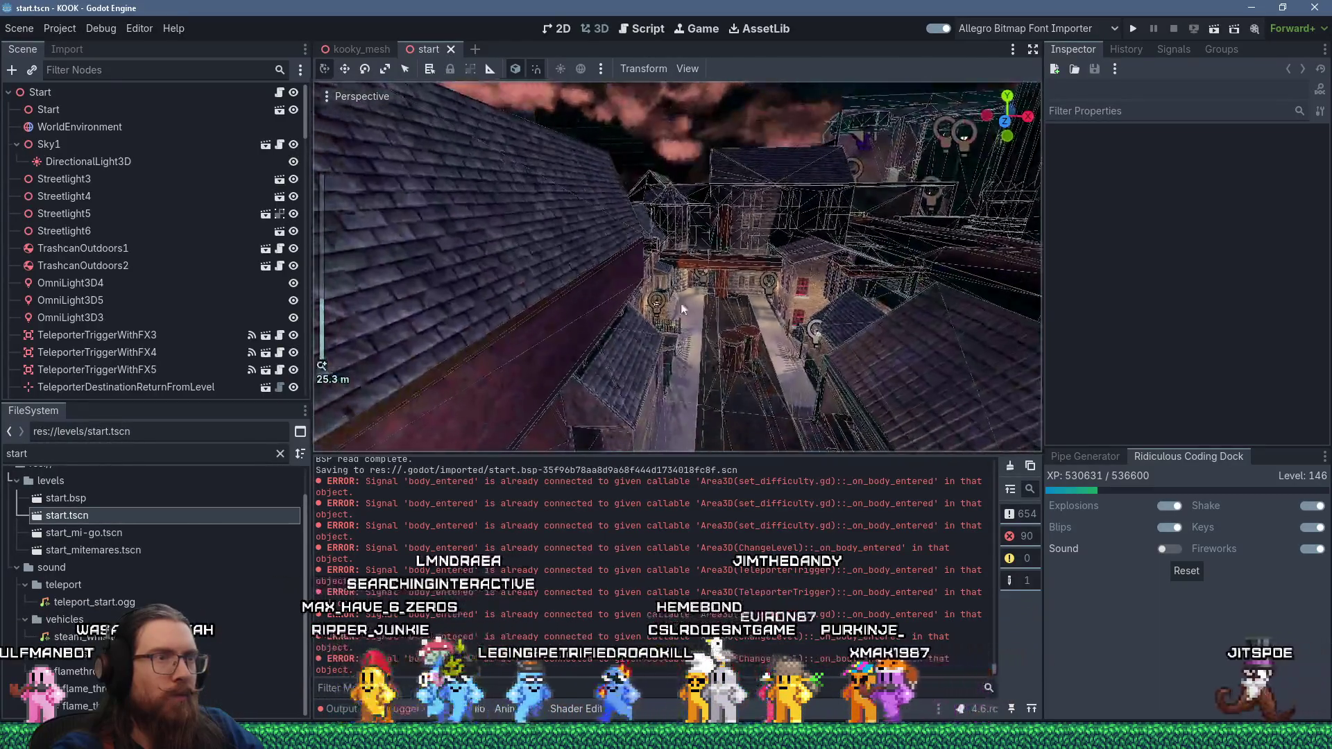
{"action": "scroll", "coordinate": [682, 309], "scroll_direction": "down", "scroll_amount": 4}
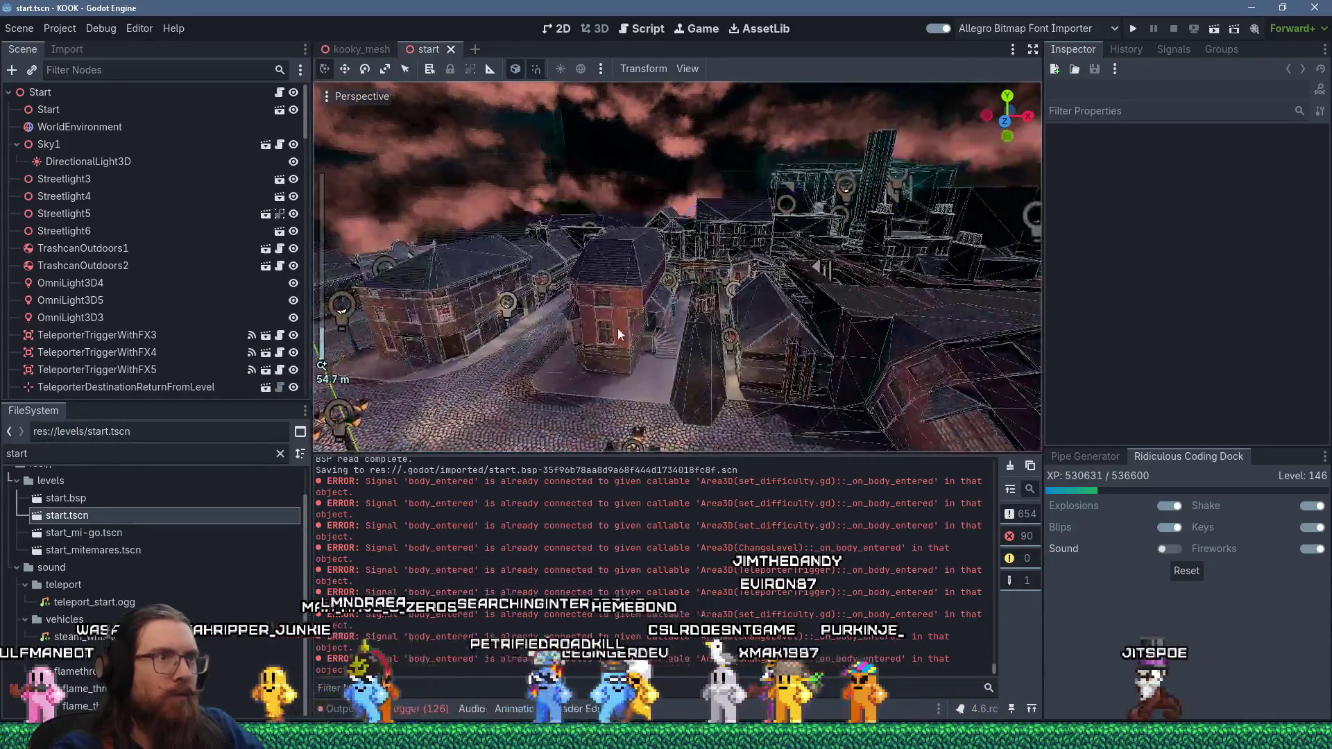
{"action": "mouse_move", "coordinate": [533, 258]}
{"action": "left_mouse_down"}
{"action": "mouse_move", "coordinate": [699, 247]}
{"action": "mouse_move", "coordinate": [740, 225]}
{"action": "mouse_move", "coordinate": [798, 262]}
{"action": "mouse_move", "coordinate": [868, 254]}
{"action": "mouse_move", "coordinate": [768, 267]}
{"action": "mouse_move", "coordinate": [678, 234]}
{"action": "mouse_move", "coordinate": [749, 227]}
{"action": "mouse_move", "coordinate": [688, 206]}
{"action": "left_mouse_up"}
{"action": "scroll", "coordinate": [741, 225], "scroll_direction": "down", "scroll_amount": 5}
{"action": "scroll", "coordinate": [746, 229], "scroll_direction": "up", "scroll_amount": 3}
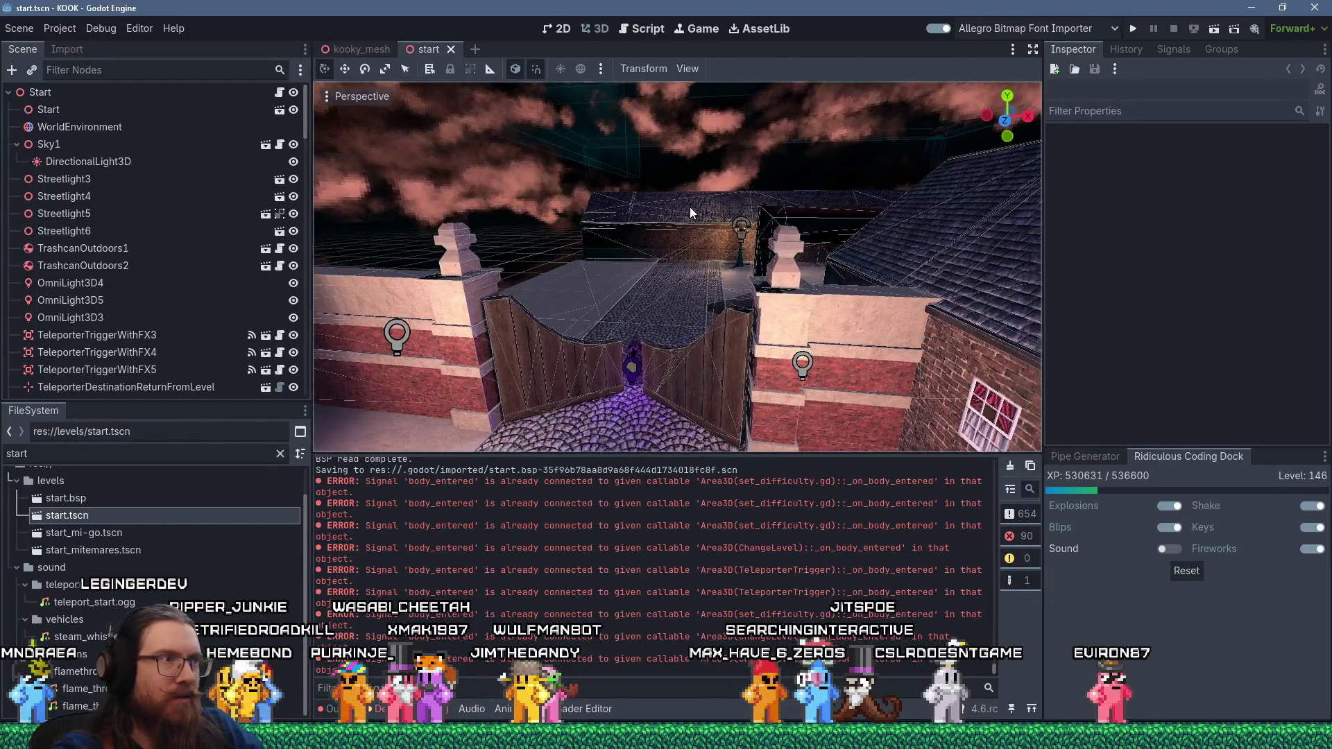
{"action": "key", "text": "w"}
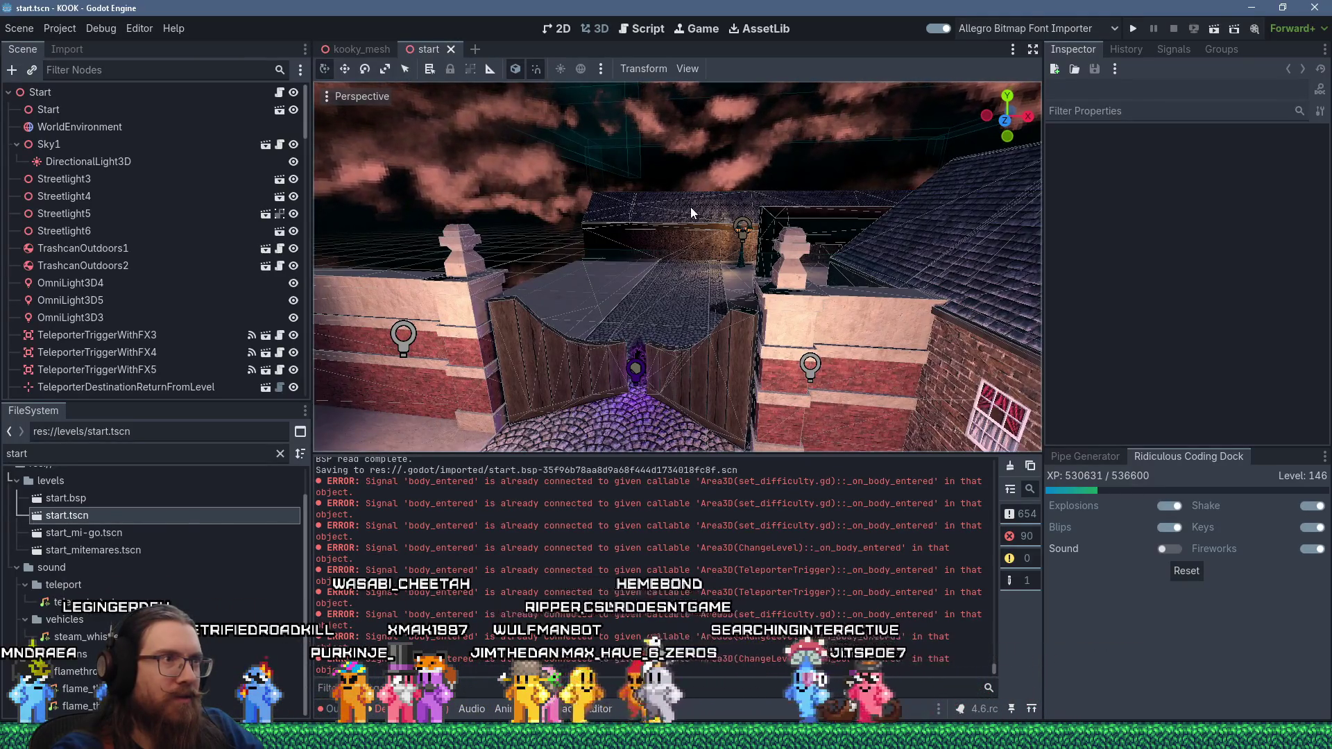
{"action": "scroll", "coordinate": [703, 223], "scroll_direction": "up", "scroll_amount": 5}
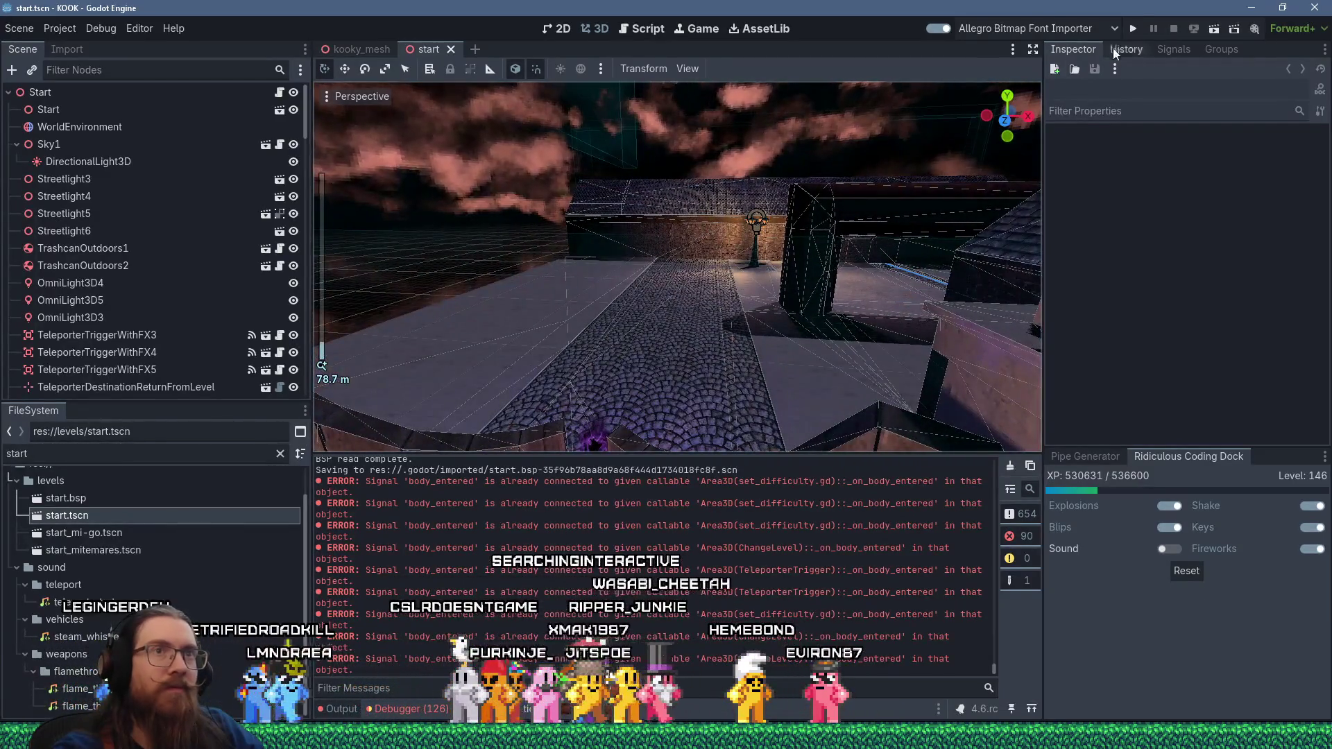
{"action": "left_click", "coordinate": [1134, 31]}
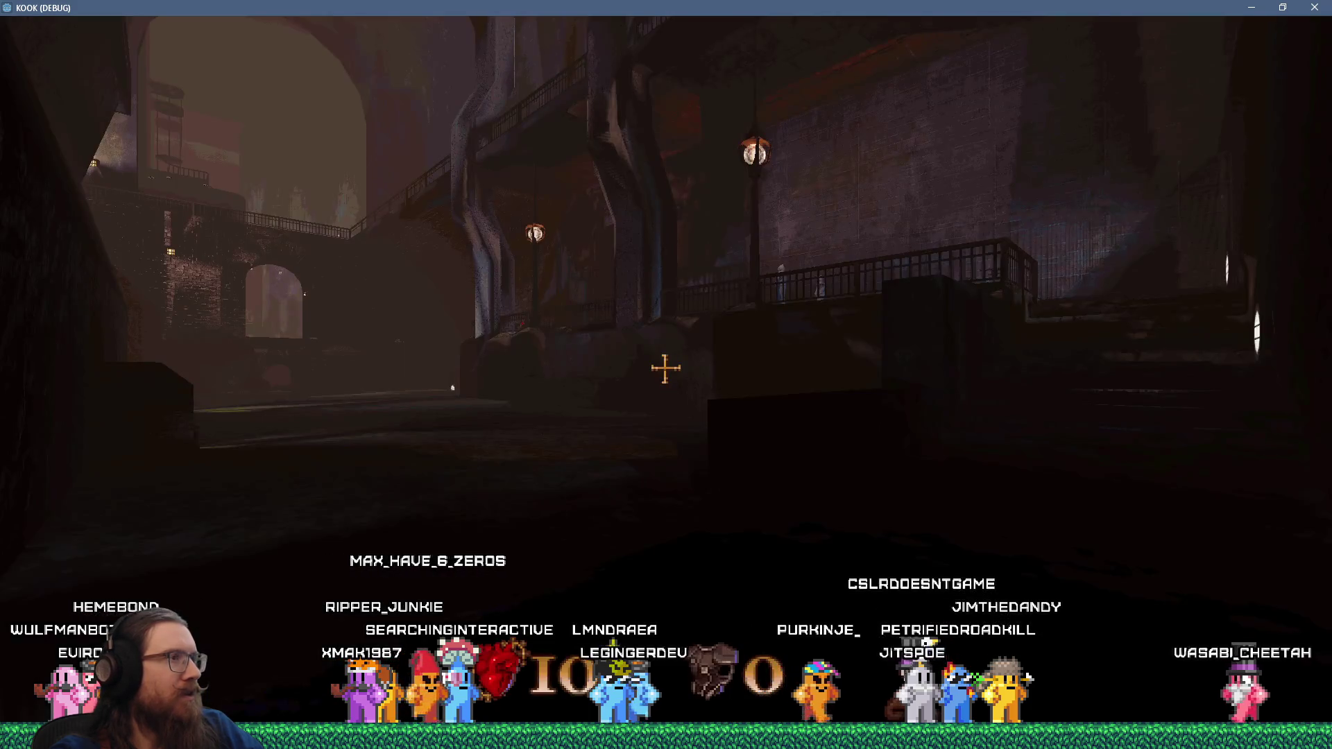
- Run 'map start' from the development console to load the start level
{"action": "key", "text": "grave"}
{"action": "type", "text": "map start"}
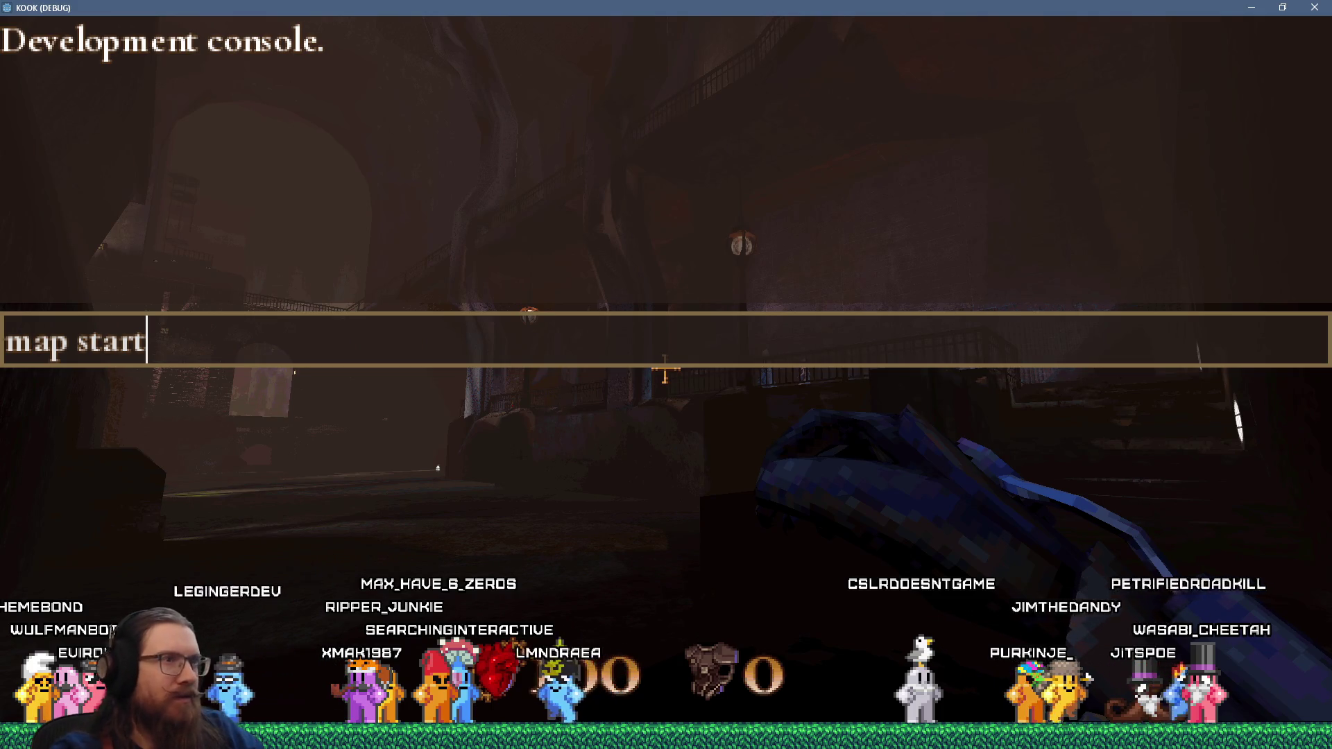
{"action": "key", "text": "Return"}
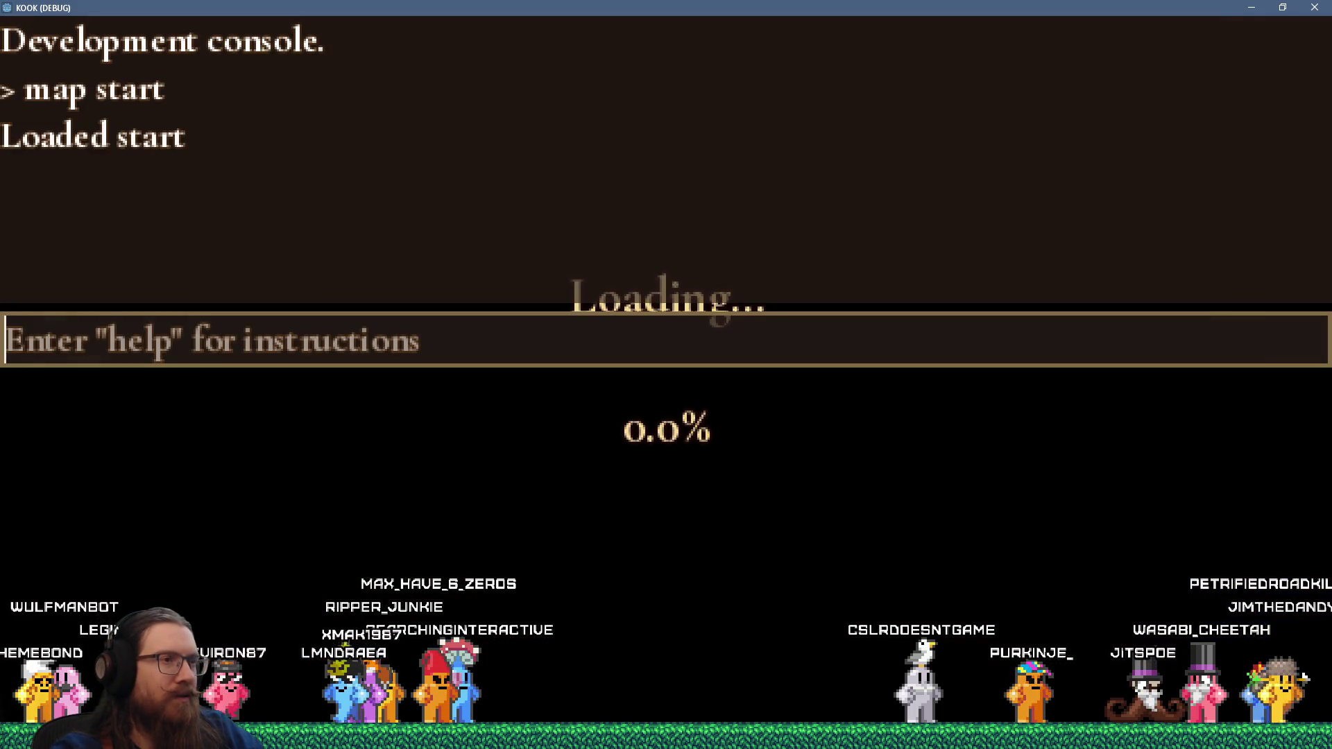
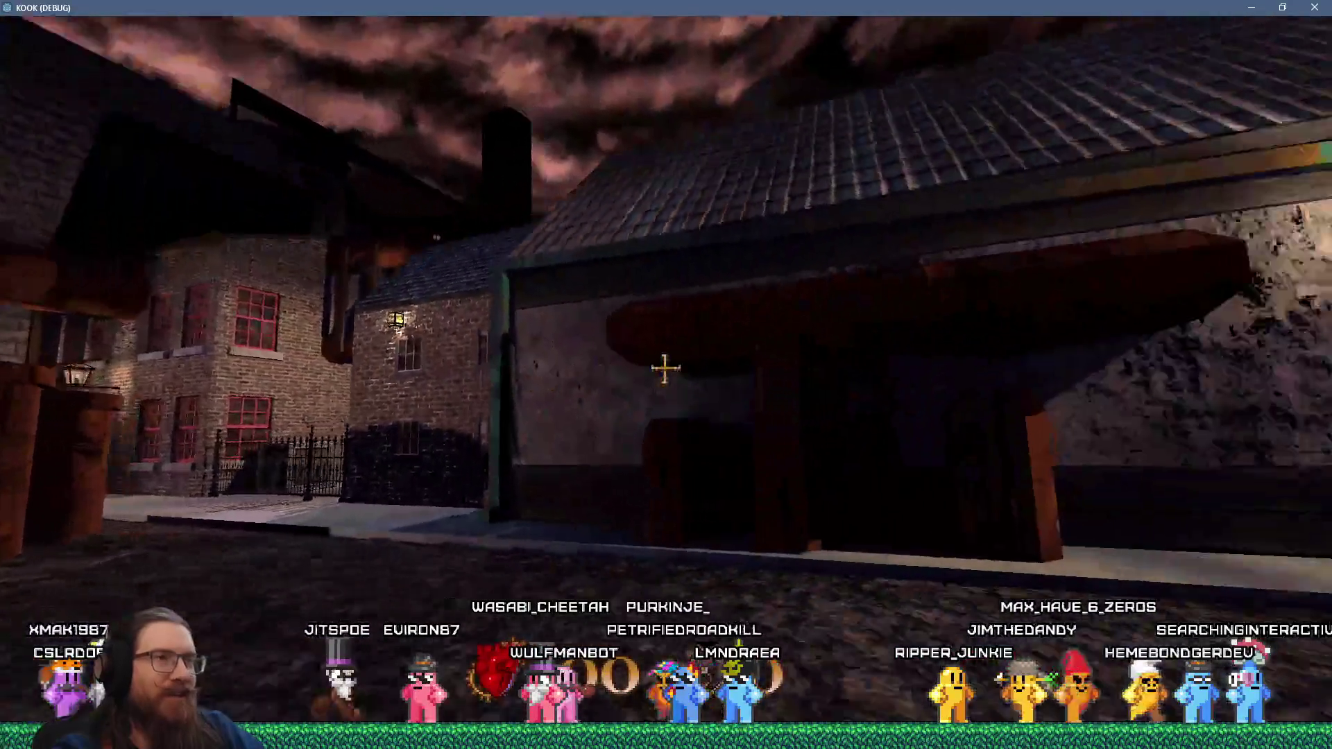
- Walk around the cobbled square and side alley checking the pipes, open the console, then close the game
{"action": "key", "text": "s"}
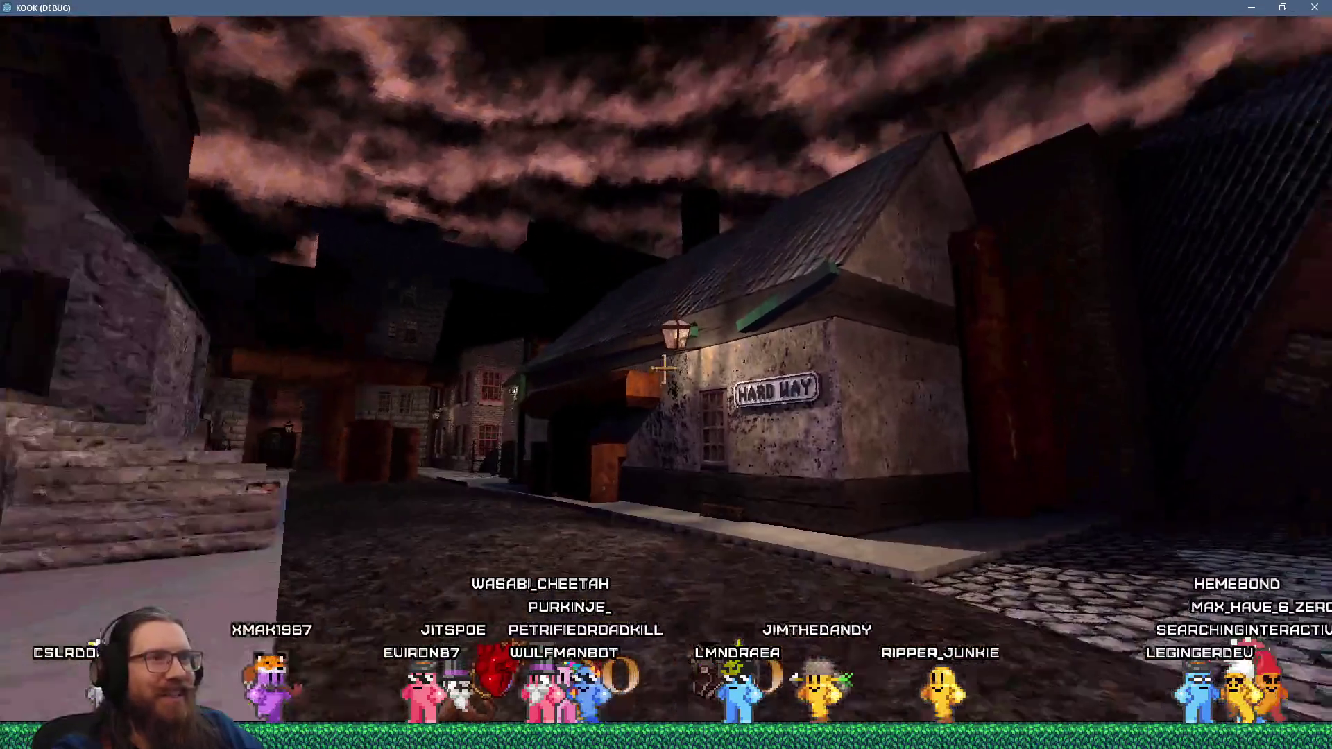
{"action": "key", "text": "w"}
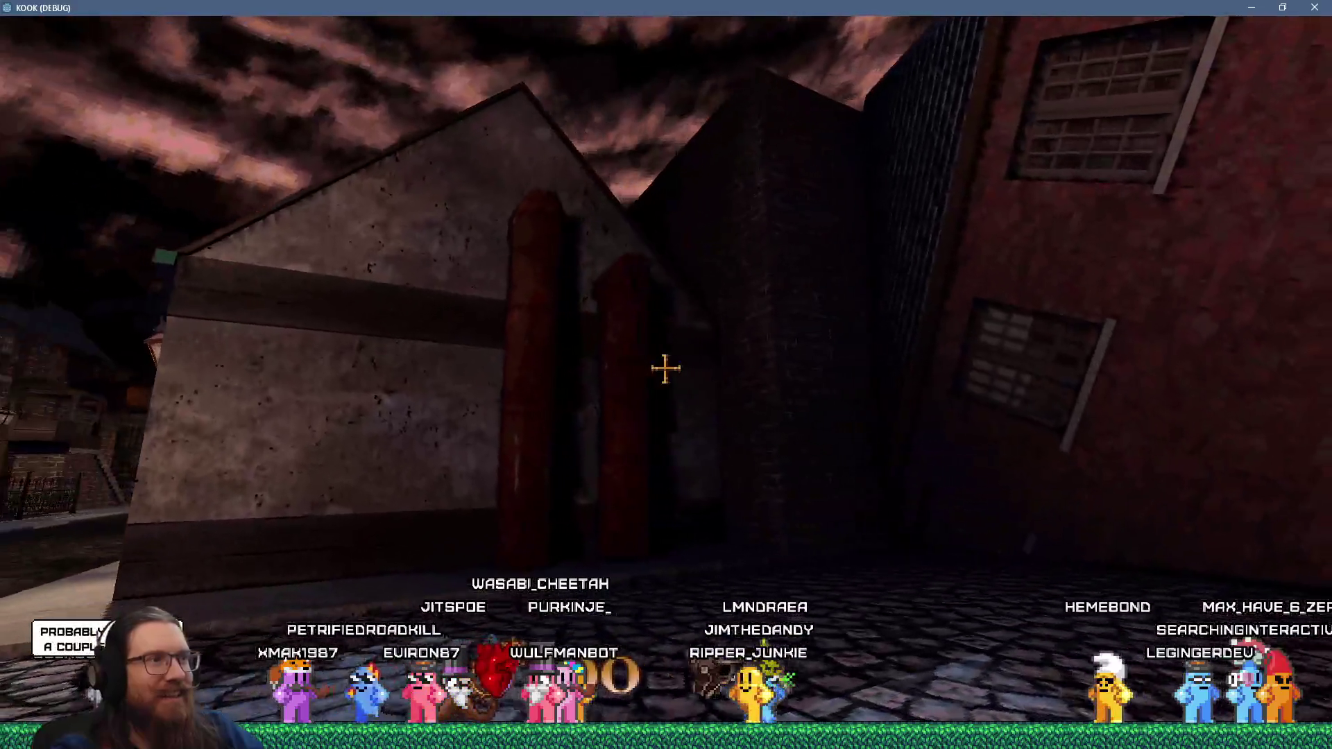
{"action": "key", "text": "s"}
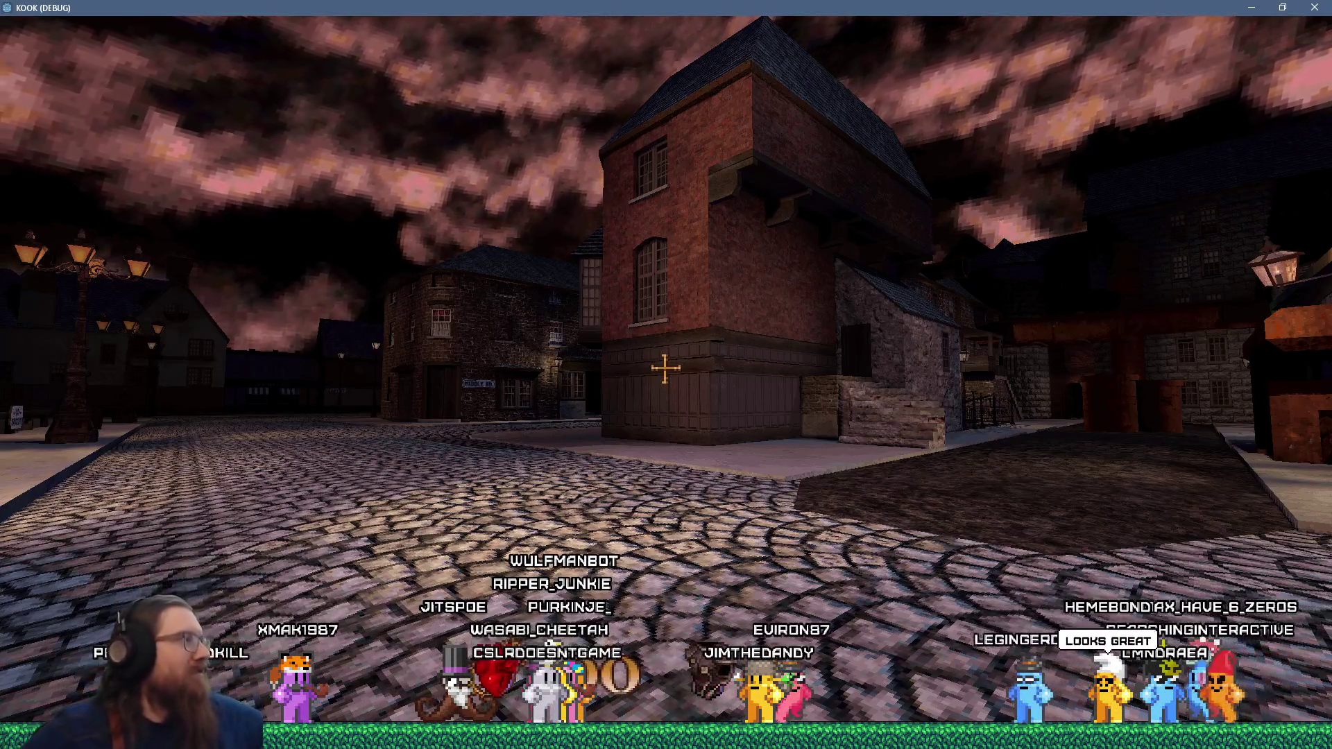
{"action": "key", "text": "space"}
{"action": "key", "text": "w"}
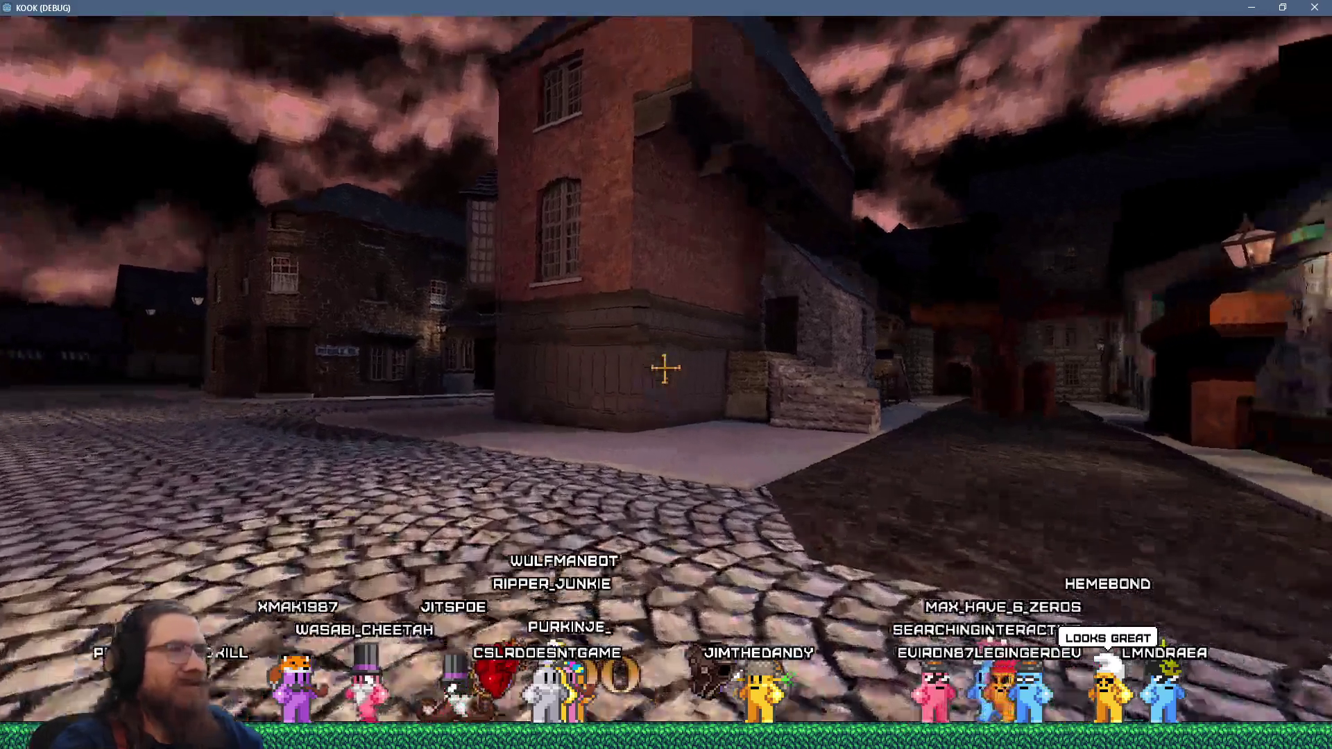
{"action": "key", "text": "w"}
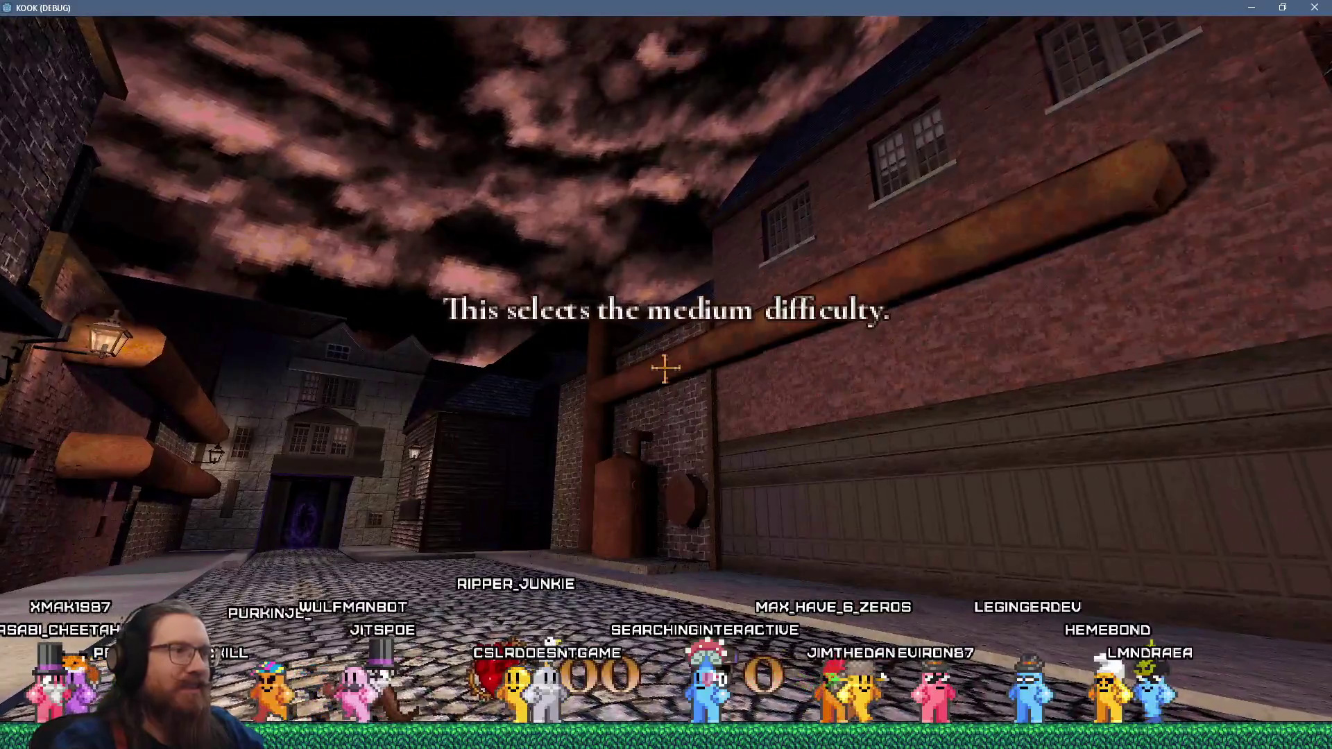
{"action": "key", "text": "grave"}
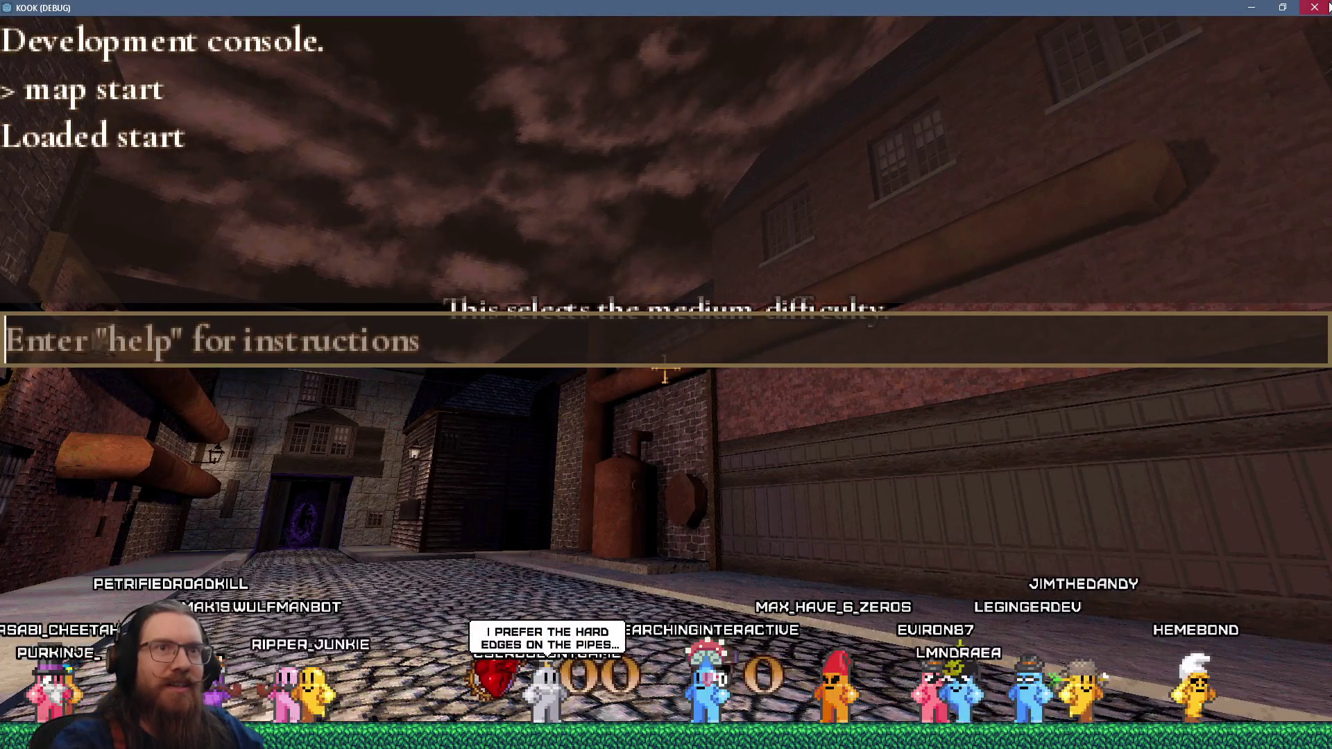
{"action": "left_click", "coordinate": [1316, 14]}
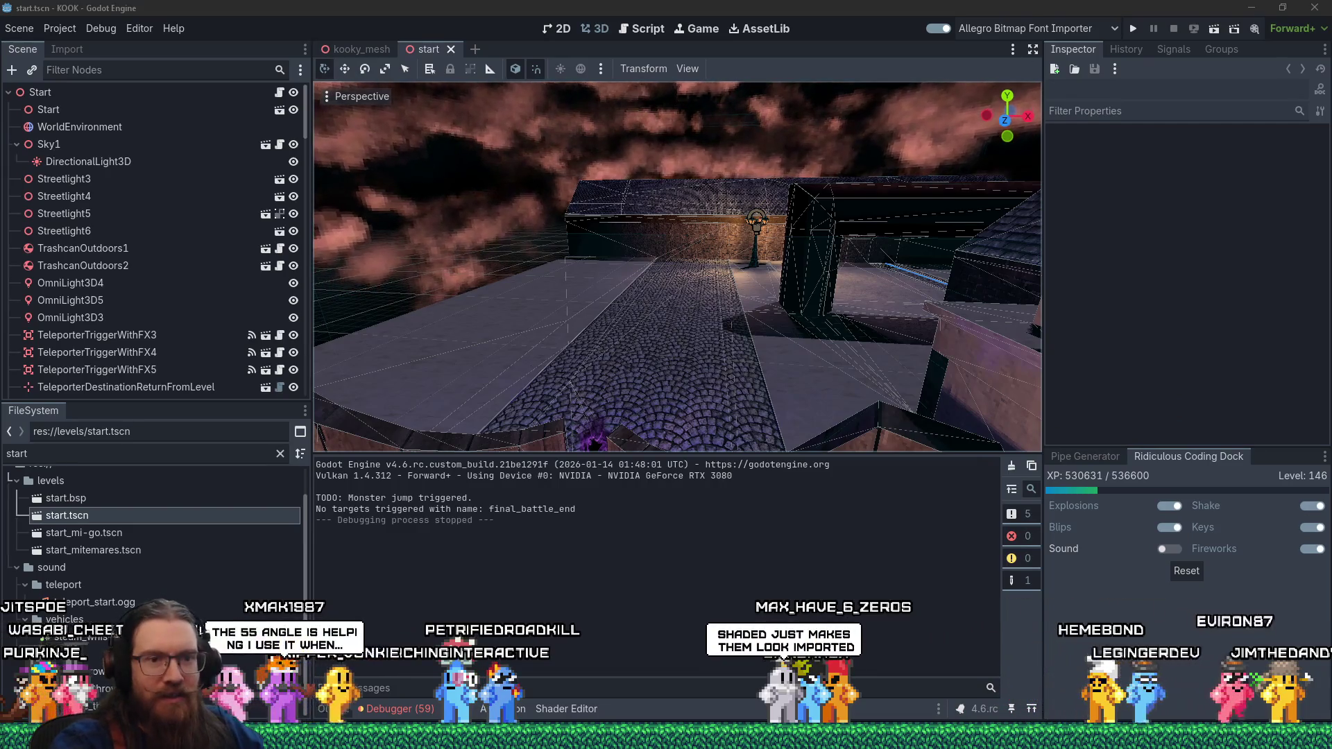
- Filter the Steam library to 'kook', select KOOK Demo, and launch Task Manager from the taskbar
{"action": "key", "text": "alt+Tab"}
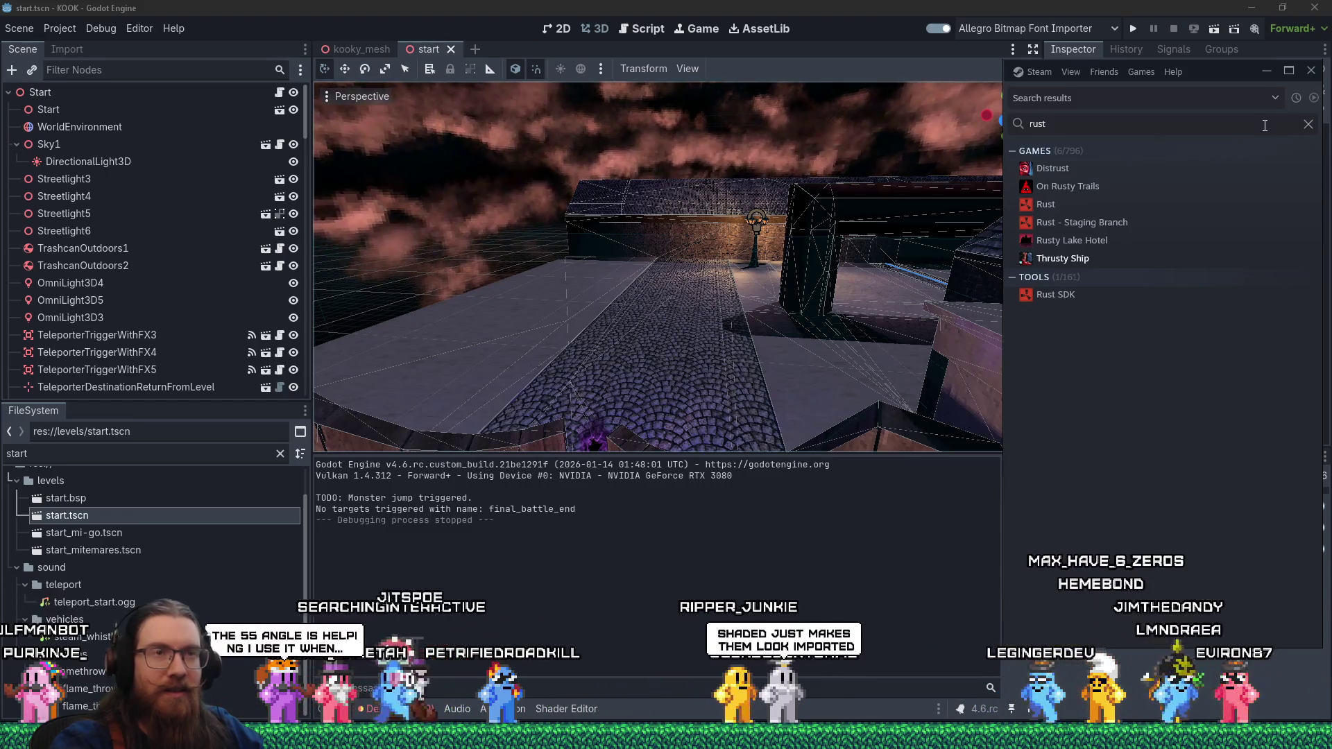
{"action": "key", "text": "Escape"}
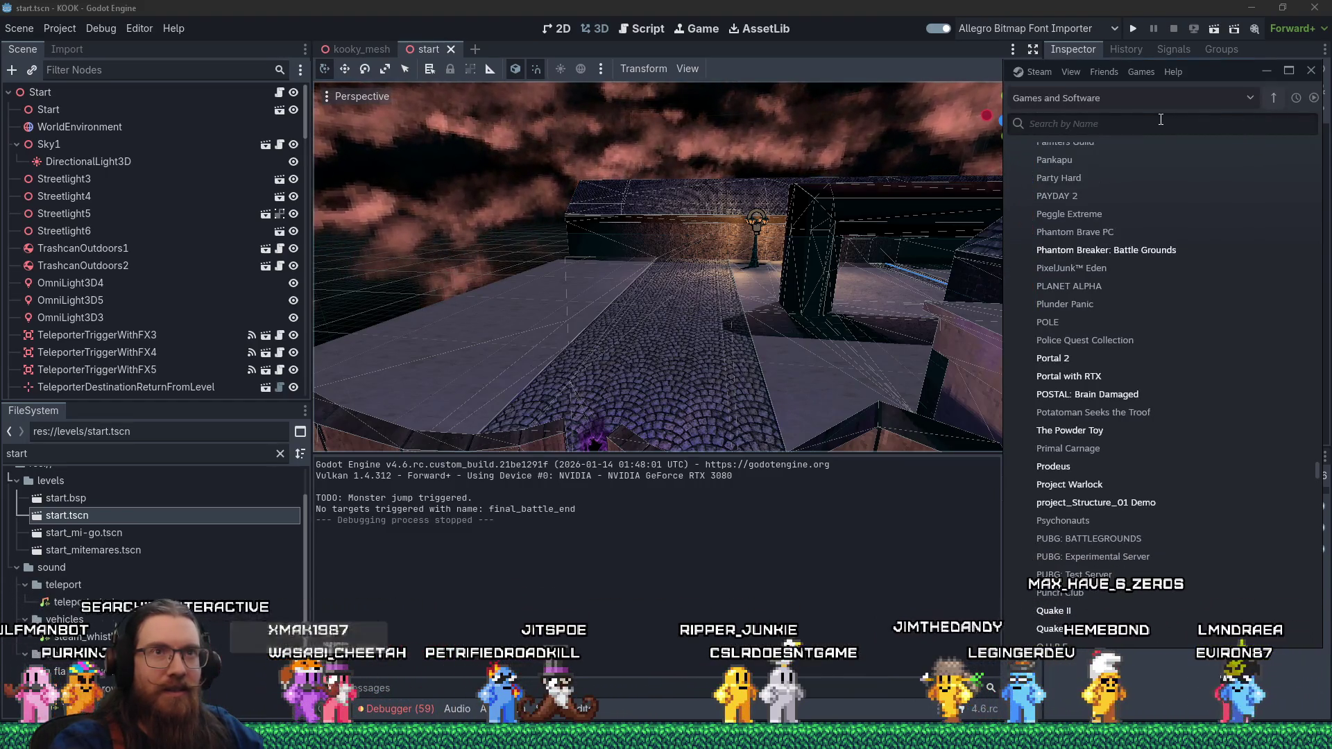
{"action": "type", "text": "kook"}
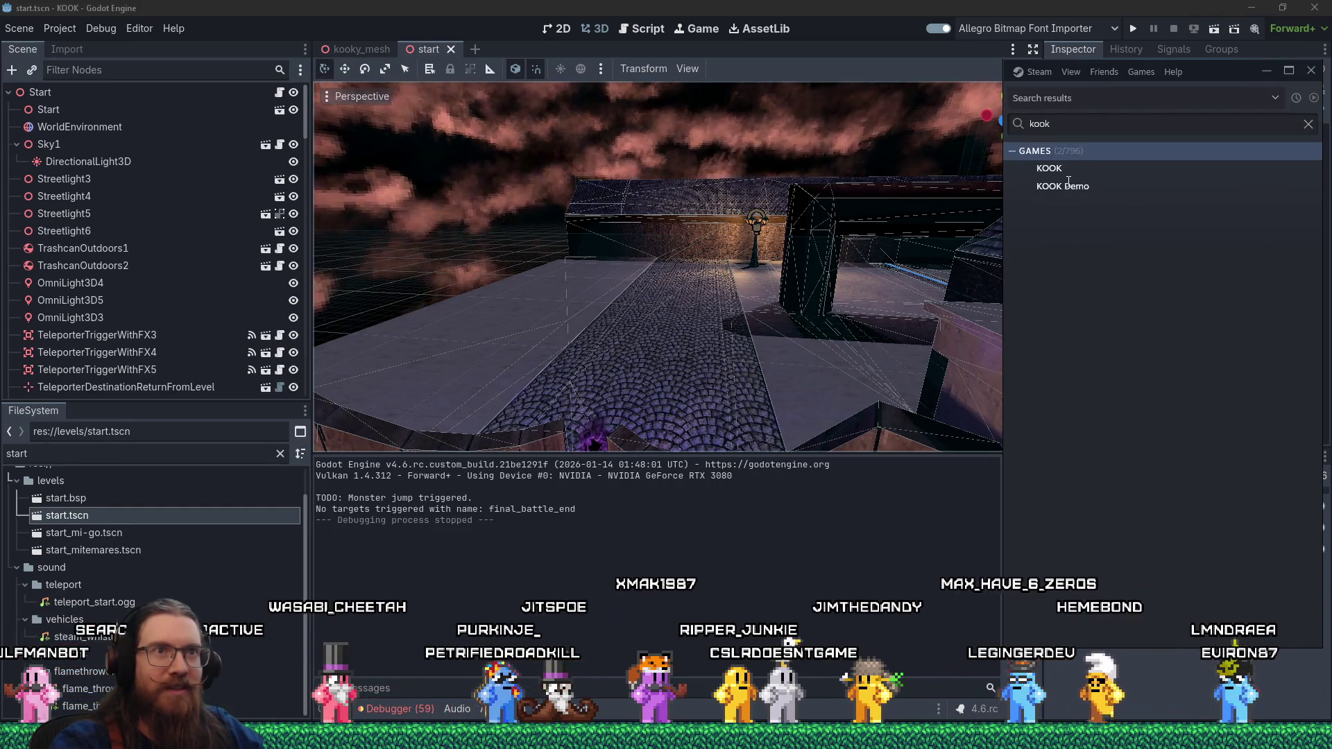
{"action": "left_click", "coordinate": [1067, 186]}
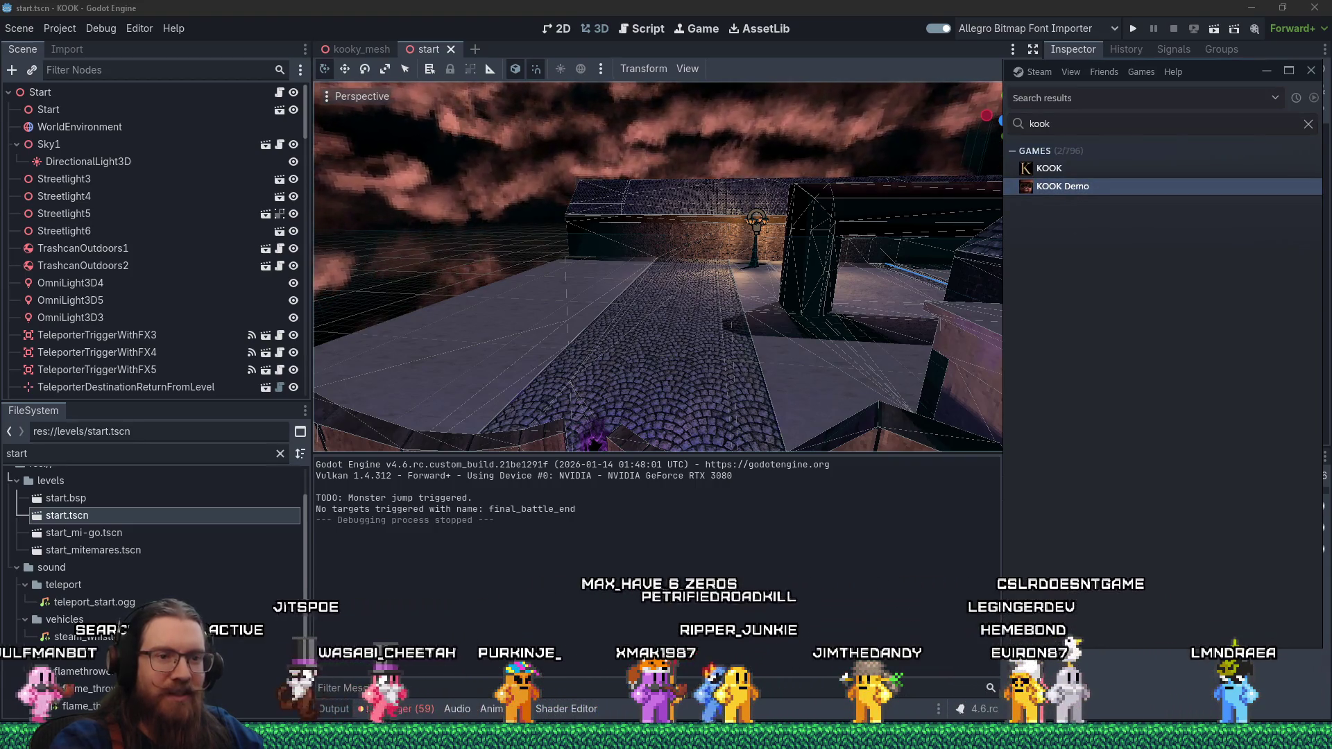
{"action": "right_click", "coordinate": [1151, 737]}
{"action": "left_click", "coordinate": [1163, 674]}
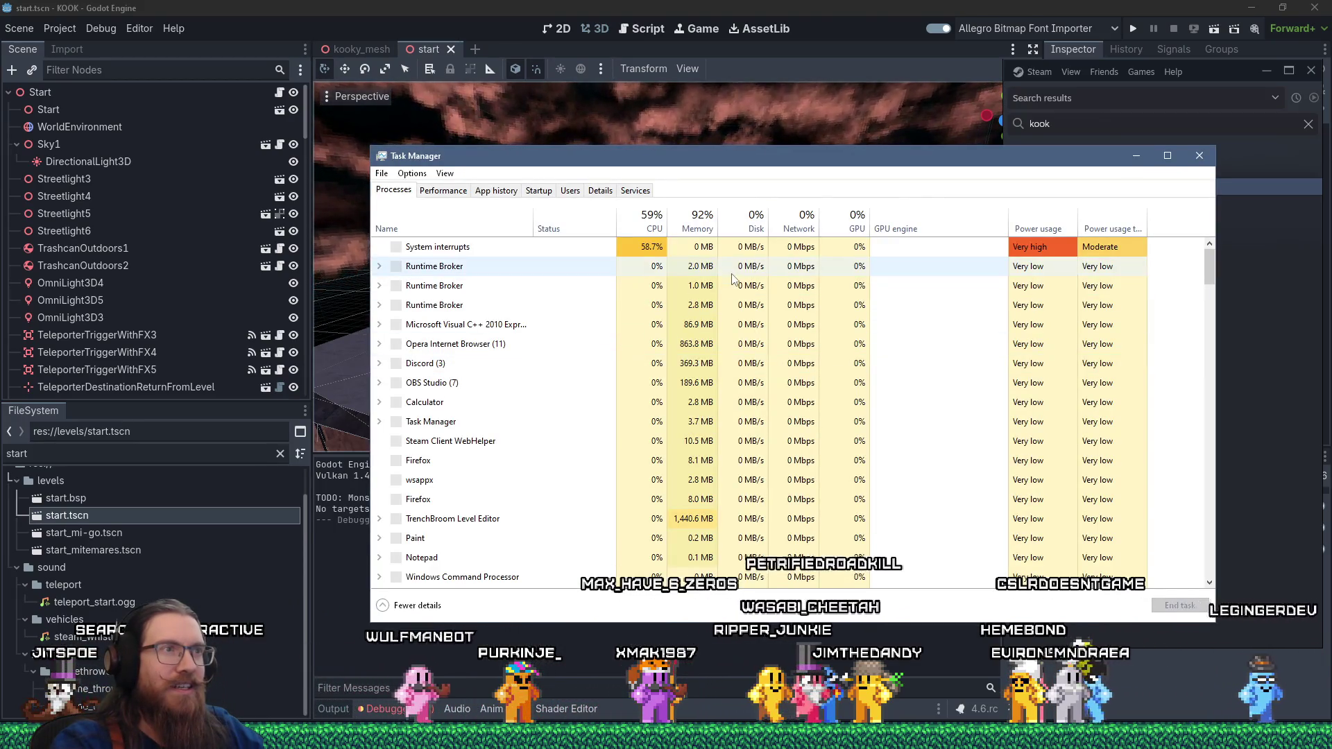
- Switch Task Manager to the Details view and close the VEGAS Pro window
{"action": "left_click", "coordinate": [725, 247]}
{"action": "left_click_drag", "start_coordinate": [721, 157], "coordinate": [746, 152]}
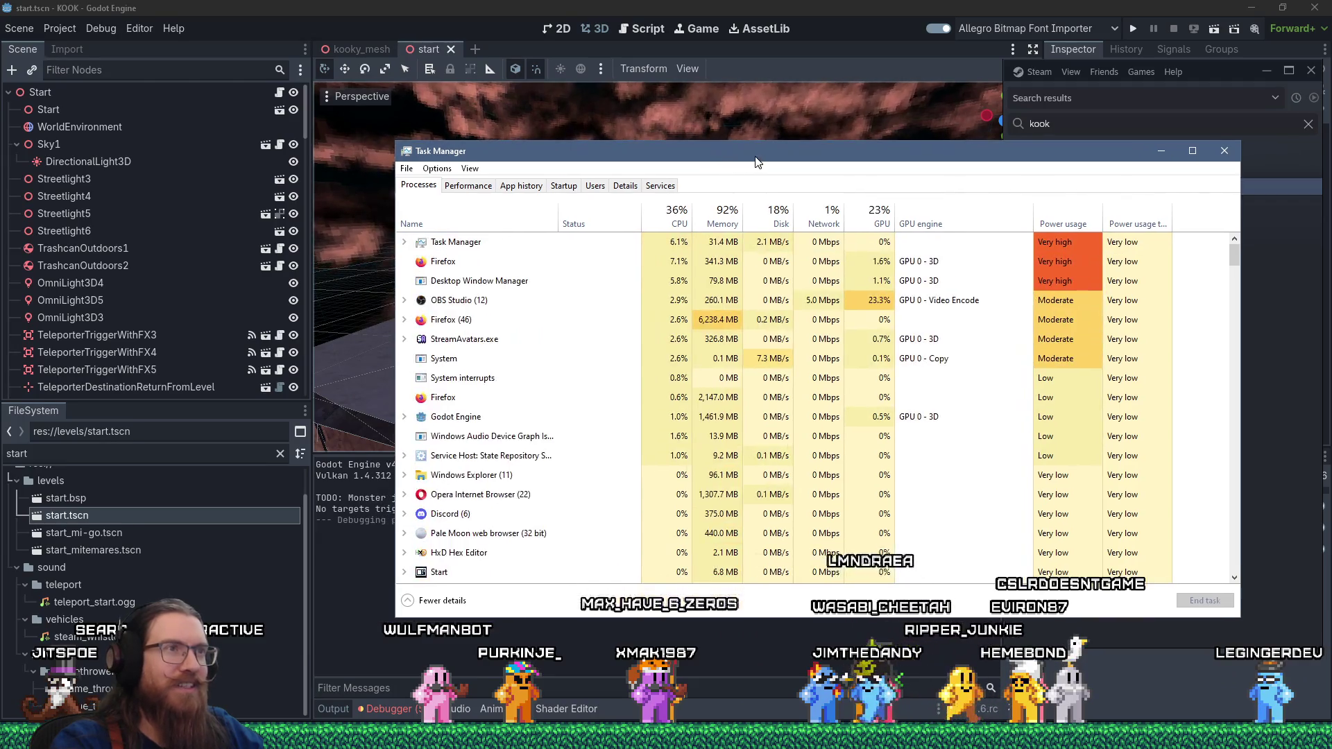
{"action": "left_click", "coordinate": [624, 185]}
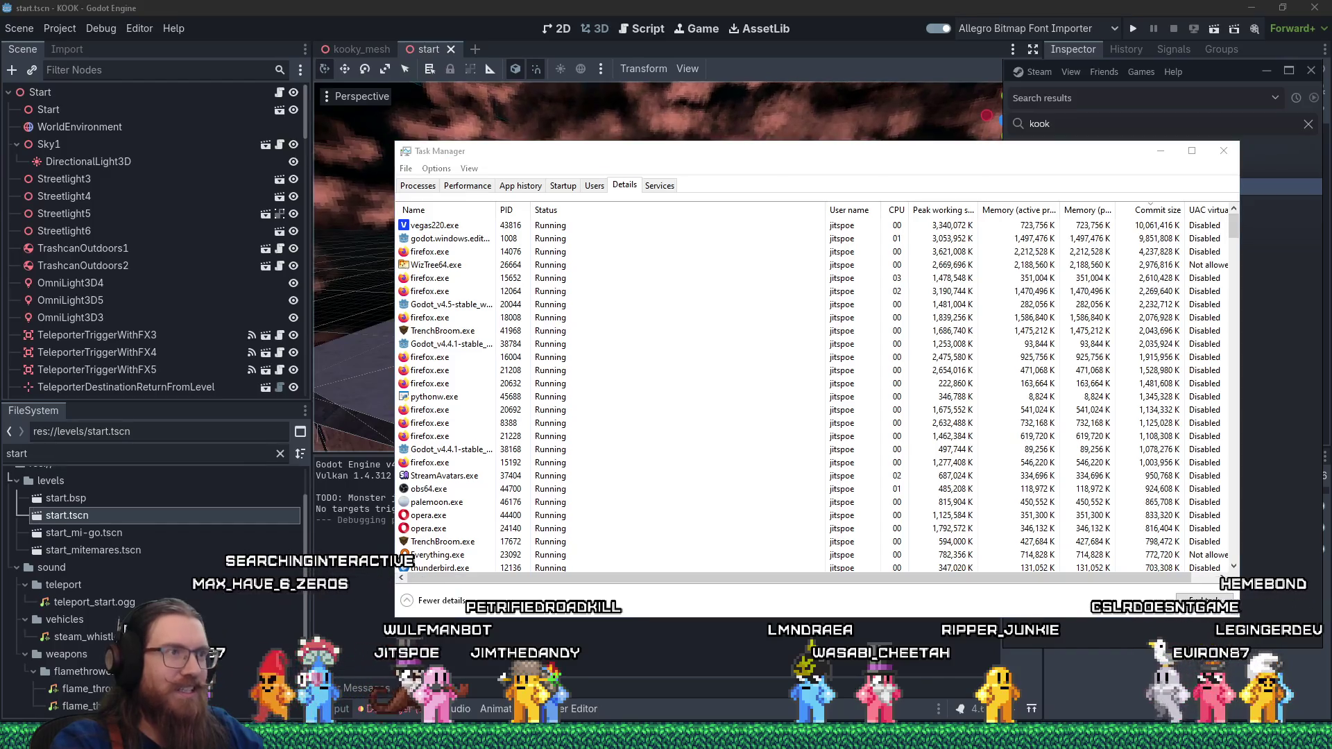
{"action": "key", "text": "alt+Tab"}
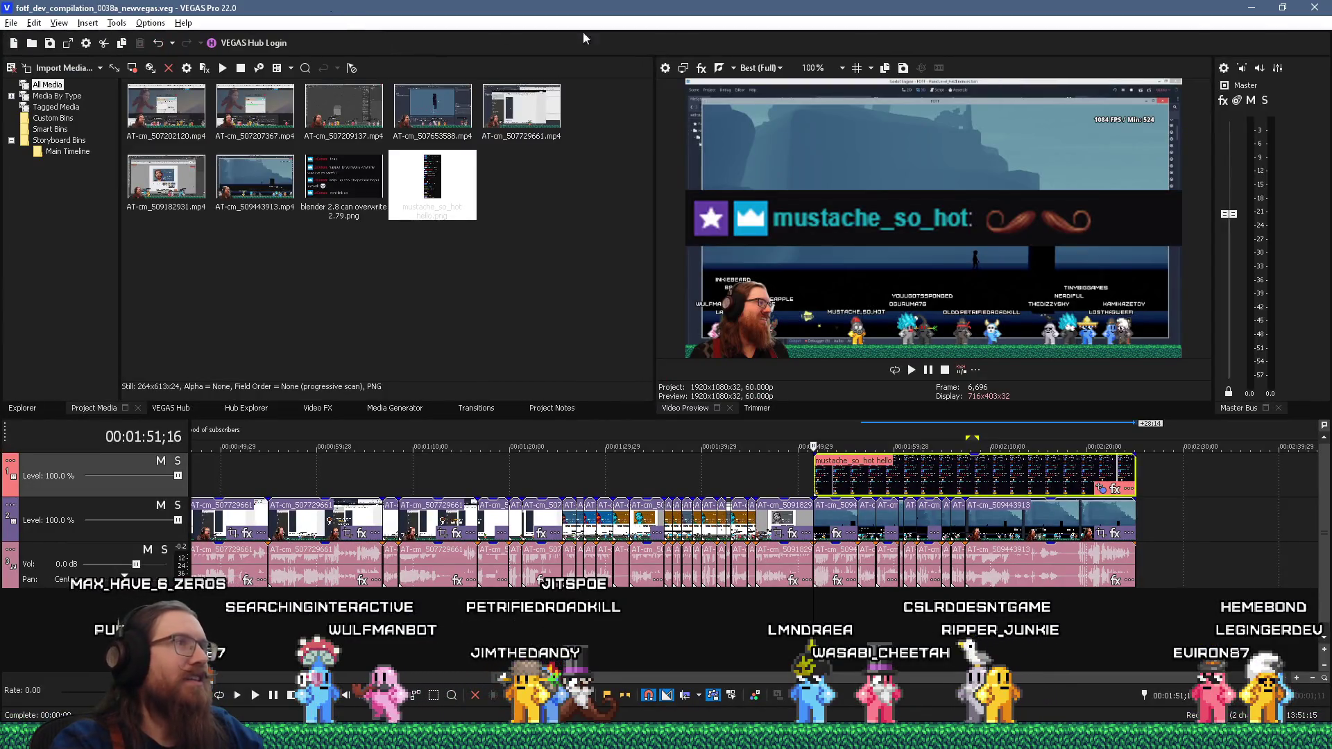
{"action": "left_click", "coordinate": [1316, 9]}
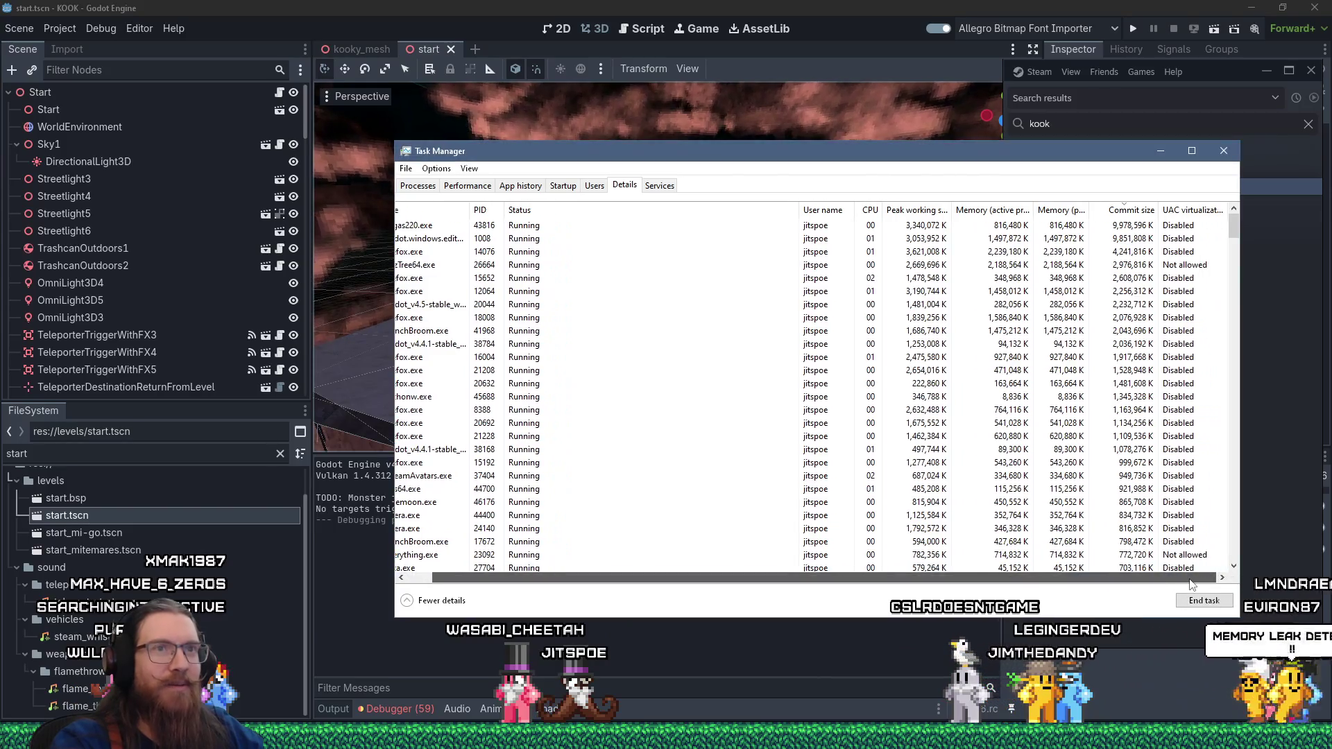
- Select godot.windows.editor.x86_64.exe in Details and choose End task
{"action": "left_click", "coordinate": [1065, 555]}
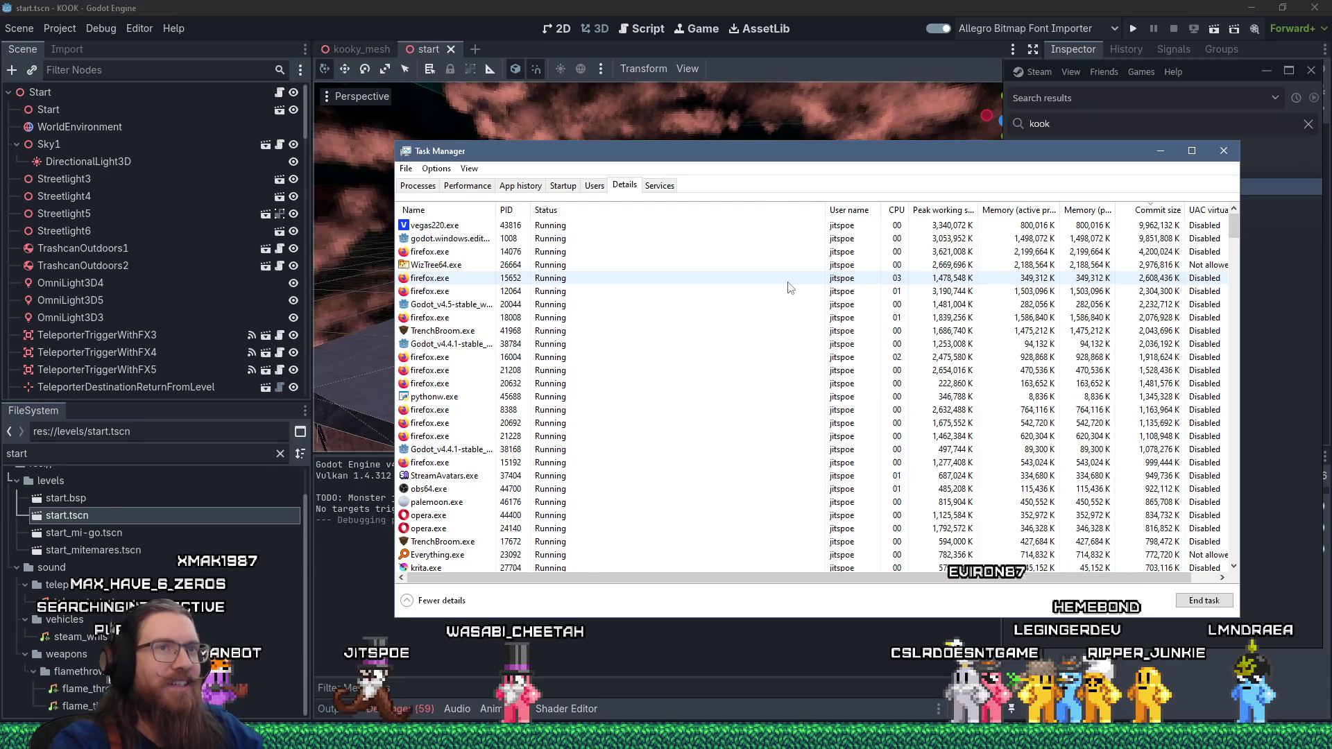
{"action": "left_click", "coordinate": [722, 240]}
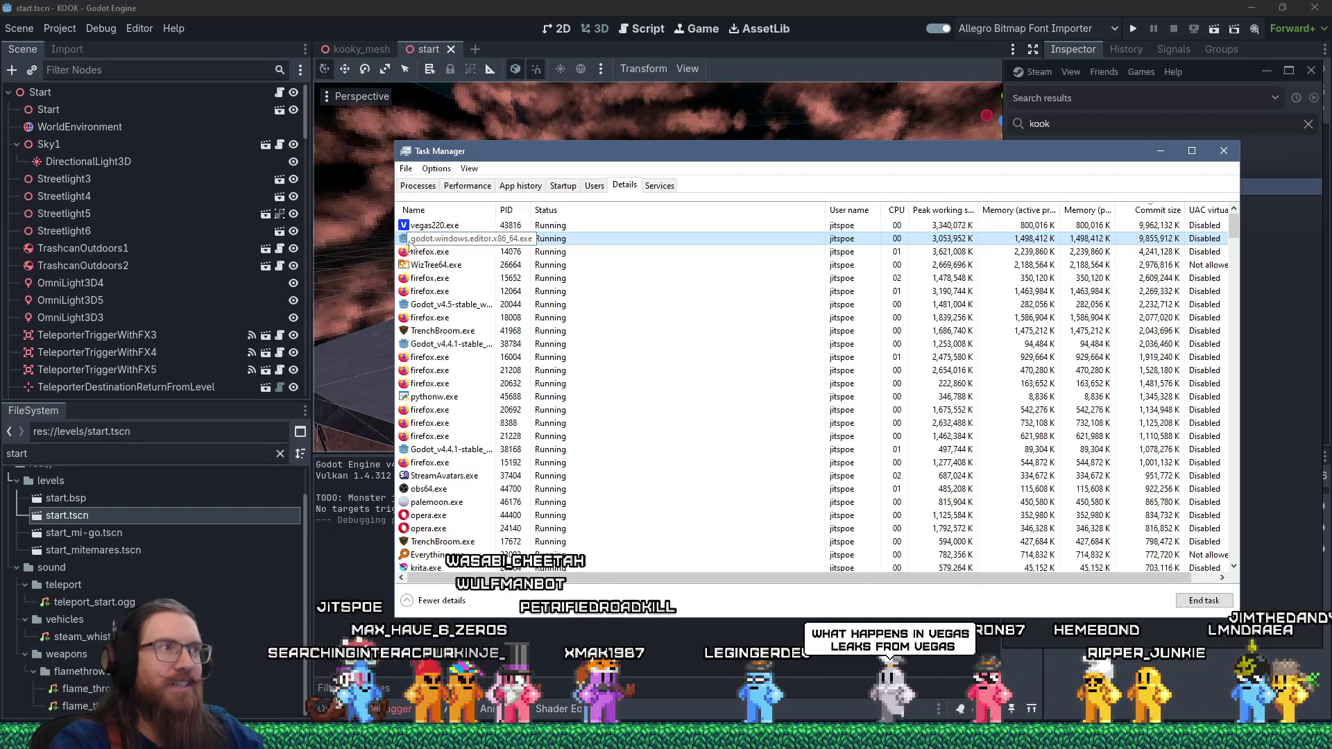
{"action": "right_click", "coordinate": [410, 243]}
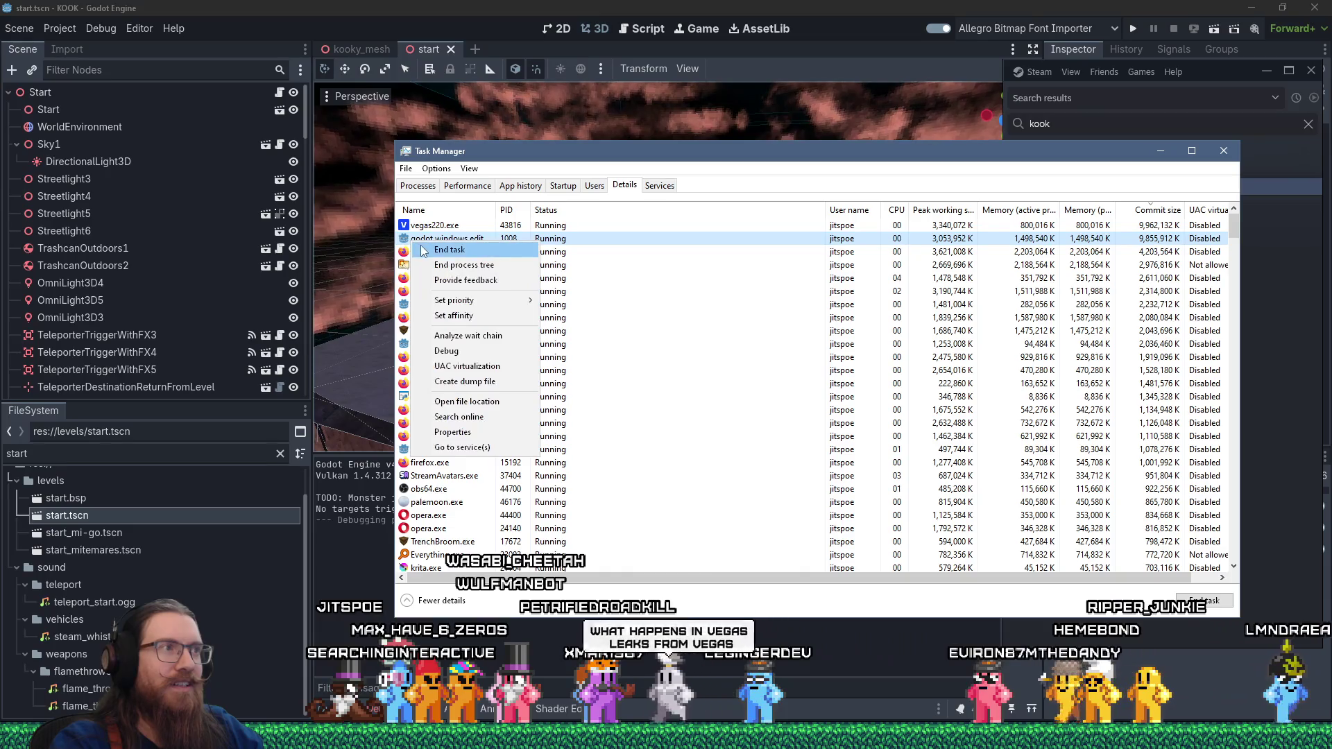
{"action": "left_click", "coordinate": [433, 251]}
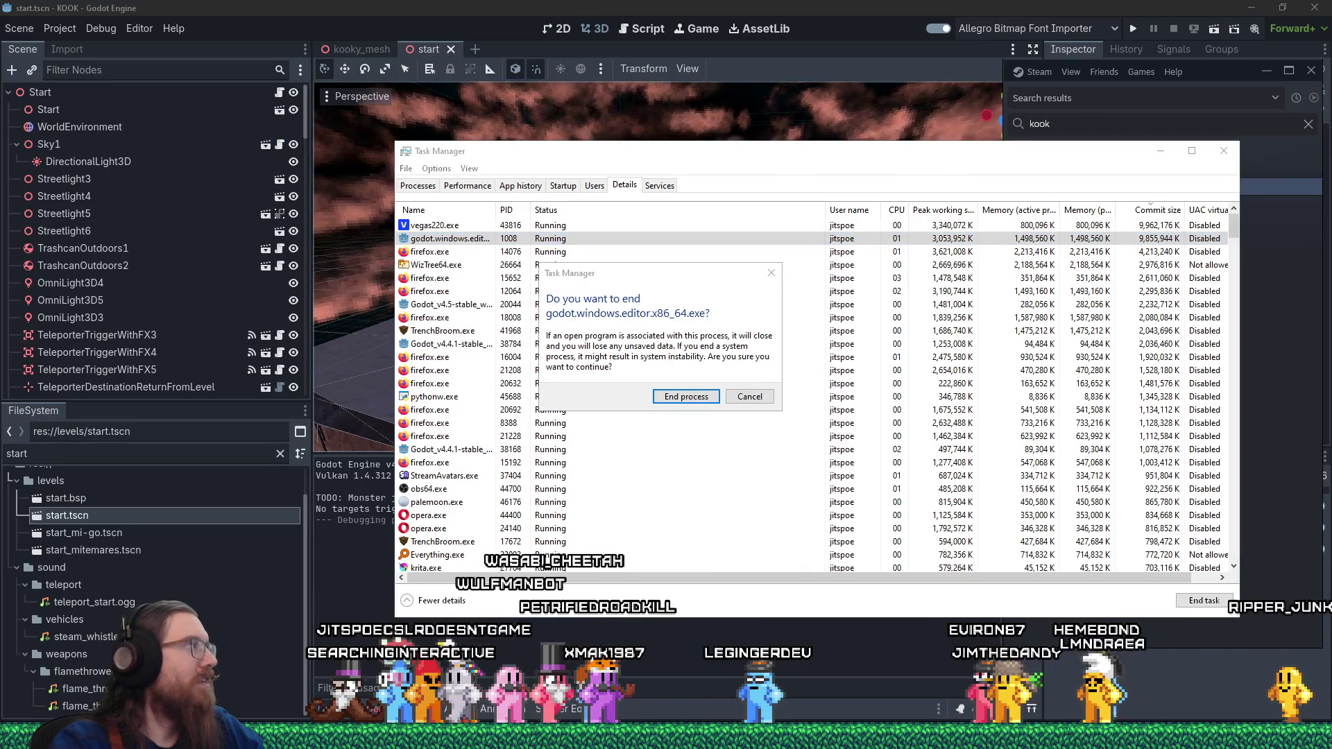
- Confirm ending the Godot editor process, then move Task Manager aside and close it
{"action": "left_click", "coordinate": [686, 396]}
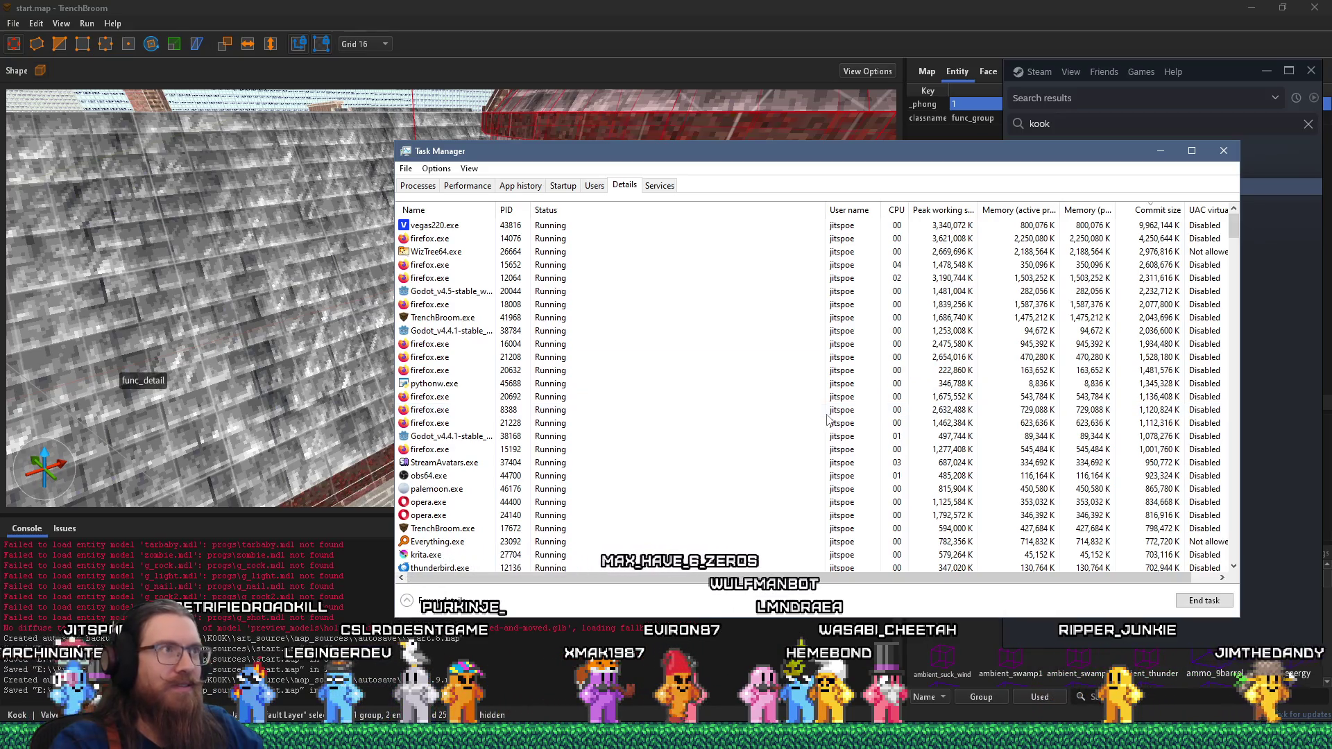
{"action": "mouse_move", "coordinate": [1038, 736]}
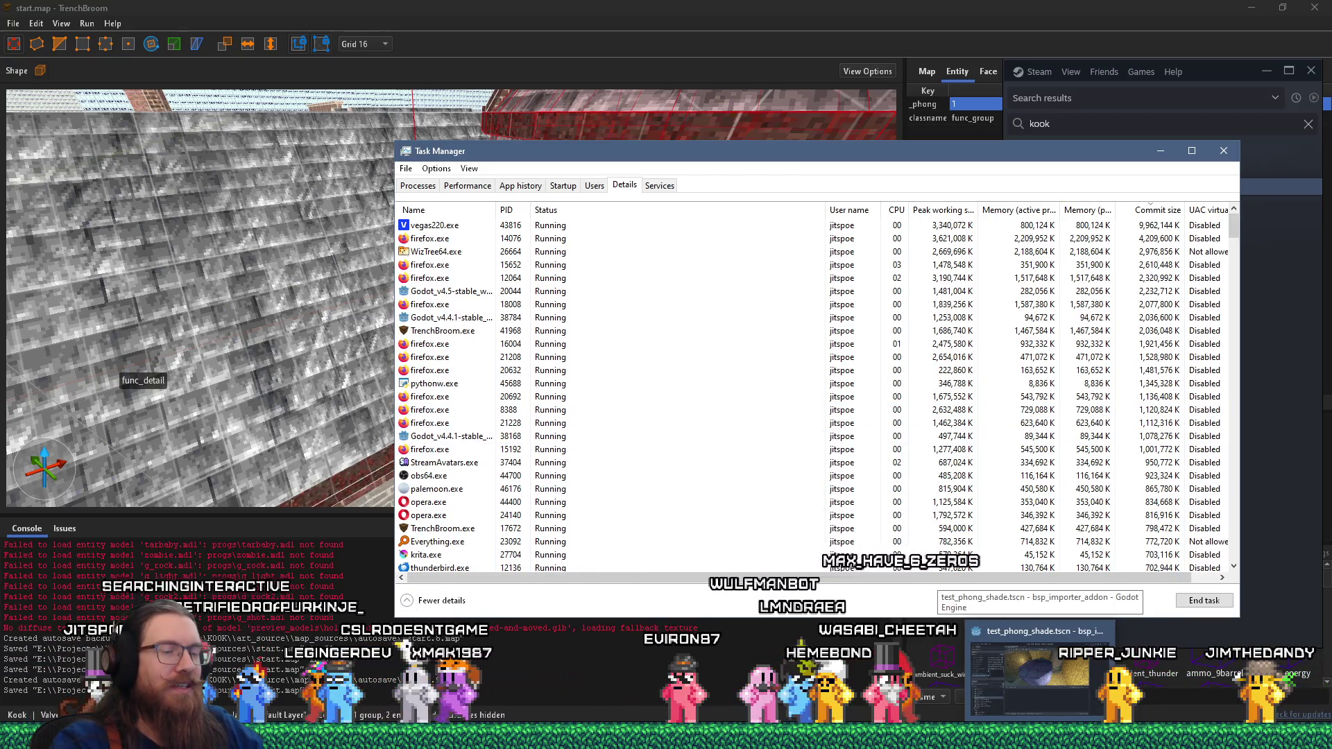
{"action": "mouse_move", "coordinate": [860, 737]}
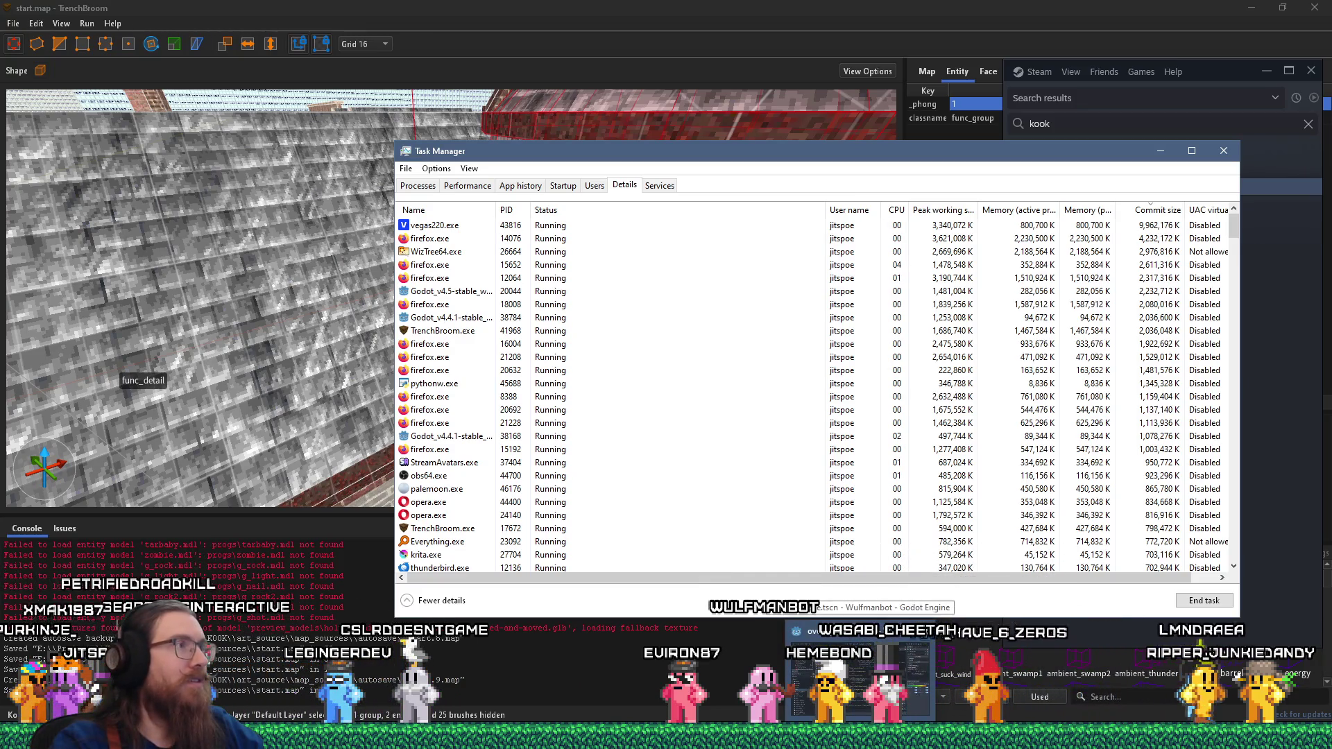
{"action": "mouse_move", "coordinate": [901, 146]}
{"action": "left_mouse_down"}
{"action": "mouse_move", "coordinate": [895, 384]}
{"action": "mouse_move", "coordinate": [791, 268]}
{"action": "mouse_move", "coordinate": [804, 148]}
{"action": "left_mouse_up"}
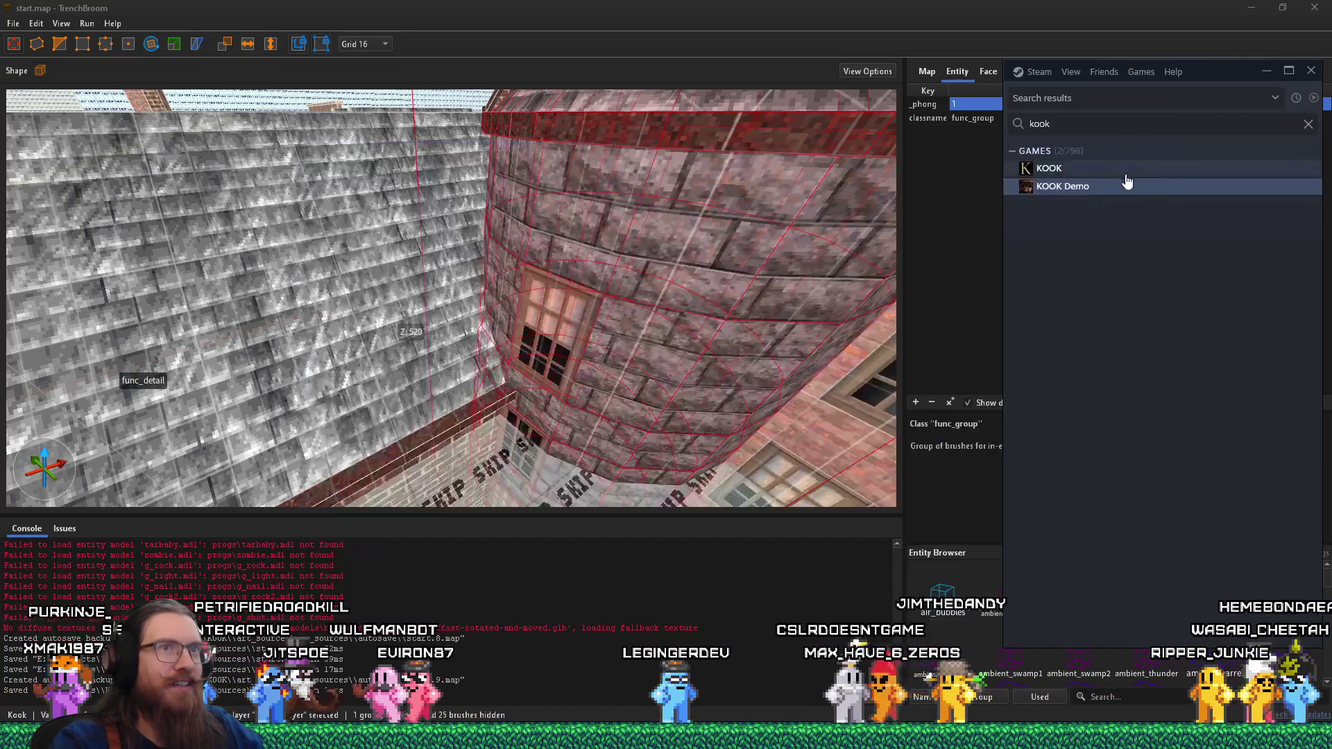
{"action": "left_click", "coordinate": [1129, 152]}
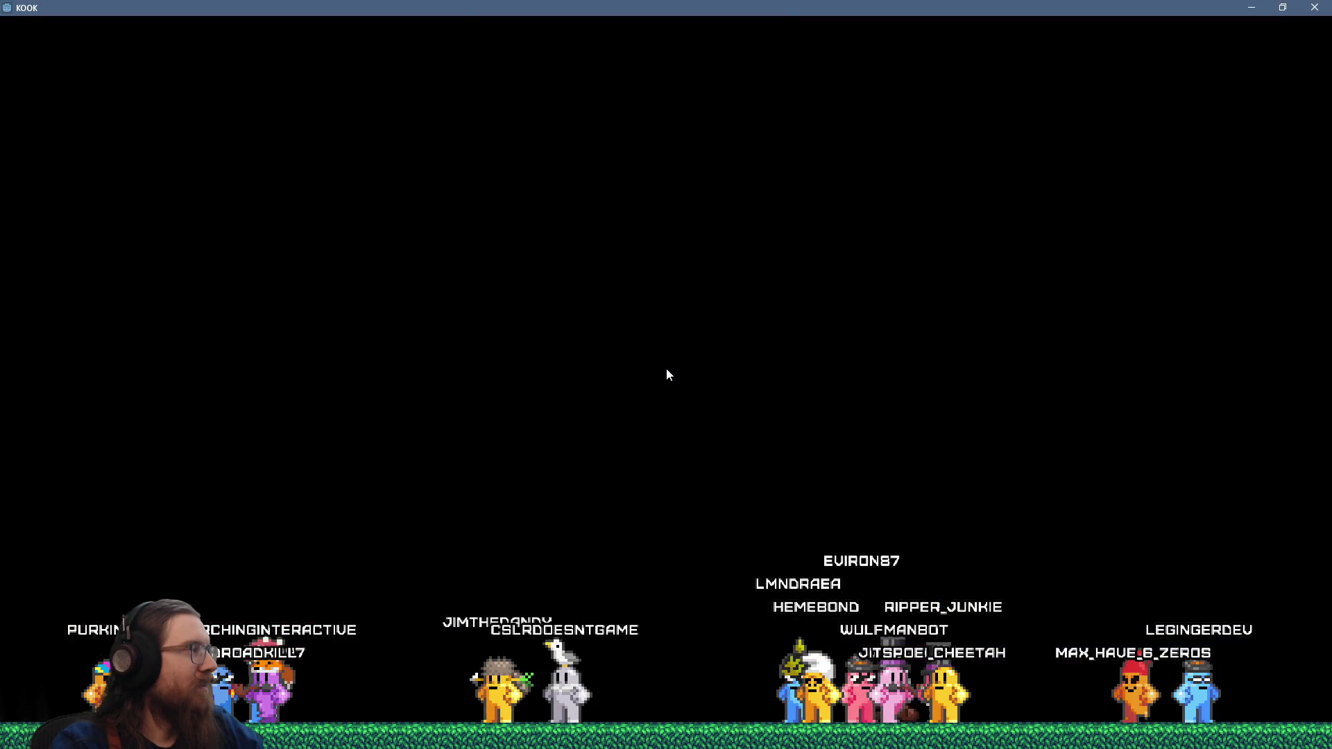
- In the dev console, run 'map start1', then 'map start' to try loading the start level
{"action": "key", "text": "grave"}
{"action": "key", "text": "grave"}
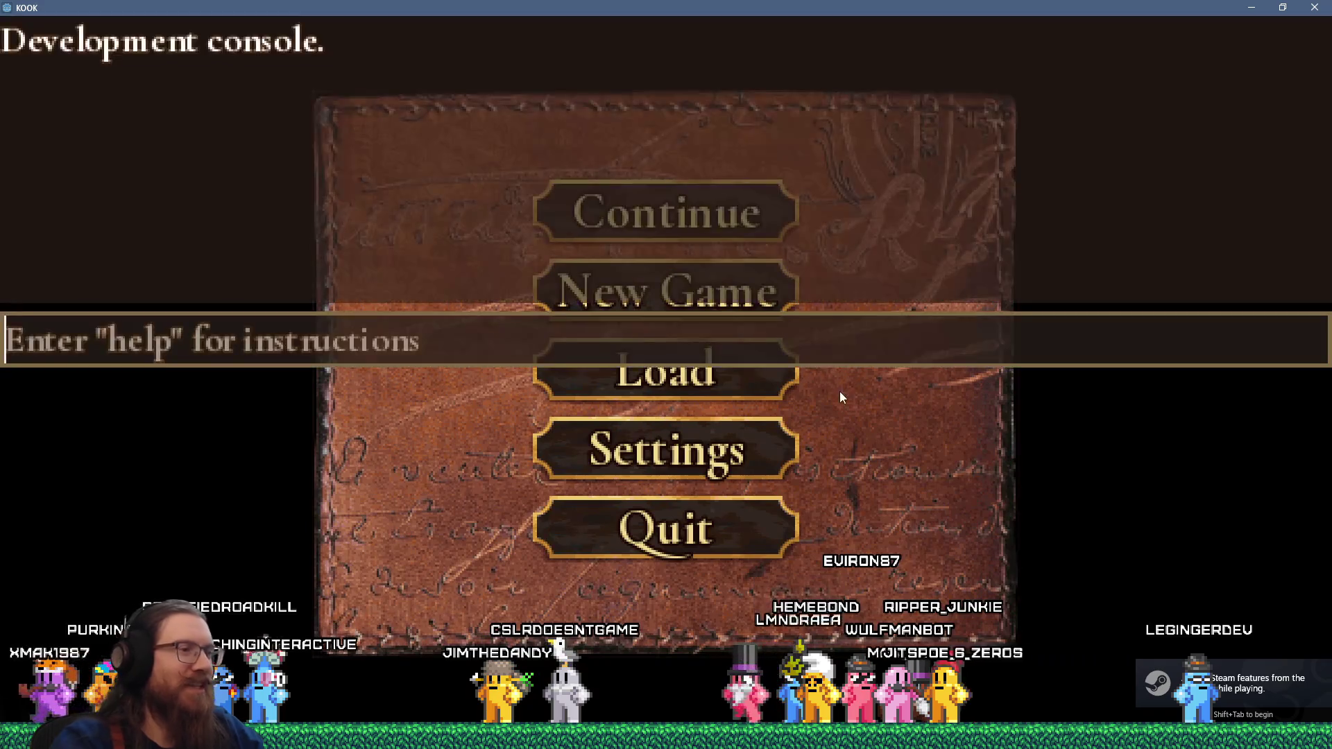
{"action": "type", "text": "map start1"}
{"action": "key", "text": "Return"}
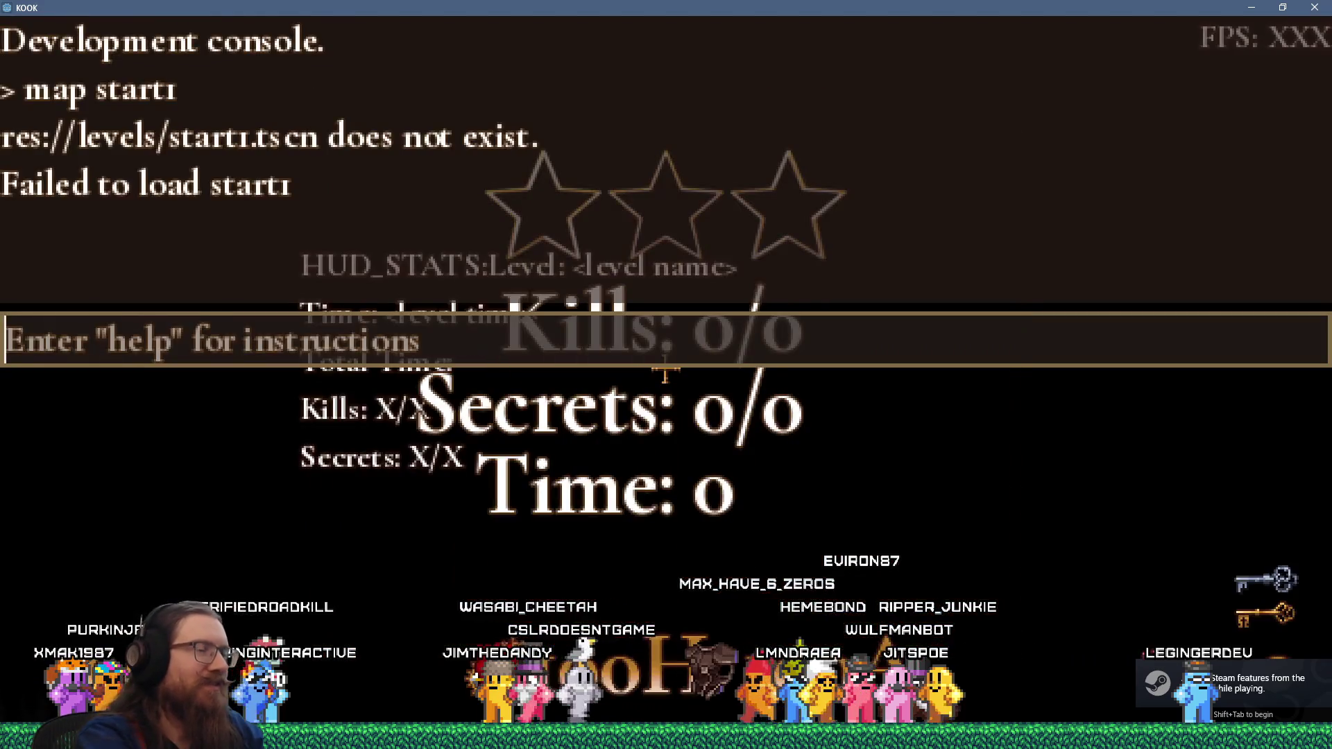
{"action": "type", "text": "map start"}
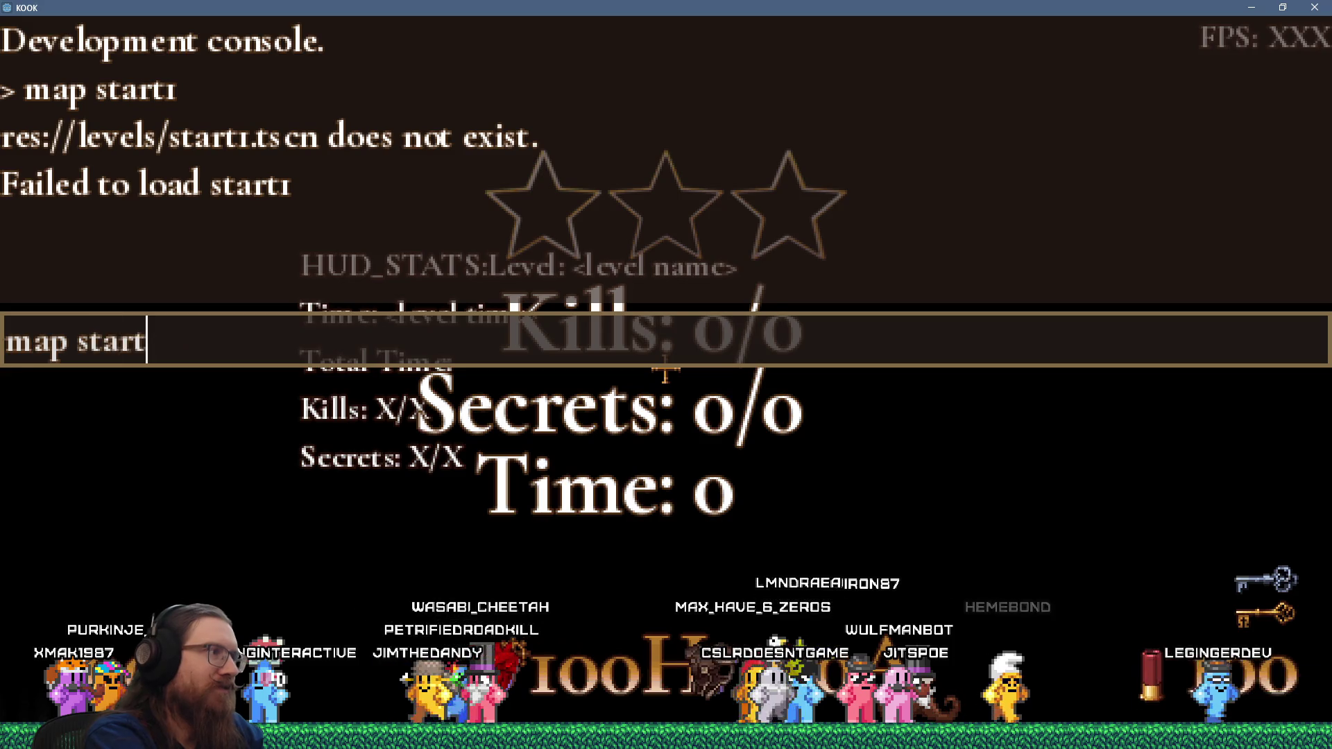
{"action": "key", "text": "Return"}
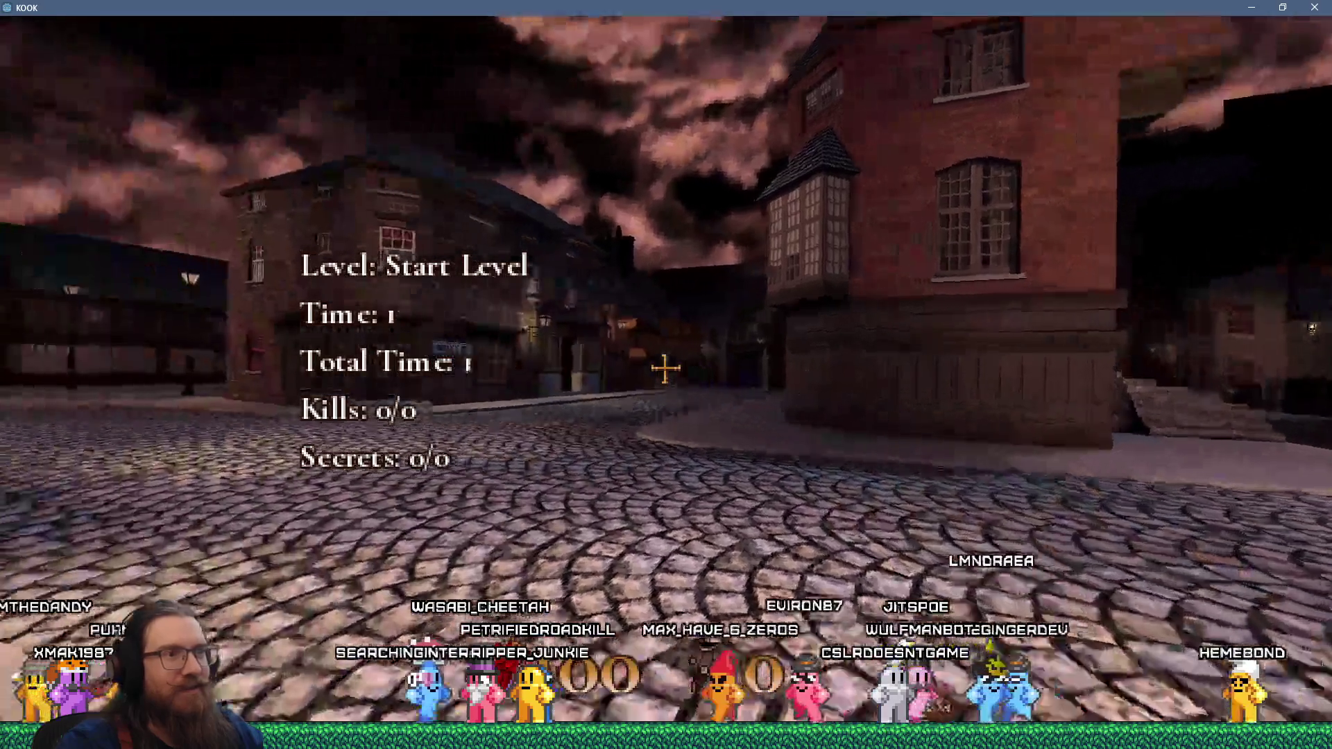
- Walk down the street past the brick building with wooden awnings and turn right
{"action": "key", "text": "w"}
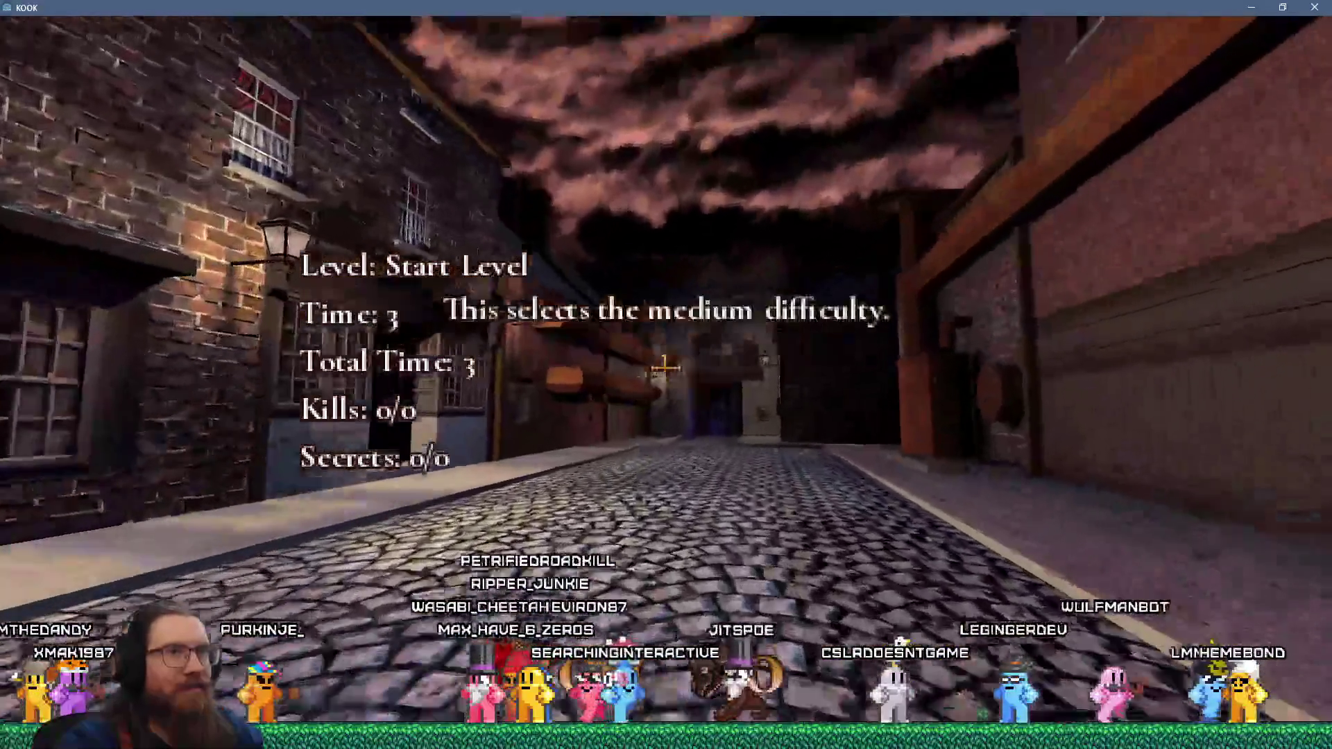
{"action": "key", "text": "w"}
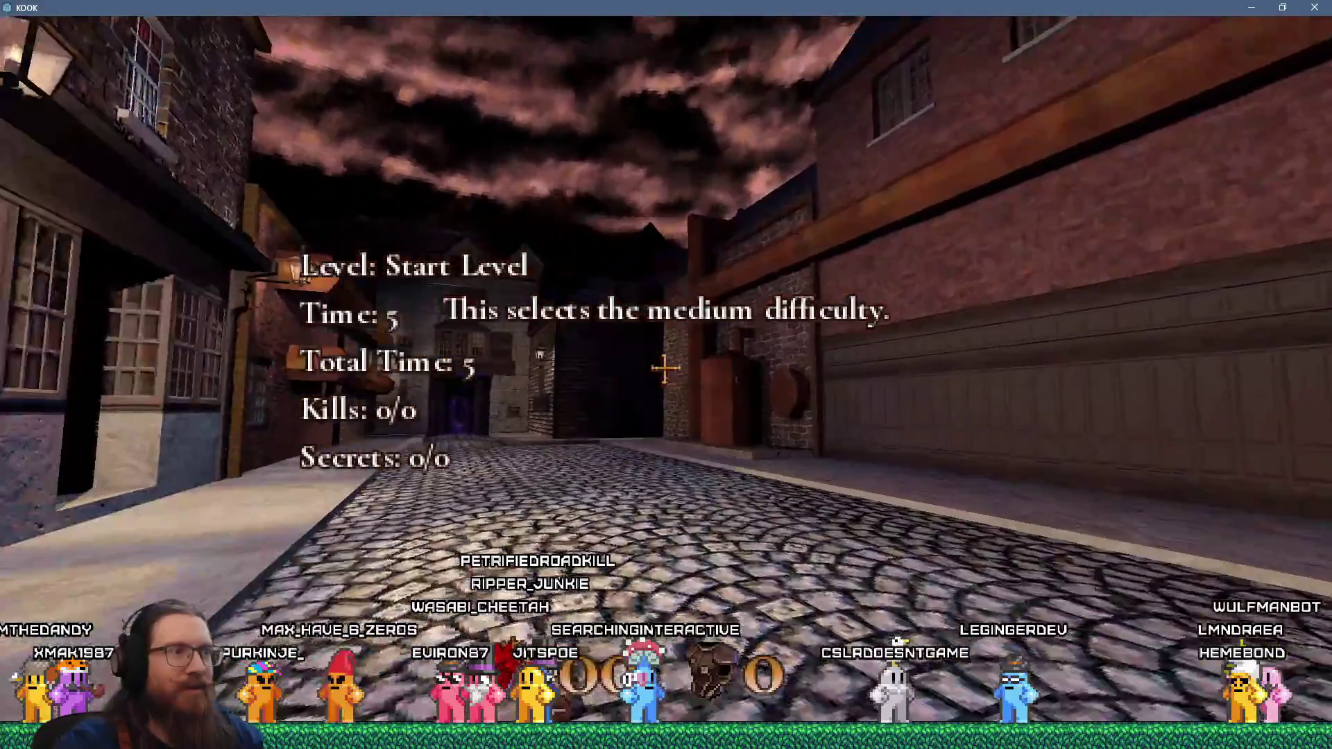
{"action": "key", "text": "w"}
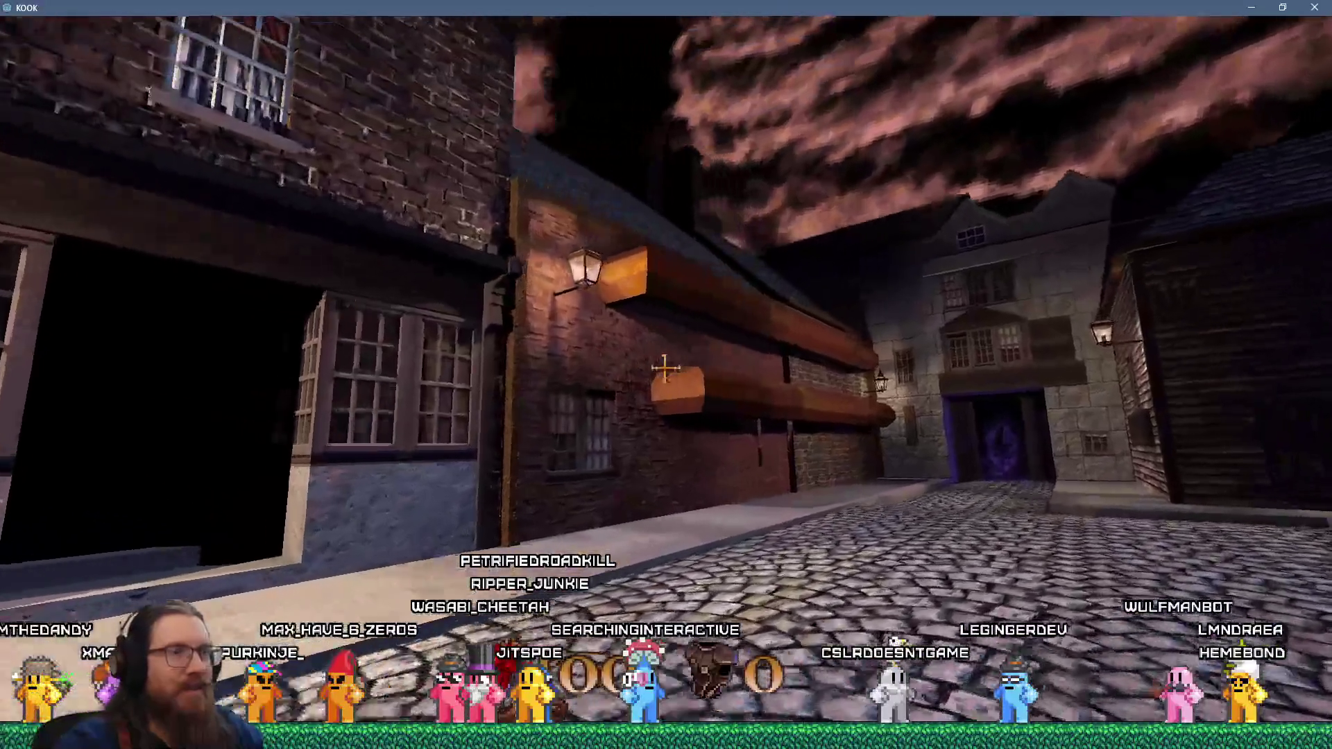
{"action": "key", "text": "w"}
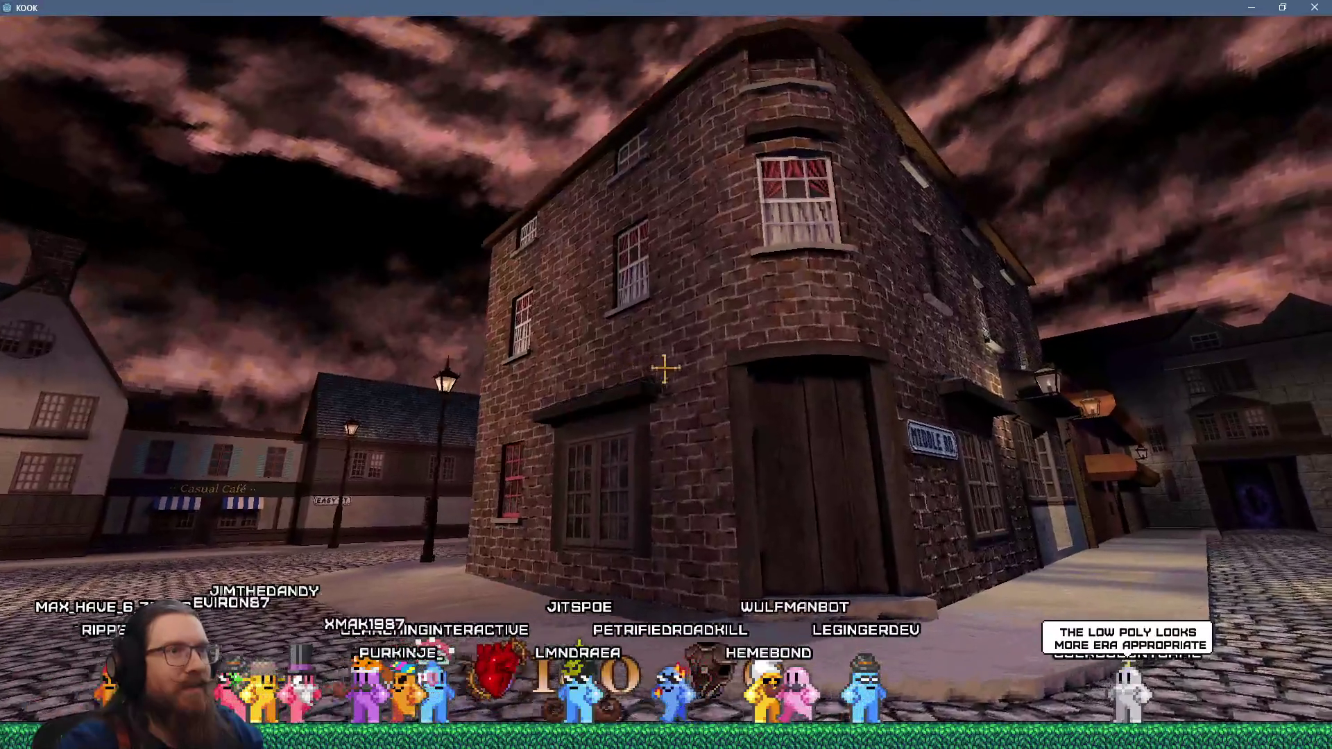
{"action": "key", "text": "d"}
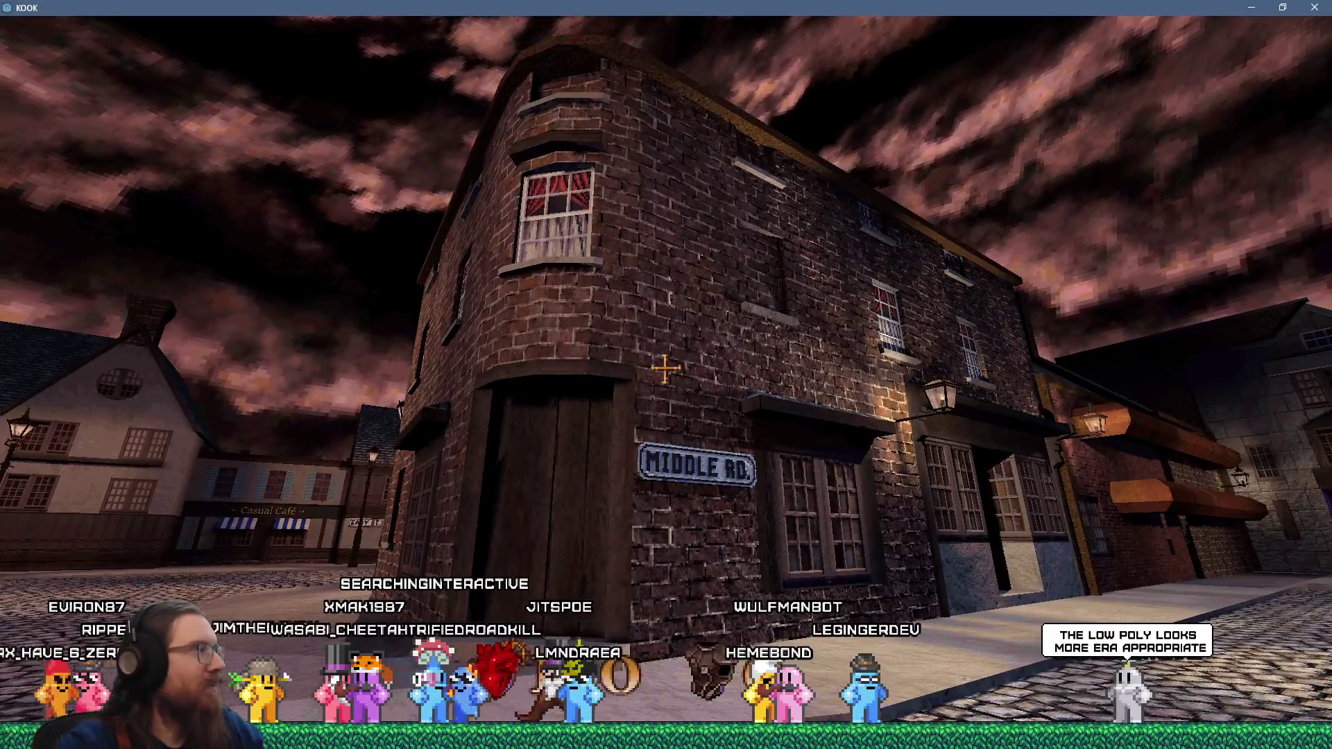
{"action": "key", "text": "w"}
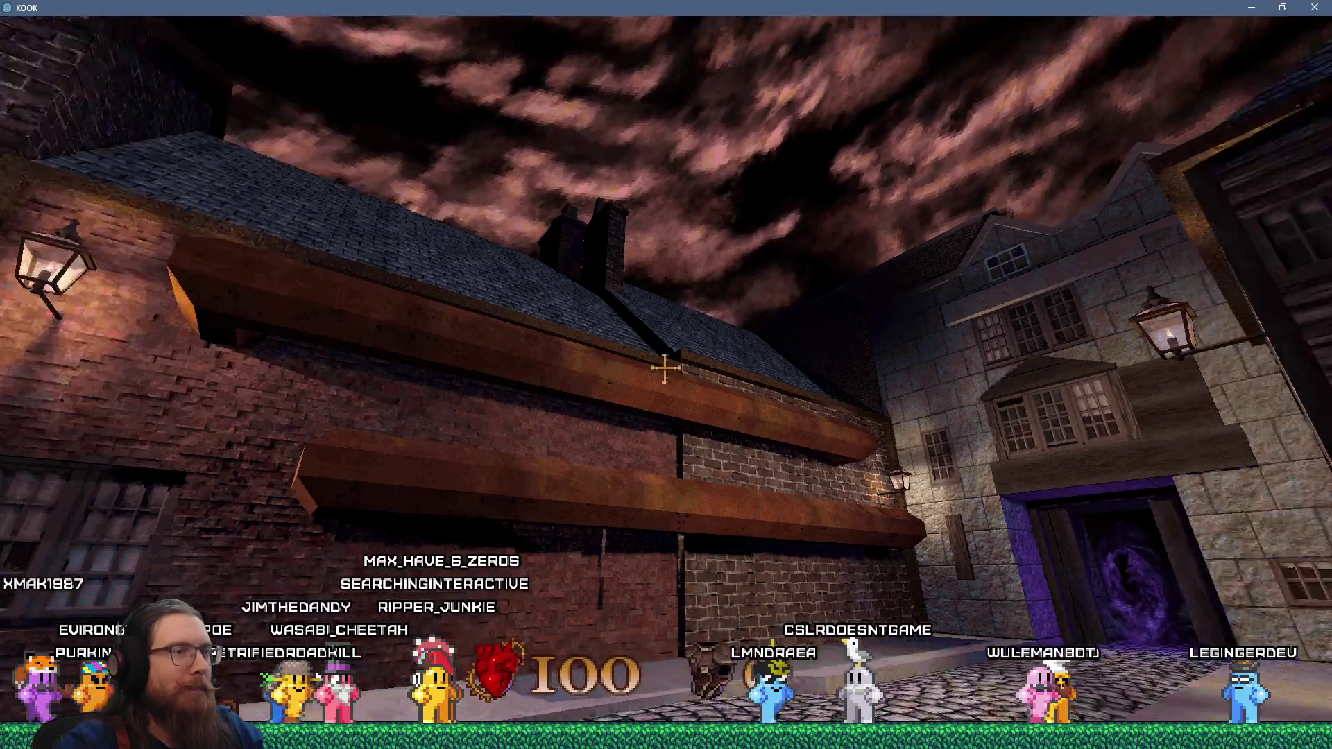
- Inspect the rusty beams on the brick wall, then enter the Hard Way street
{"action": "key", "text": "w"}
{"action": "key", "text": "w"}
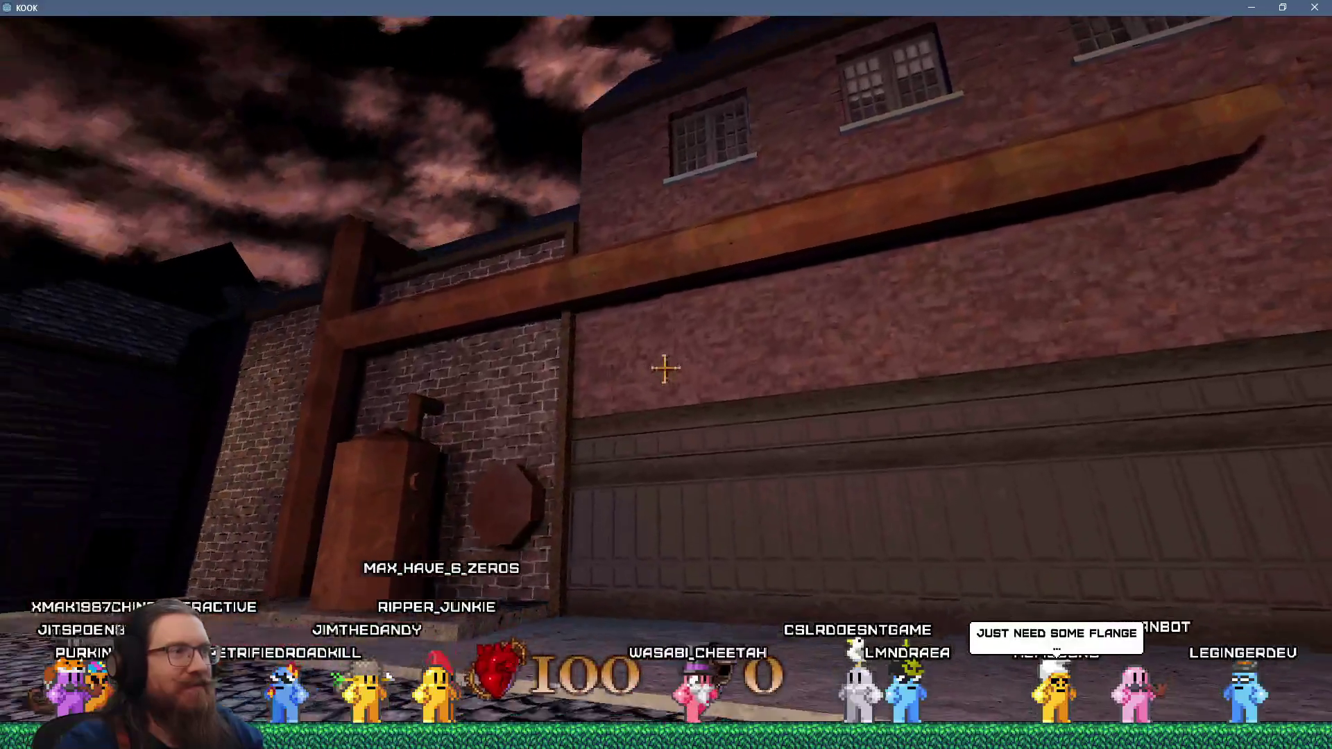
{"action": "key", "text": "s"}
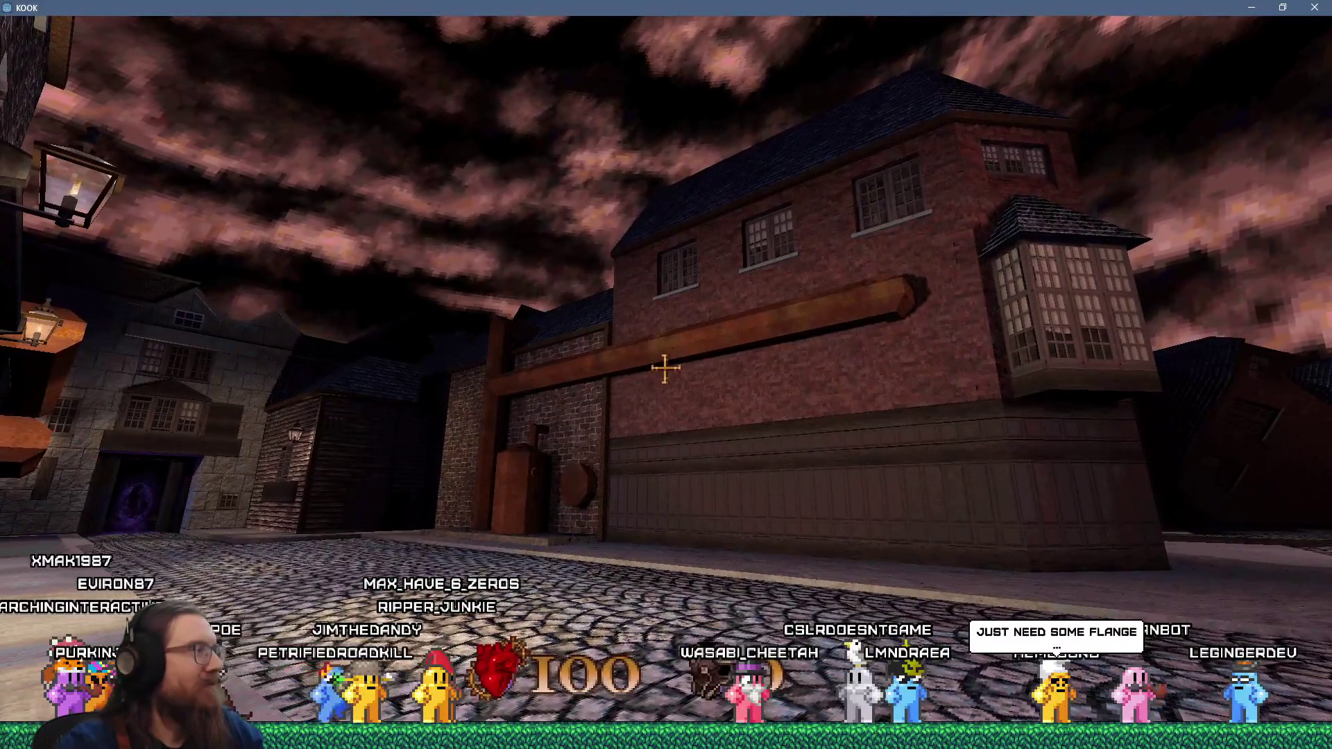
{"action": "key", "text": "w"}
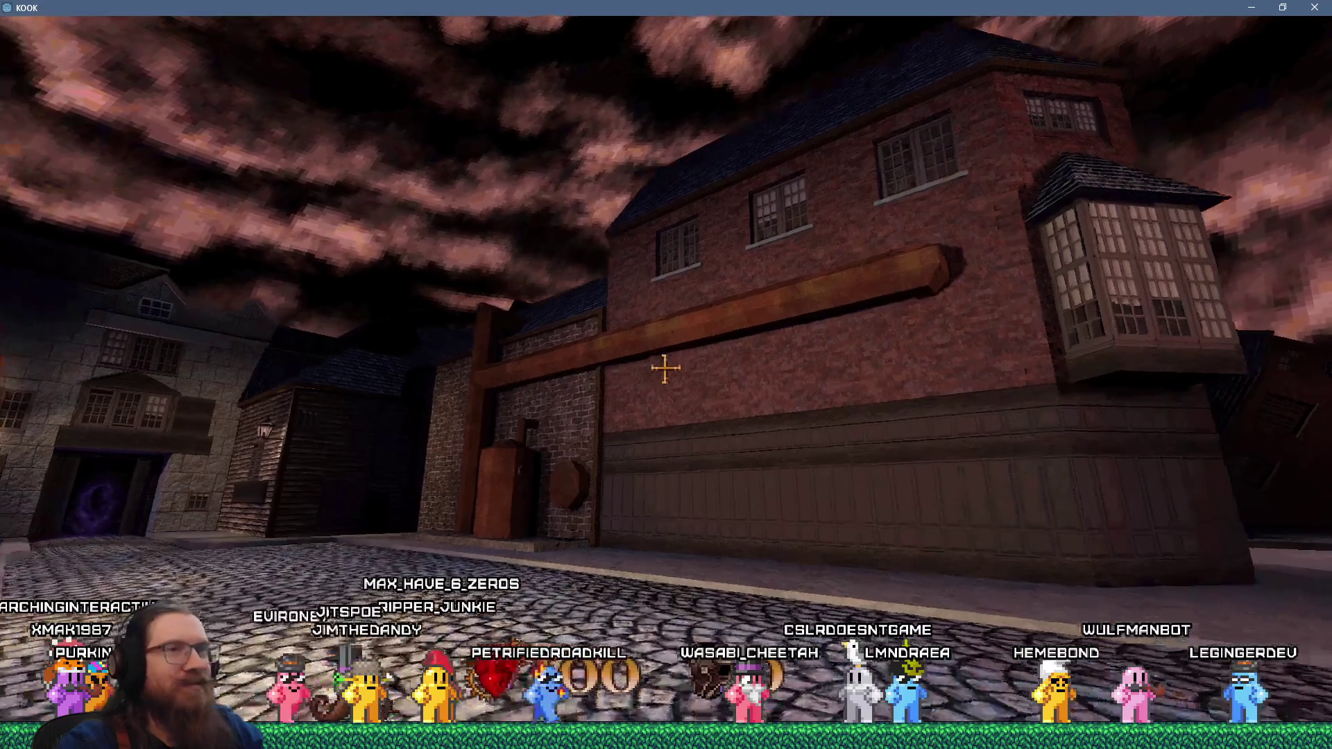
{"action": "key", "text": "w"}
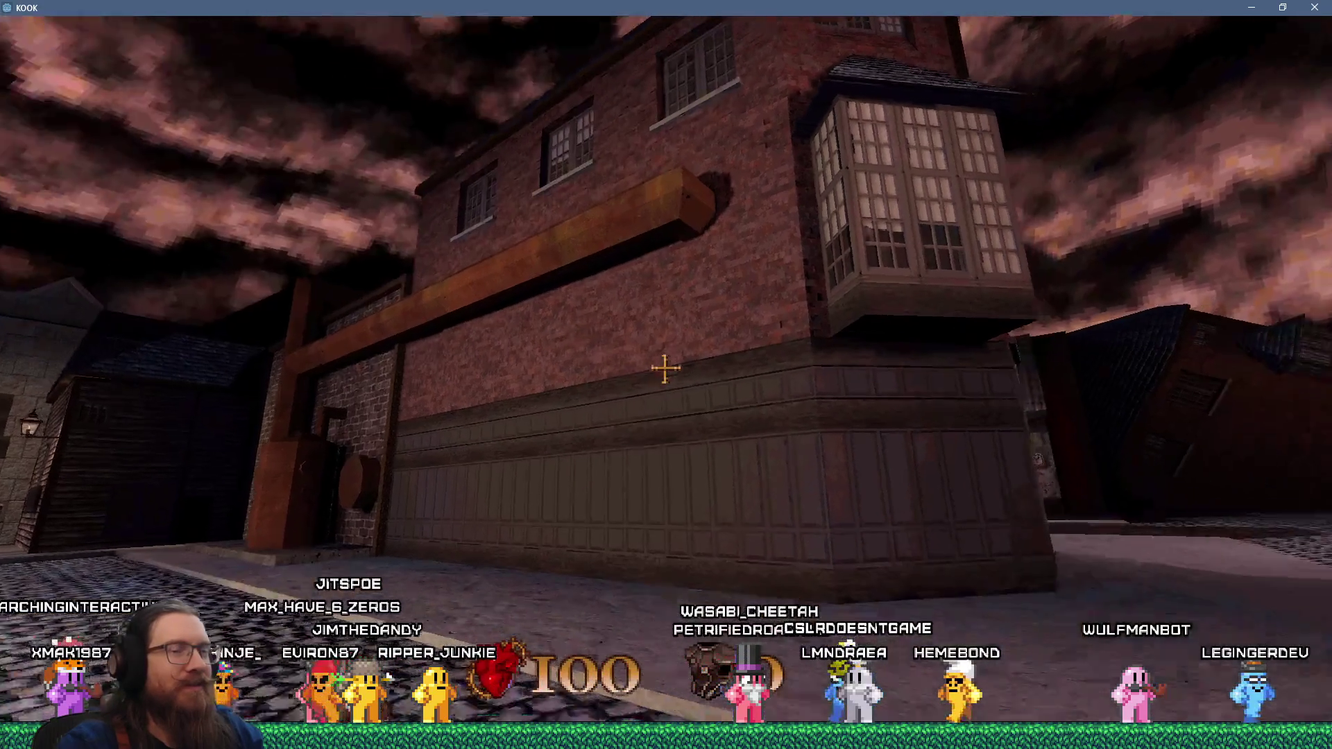
{"action": "key", "text": "w"}
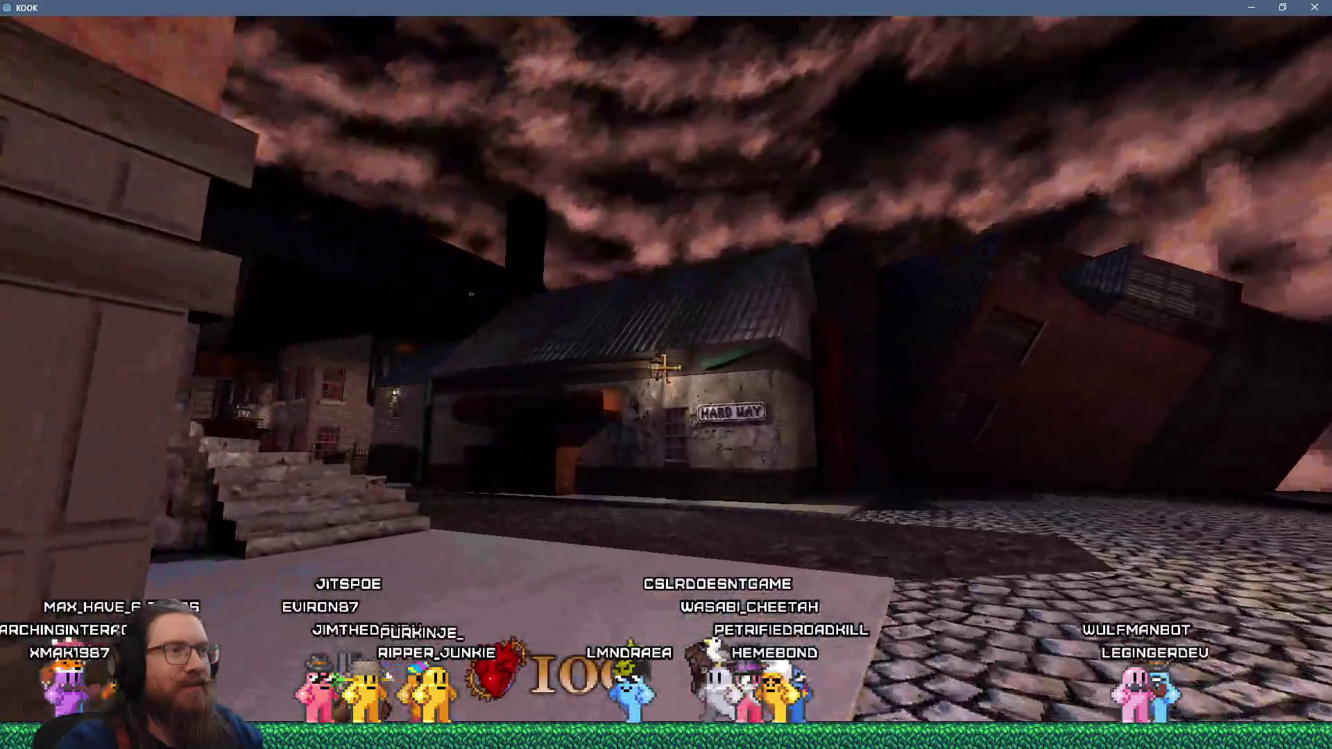
- Walk through the dark brick alley into the octagonal tunnel and open the console
{"action": "key", "text": "w"}
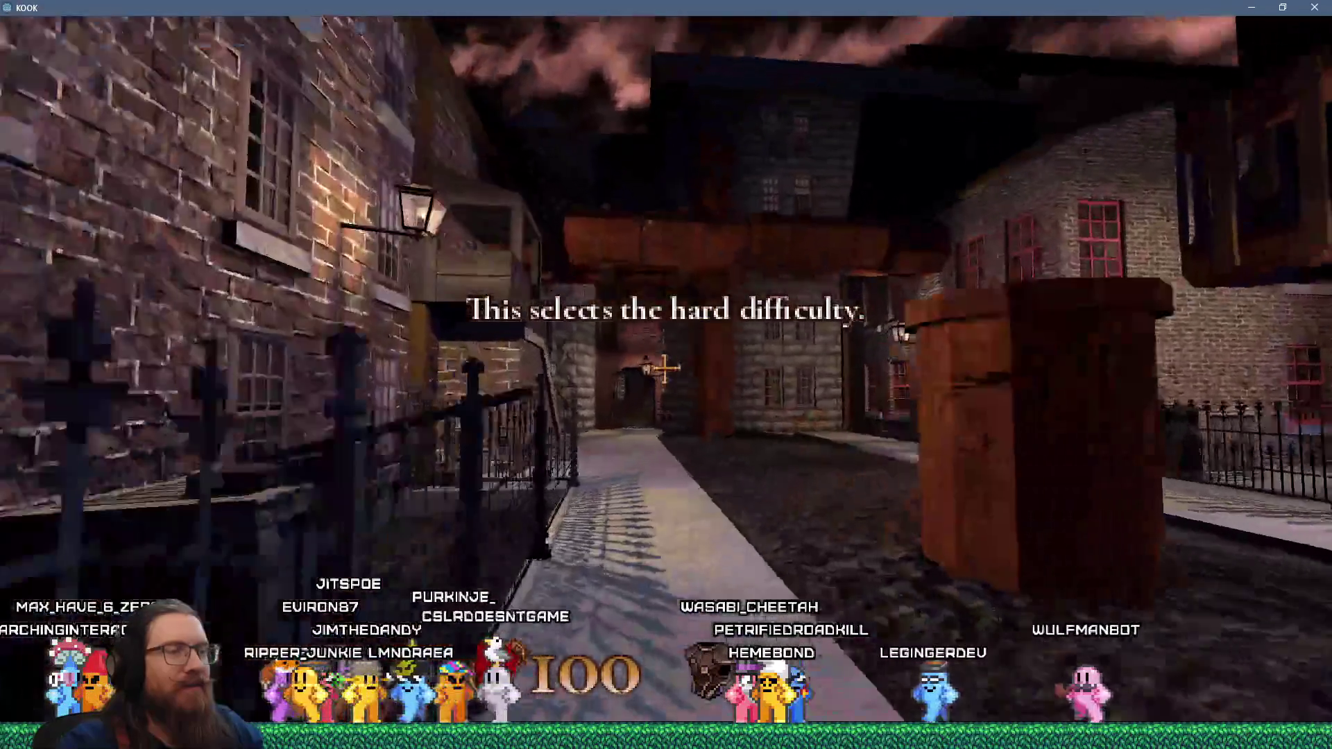
{"action": "key", "text": "w"}
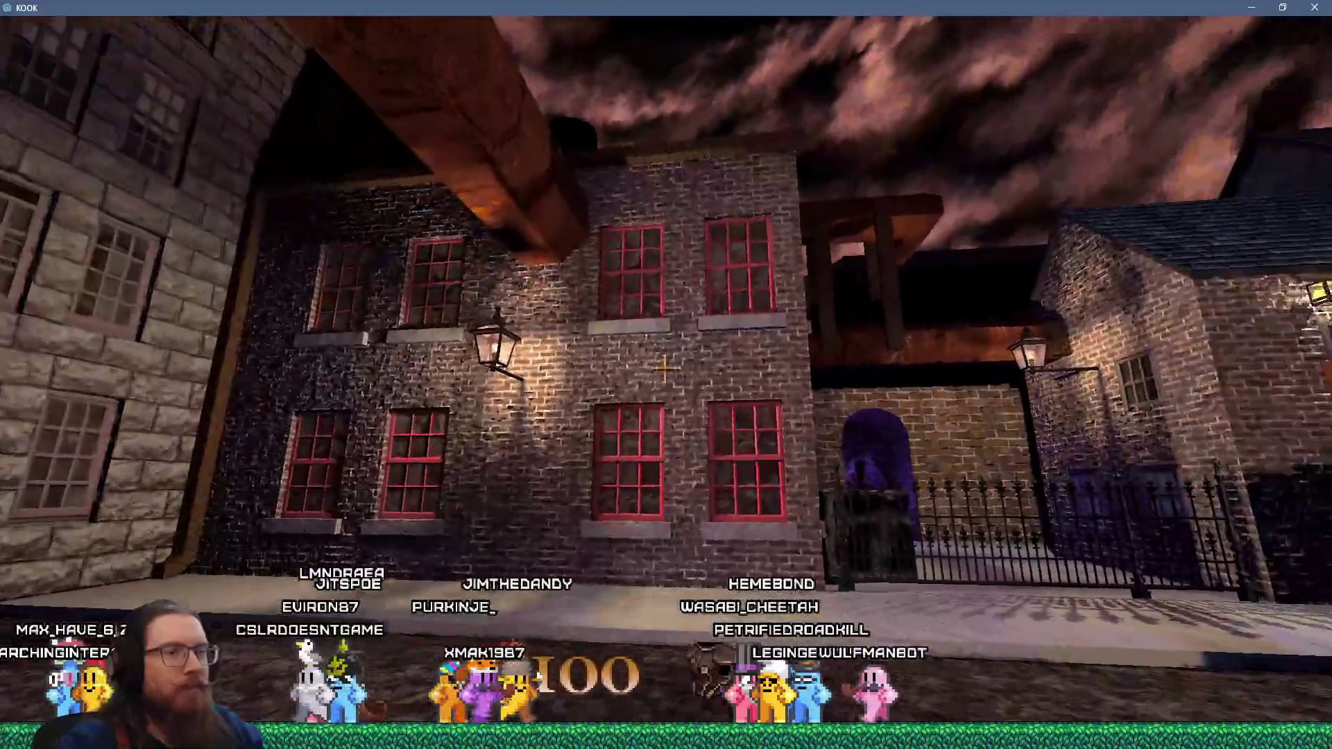
{"action": "key", "text": "w"}
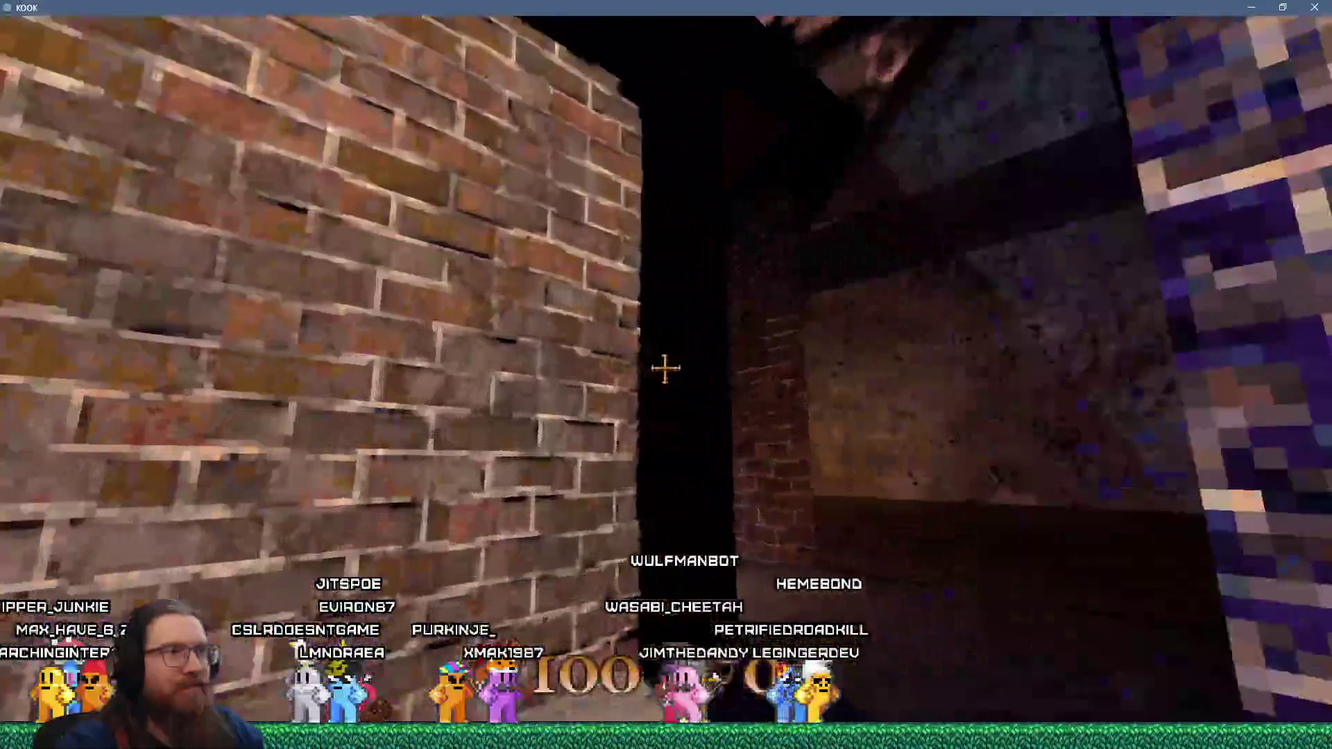
{"action": "key", "text": "w"}
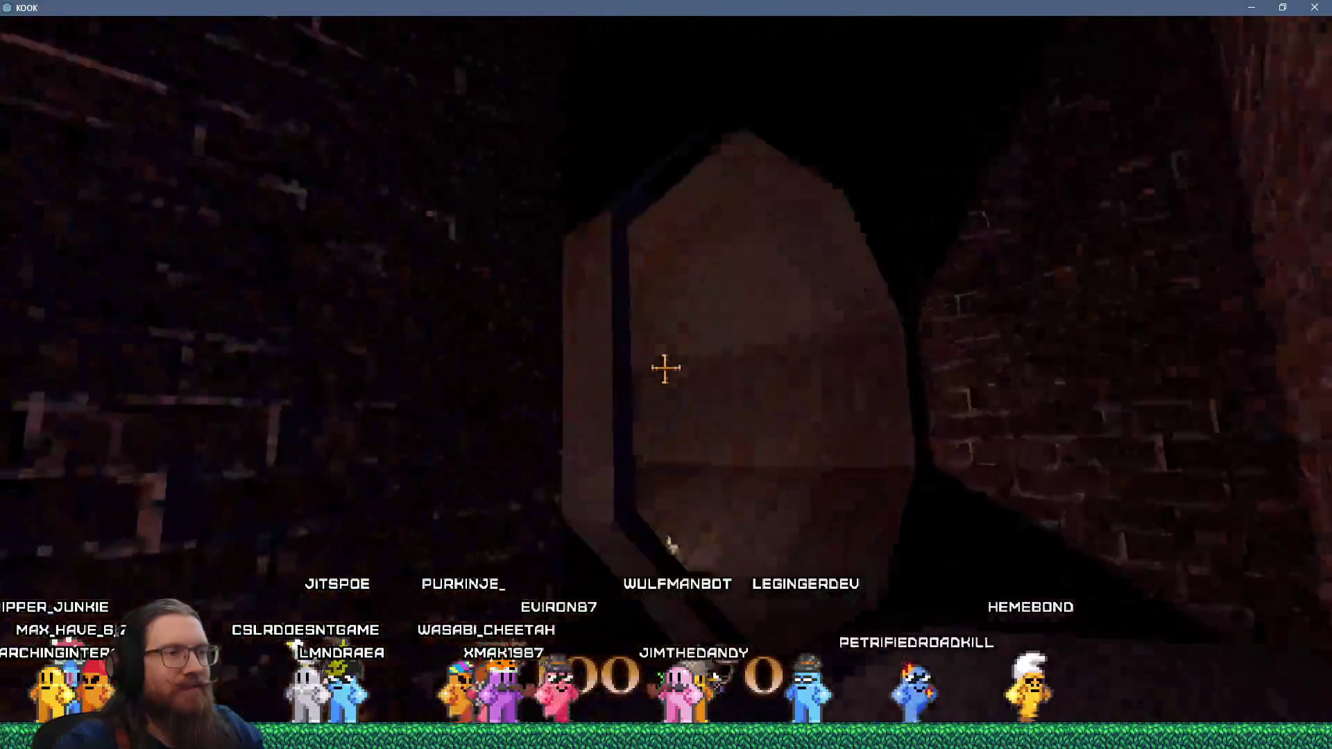
{"action": "key", "text": "grave"}
- Quit the game from the console, open the E: drive, and launch the godot_kook_editor shortcut
{"action": "type", "text": "qu"}
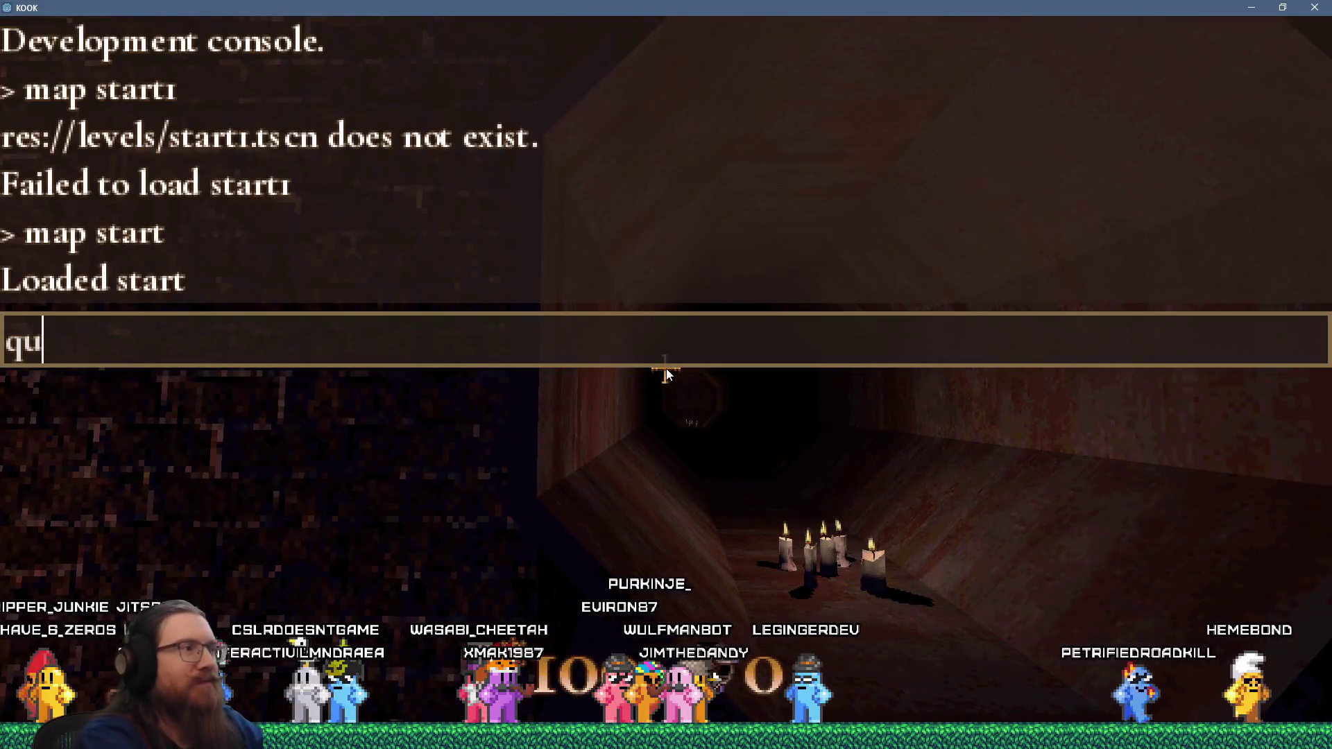
{"action": "type", "text": "t"}
{"action": "key", "text": "Return"}
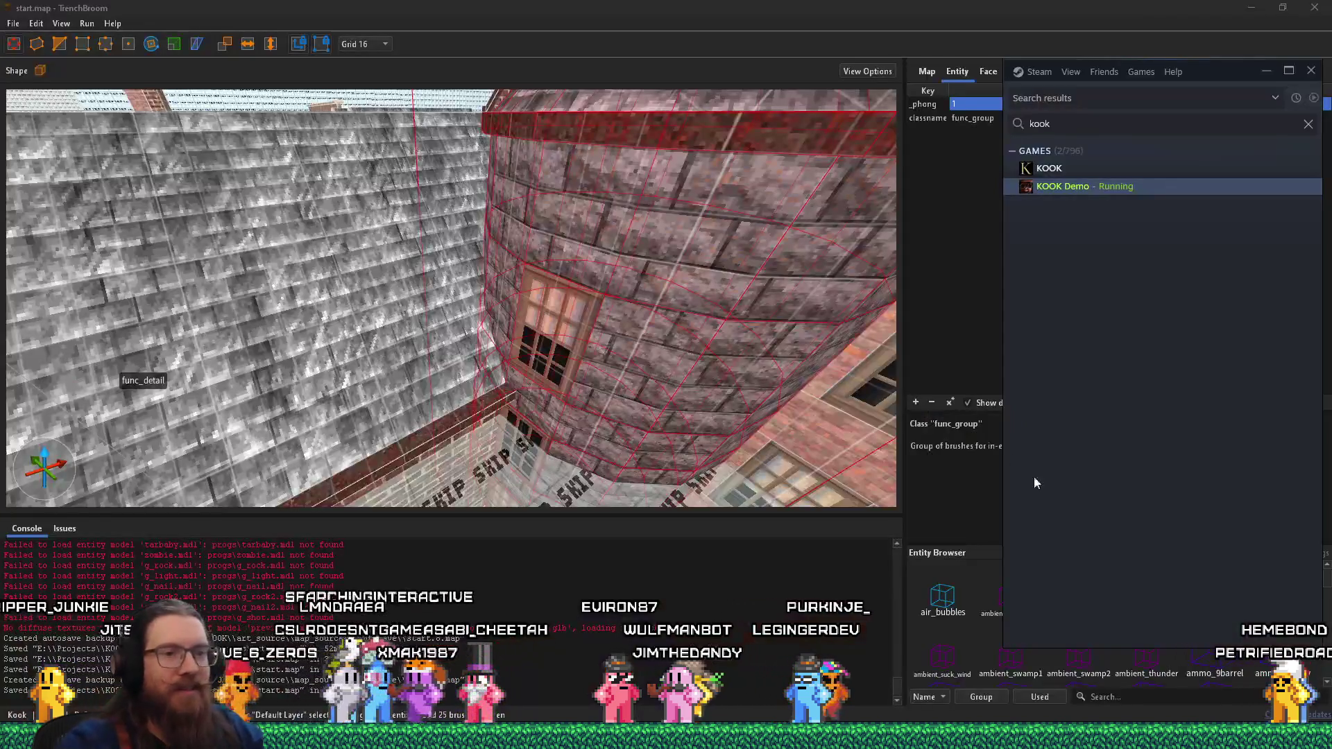
{"action": "key", "text": "super+period"}
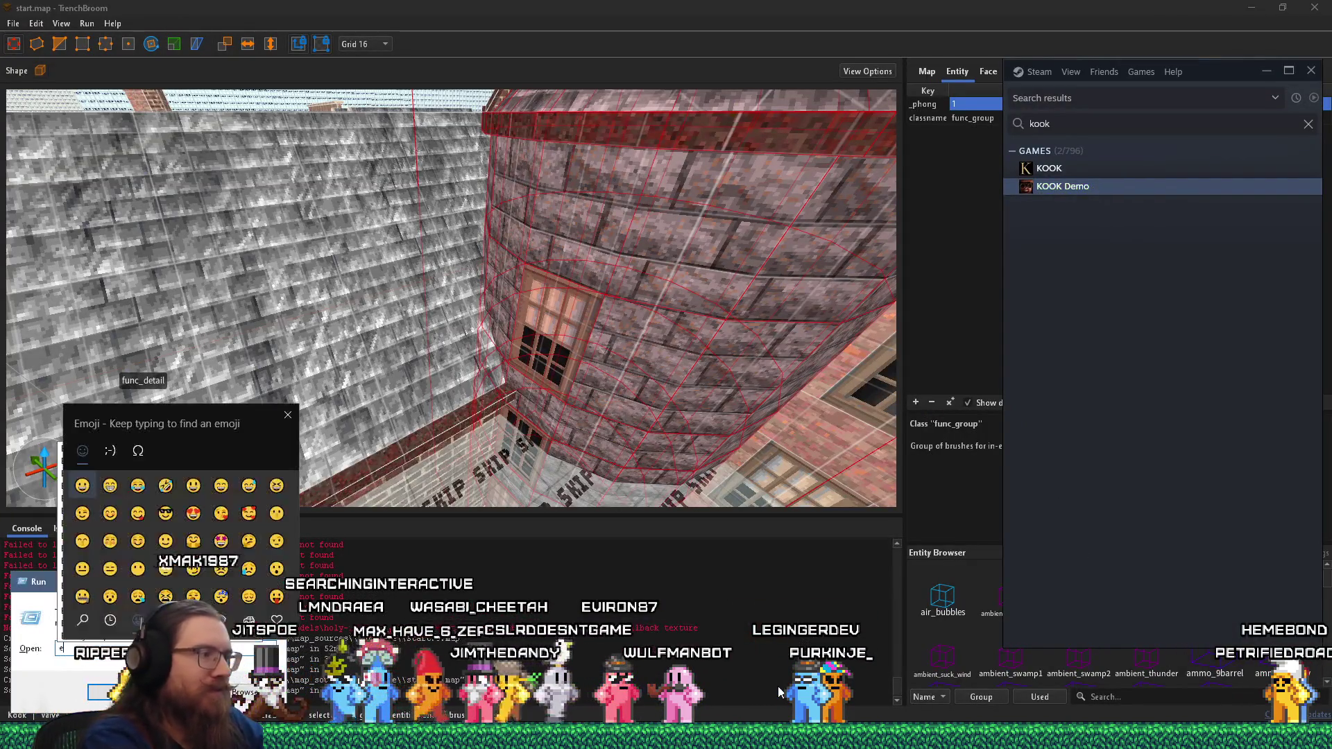
{"action": "key", "text": "super+r"}
{"action": "type", "text": "e:\\"}
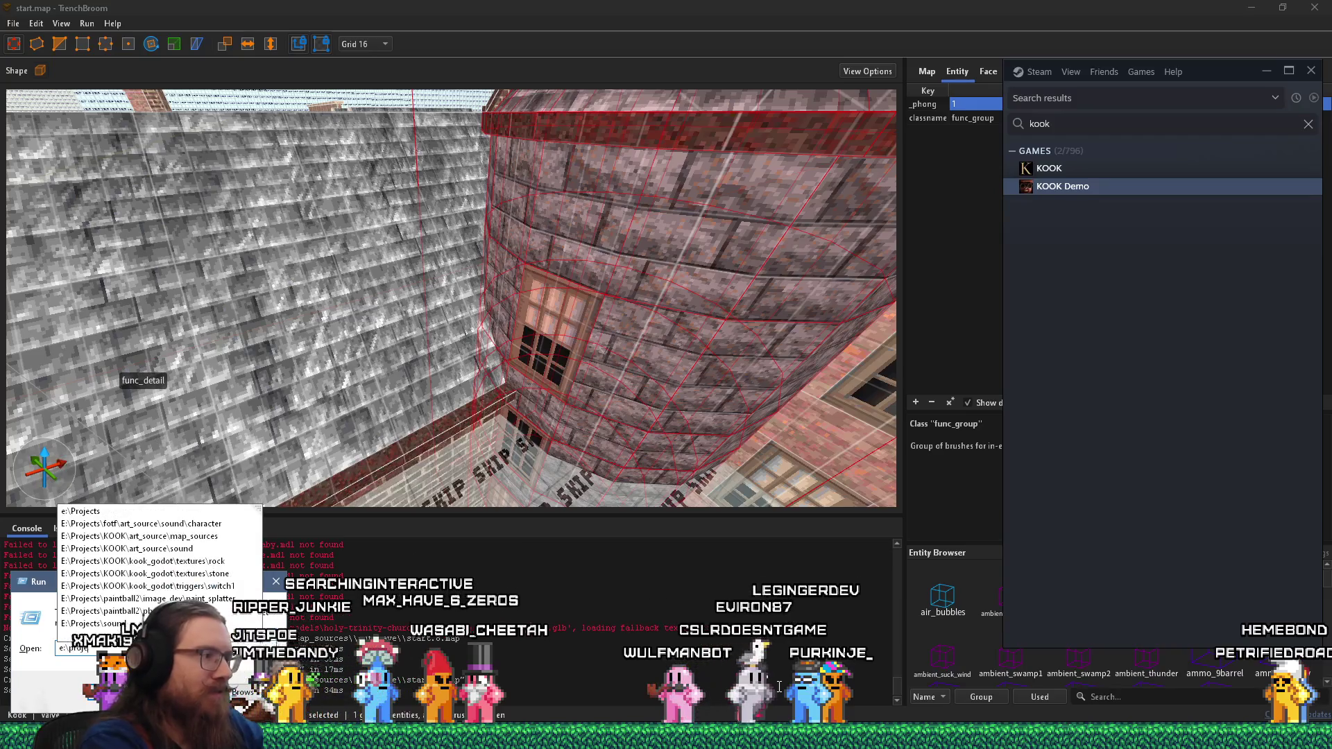
{"action": "key", "text": "Escape"}
{"action": "key", "text": "Escape"}
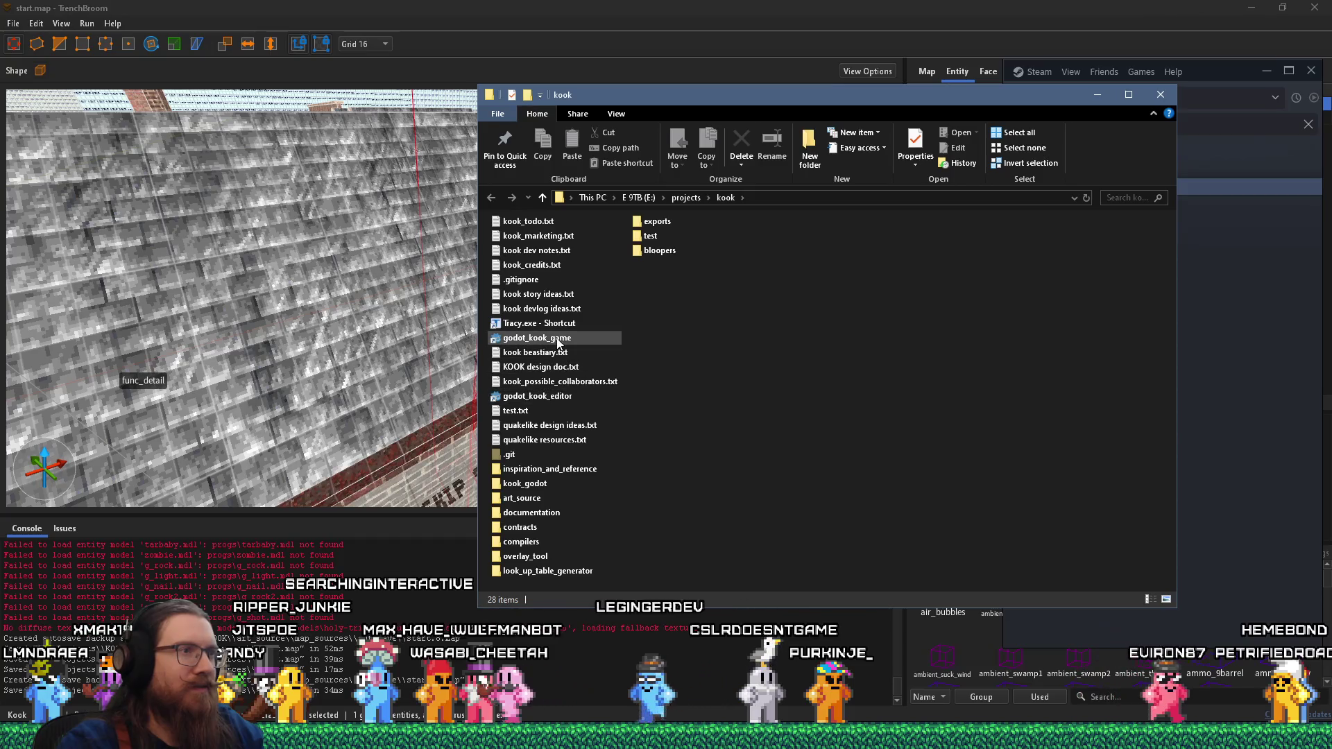
{"action": "double_click", "coordinate": [553, 396]}
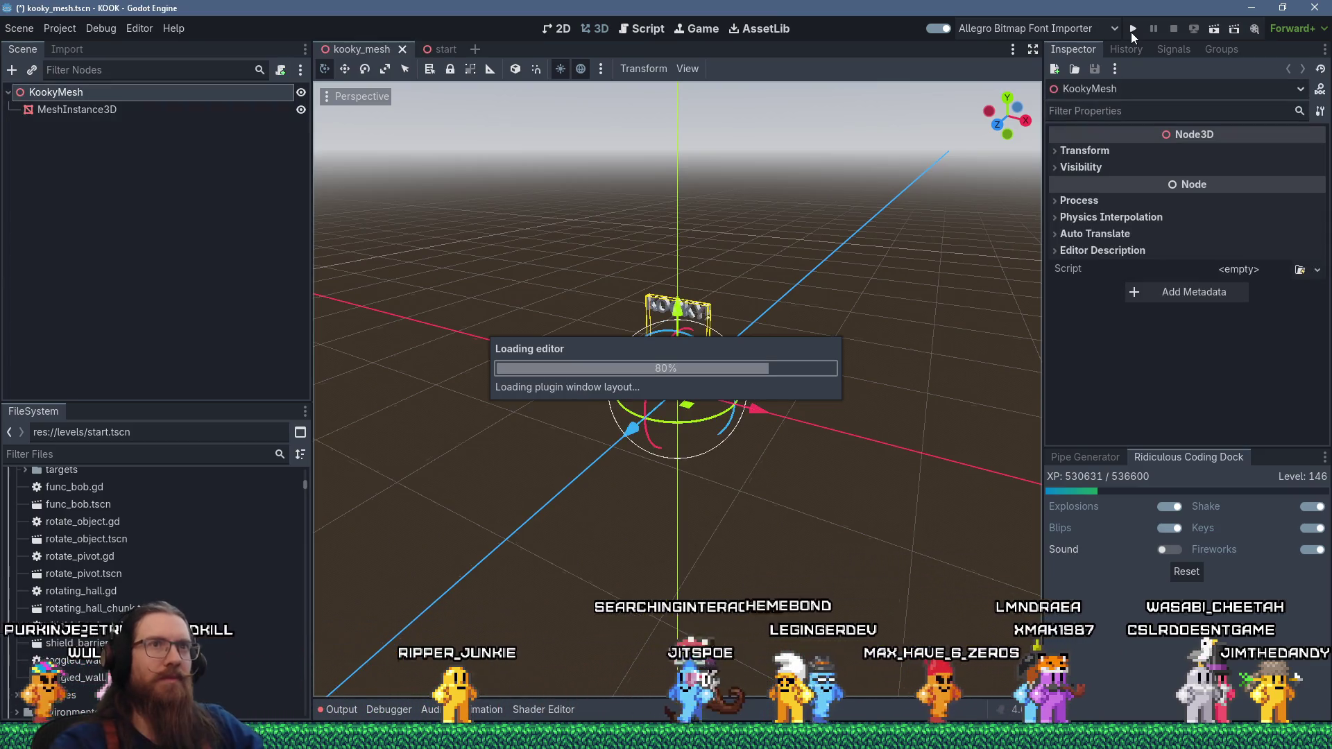
- Run the KOOK project from the loaded Godot editor
{"action": "left_click", "coordinate": [1135, 28]}
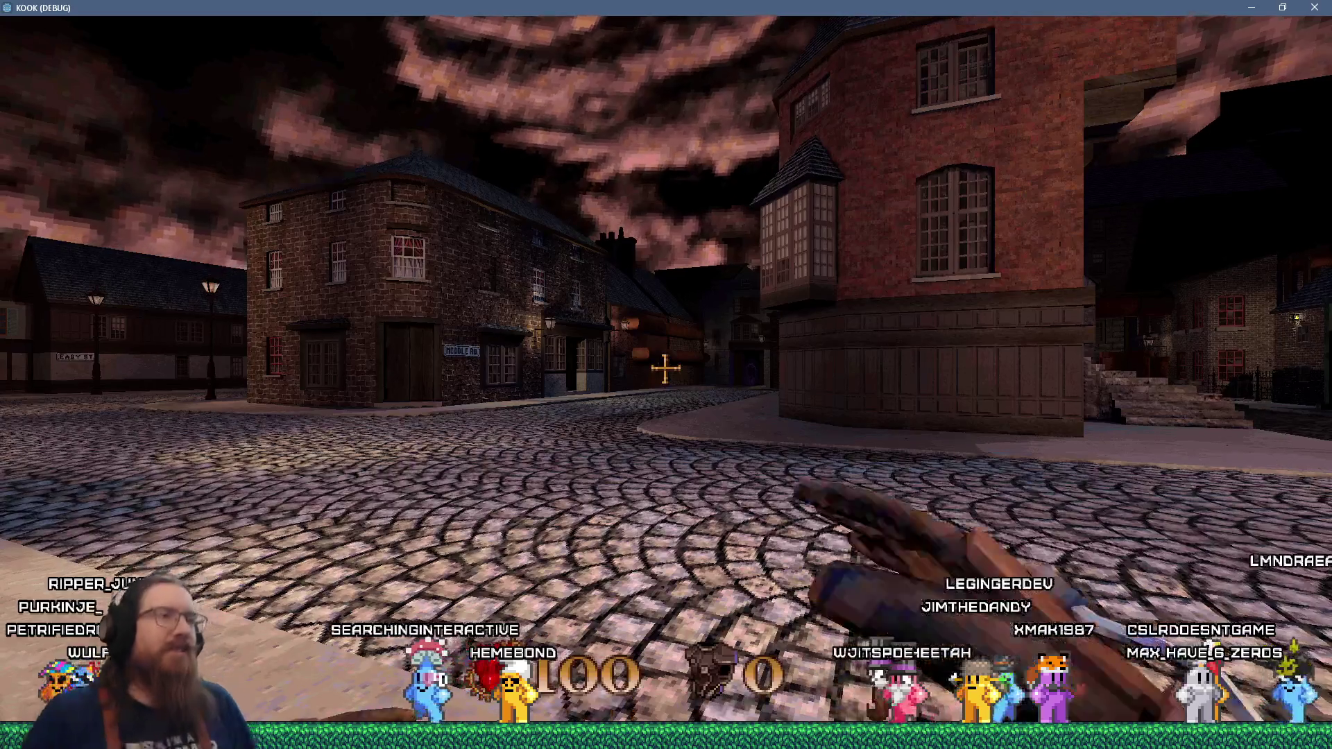
- Walk down the street to the brick building and inspect the rusty pipe up toward the sky
{"action": "key", "text": "w"}
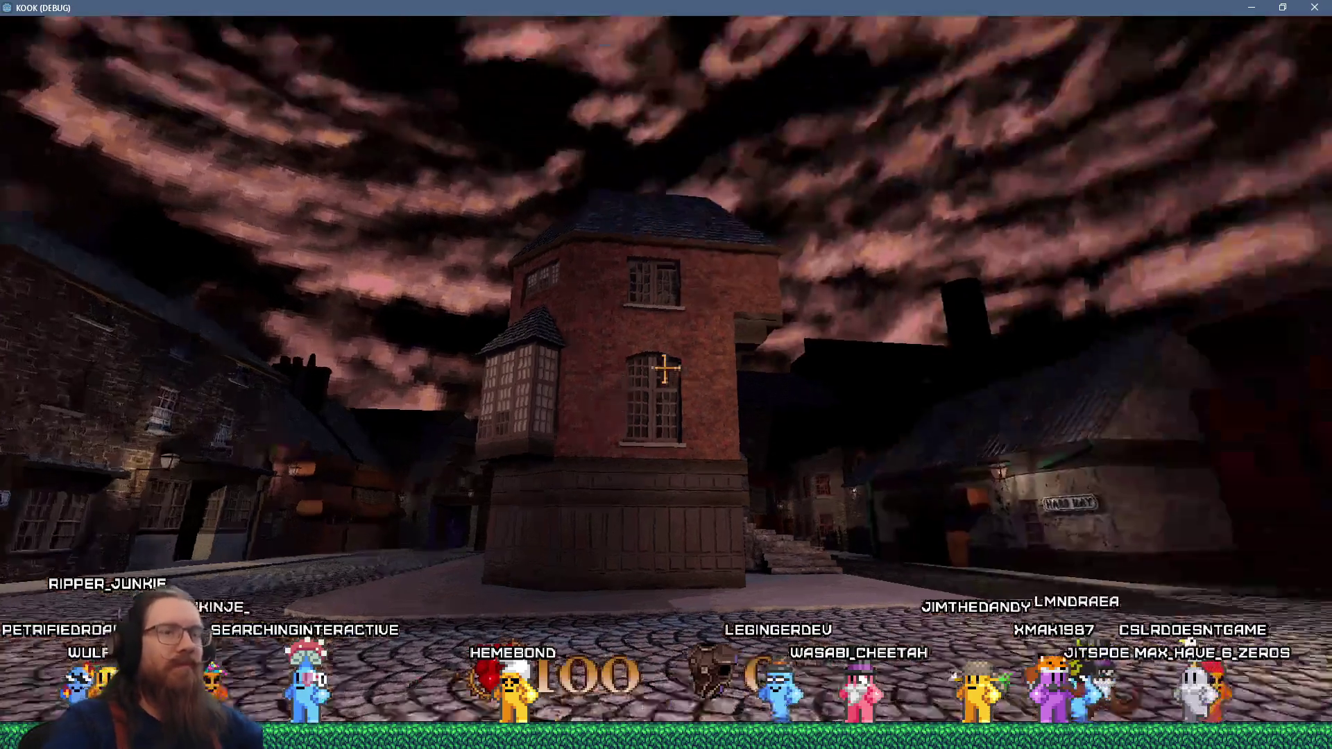
{"action": "key", "text": "w"}
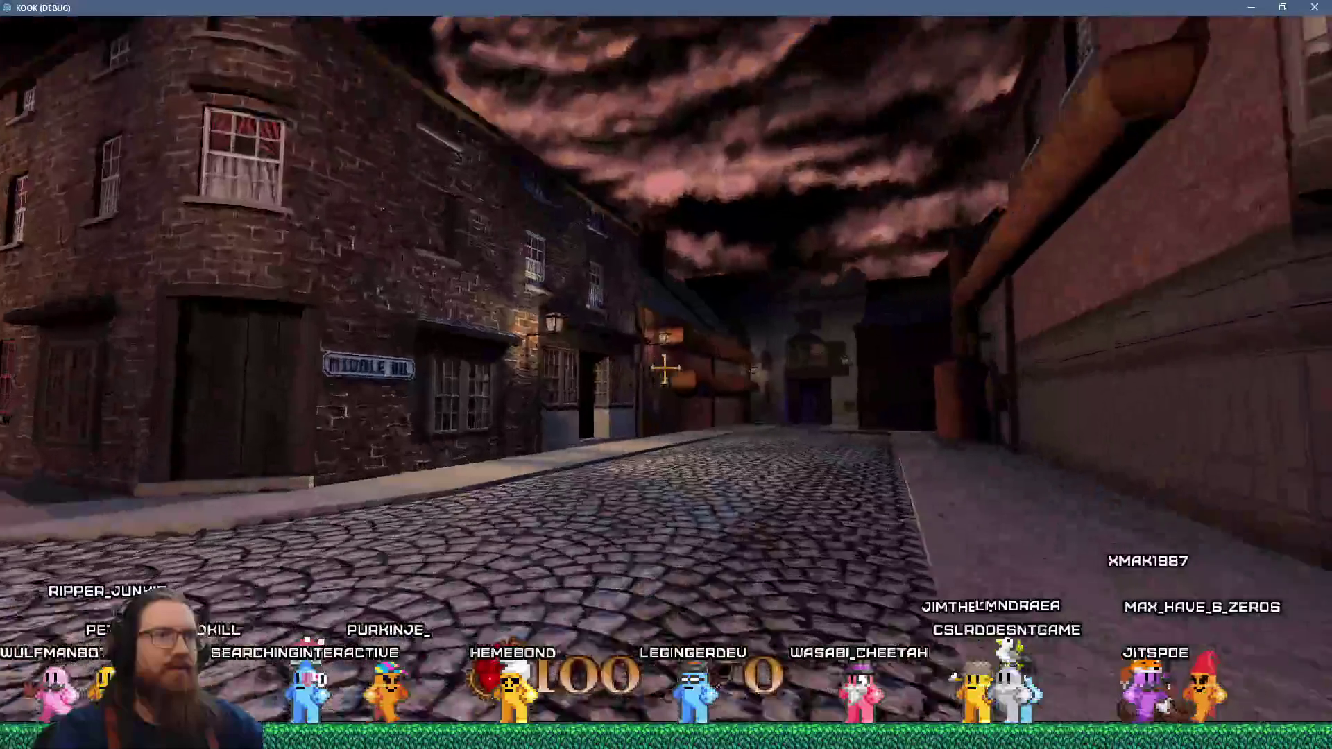
{"action": "key", "text": "w"}
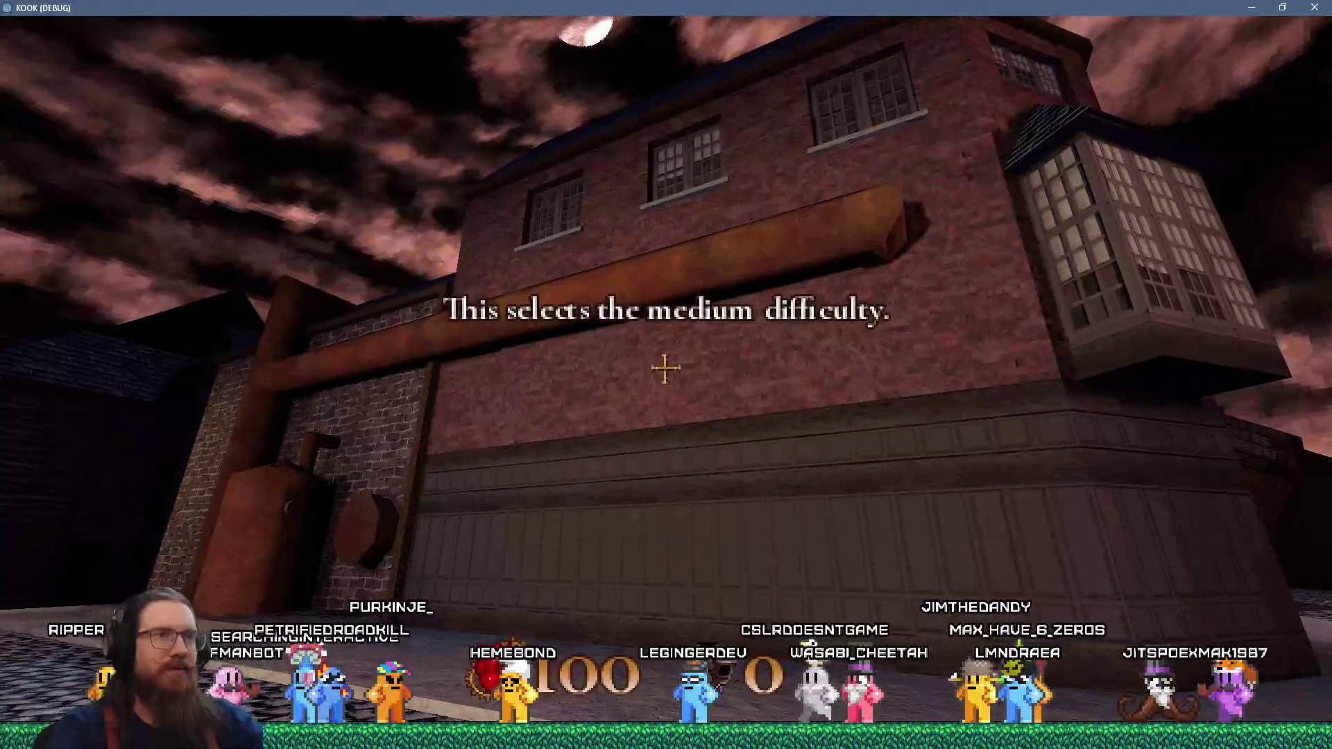
{"action": "key", "text": "w"}
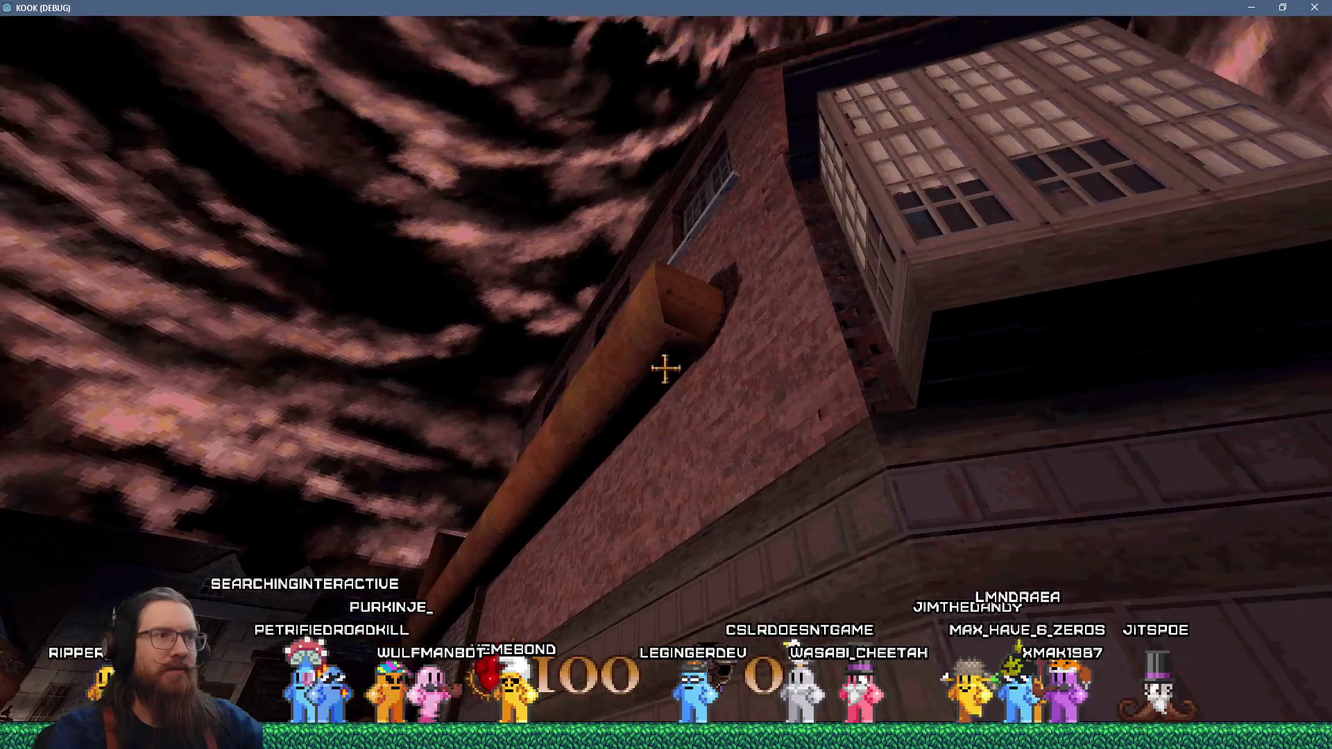
{"action": "key", "text": "w"}
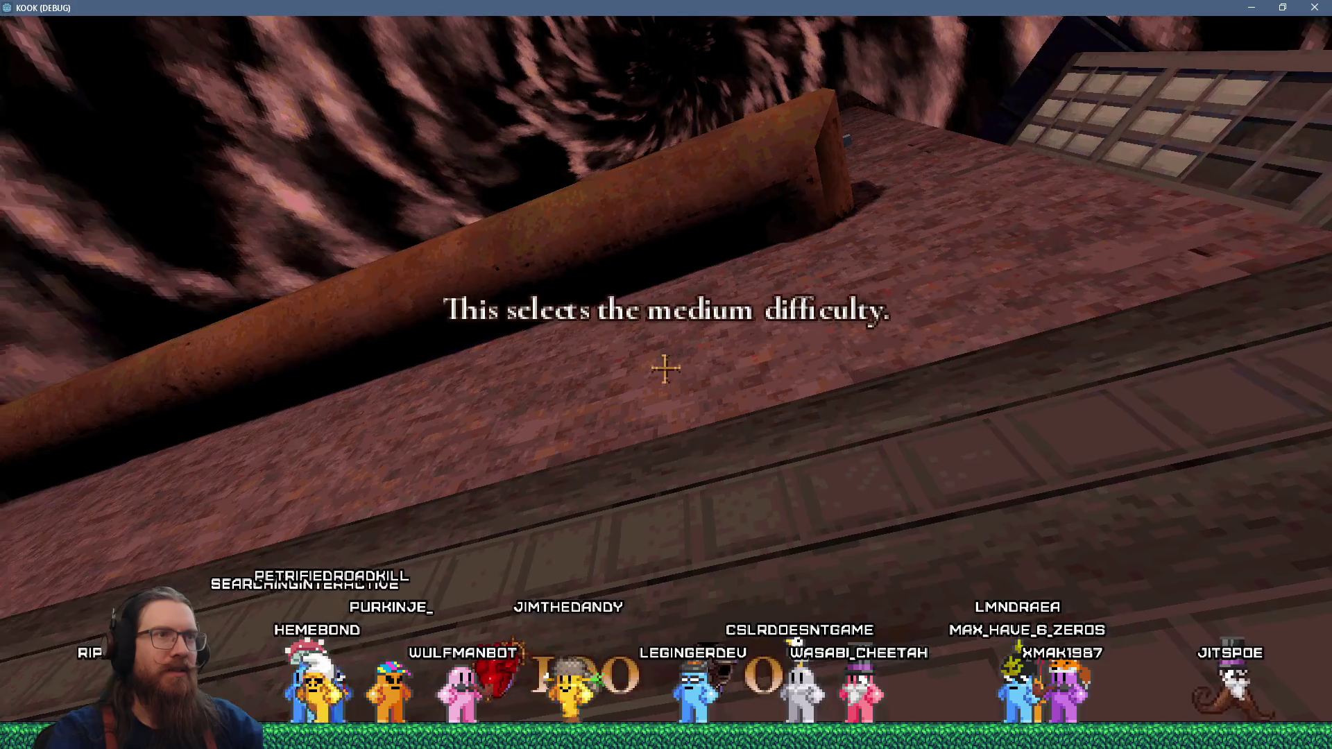
{"action": "key", "text": "w"}
{"action": "key", "text": "w"}
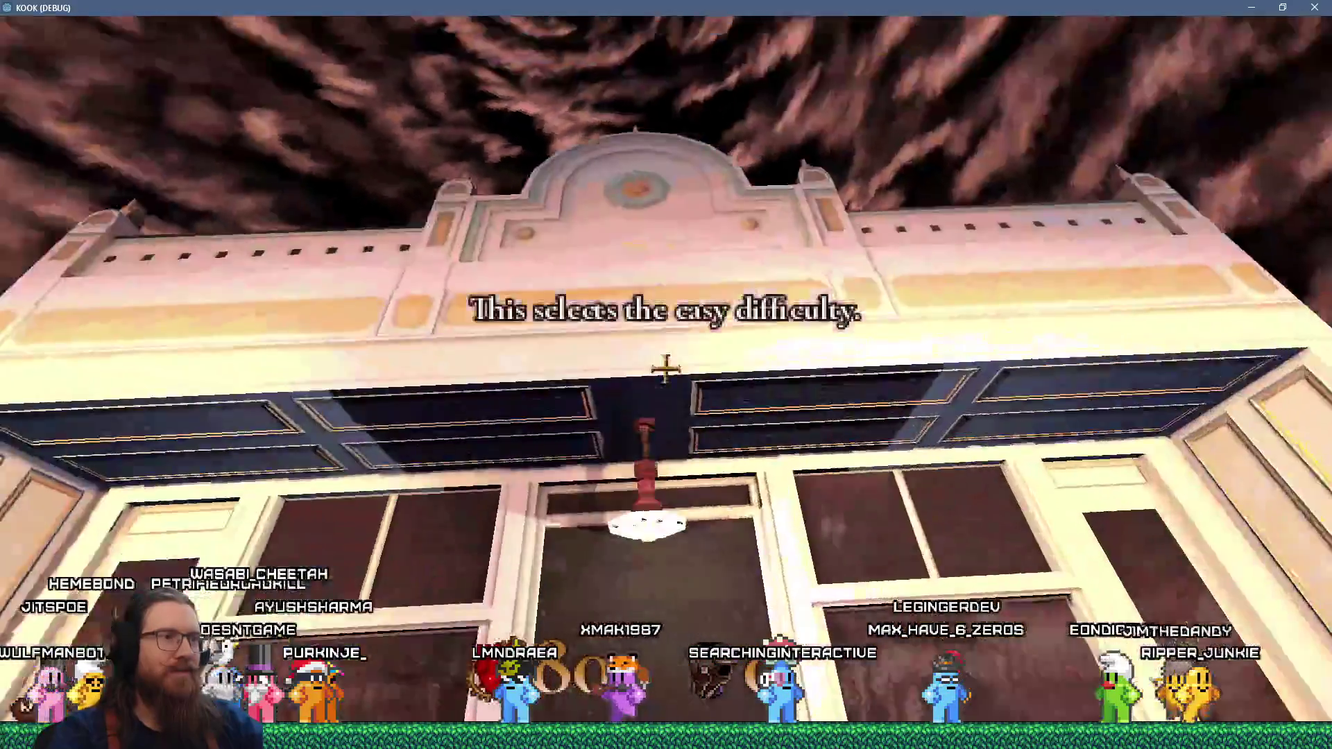
- Jump onto the white ornate building's ledge
{"action": "key", "text": "space"}
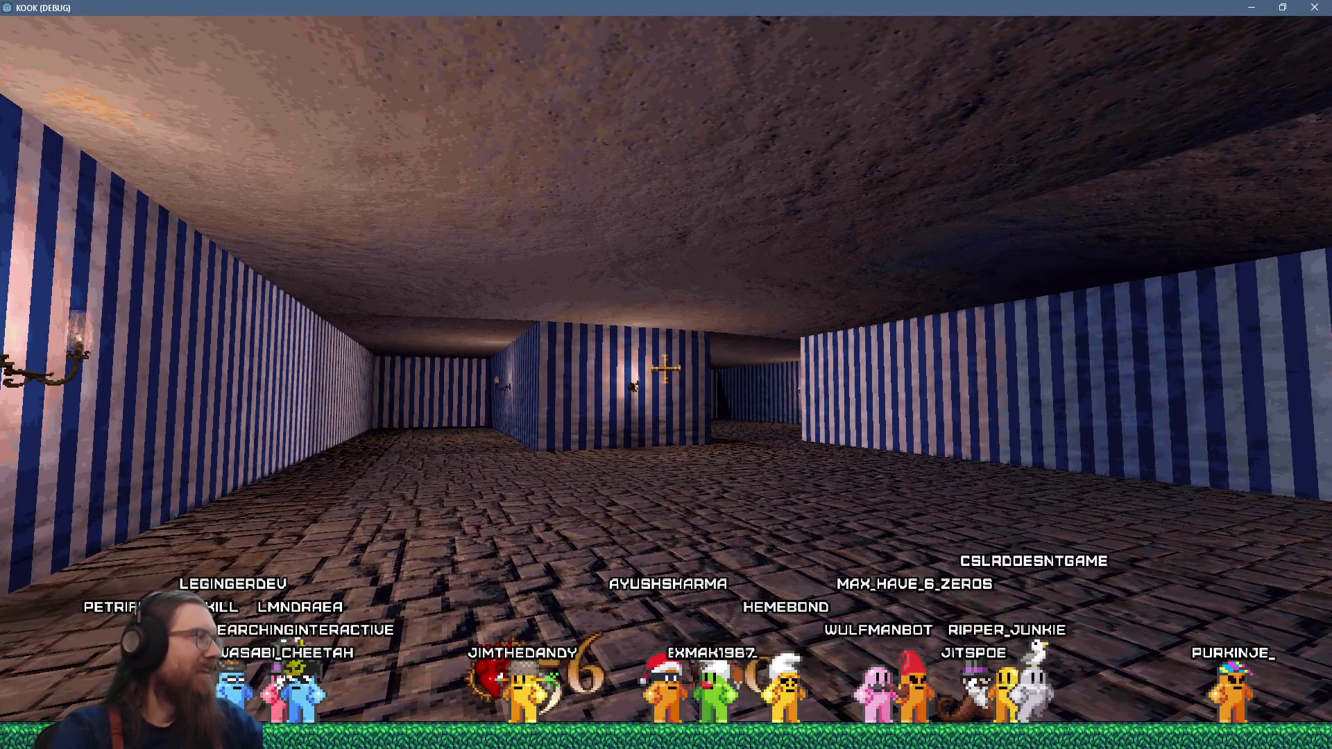
- Close the KOOK debug build by entering 'quit' in the in-game console
{"action": "key", "text": "grave"}
{"action": "type", "text": "quit"}
{"action": "key", "text": "Return"}
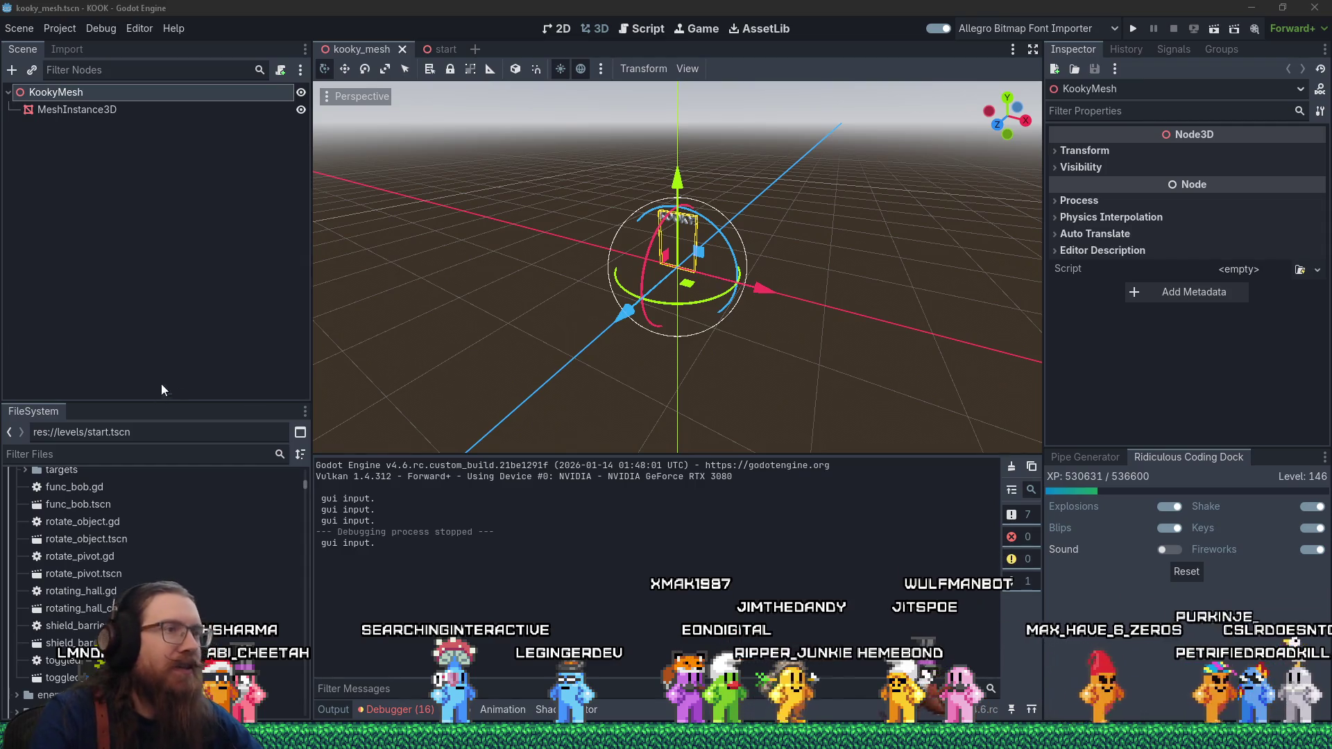
- Filter the FileSystem for 'sewe' and orbit the test_phong_shade scene down onto the blue block
{"action": "left_click_drag", "start_coordinate": [552, 300], "coordinate": [565, 310]}
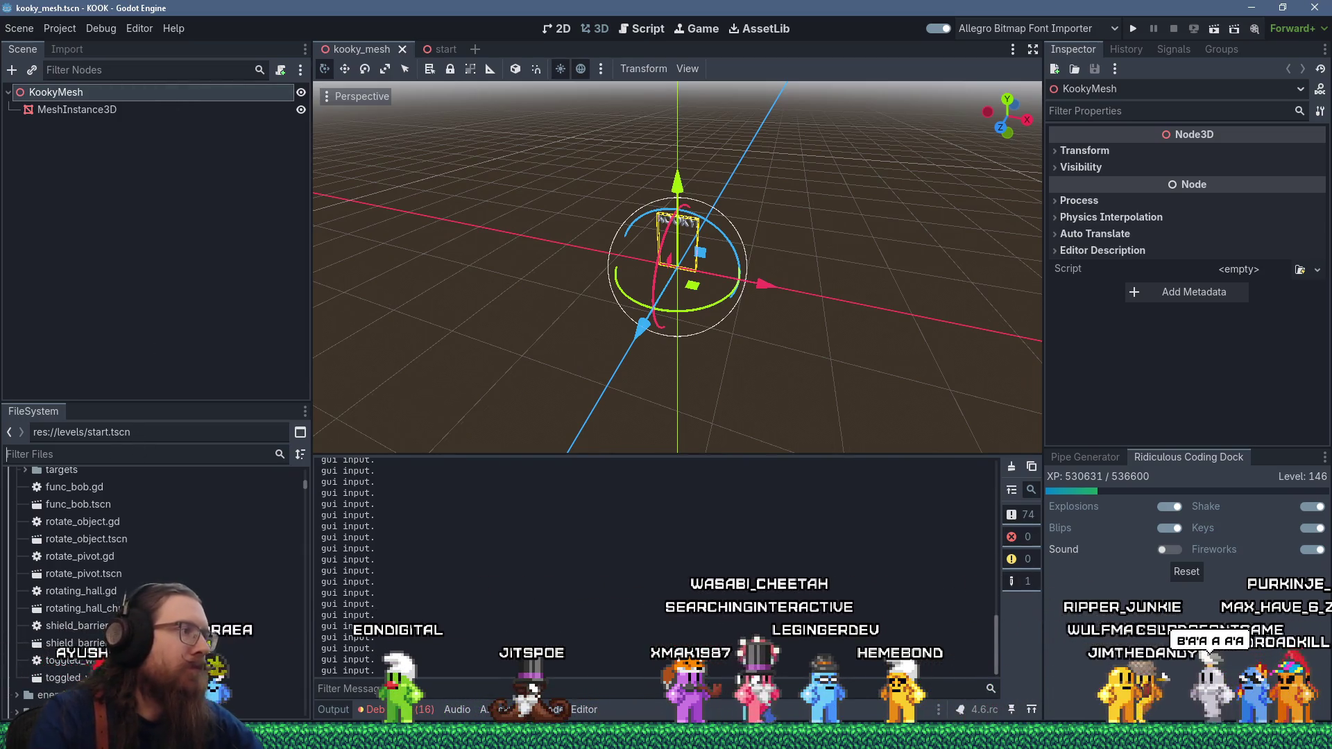
{"action": "type", "text": "sew"}
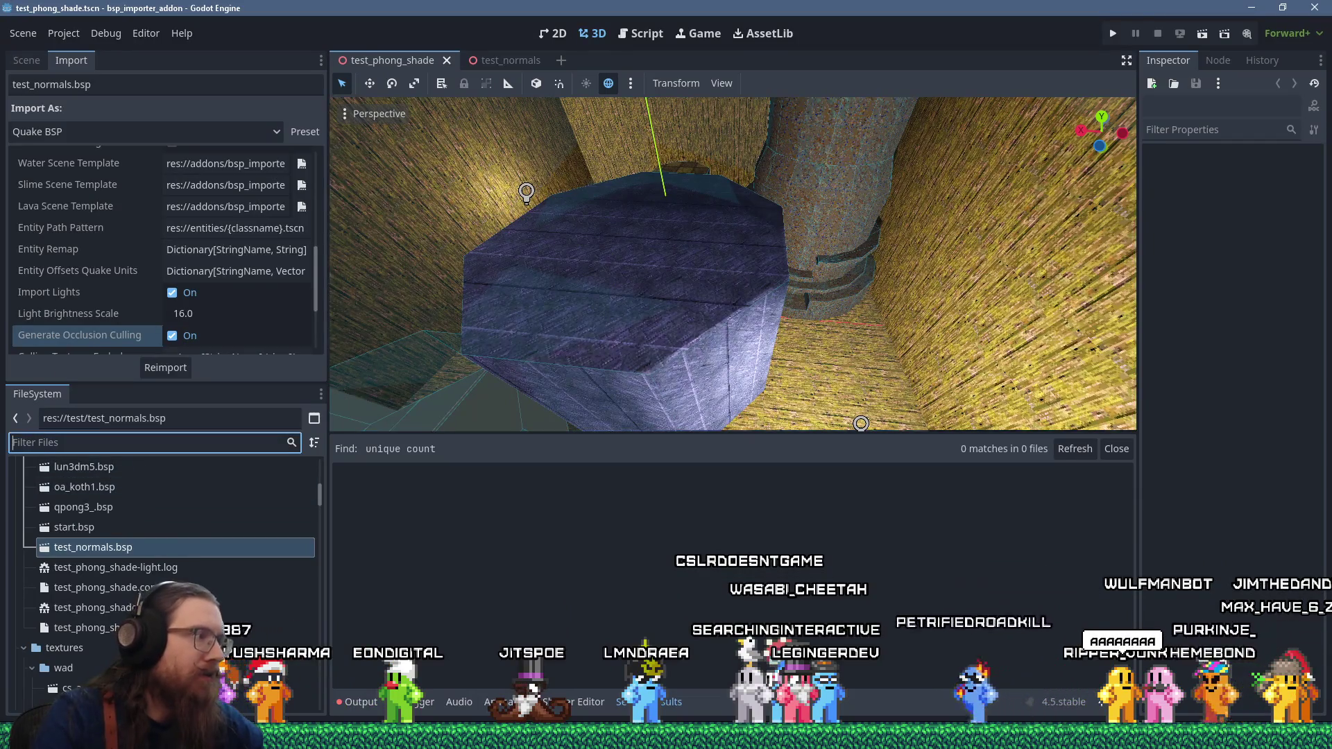
{"action": "type", "text": "sewe"}
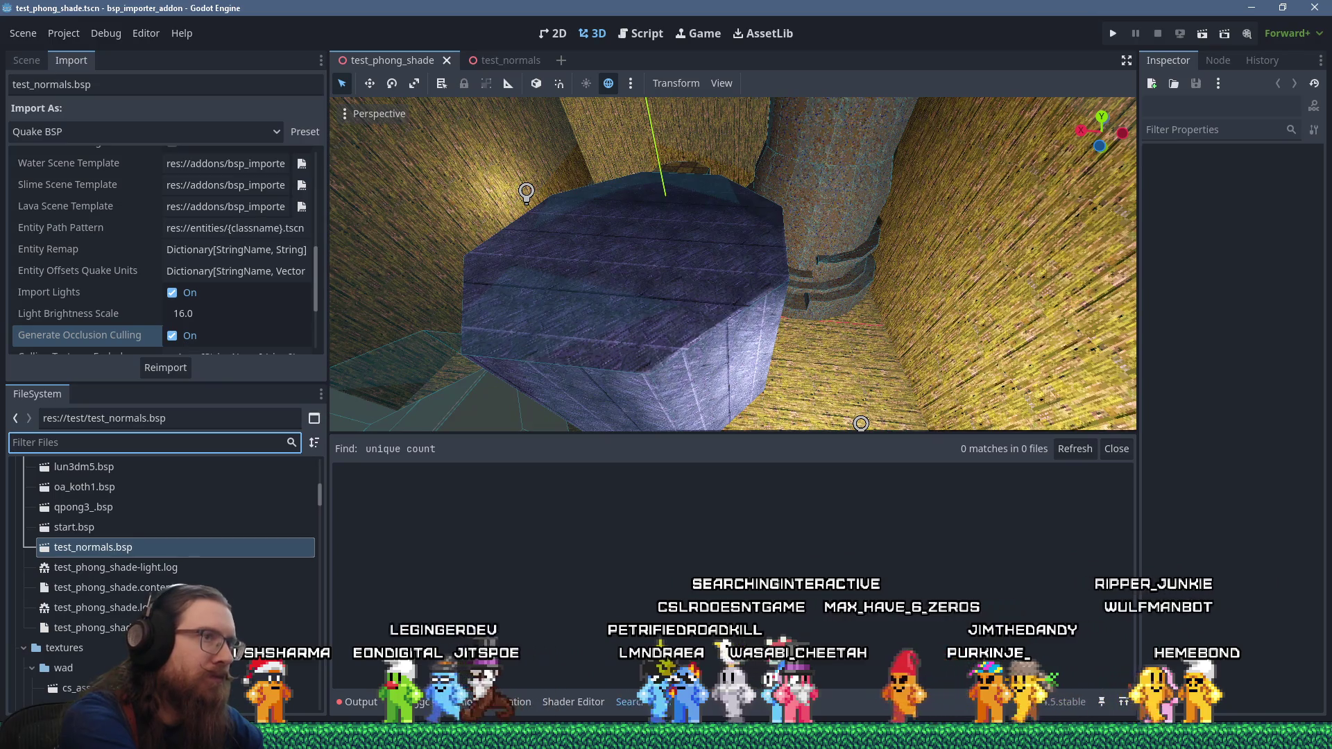
{"action": "mouse_move", "coordinate": [665, 229]}
{"action": "left_mouse_down"}
{"action": "mouse_move", "coordinate": [702, 214]}
{"action": "mouse_move", "coordinate": [830, 289]}
{"action": "left_mouse_up"}
{"action": "scroll", "coordinate": [829, 288], "scroll_direction": "down", "scroll_amount": 2}
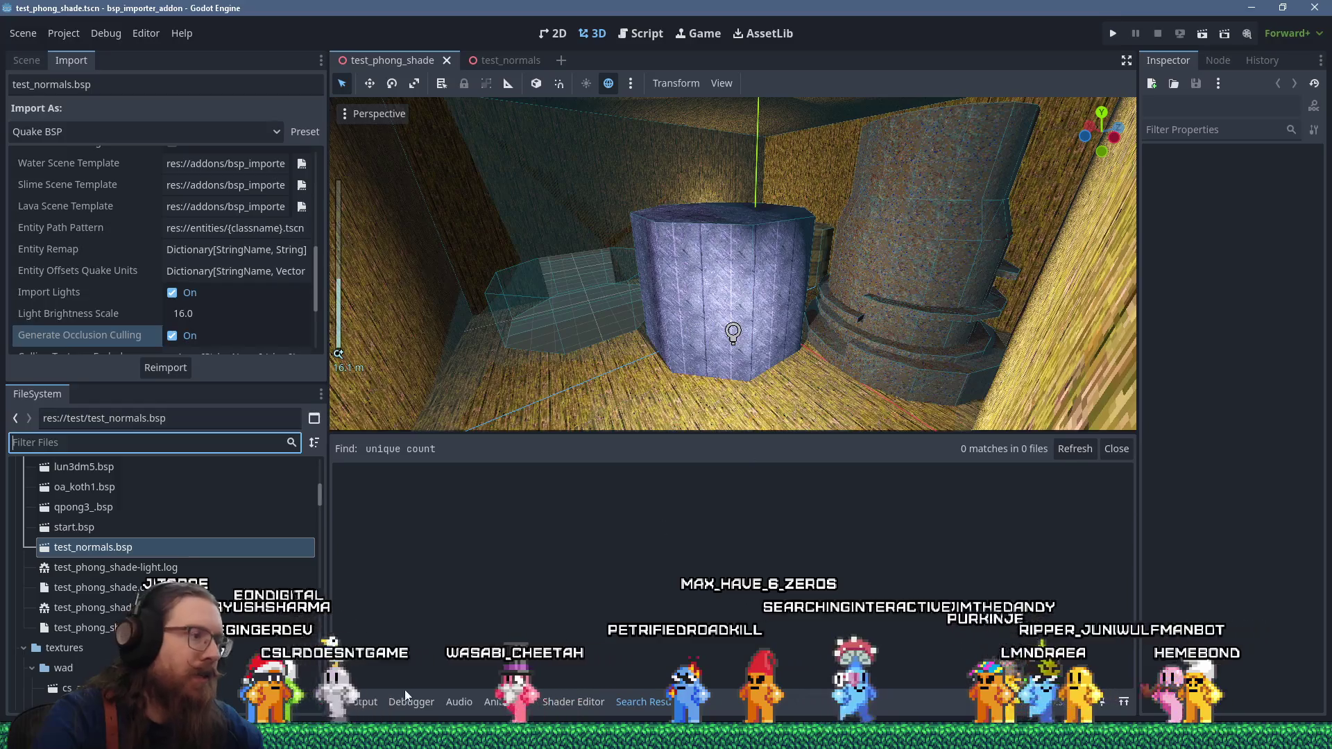
{"action": "left_click", "coordinate": [421, 716]}
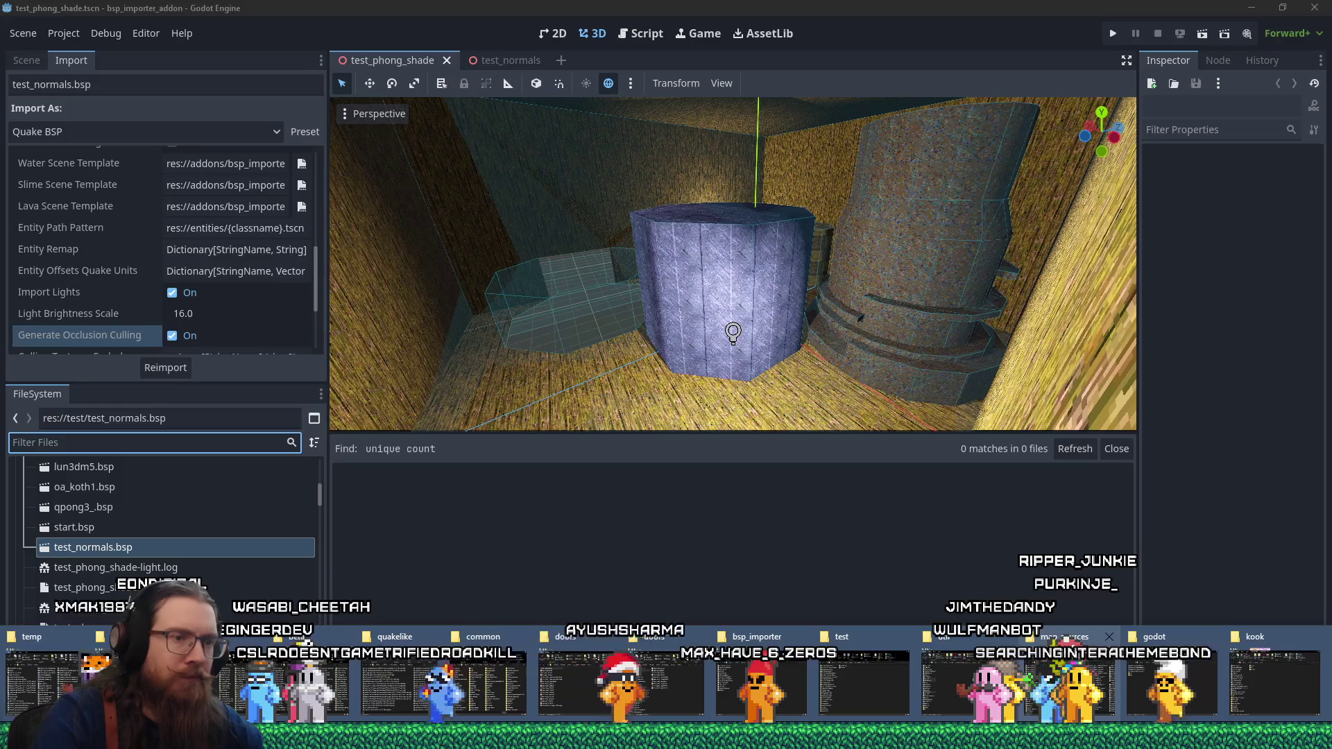
- Bring up the bsp_importer_addon test folder window in Explorer
{"action": "left_click", "coordinate": [763, 683]}
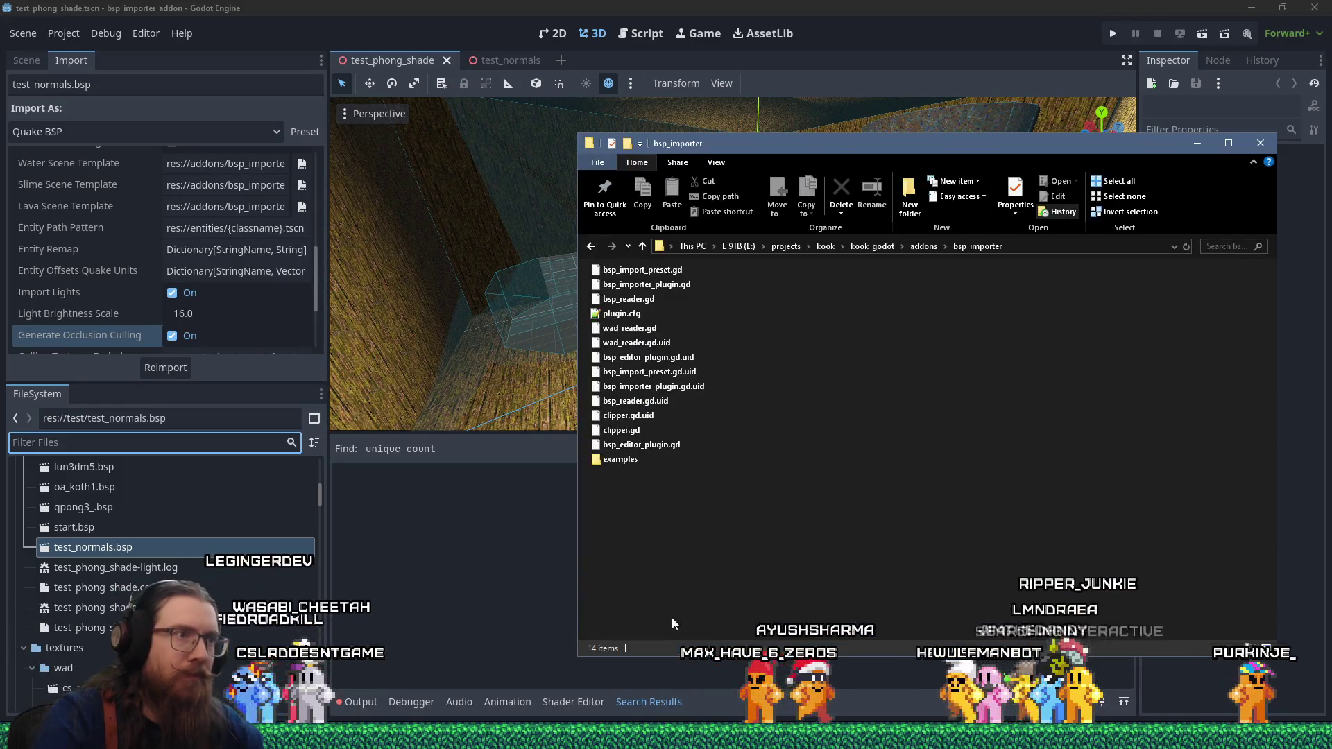
{"action": "left_click", "coordinate": [912, 254]}
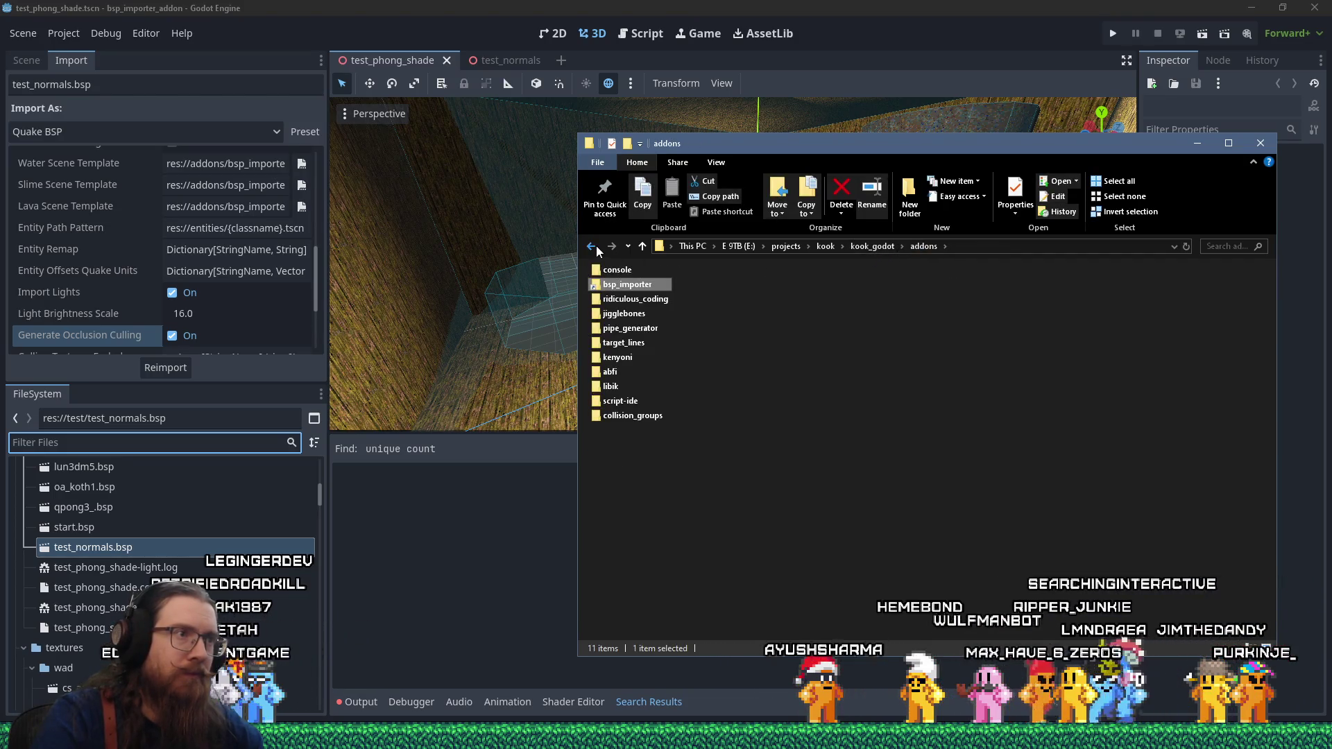
{"action": "key", "text": "alt+Tab"}
{"action": "left_click", "coordinate": [666, 737]}
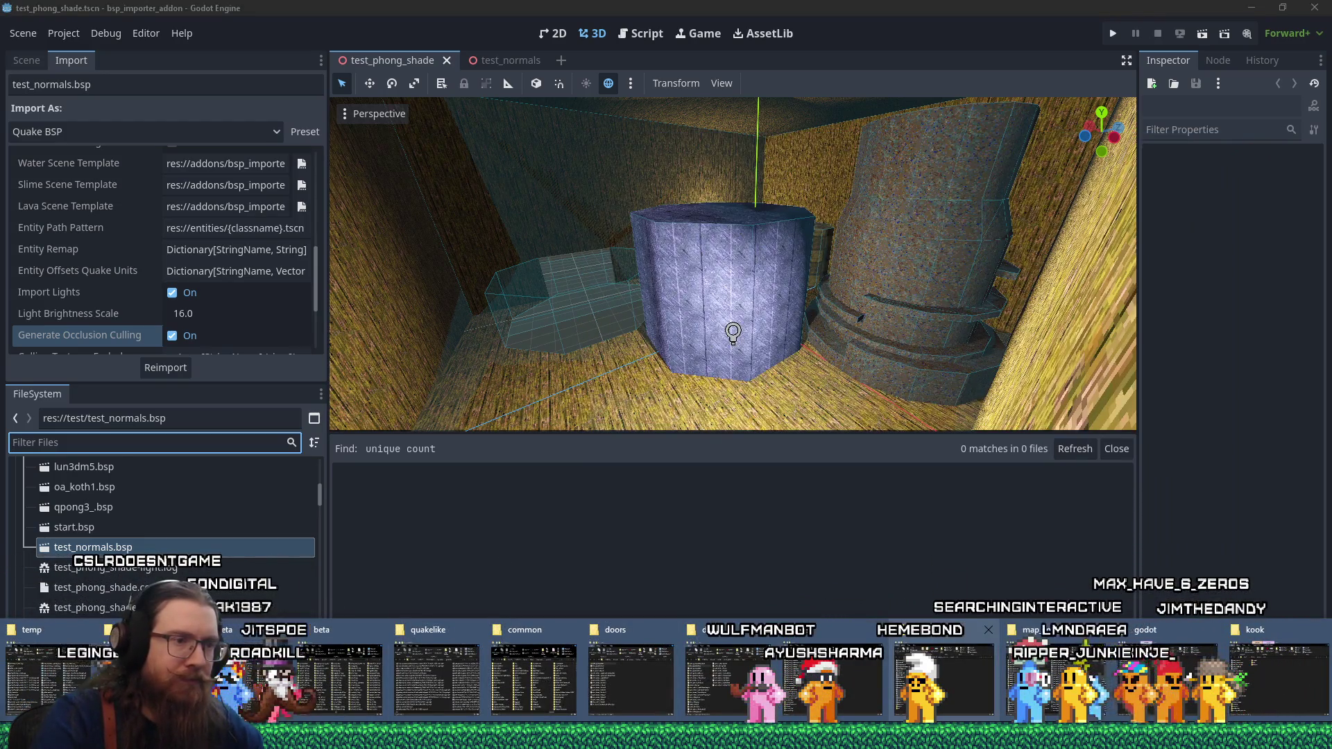
{"action": "left_click", "coordinate": [944, 676]}
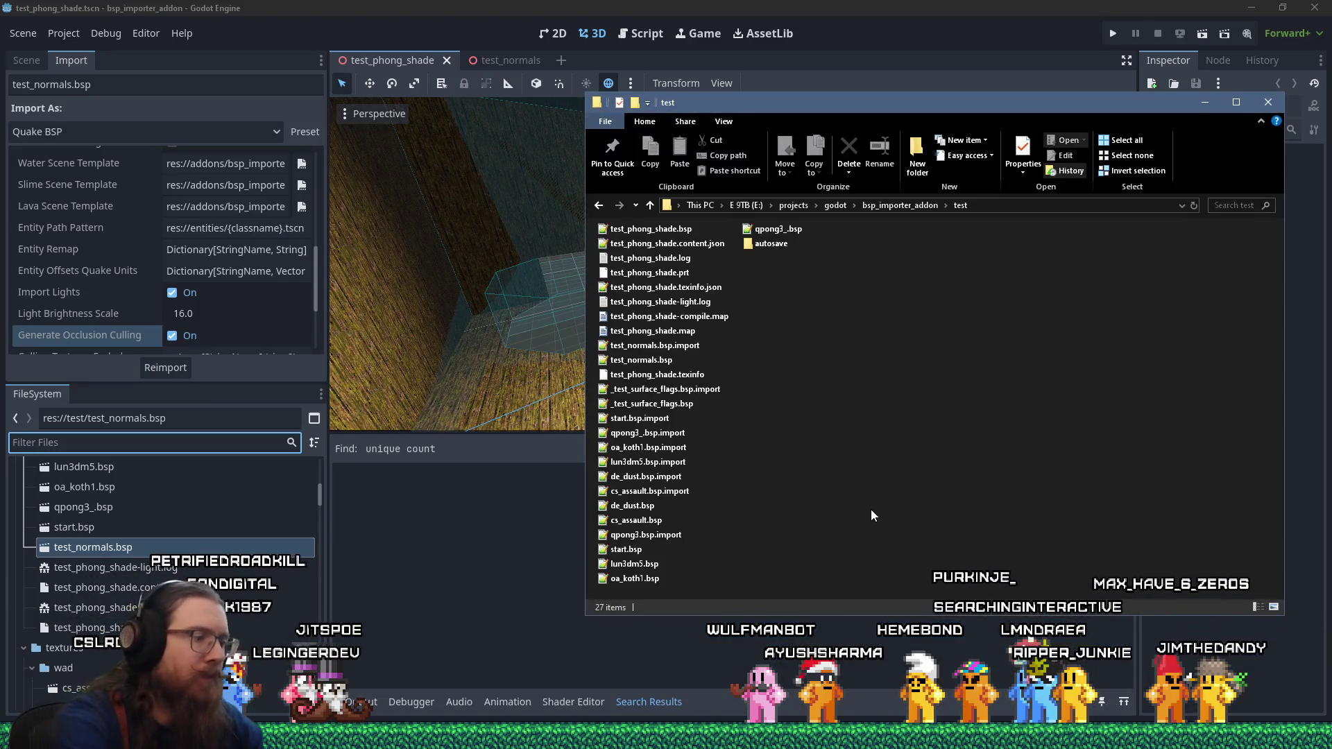
- Open the kook_godot levels folder under e:\projects\godot\ and drag sewer1.bsp into the test folder
{"action": "key", "text": "super+r"}
{"action": "type", "text": "e:\\projects\\"}
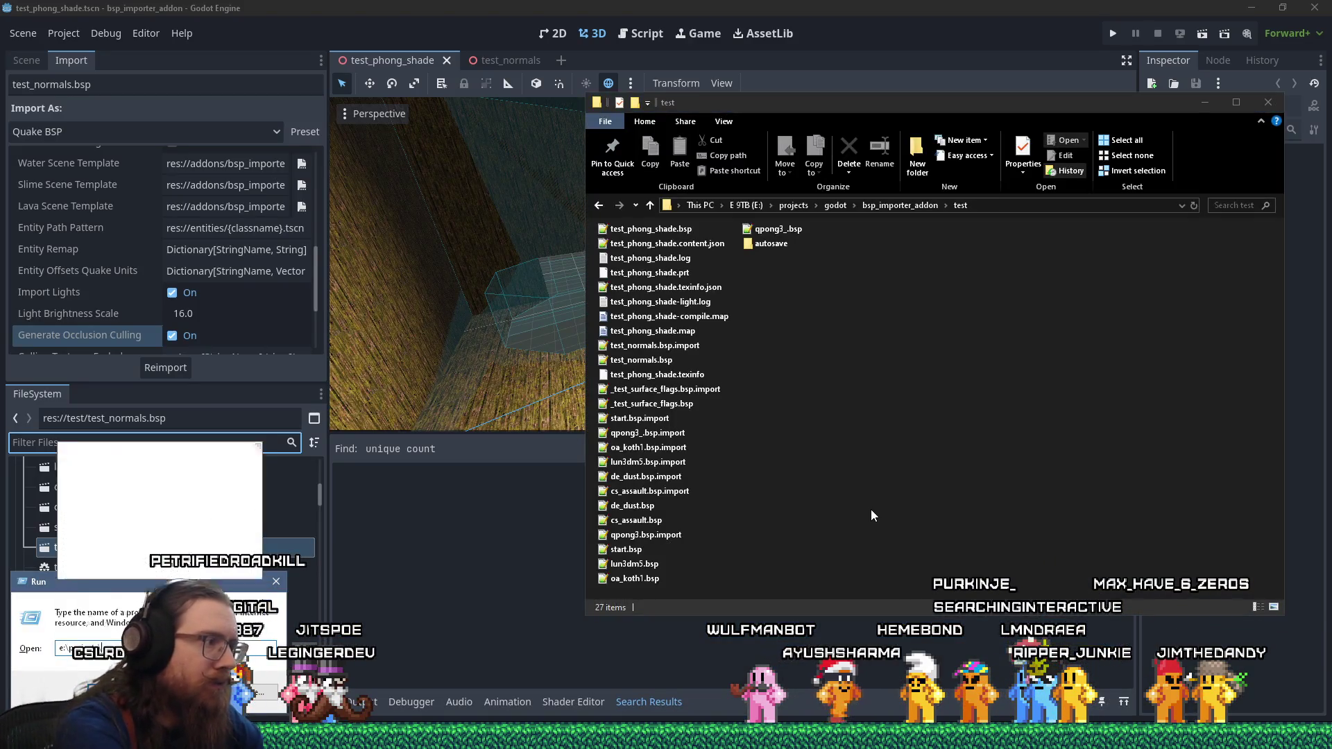
{"action": "type", "text": "godot\\"}
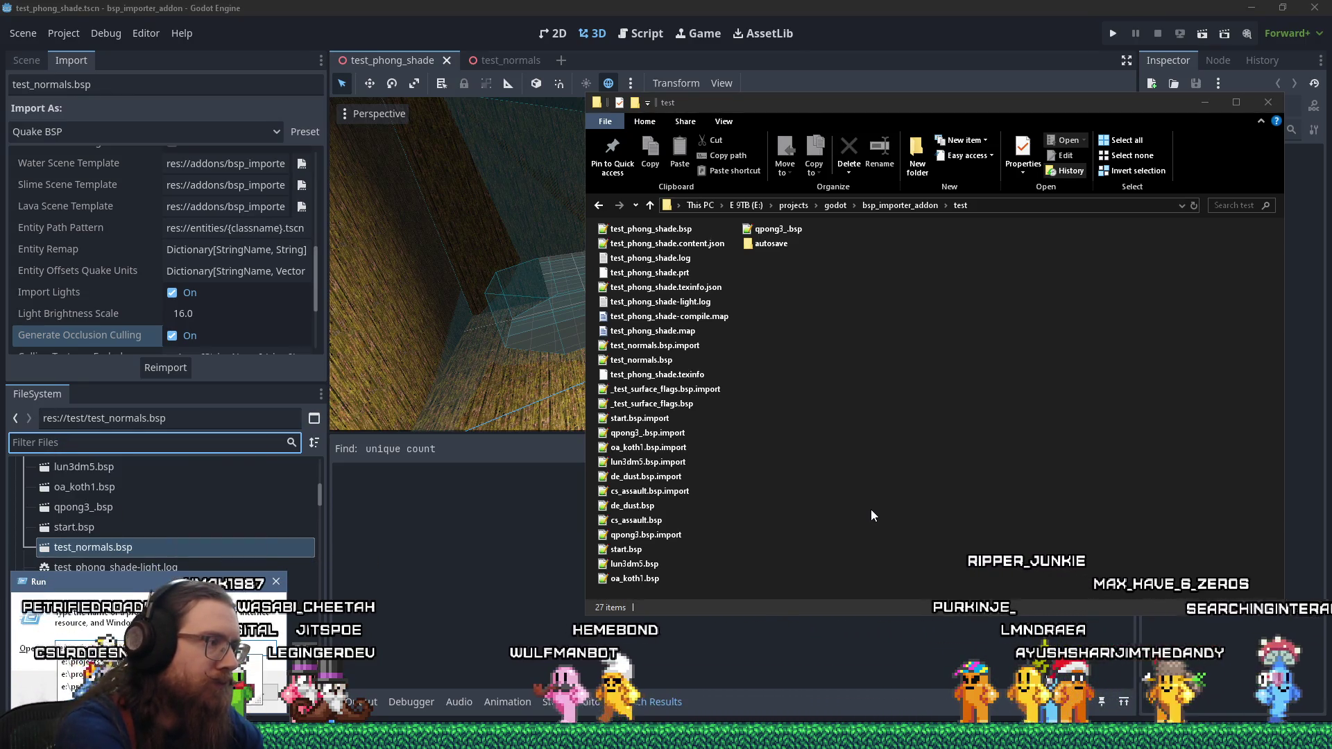
{"action": "key", "text": "Return"}
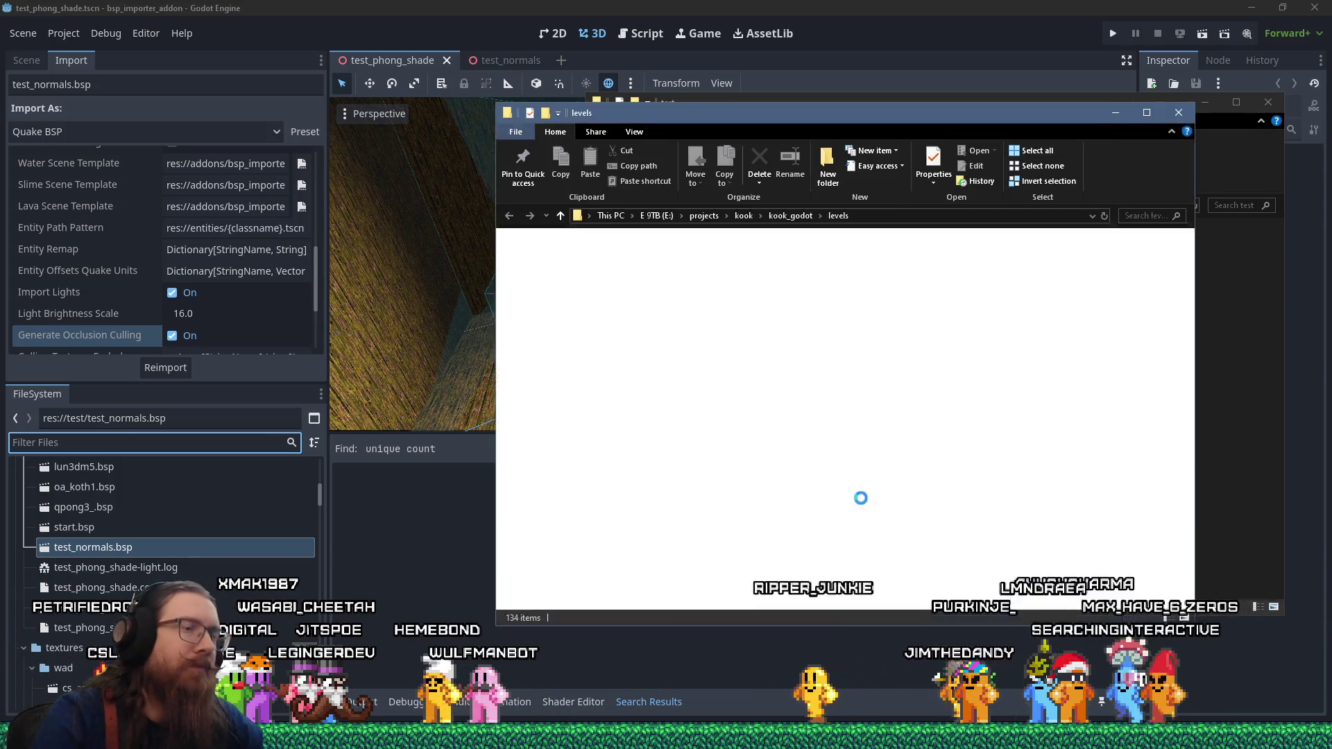
{"action": "left_click", "coordinate": [583, 280]}
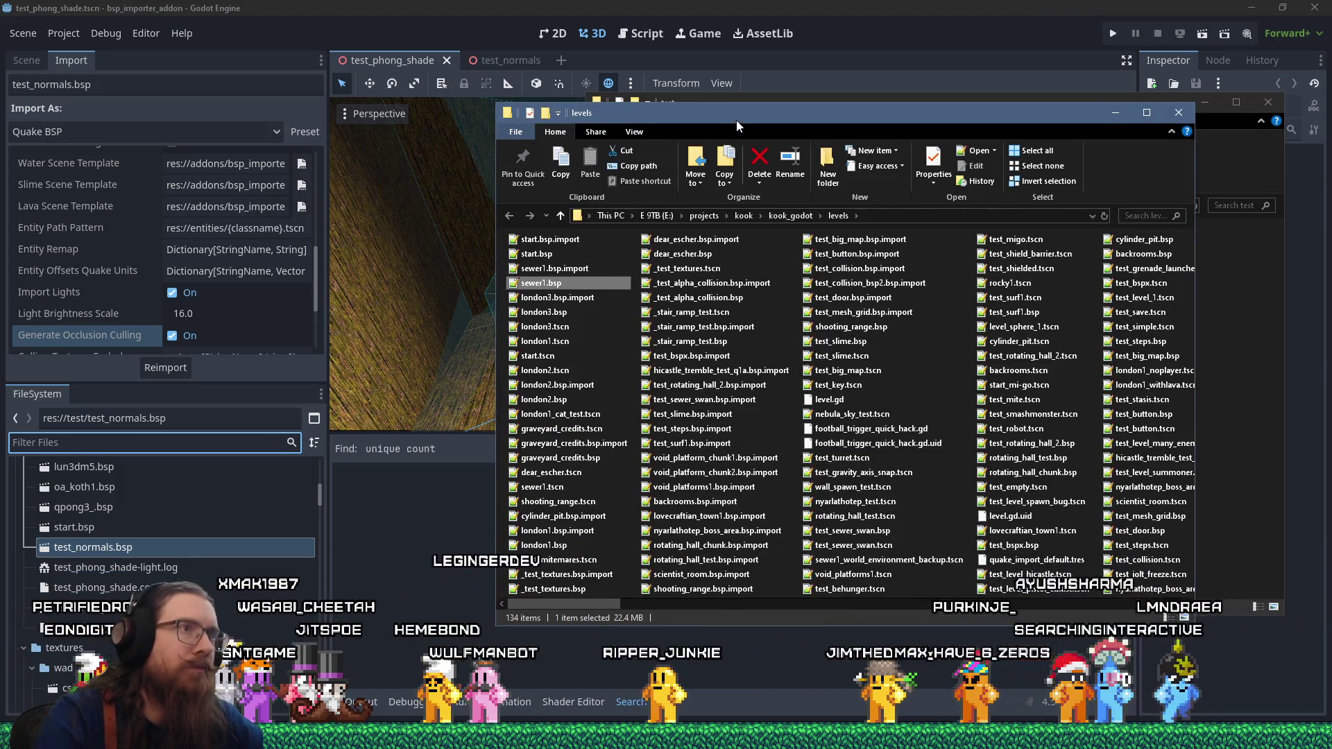
{"action": "left_click_drag", "start_coordinate": [730, 113], "coordinate": [1119, 129]}
{"action": "left_click_drag", "start_coordinate": [928, 299], "coordinate": [849, 288]}
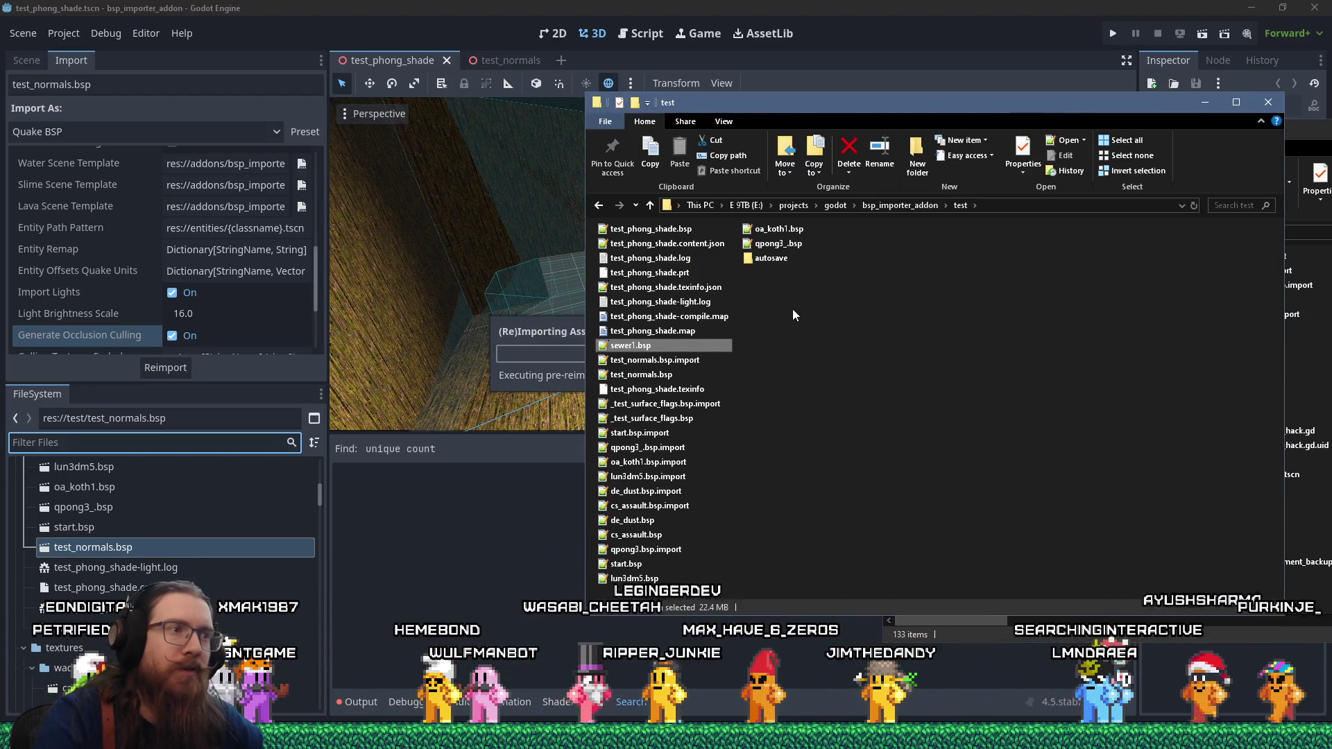
- Copy sewer1.bsp and paste it back into the kook_godot levels folder
{"action": "right_click", "coordinate": [643, 343]}
{"action": "left_click", "coordinate": [713, 618]}
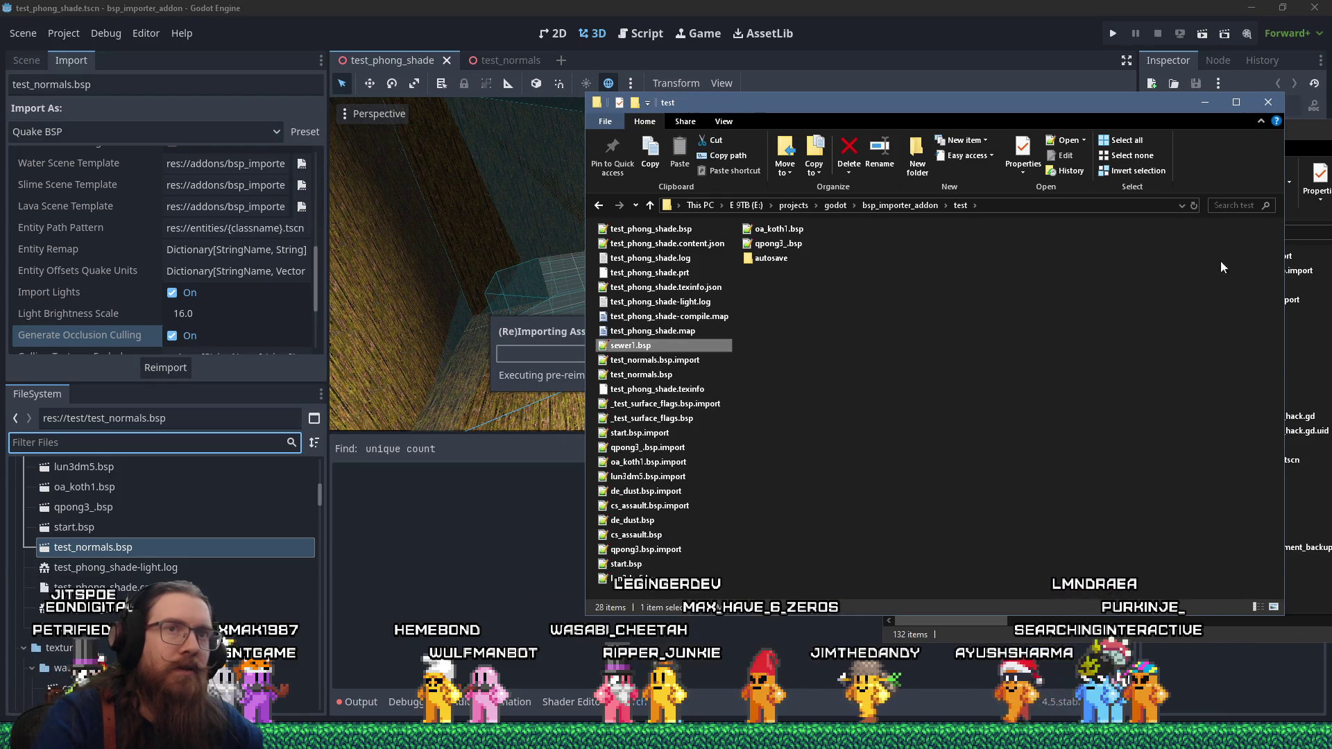
{"action": "left_click", "coordinate": [1308, 264]}
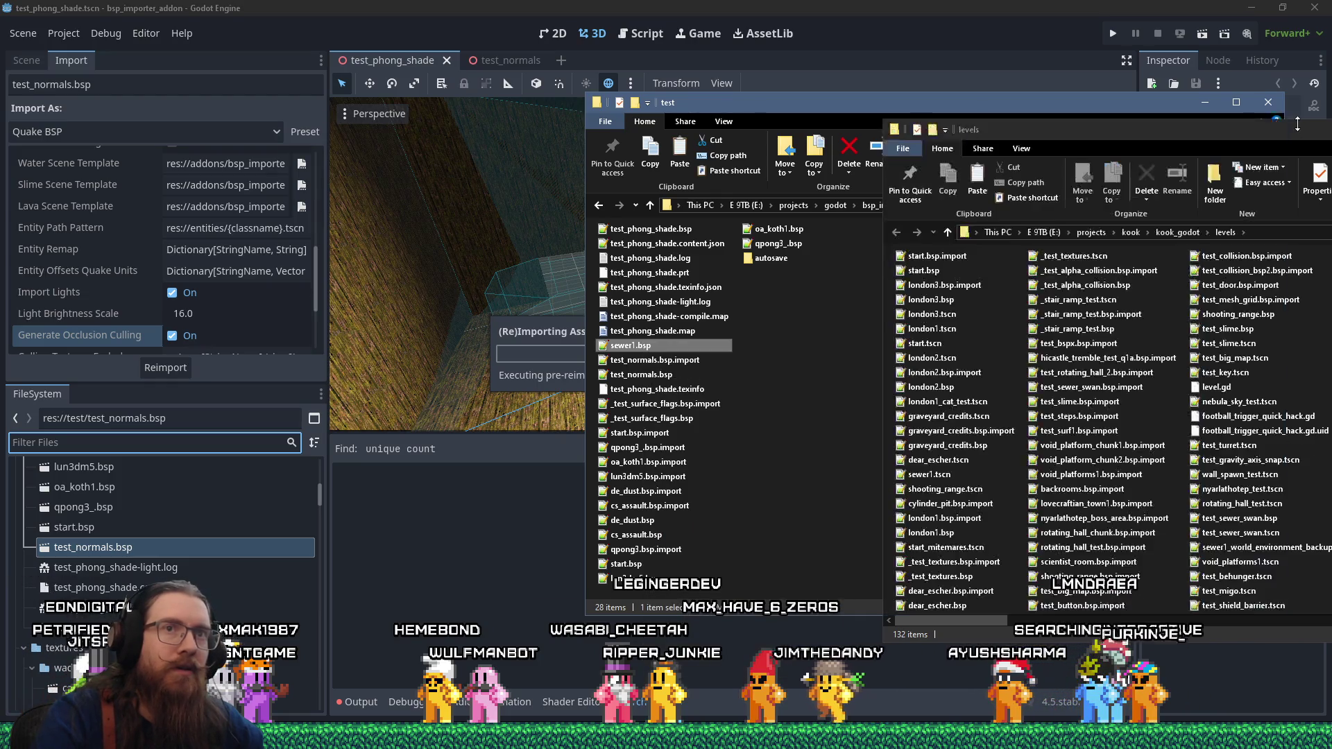
{"action": "right_click", "coordinate": [1019, 278]}
{"action": "left_click", "coordinate": [1041, 367]}
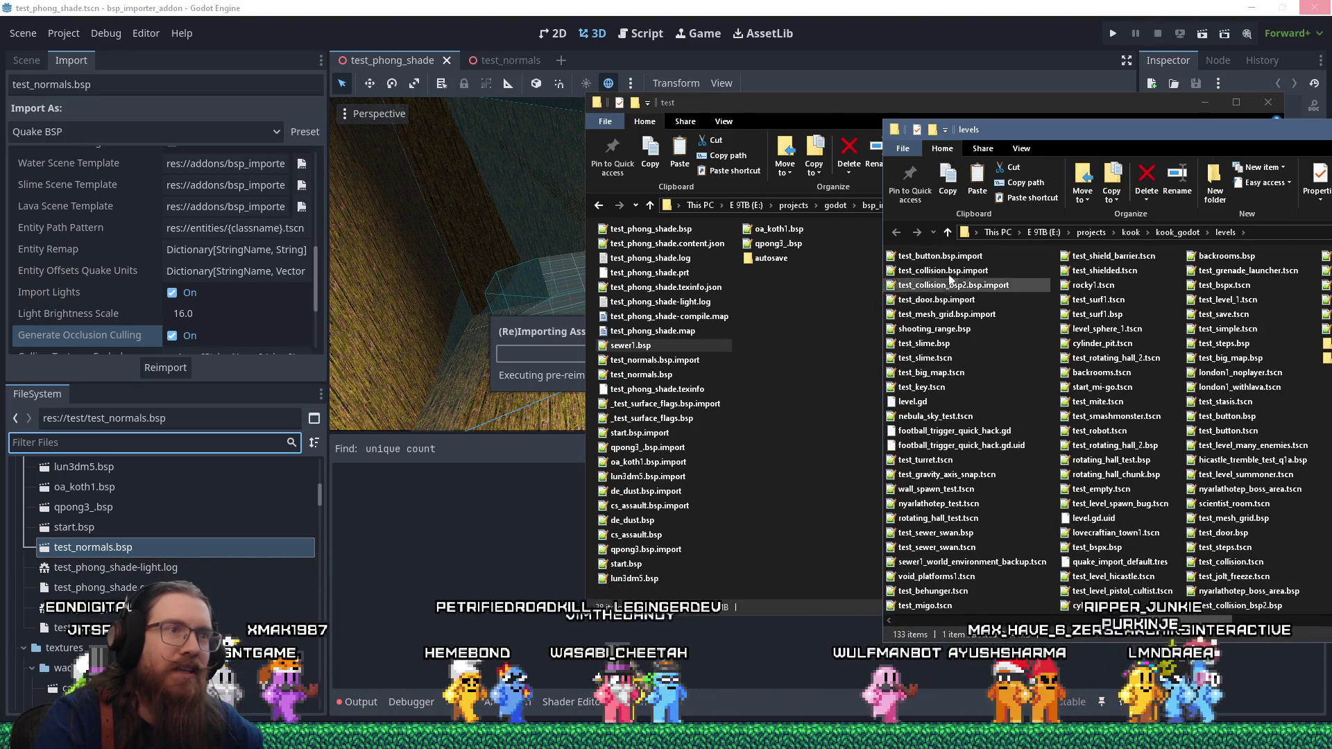
- Return to Godot during the reimport and switch to the test_normals scene
{"action": "left_click", "coordinate": [787, 23]}
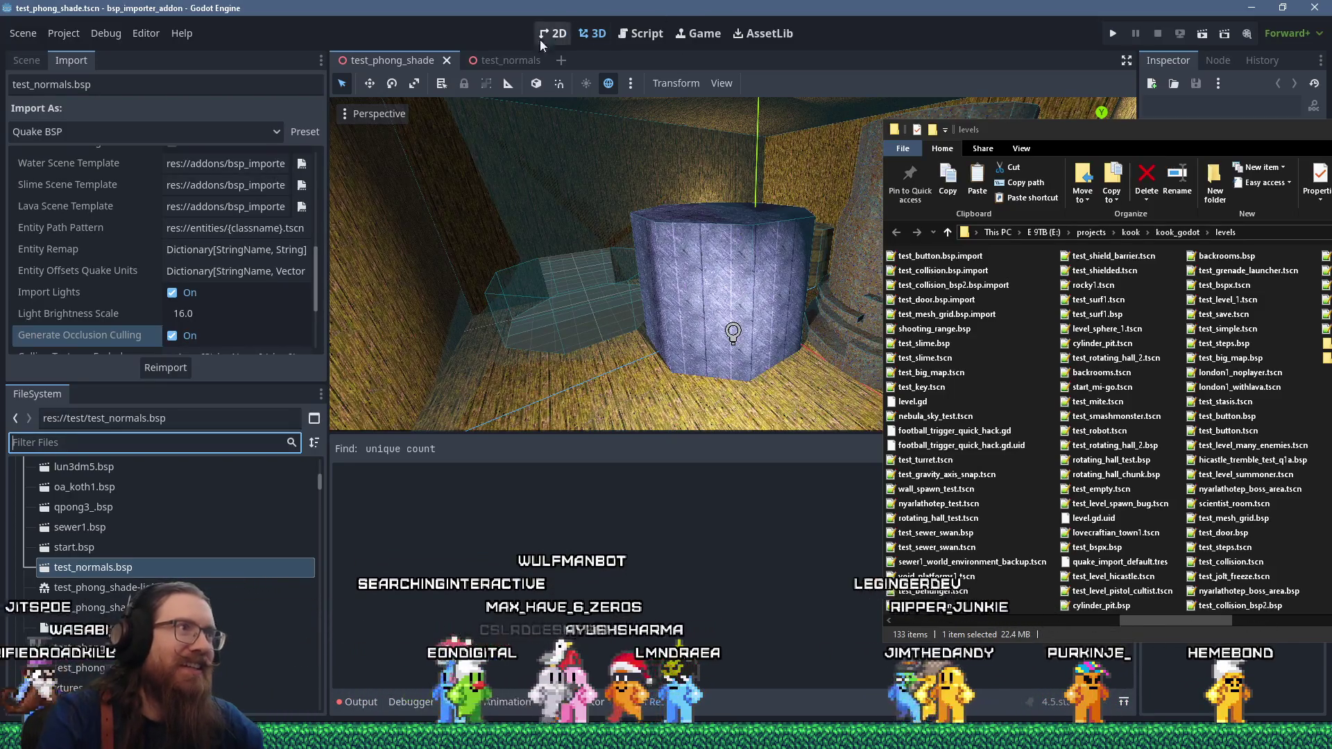
{"action": "left_click", "coordinate": [502, 61]}
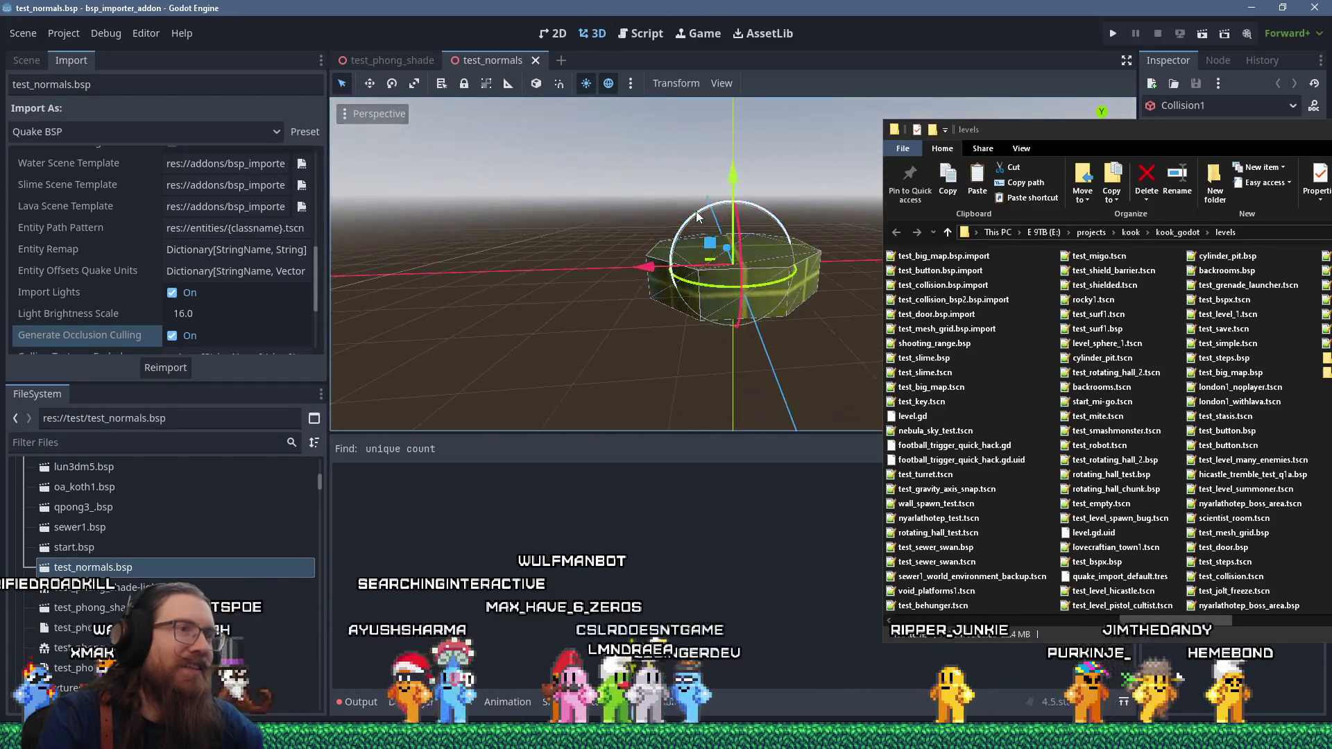
{"action": "left_click", "coordinate": [1018, 27]}
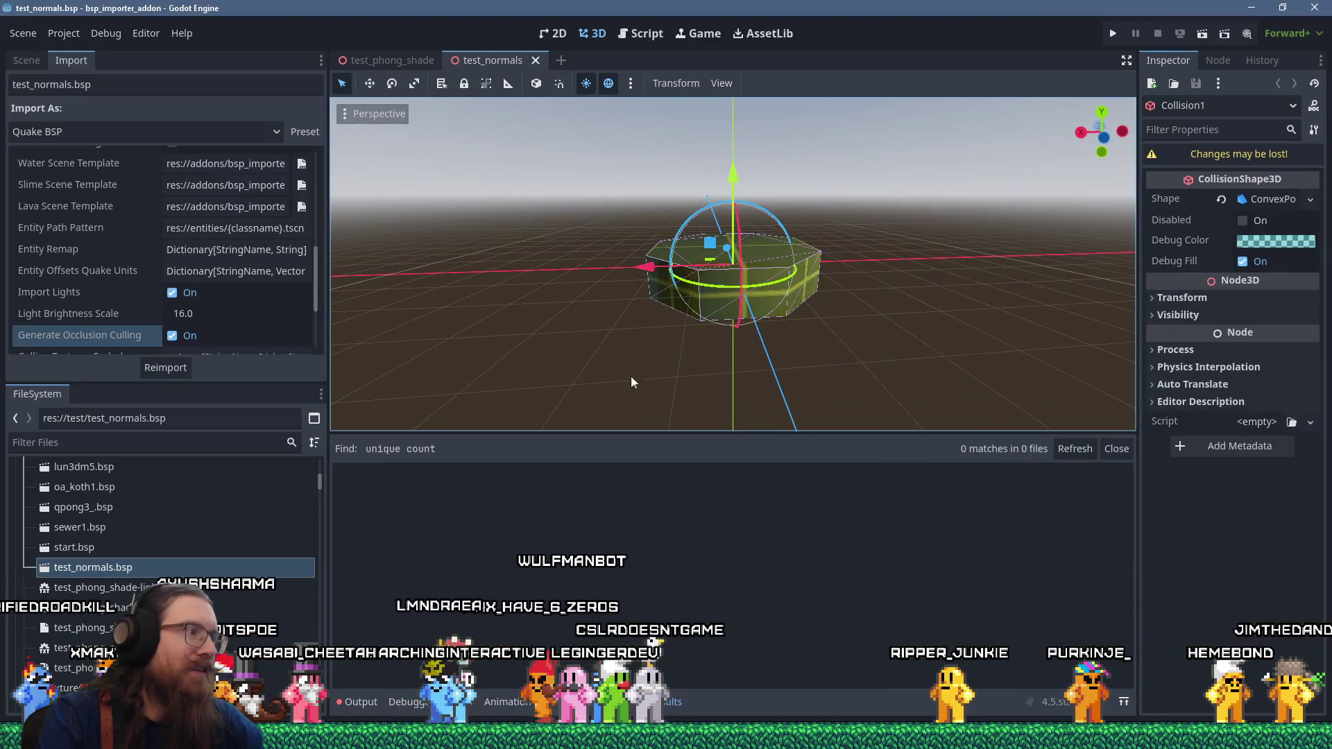
- Open the imported sewer1.bsp from the FileSystem dock and dismiss the warning
{"action": "scroll", "coordinate": [219, 575], "scroll_direction": "up", "scroll_amount": 2}
{"action": "scroll", "coordinate": [219, 576], "scroll_direction": "down", "scroll_amount": 6}
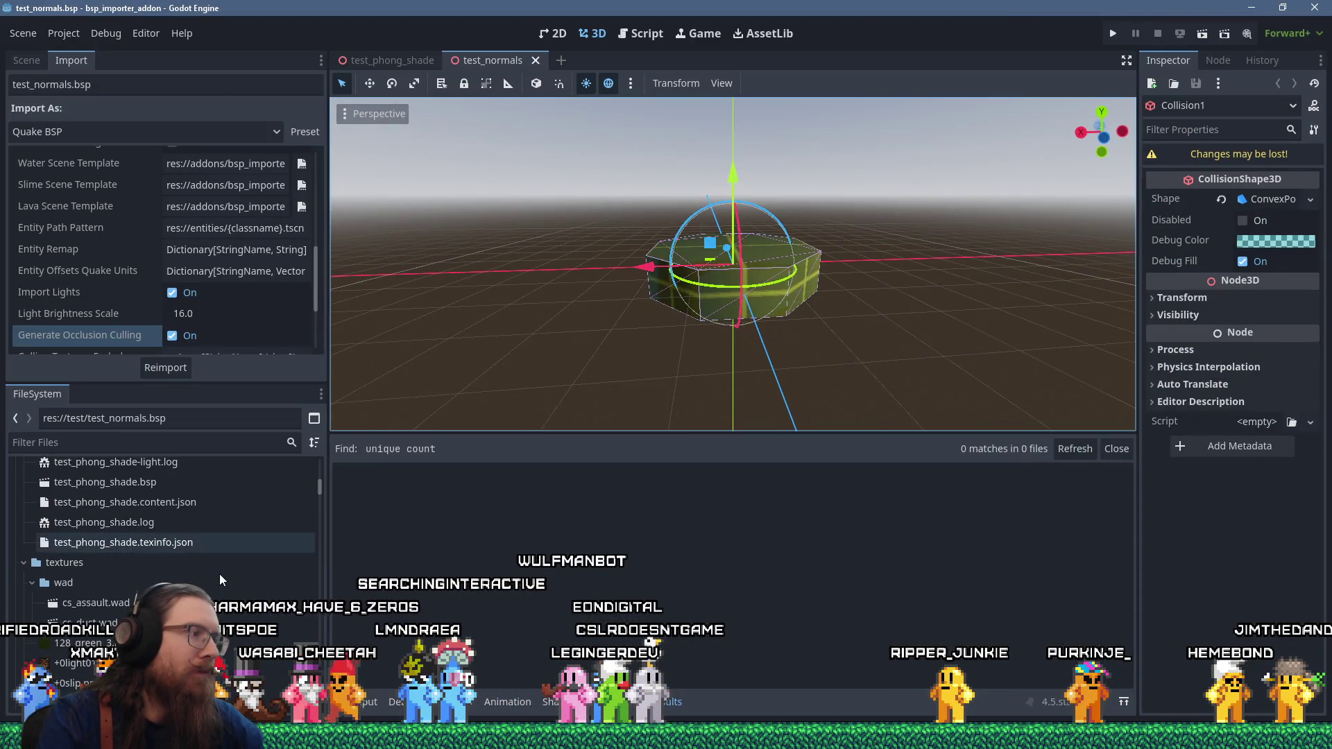
{"action": "scroll", "coordinate": [212, 575], "scroll_direction": "up", "scroll_amount": 3}
{"action": "scroll", "coordinate": [211, 576], "scroll_direction": "up", "scroll_amount": 5}
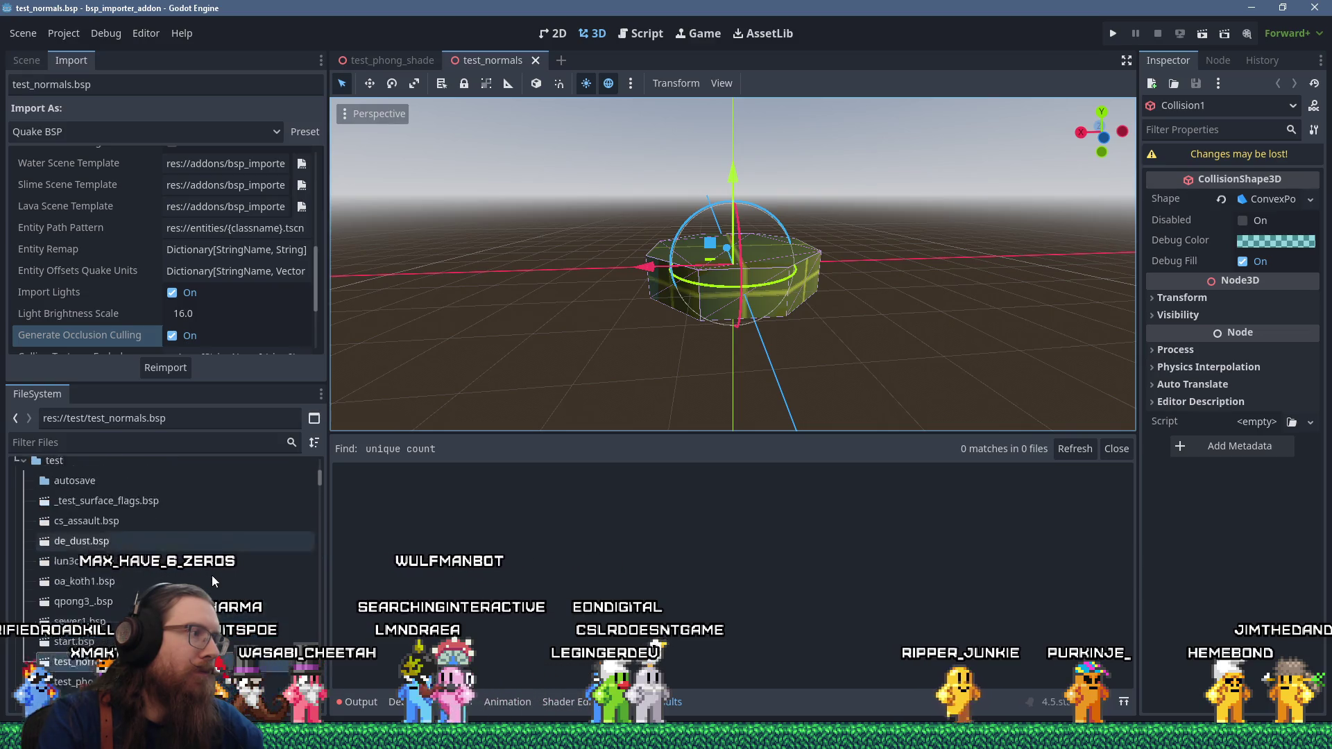
{"action": "scroll", "coordinate": [211, 576], "scroll_direction": "down", "scroll_amount": 4}
{"action": "double_click", "coordinate": [174, 558]}
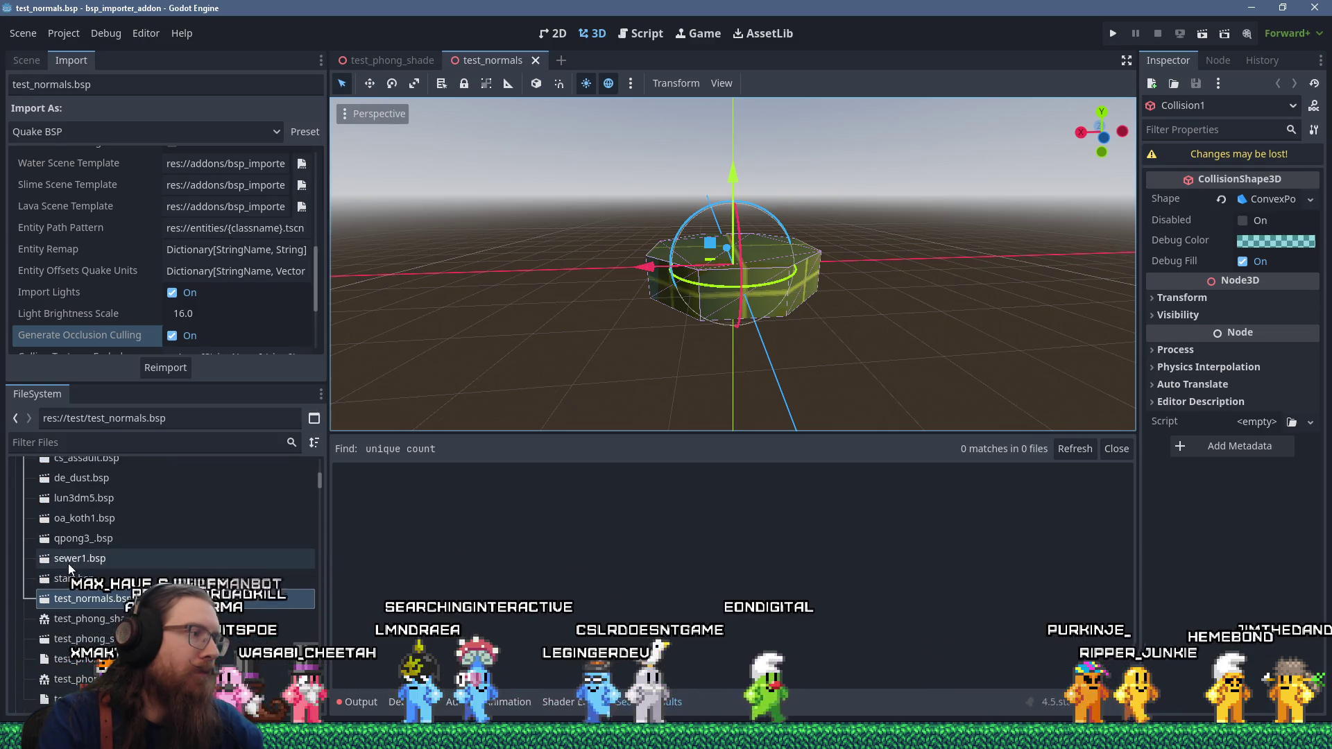
{"action": "key", "text": "Escape"}
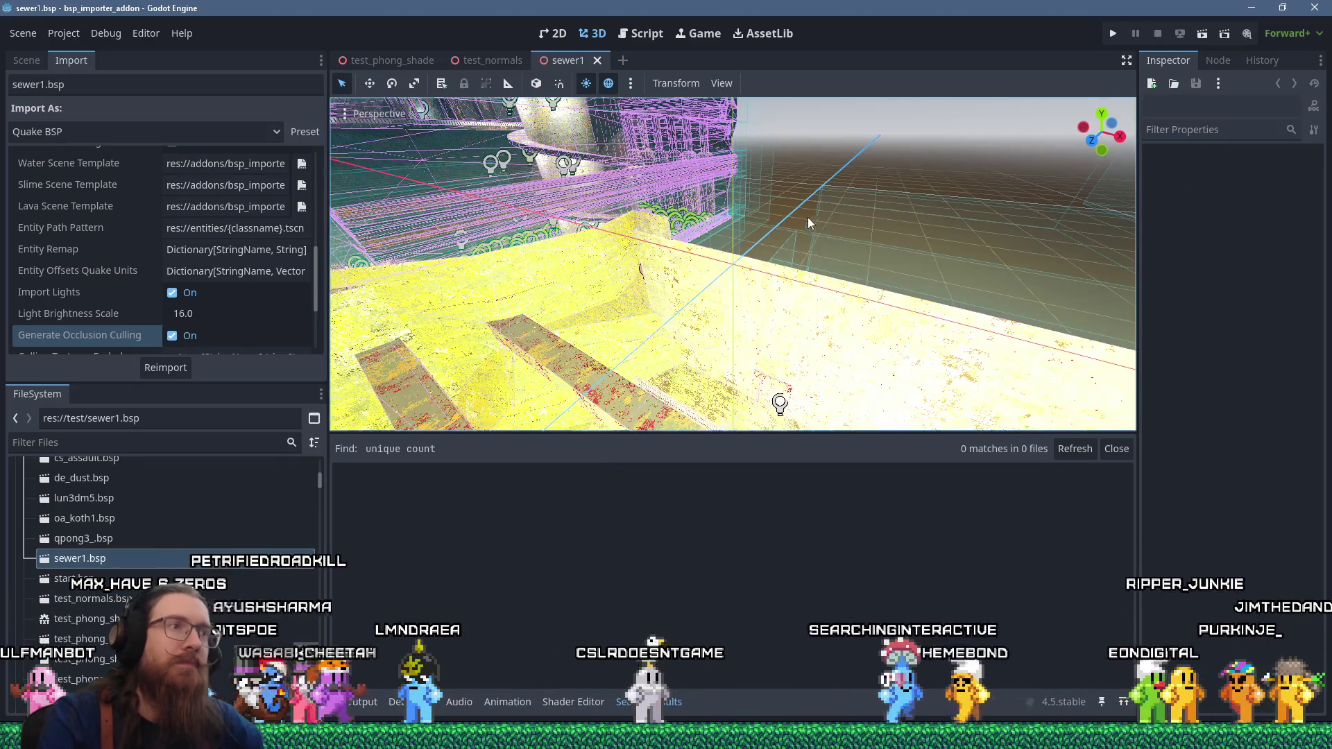
- Fly and orbit around the sewer1 arches and room, then bring up the window overview
{"action": "mouse_move", "coordinate": [761, 297]}
{"action": "left_mouse_down"}
{"action": "mouse_move", "coordinate": [995, 165]}
{"action": "mouse_move", "coordinate": [763, 271]}
{"action": "mouse_move", "coordinate": [408, 232]}
{"action": "left_mouse_up"}
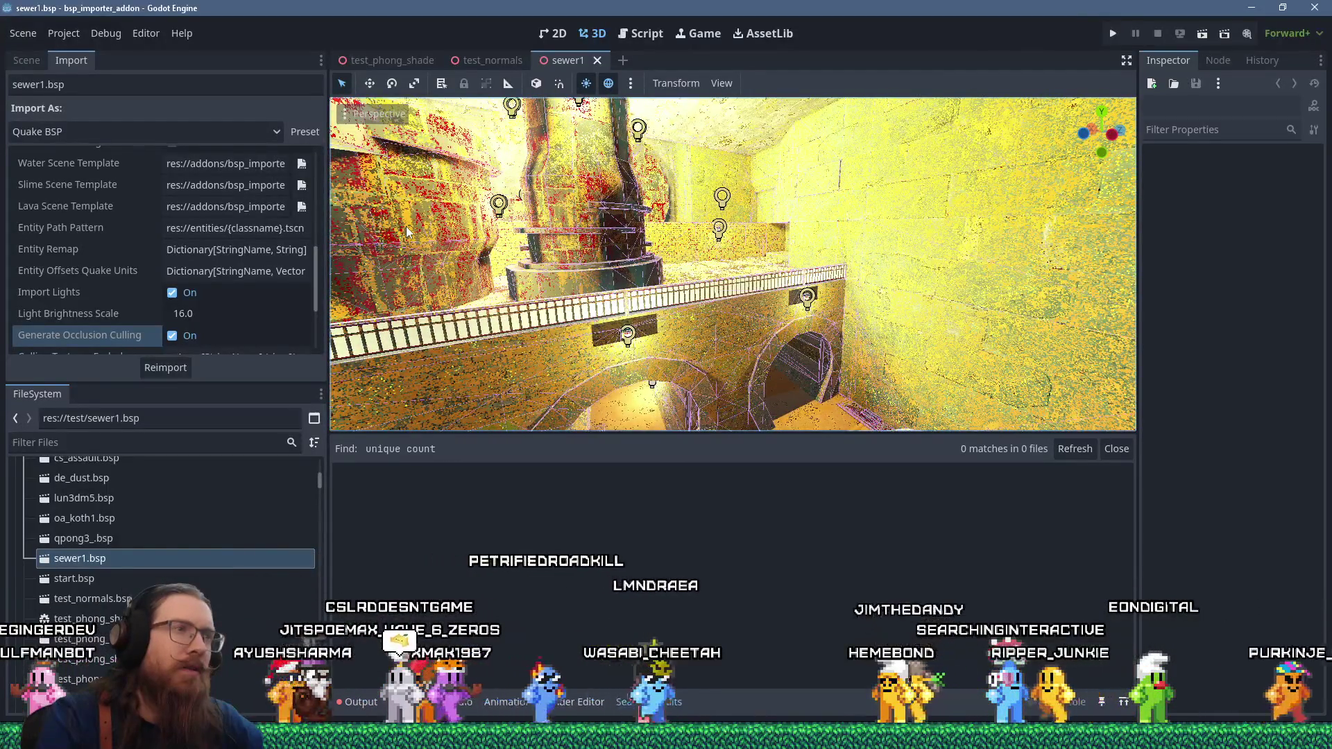
{"action": "mouse_move", "coordinate": [584, 256]}
{"action": "left_mouse_down"}
{"action": "mouse_move", "coordinate": [722, 255]}
{"action": "mouse_move", "coordinate": [835, 276]}
{"action": "mouse_move", "coordinate": [717, 277]}
{"action": "left_mouse_up"}
{"action": "scroll", "coordinate": [717, 277], "scroll_direction": "down", "scroll_amount": 10}
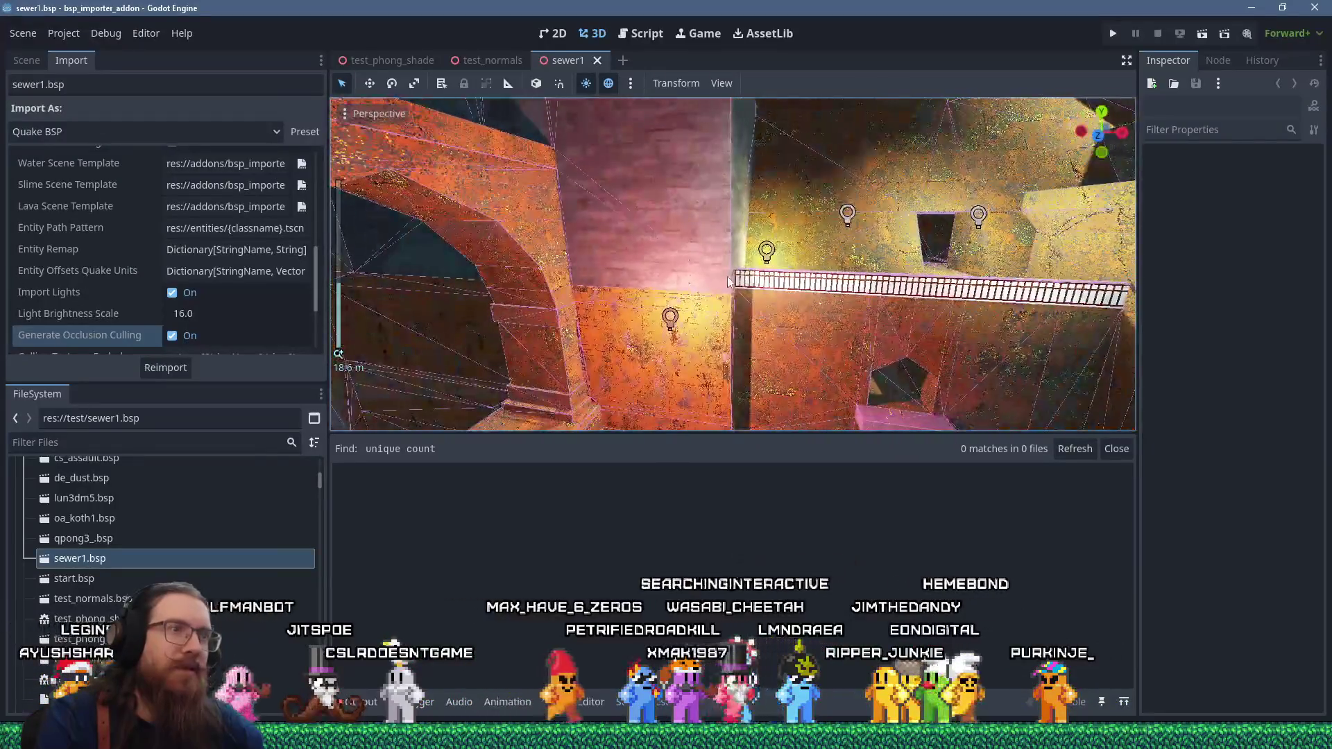
{"action": "scroll", "coordinate": [804, 258], "scroll_direction": "down", "scroll_amount": 5}
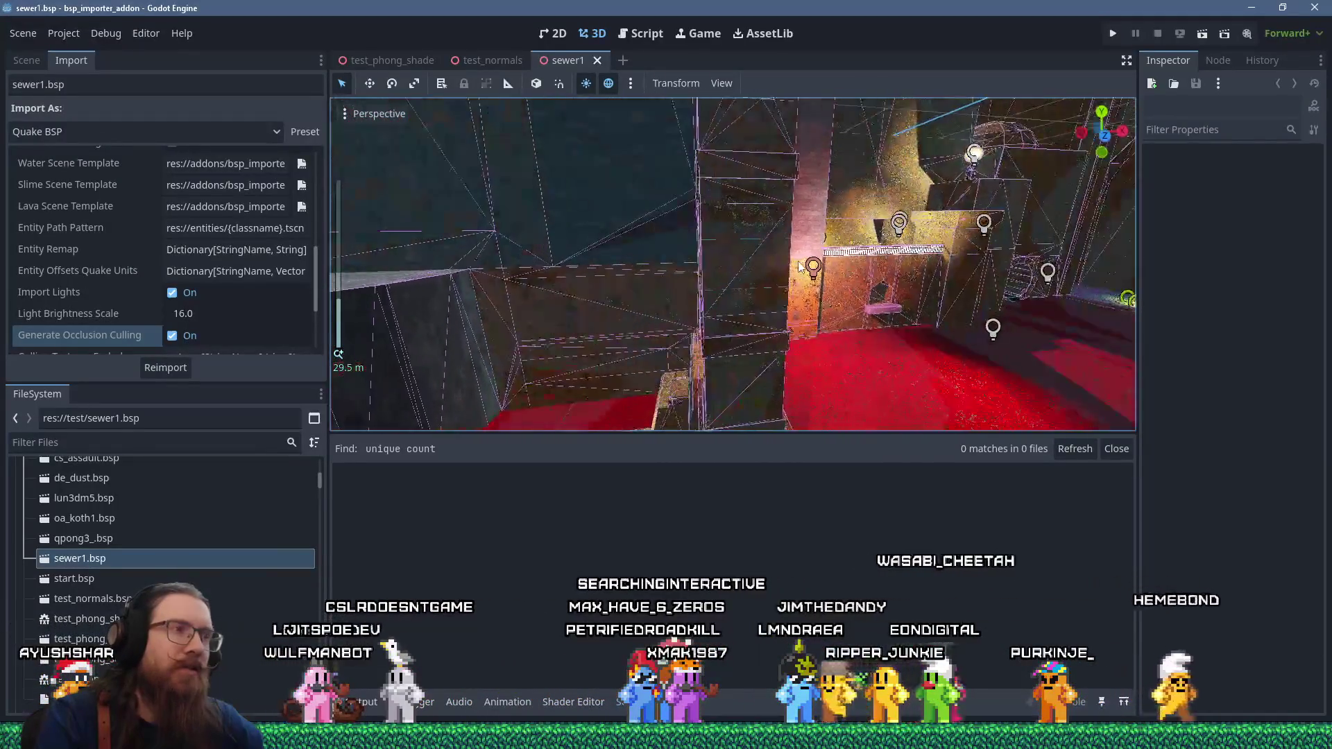
{"action": "mouse_move", "coordinate": [798, 281]}
{"action": "left_mouse_down"}
{"action": "mouse_move", "coordinate": [807, 188]}
{"action": "mouse_move", "coordinate": [838, 220]}
{"action": "left_mouse_up"}
{"action": "left_click_drag", "start_coordinate": [954, 223], "coordinate": [894, 298]}
{"action": "scroll", "coordinate": [856, 295], "scroll_direction": "up", "scroll_amount": 10}
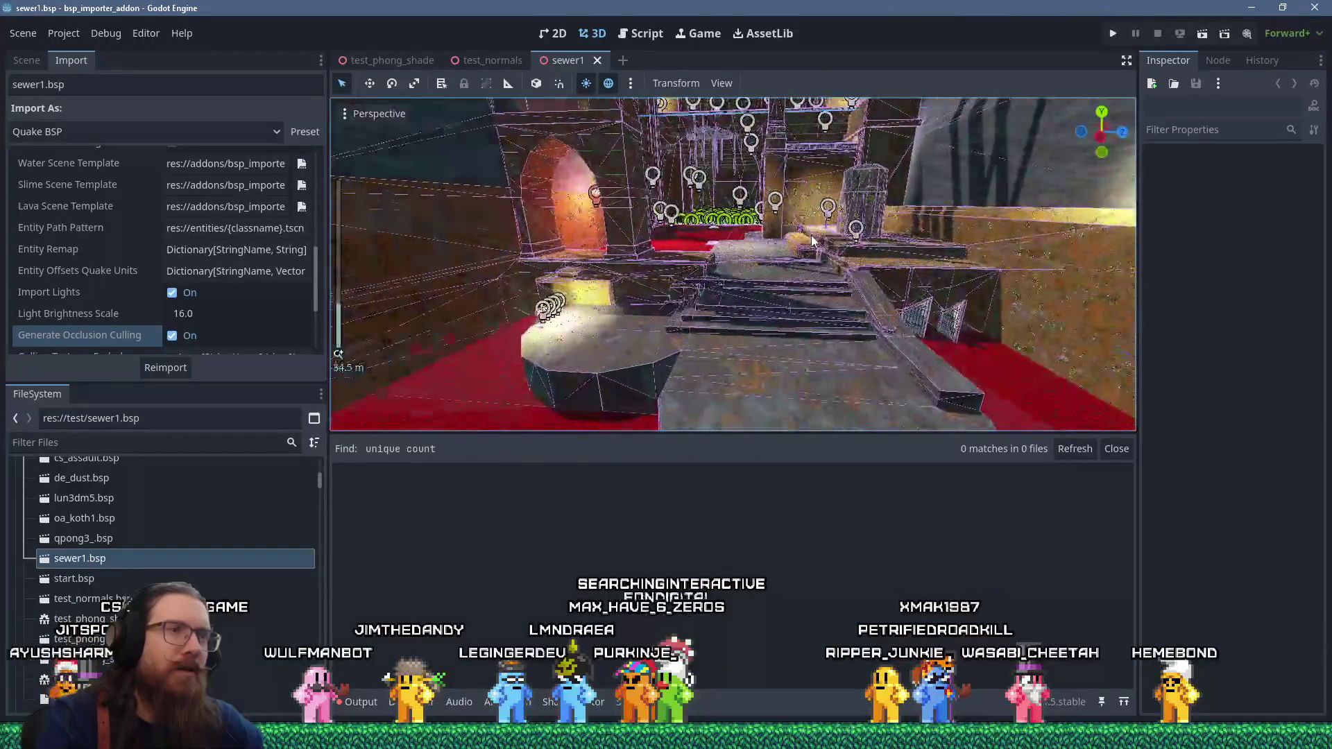
{"action": "mouse_move", "coordinate": [813, 243]}
{"action": "left_mouse_down"}
{"action": "mouse_move", "coordinate": [890, 234]}
{"action": "mouse_move", "coordinate": [788, 232]}
{"action": "mouse_move", "coordinate": [760, 255]}
{"action": "mouse_move", "coordinate": [936, 180]}
{"action": "mouse_move", "coordinate": [808, 286]}
{"action": "mouse_move", "coordinate": [864, 240]}
{"action": "mouse_move", "coordinate": [806, 169]}
{"action": "mouse_move", "coordinate": [596, 144]}
{"action": "mouse_move", "coordinate": [486, 161]}
{"action": "mouse_move", "coordinate": [1014, 265]}
{"action": "mouse_move", "coordinate": [872, 252]}
{"action": "mouse_move", "coordinate": [1067, 255]}
{"action": "mouse_move", "coordinate": [964, 190]}
{"action": "mouse_move", "coordinate": [959, 179]}
{"action": "mouse_move", "coordinate": [1018, 152]}
{"action": "mouse_move", "coordinate": [779, 285]}
{"action": "mouse_move", "coordinate": [687, 288]}
{"action": "mouse_move", "coordinate": [864, 169]}
{"action": "mouse_move", "coordinate": [648, 267]}
{"action": "mouse_move", "coordinate": [1080, 222]}
{"action": "mouse_move", "coordinate": [693, 256]}
{"action": "left_mouse_up"}
{"action": "scroll", "coordinate": [888, 234], "scroll_direction": "up", "scroll_amount": 5}
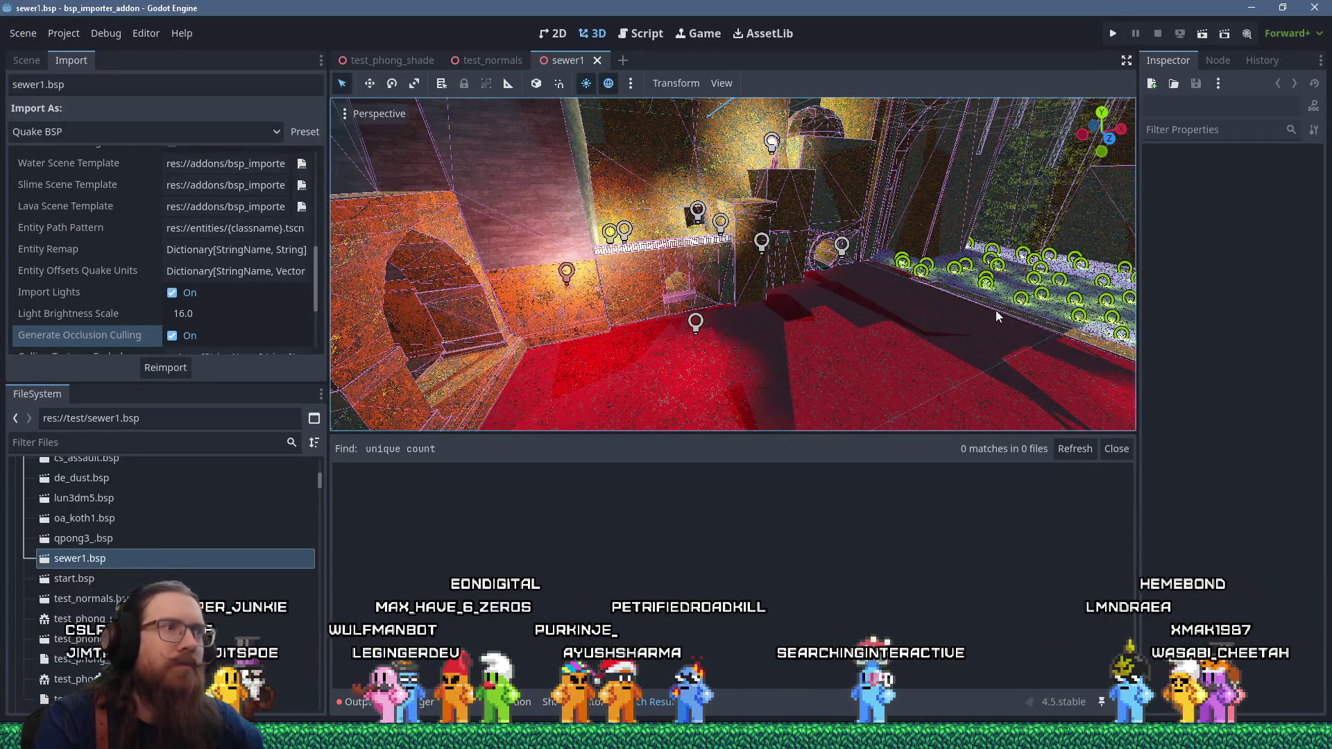
{"action": "key", "text": "super+Tab"}
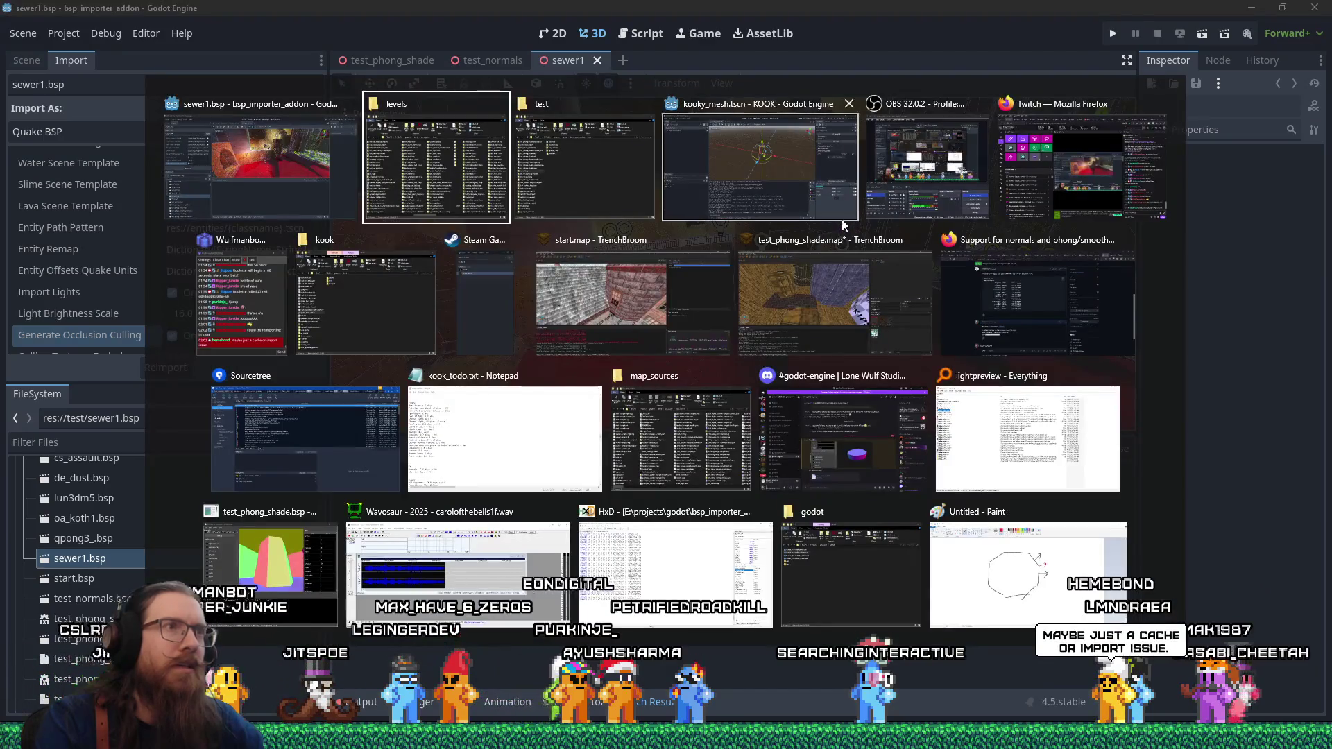
- In the KOOK editor, view sewer1.bsp's import settings and open it as a scene
{"action": "left_click", "coordinate": [800, 174]}
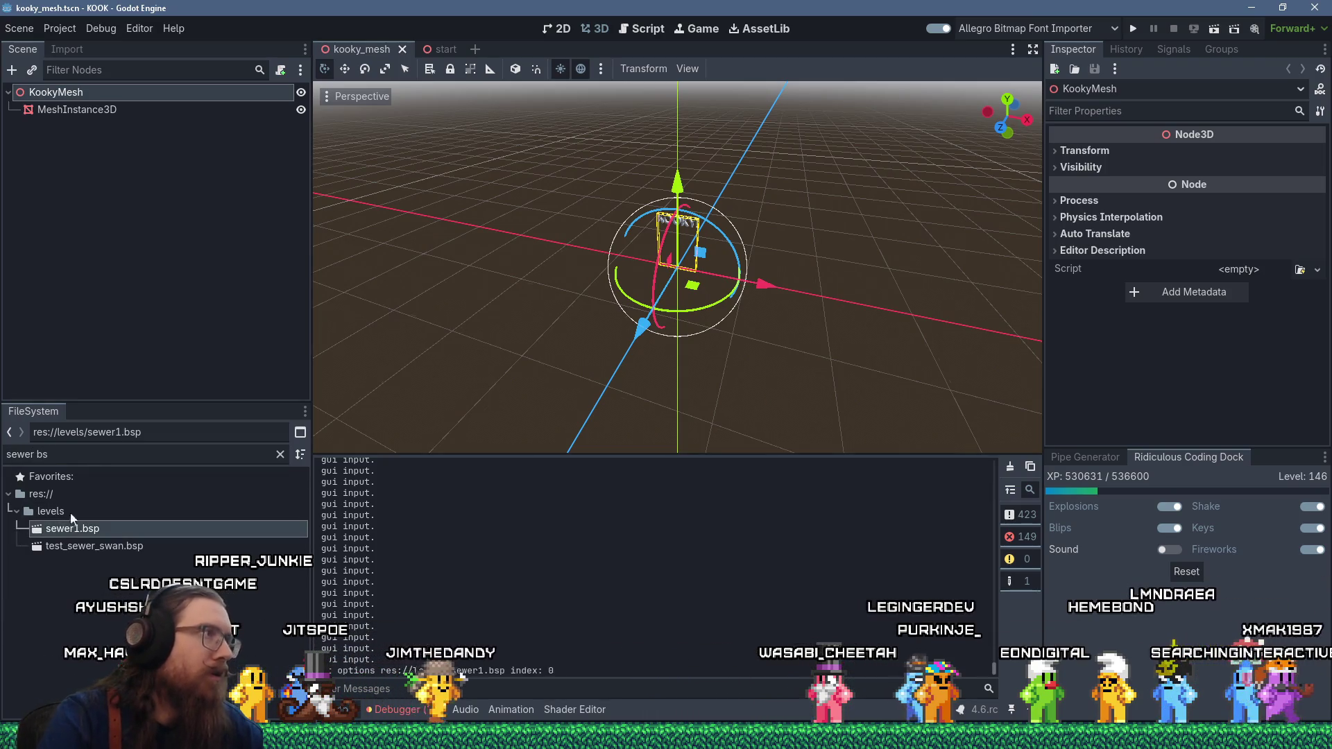
{"action": "left_click", "coordinate": [66, 50]}
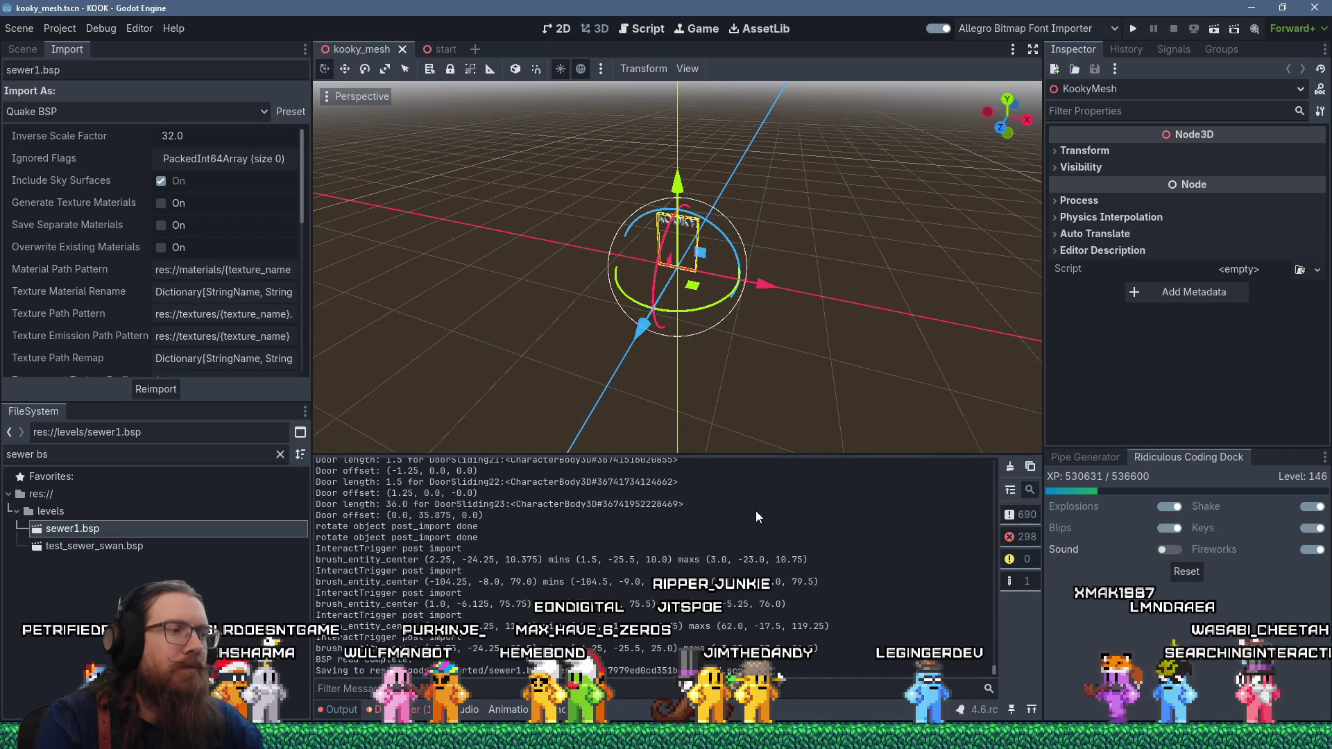
{"action": "scroll", "coordinate": [755, 511], "scroll_direction": "up", "scroll_amount": 2}
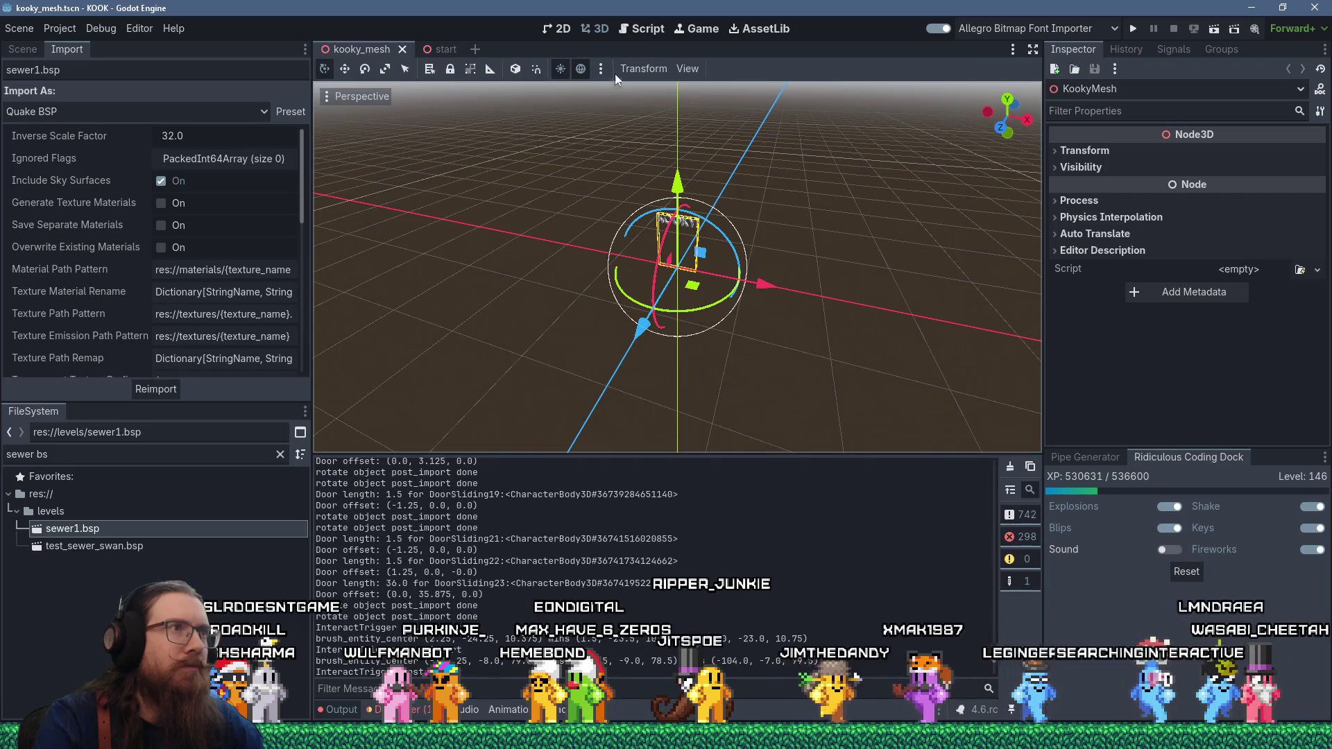
{"action": "double_click", "coordinate": [119, 529]}
{"action": "left_click", "coordinate": [660, 392]}
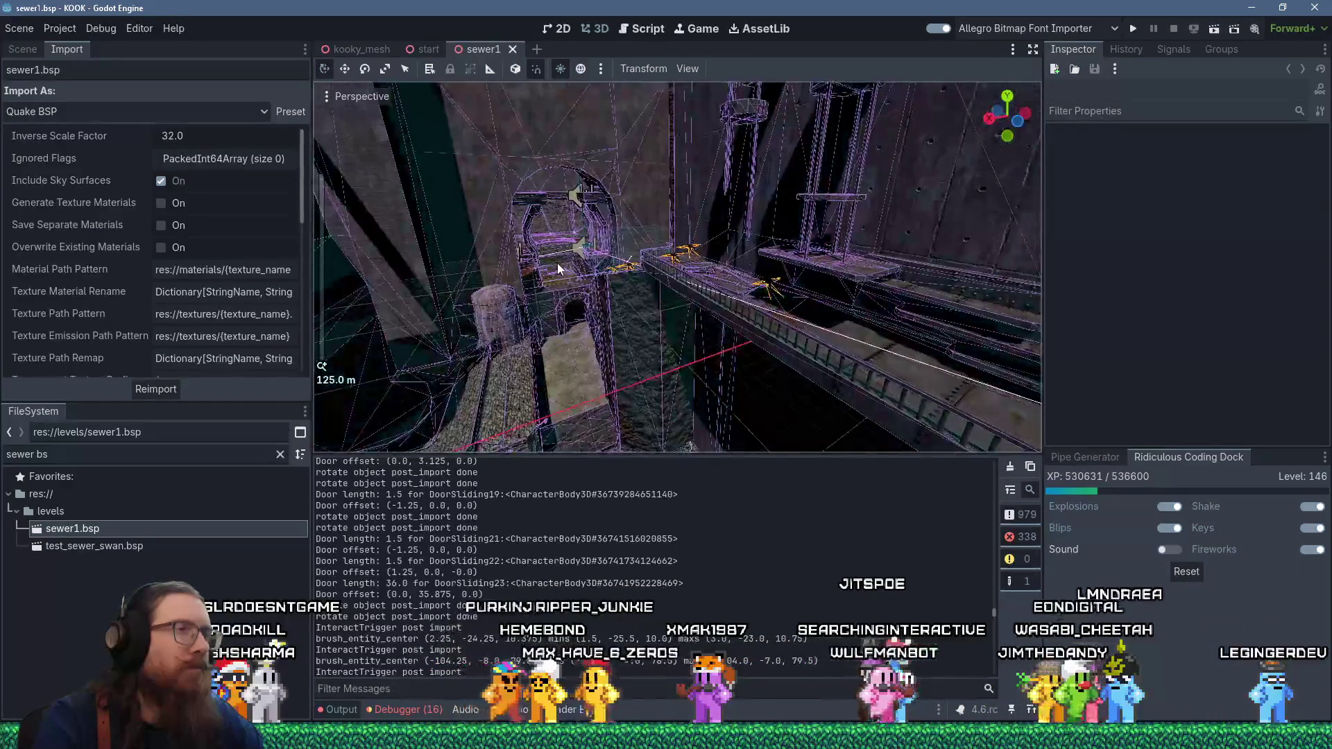
- Fly through the sewer1 level to look closely at the pillar and barrels
{"action": "mouse_move", "coordinate": [600, 260]}
{"action": "left_mouse_down"}
{"action": "mouse_move", "coordinate": [651, 266]}
{"action": "mouse_move", "coordinate": [706, 180]}
{"action": "mouse_move", "coordinate": [783, 173]}
{"action": "left_mouse_up"}
{"action": "scroll", "coordinate": [706, 182], "scroll_direction": "up", "scroll_amount": 5}
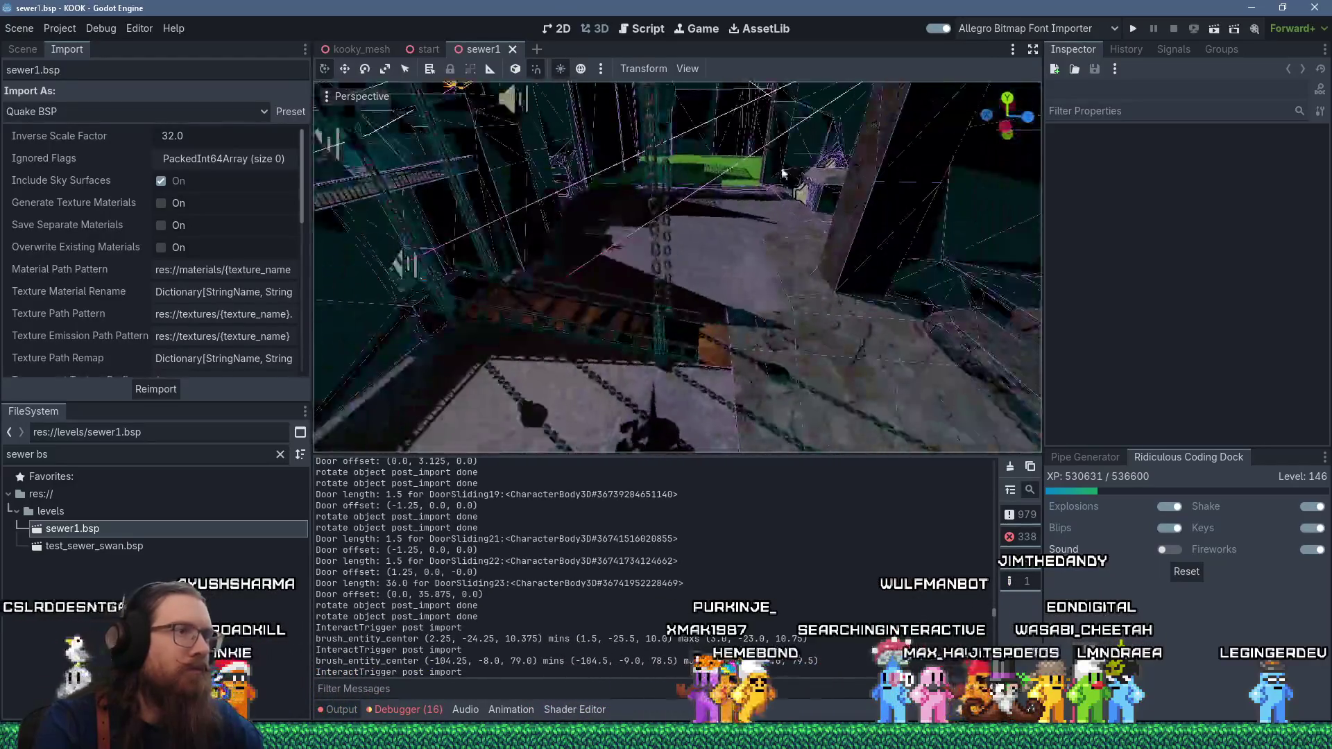
{"action": "mouse_move", "coordinate": [918, 194]}
{"action": "left_mouse_down"}
{"action": "mouse_move", "coordinate": [856, 177]}
{"action": "mouse_move", "coordinate": [764, 203]}
{"action": "mouse_move", "coordinate": [748, 225]}
{"action": "mouse_move", "coordinate": [778, 225]}
{"action": "mouse_move", "coordinate": [810, 200]}
{"action": "mouse_move", "coordinate": [885, 241]}
{"action": "mouse_move", "coordinate": [826, 270]}
{"action": "mouse_move", "coordinate": [628, 289]}
{"action": "mouse_move", "coordinate": [758, 257]}
{"action": "mouse_move", "coordinate": [822, 268]}
{"action": "mouse_move", "coordinate": [856, 356]}
{"action": "mouse_move", "coordinate": [821, 309]}
{"action": "mouse_move", "coordinate": [664, 335]}
{"action": "mouse_move", "coordinate": [677, 304]}
{"action": "mouse_move", "coordinate": [626, 294]}
{"action": "mouse_move", "coordinate": [726, 326]}
{"action": "mouse_move", "coordinate": [776, 323]}
{"action": "mouse_move", "coordinate": [650, 360]}
{"action": "mouse_move", "coordinate": [779, 319]}
{"action": "mouse_move", "coordinate": [872, 220]}
{"action": "mouse_move", "coordinate": [845, 184]}
{"action": "mouse_move", "coordinate": [936, 202]}
{"action": "mouse_move", "coordinate": [872, 186]}
{"action": "mouse_move", "coordinate": [653, 206]}
{"action": "mouse_move", "coordinate": [616, 228]}
{"action": "mouse_move", "coordinate": [515, 194]}
{"action": "mouse_move", "coordinate": [484, 104]}
{"action": "mouse_move", "coordinate": [705, 180]}
{"action": "mouse_move", "coordinate": [770, 298]}
{"action": "left_mouse_up"}
{"action": "scroll", "coordinate": [857, 229], "scroll_direction": "down", "scroll_amount": 3}
{"action": "scroll", "coordinate": [853, 257], "scroll_direction": "up", "scroll_amount": 3}
{"action": "scroll", "coordinate": [833, 333], "scroll_direction": "up", "scroll_amount": 2}
{"action": "scroll", "coordinate": [677, 304], "scroll_direction": "up", "scroll_amount": 2}
{"action": "scroll", "coordinate": [749, 326], "scroll_direction": "up", "scroll_amount": 2}
{"action": "scroll", "coordinate": [826, 270], "scroll_direction": "up", "scroll_amount": 4}
{"action": "scroll", "coordinate": [715, 197], "scroll_direction": "down", "scroll_amount": 3}
- Pull back over the round sewer platforms, then launch the game
{"action": "mouse_move", "coordinate": [715, 133]}
{"action": "left_mouse_down"}
{"action": "mouse_move", "coordinate": [722, 153]}
{"action": "mouse_move", "coordinate": [716, 133]}
{"action": "left_mouse_up"}
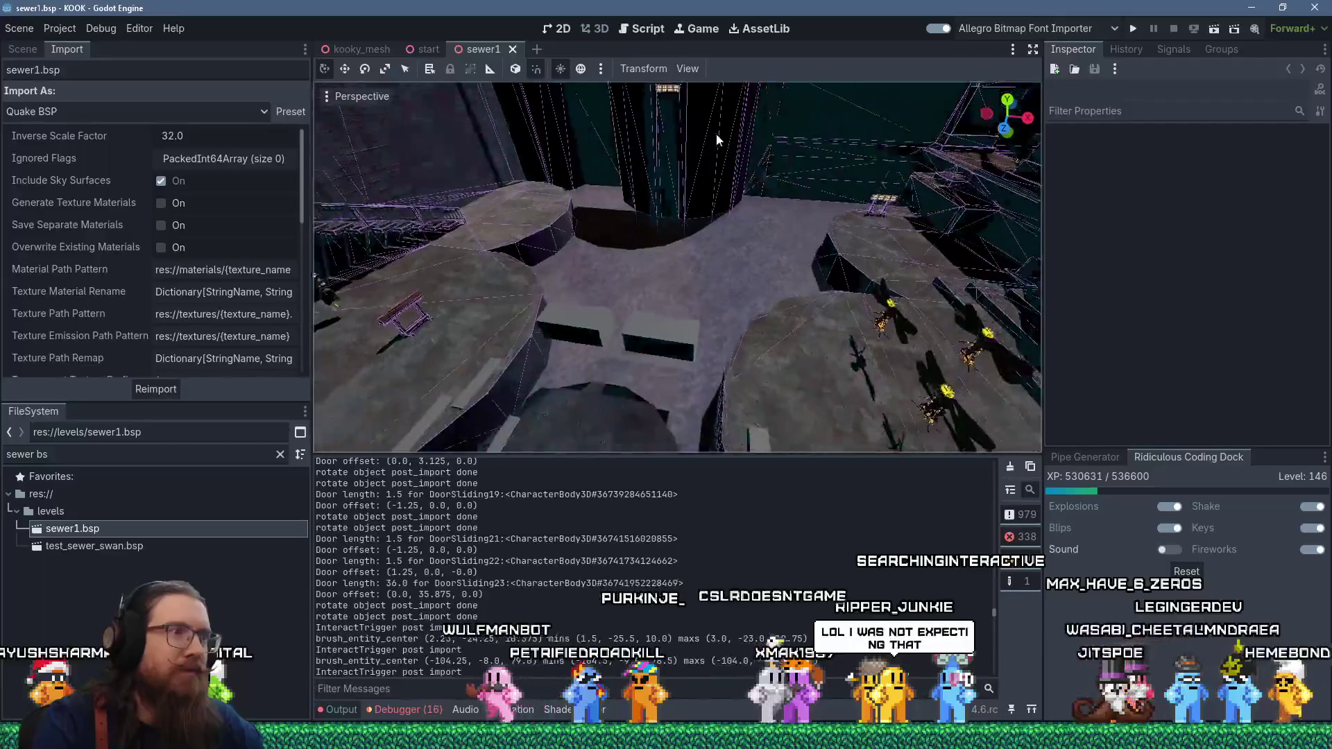
{"action": "left_click_drag", "start_coordinate": [553, 219], "coordinate": [745, 101]}
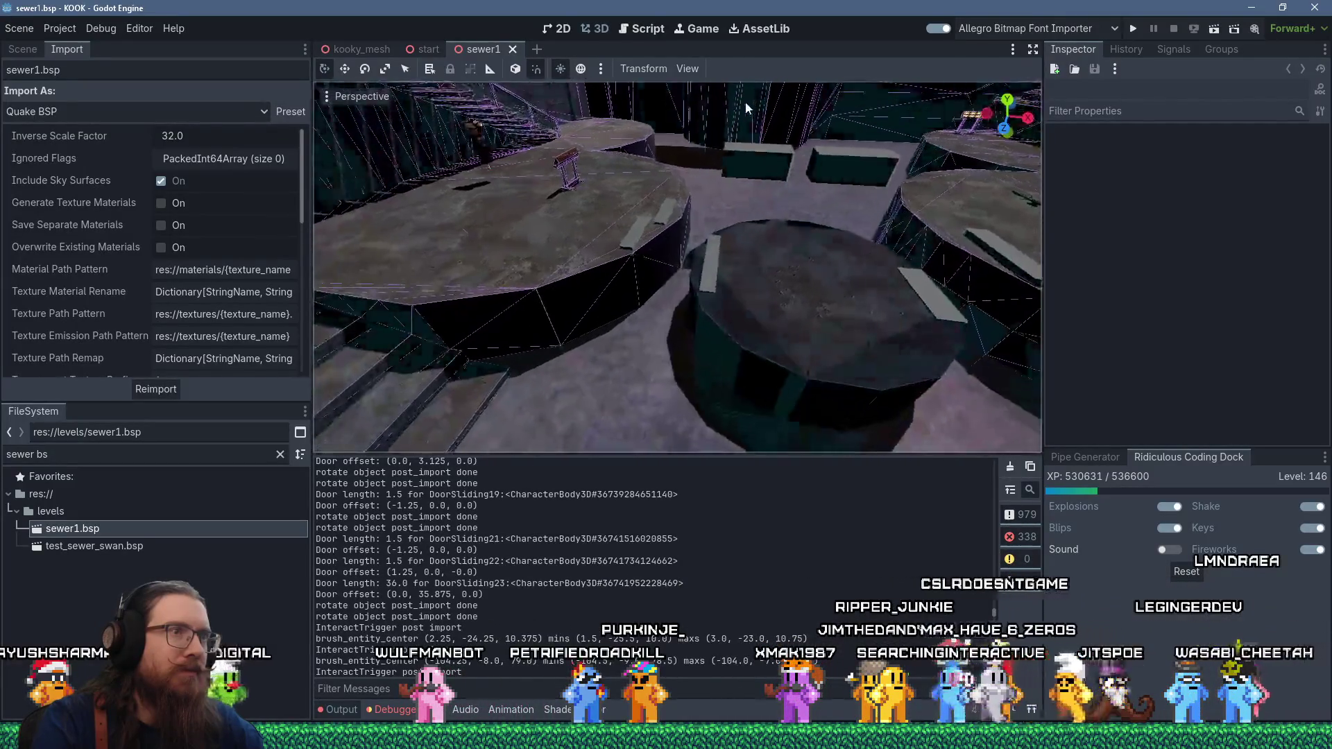
{"action": "mouse_move", "coordinate": [609, 252]}
{"action": "left_mouse_down"}
{"action": "mouse_move", "coordinate": [683, 185]}
{"action": "mouse_move", "coordinate": [613, 316]}
{"action": "mouse_move", "coordinate": [527, 293]}
{"action": "mouse_move", "coordinate": [548, 244]}
{"action": "mouse_move", "coordinate": [852, 243]}
{"action": "mouse_move", "coordinate": [701, 194]}
{"action": "mouse_move", "coordinate": [1097, 58]}
{"action": "left_mouse_up"}
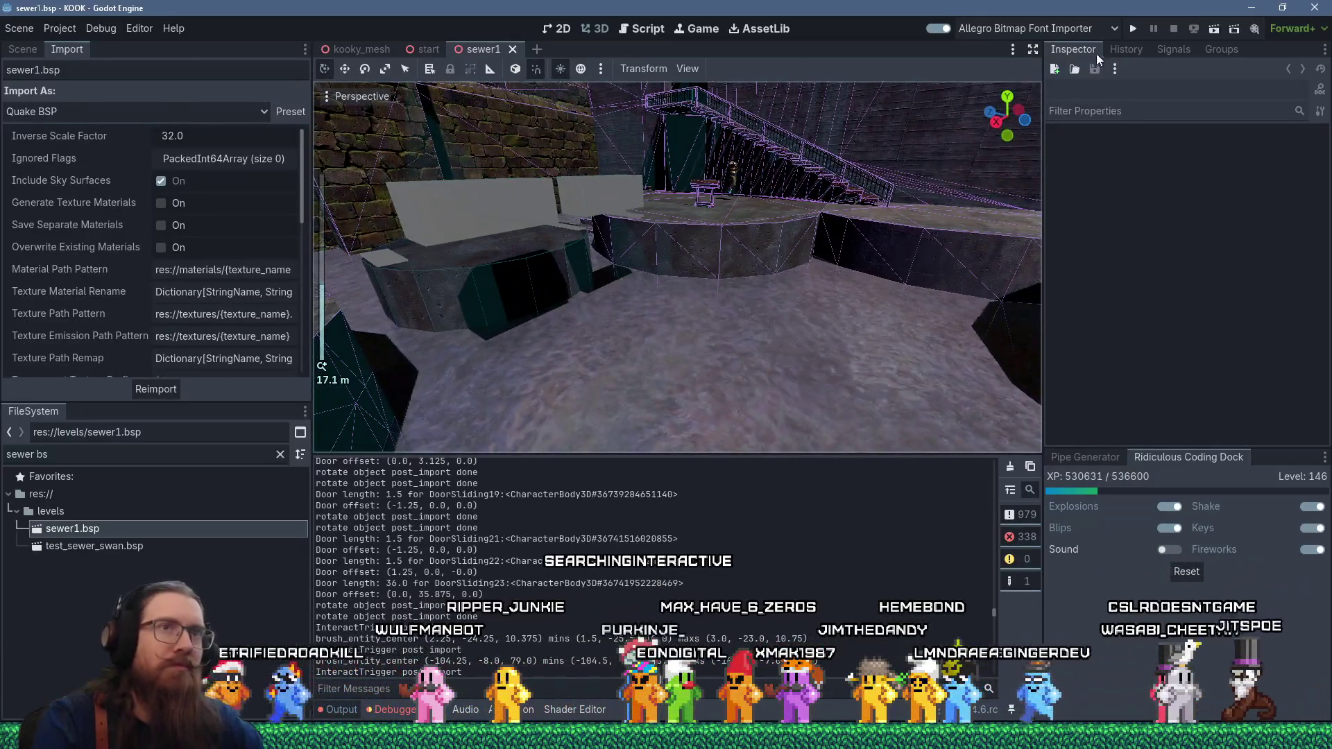
{"action": "left_click", "coordinate": [1133, 30]}
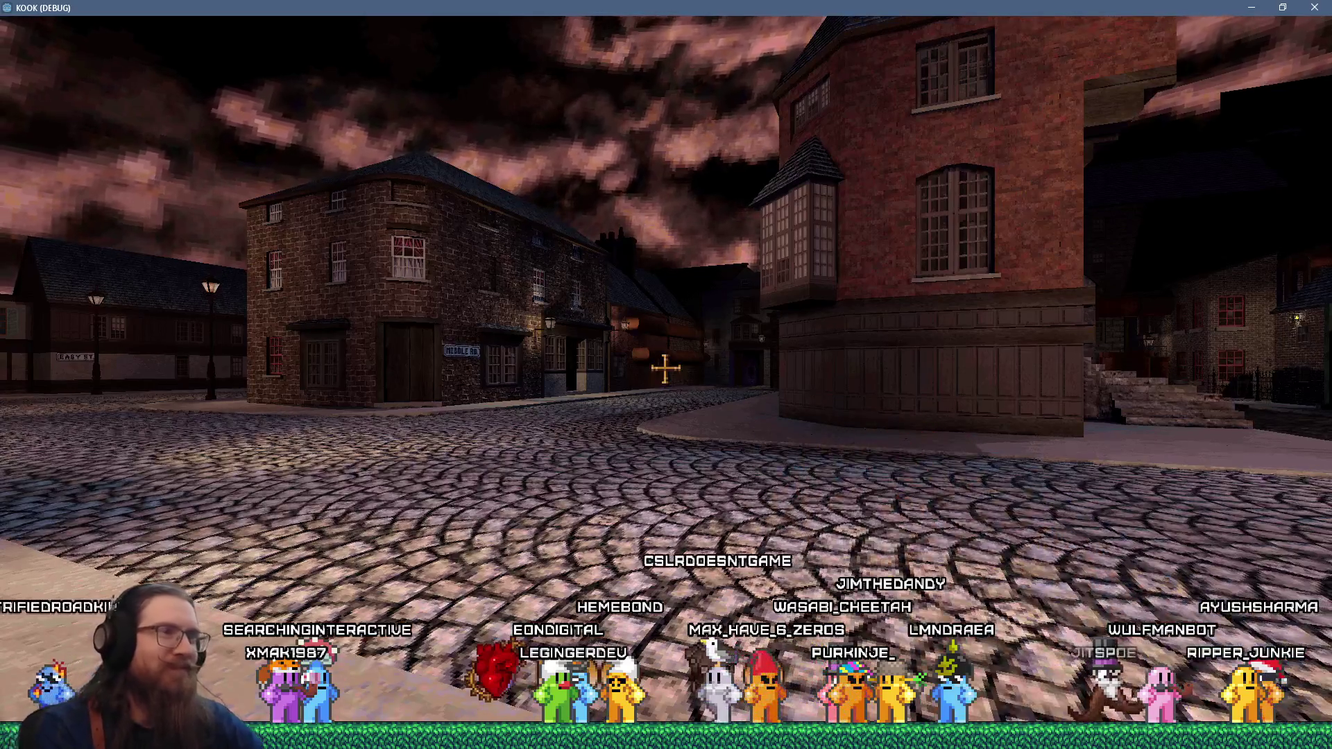
- Walk up the stone steps, past the HARD WAY doorway and down the alley to the medium gateway
{"action": "key", "text": "w"}
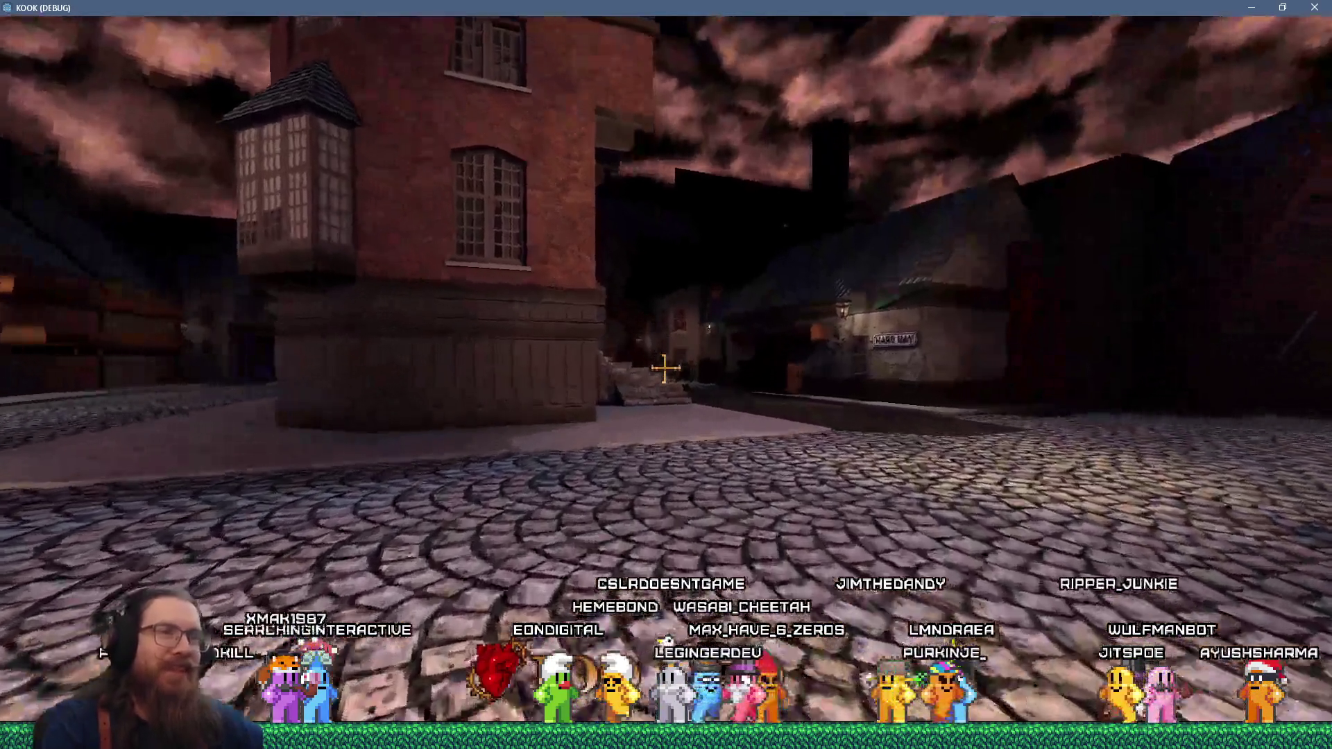
{"action": "key", "text": "w"}
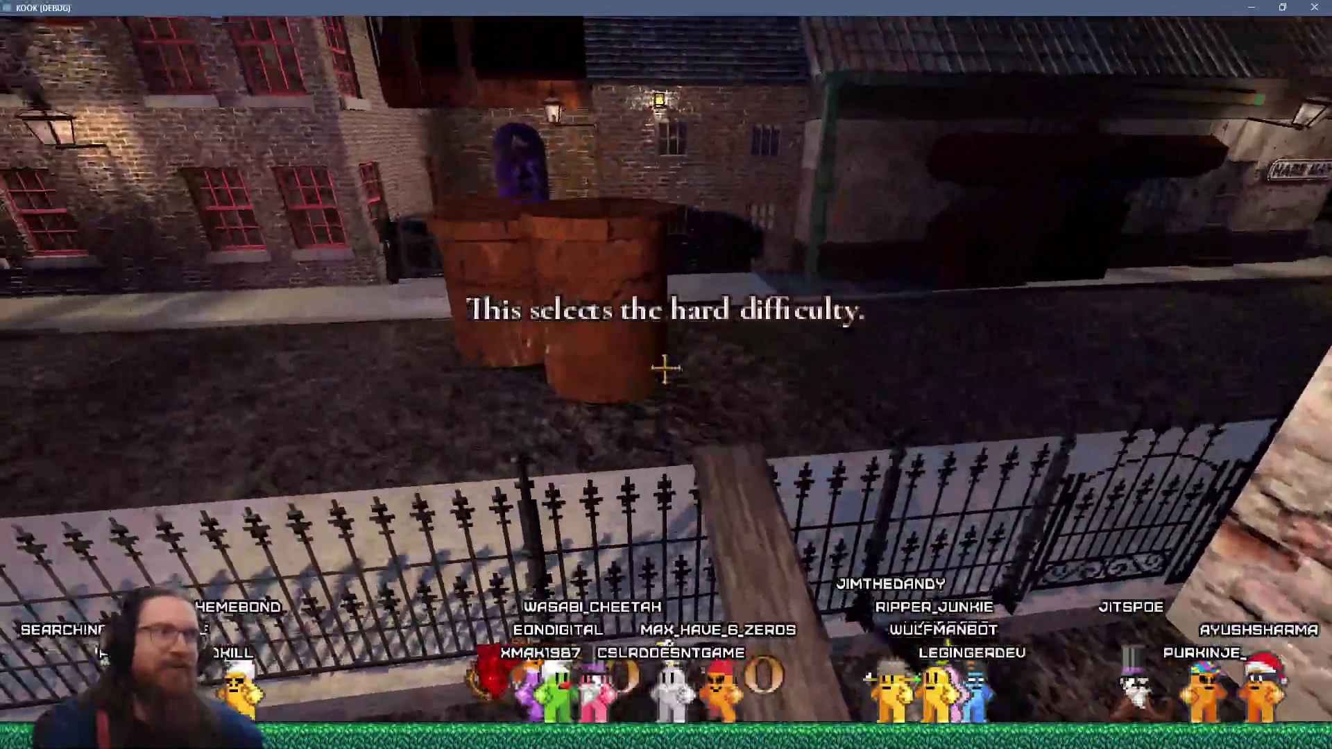
{"action": "key", "text": "w"}
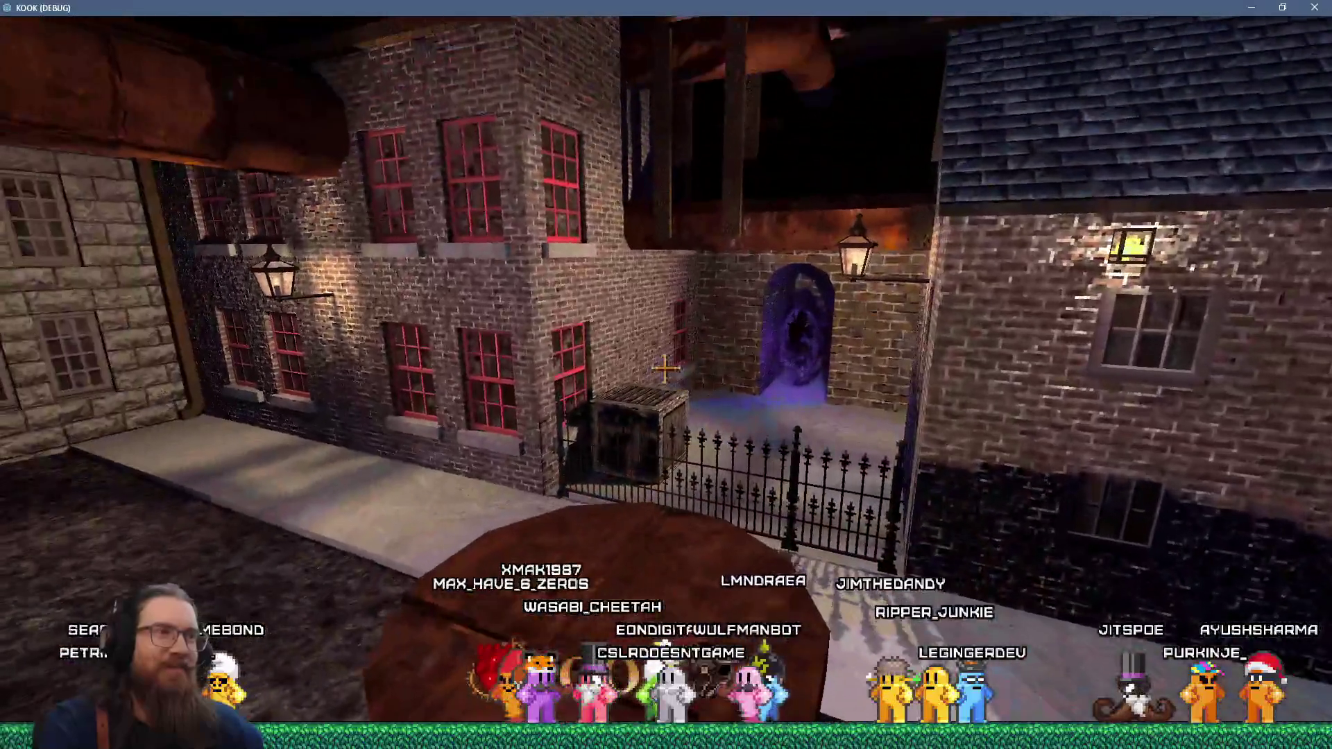
{"action": "key", "text": "w"}
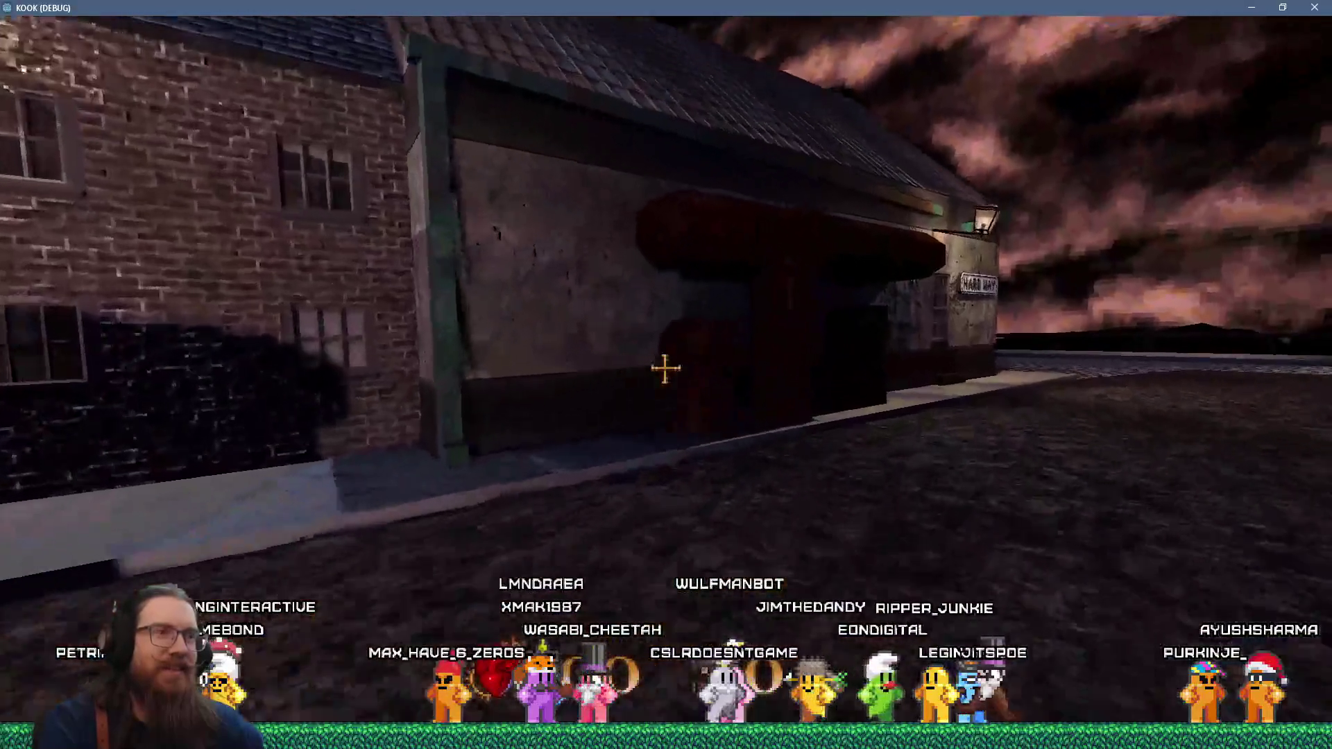
{"action": "key", "text": "w"}
{"action": "key", "text": "w"}
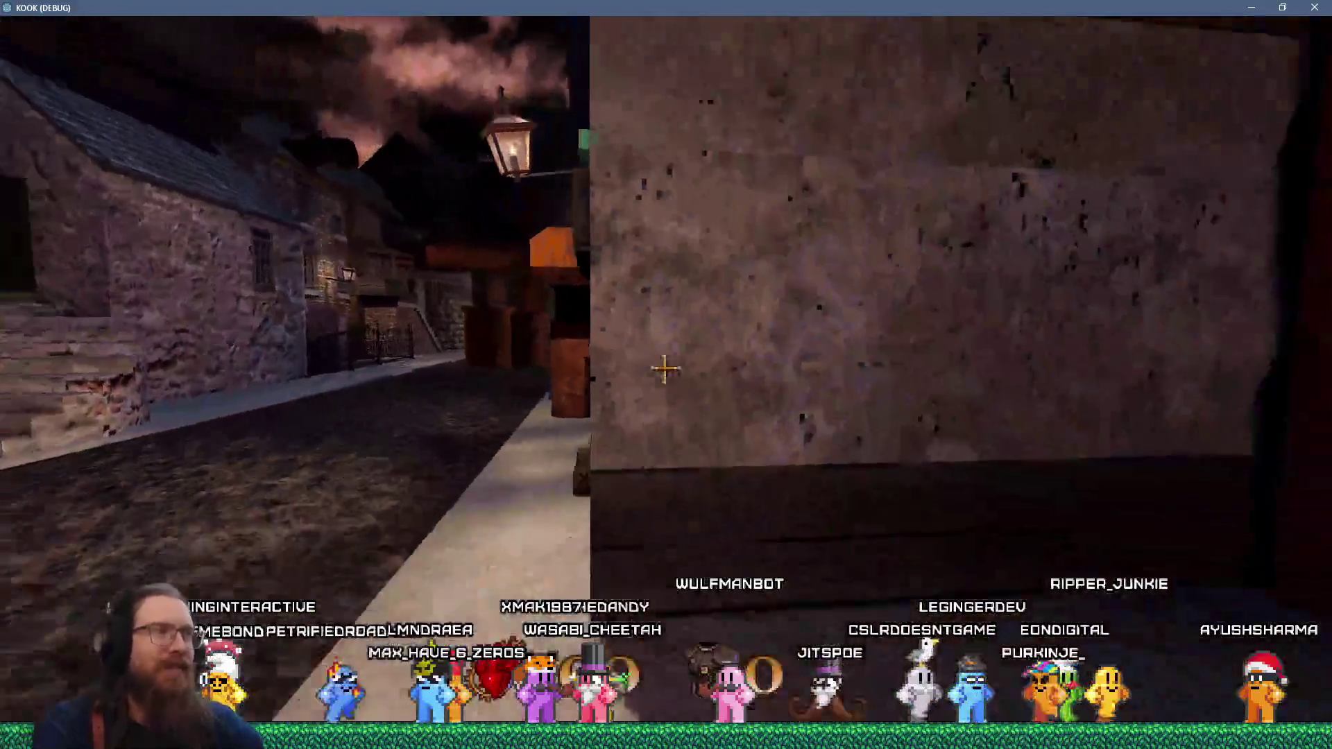
{"action": "key", "text": "w"}
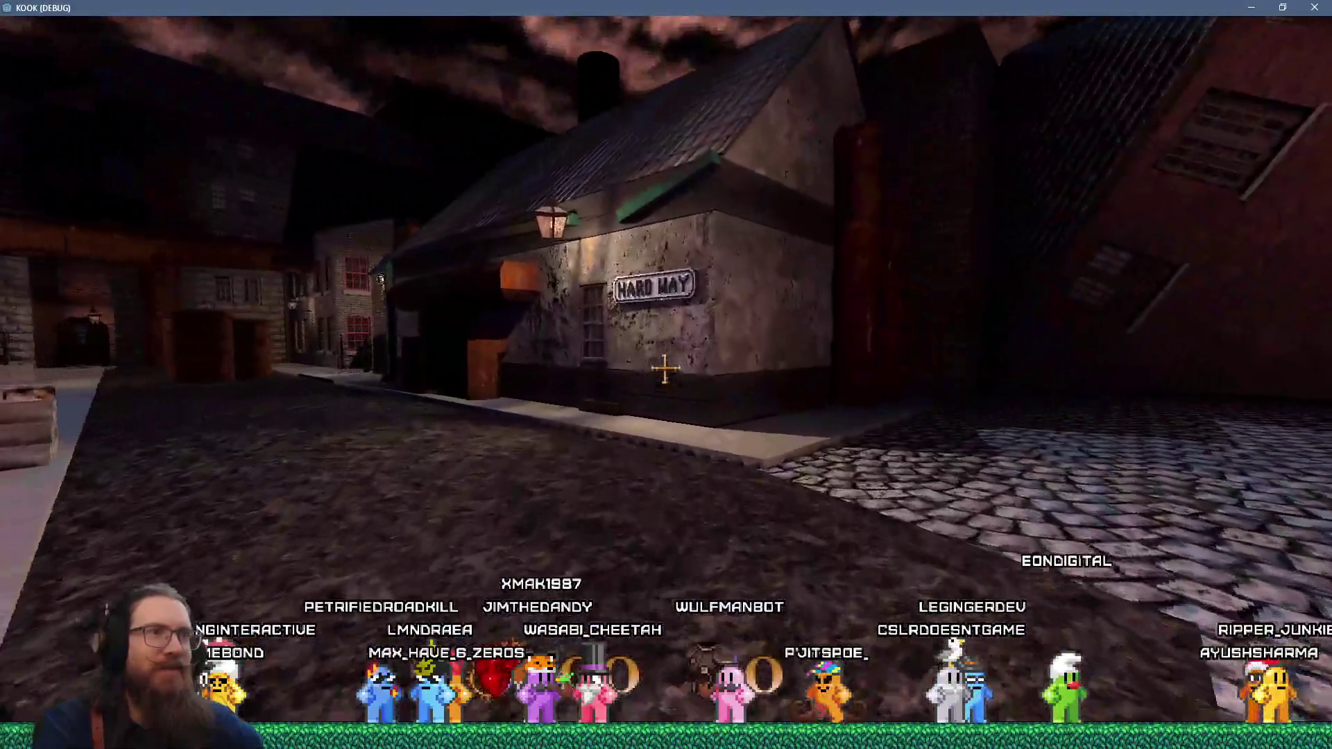
{"action": "key", "text": "w"}
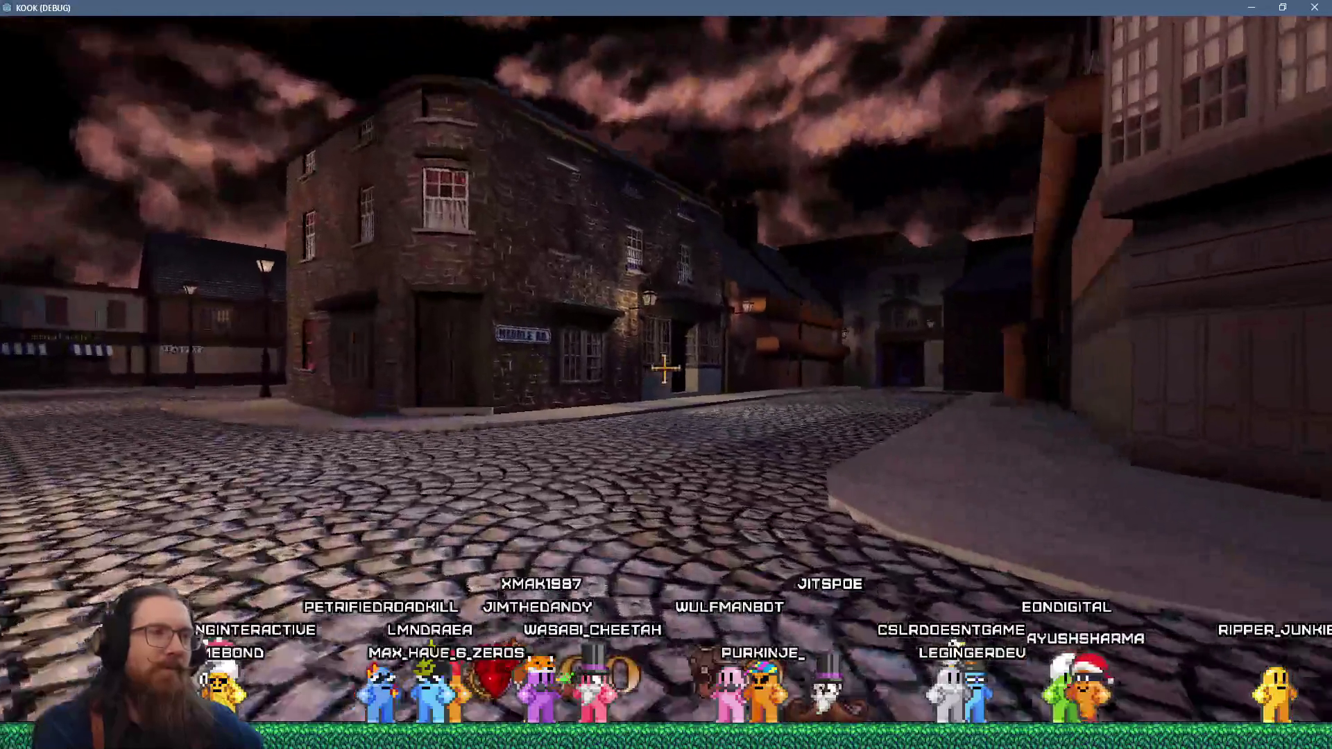
{"action": "key", "text": "w"}
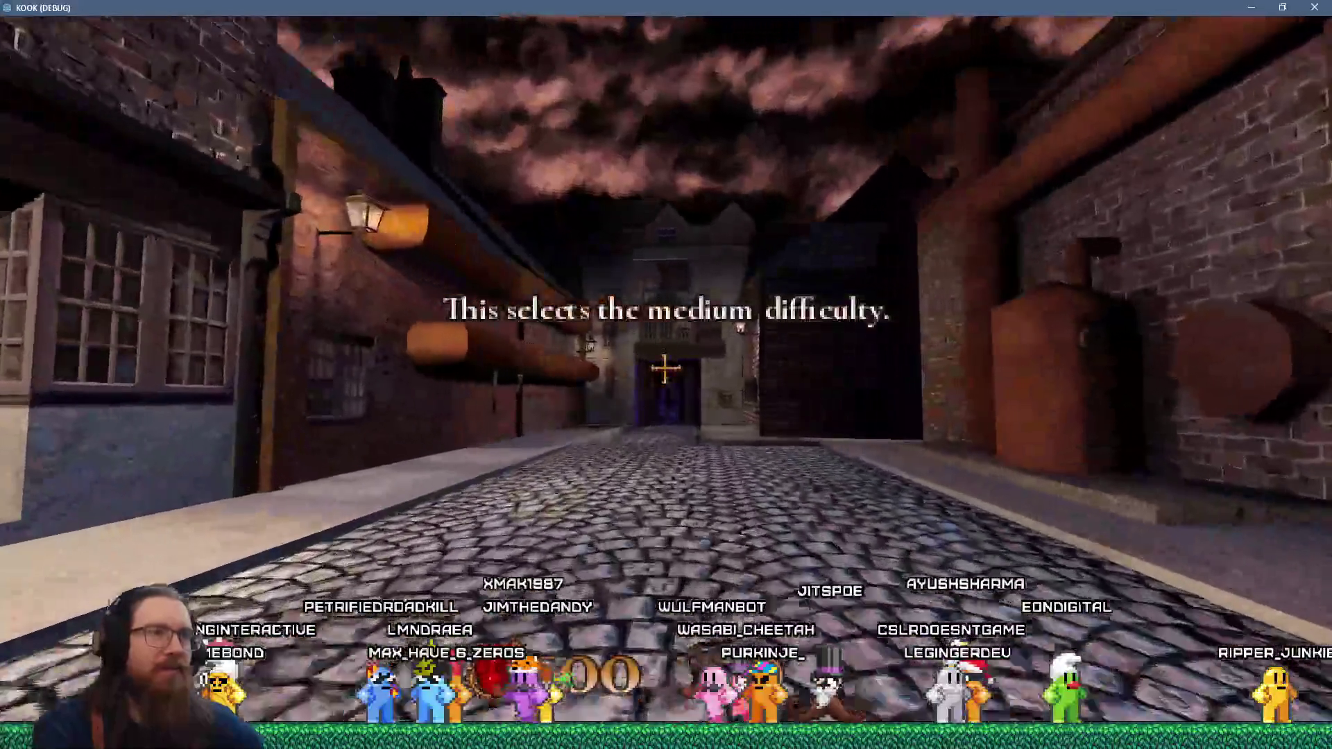
{"action": "key", "text": "w"}
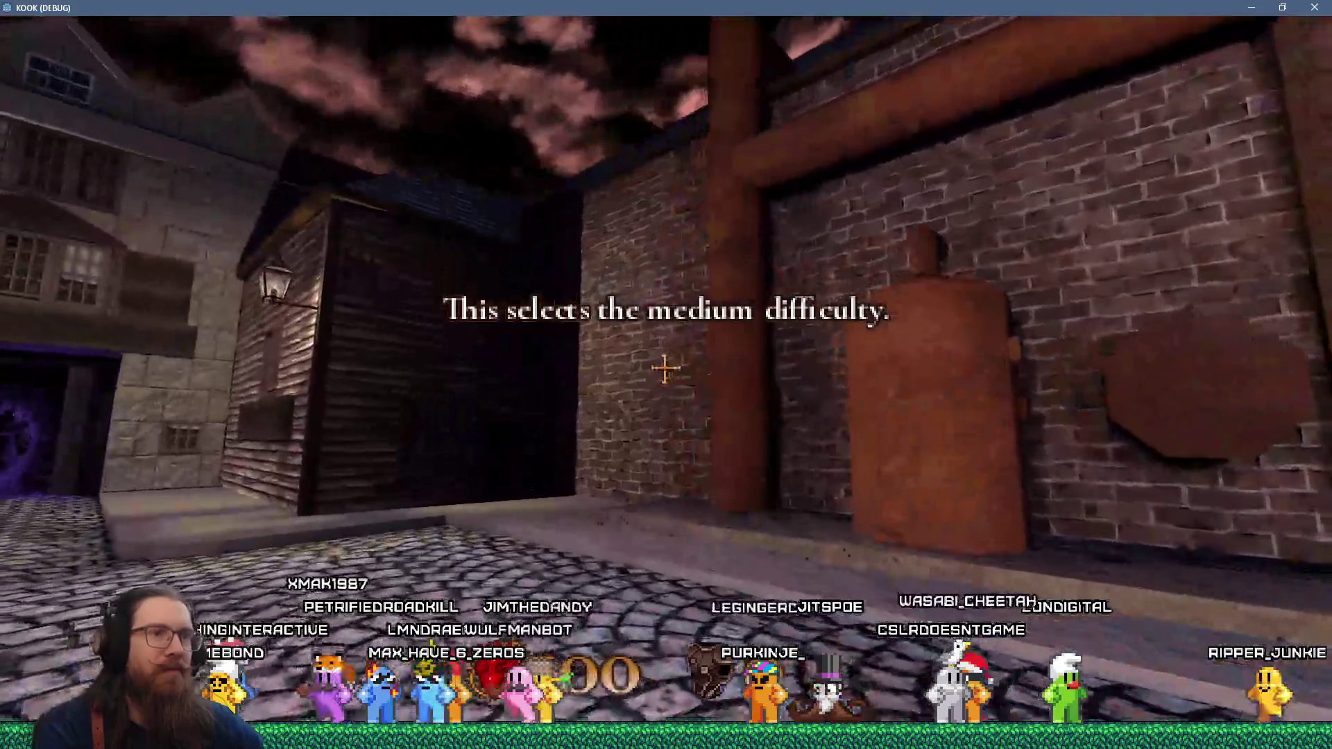
- Quit the game from the console and switch away from Godot
{"action": "key", "text": "grave"}
{"action": "type", "text": "quit"}
{"action": "key", "text": "Return"}
{"action": "key", "text": "alt+Tab"}
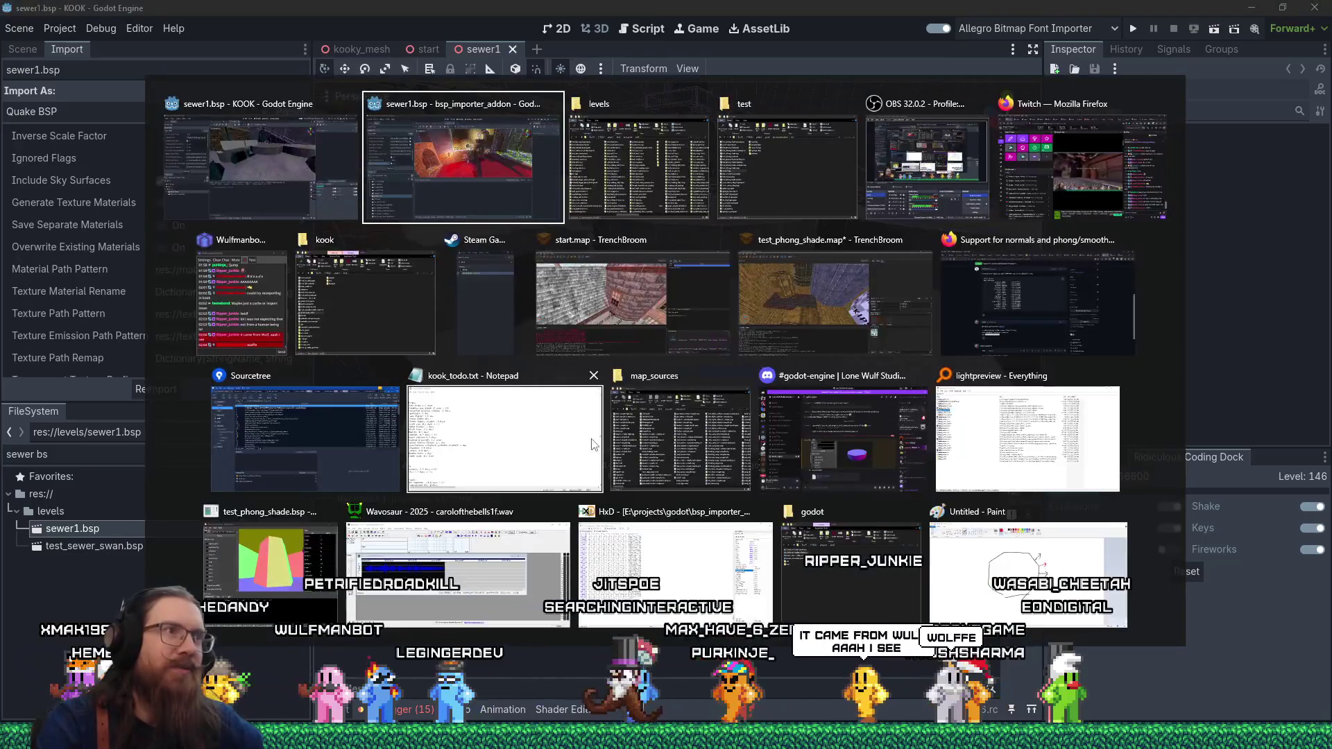
- Apply the metal_04_rust texture to the func_detail boiler brush in start.map
{"action": "left_click", "coordinate": [611, 339]}
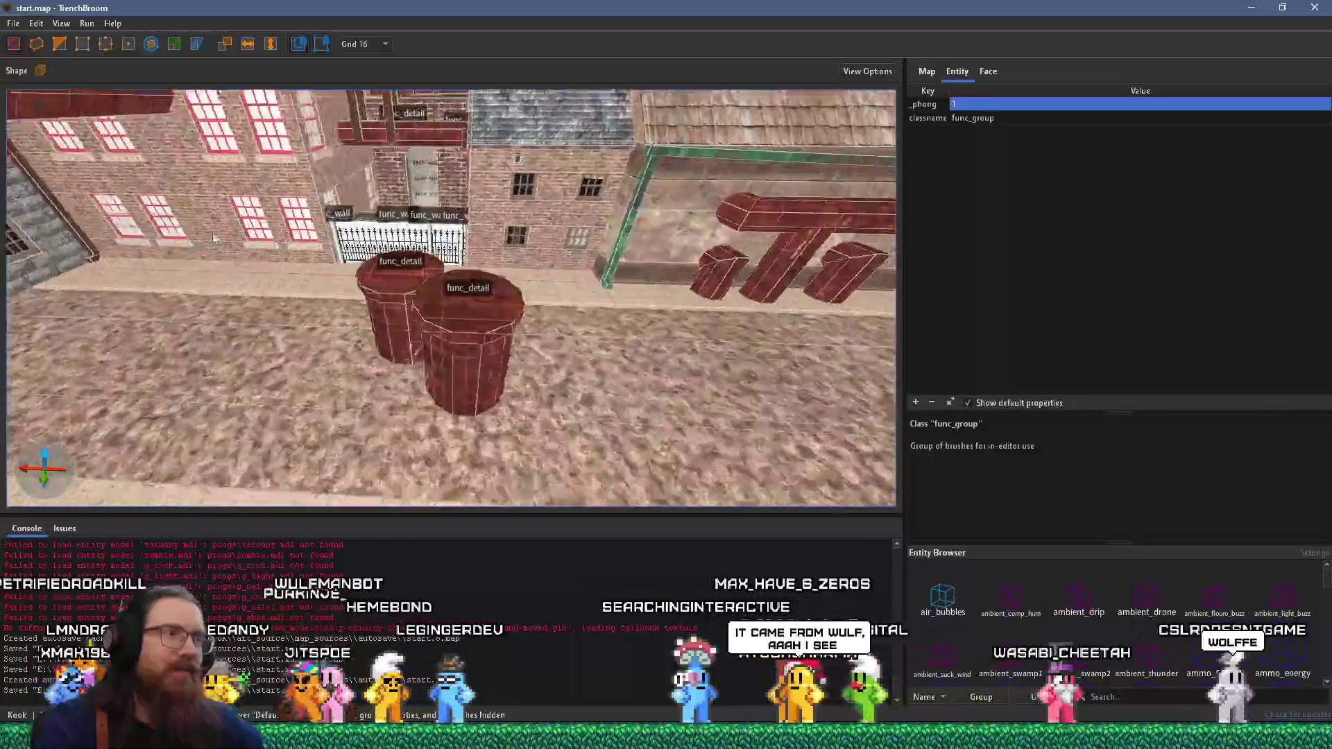
{"action": "key", "text": "w"}
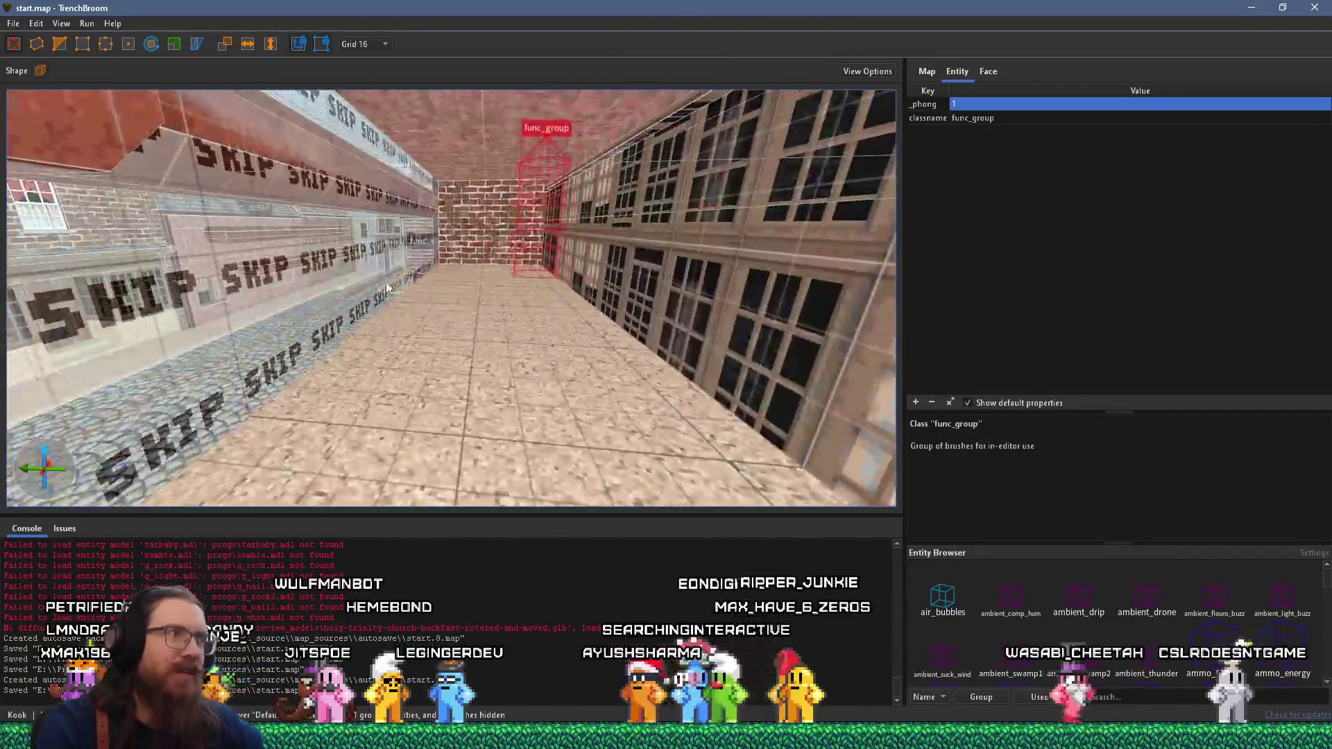
{"action": "left_click_drag", "start_coordinate": [387, 288], "coordinate": [598, 287]}
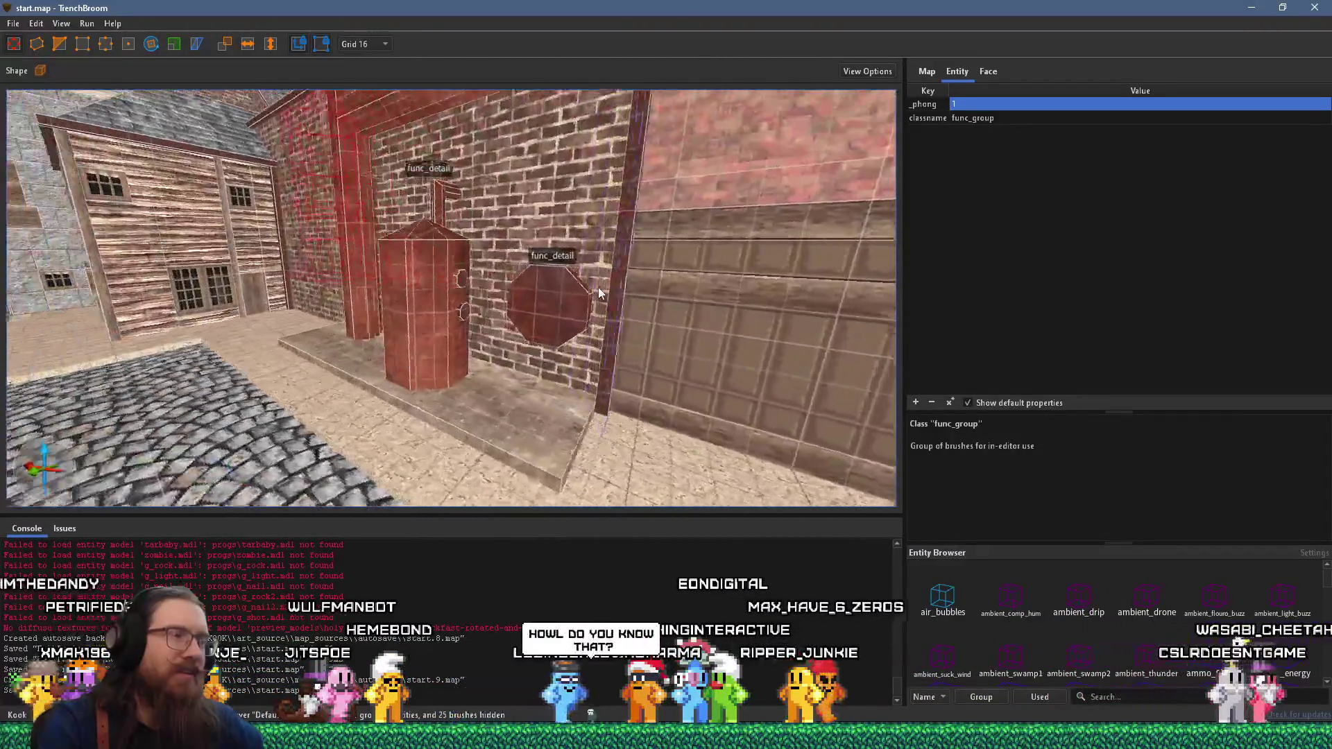
{"action": "left_click", "coordinate": [458, 334]}
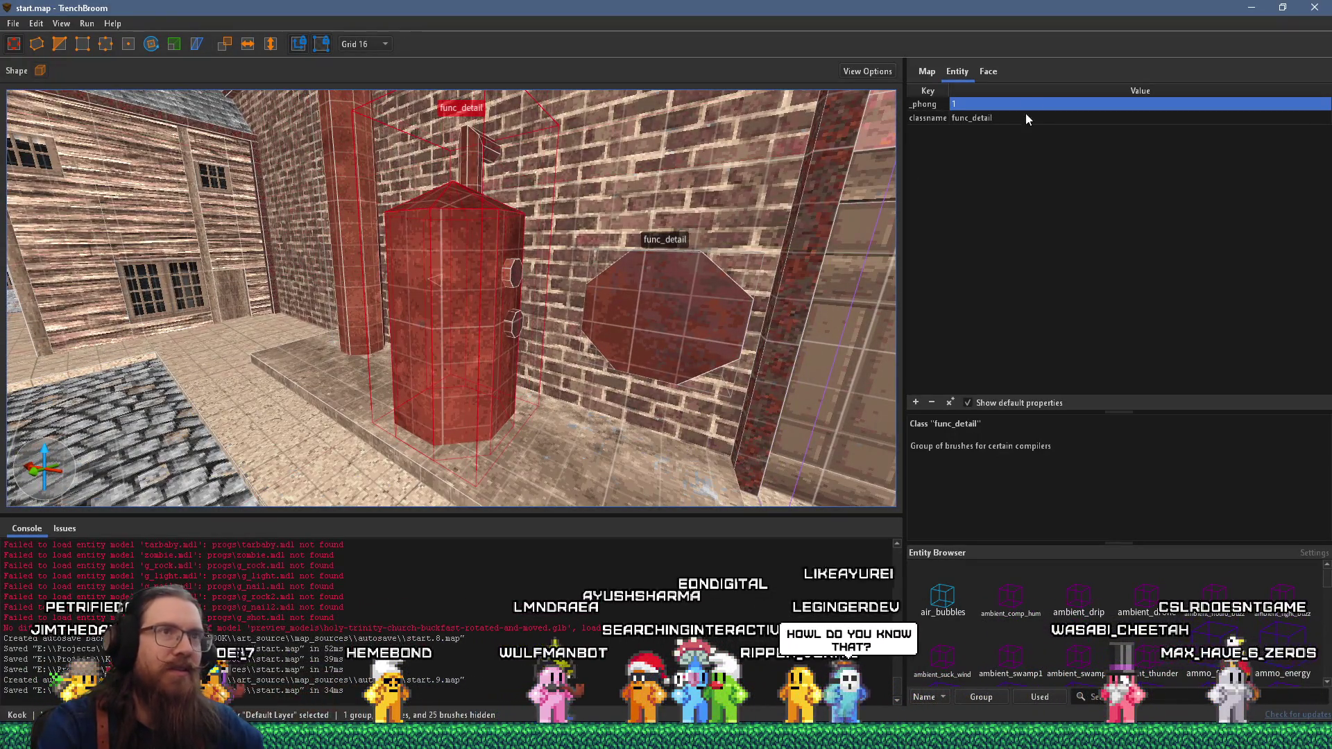
{"action": "left_click", "coordinate": [988, 73]}
{"action": "scroll", "coordinate": [1090, 527], "scroll_direction": "down", "scroll_amount": 5}
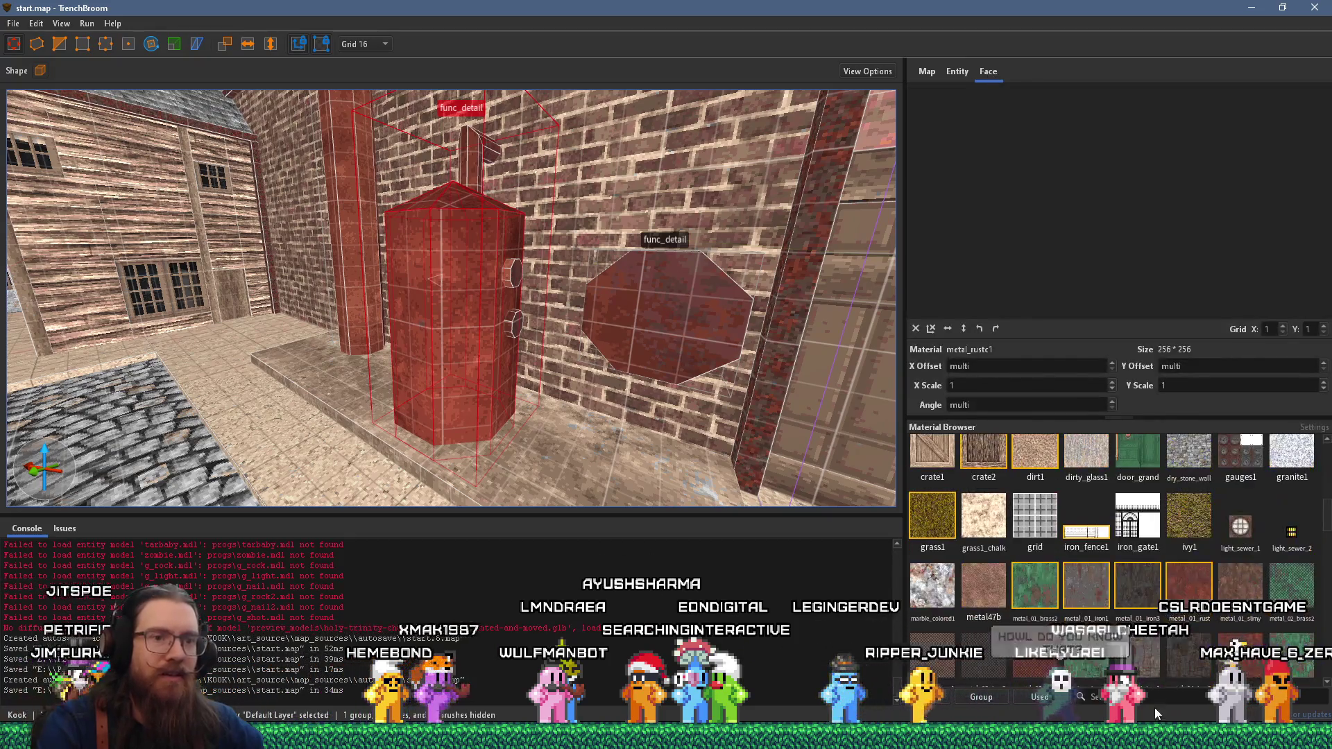
{"action": "scroll", "coordinate": [1166, 665], "scroll_direction": "down", "scroll_amount": 2}
{"action": "left_click", "coordinate": [1239, 570]}
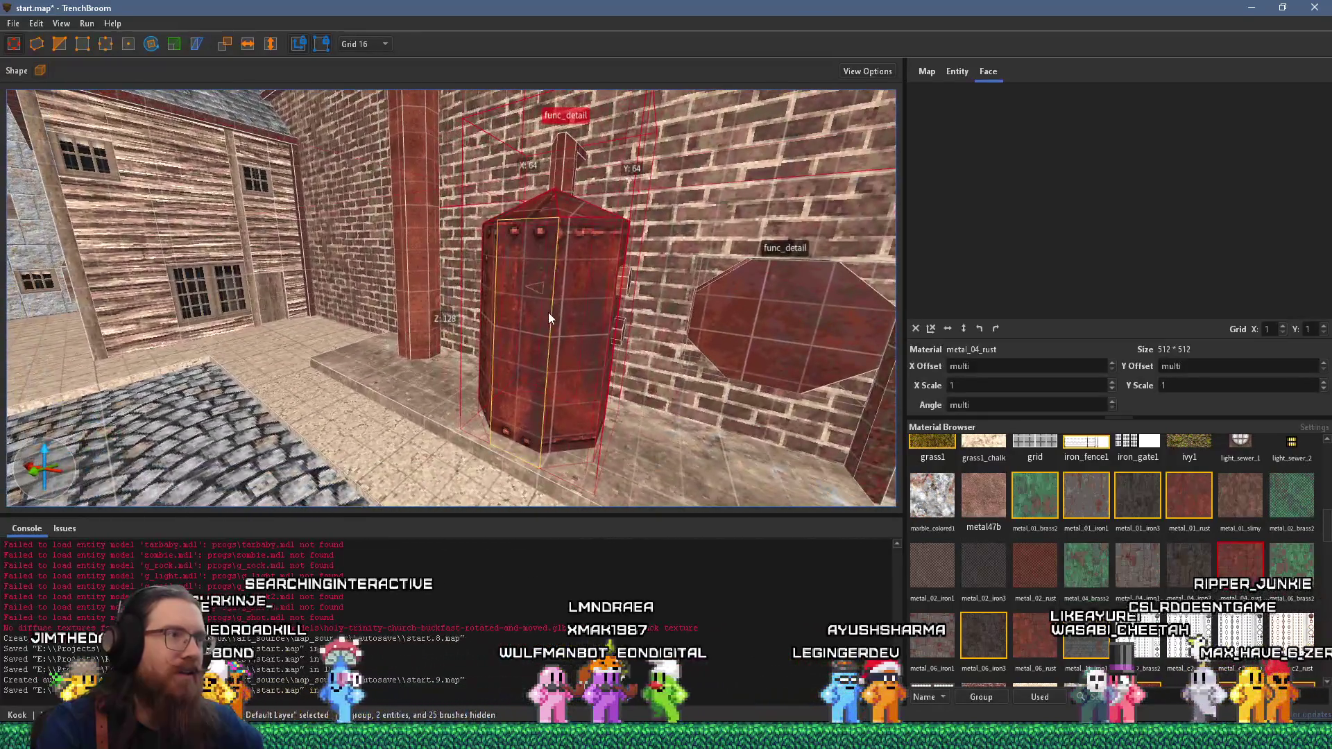
- Shift the rust texture's horizontal offset on a pillar face, undoing trial adjustments
{"action": "left_click", "coordinate": [548, 312], "text": "shift"}
{"action": "left_click_drag", "start_coordinate": [597, 317], "coordinate": [397, 351]}
{"action": "key", "text": "w"}
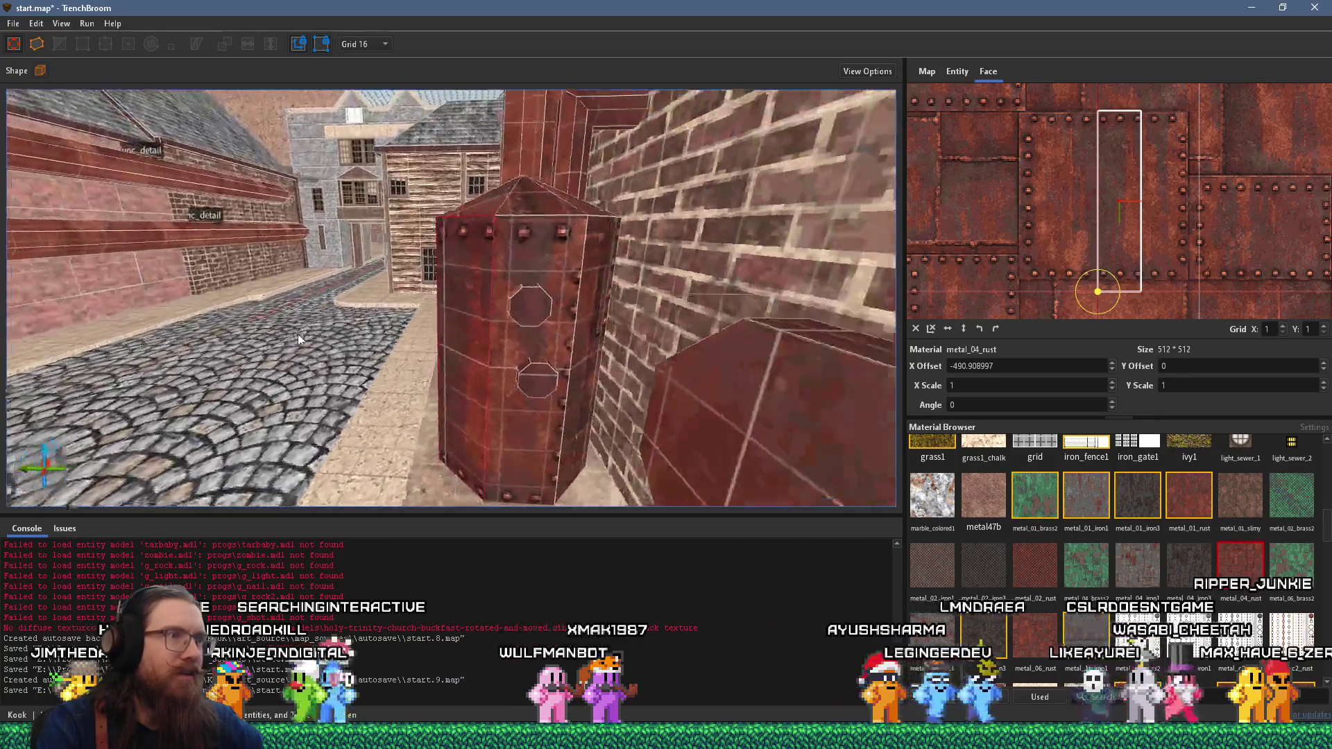
{"action": "key", "text": "s"}
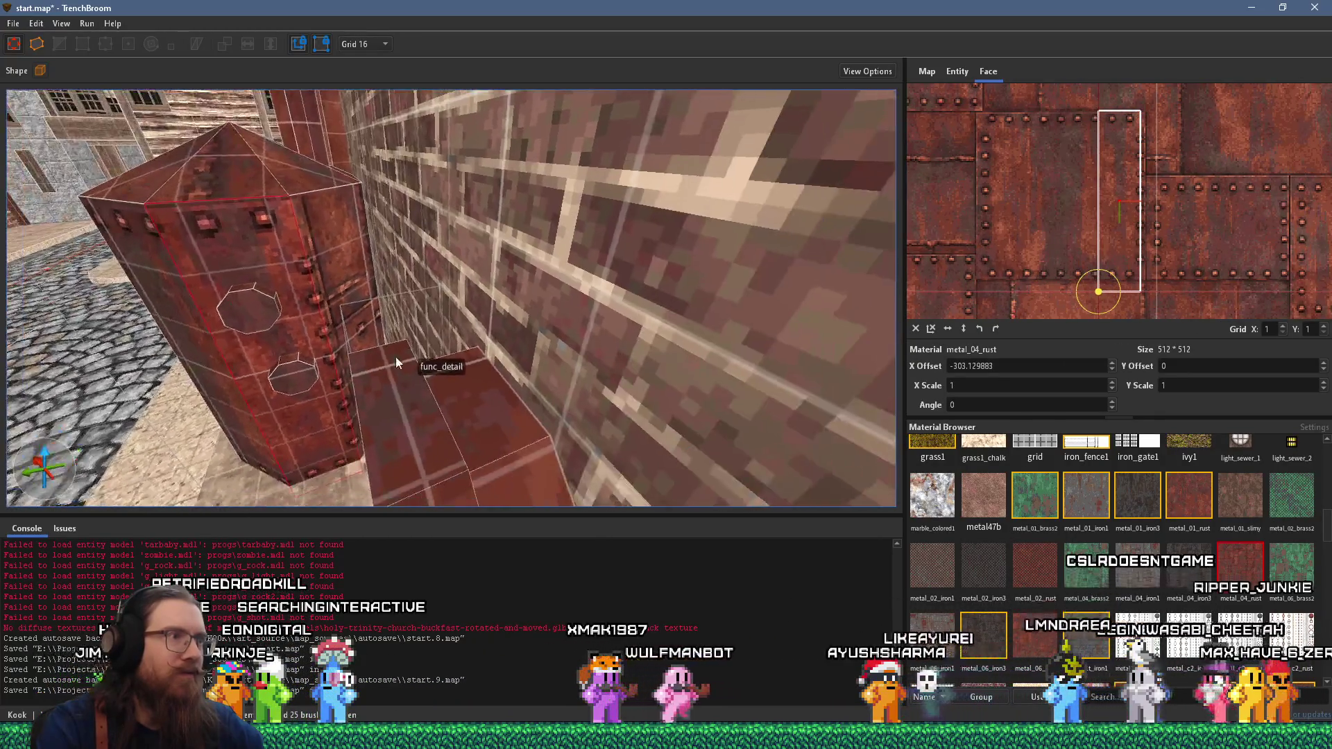
{"action": "key", "text": "ctrl+z"}
{"action": "key", "text": "ctrl+z"}
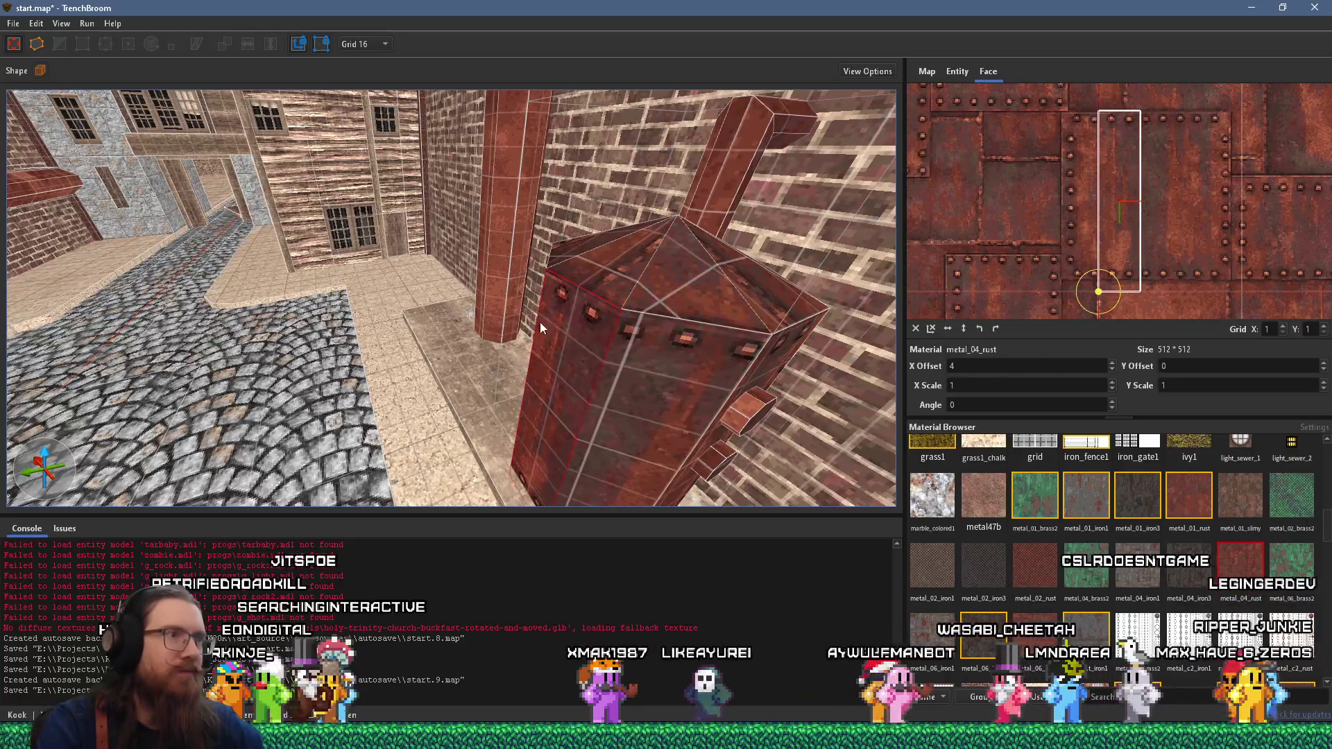
{"action": "key", "text": "ctrl+z"}
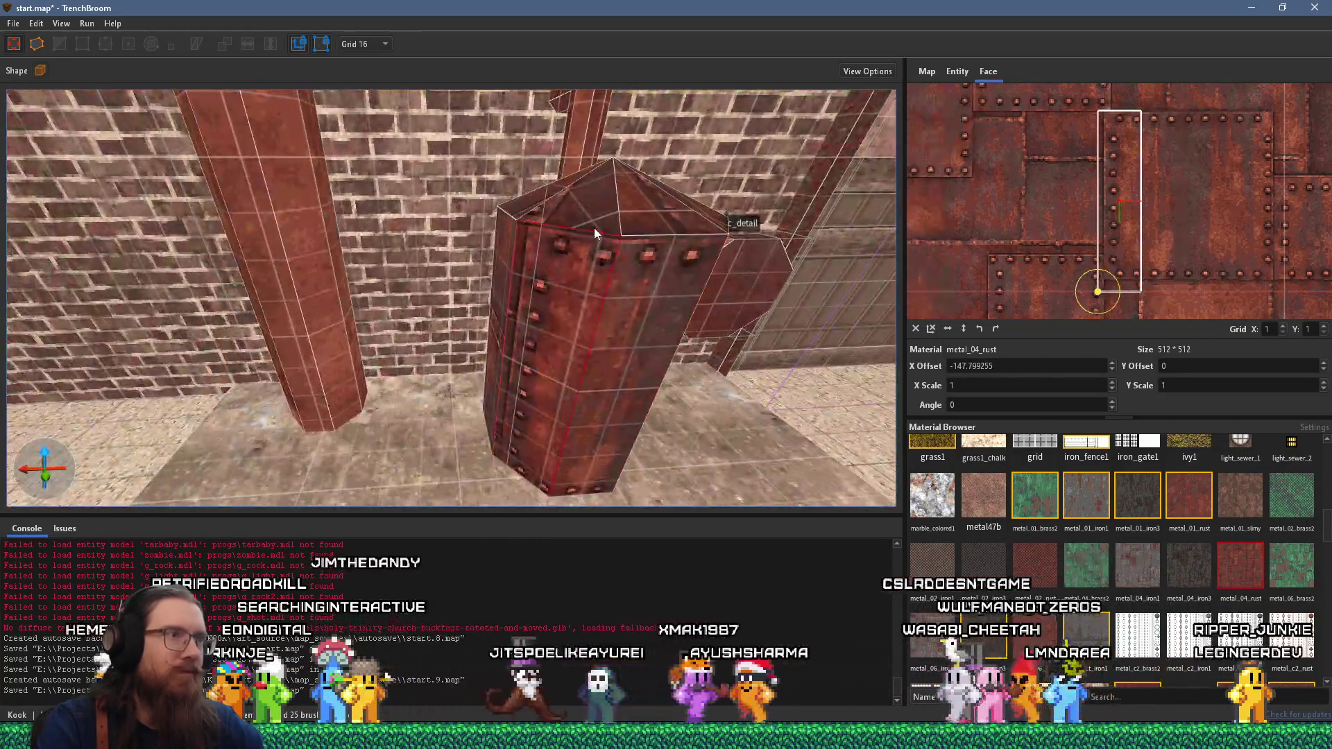
{"action": "key", "text": "d"}
{"action": "key", "text": "a"}
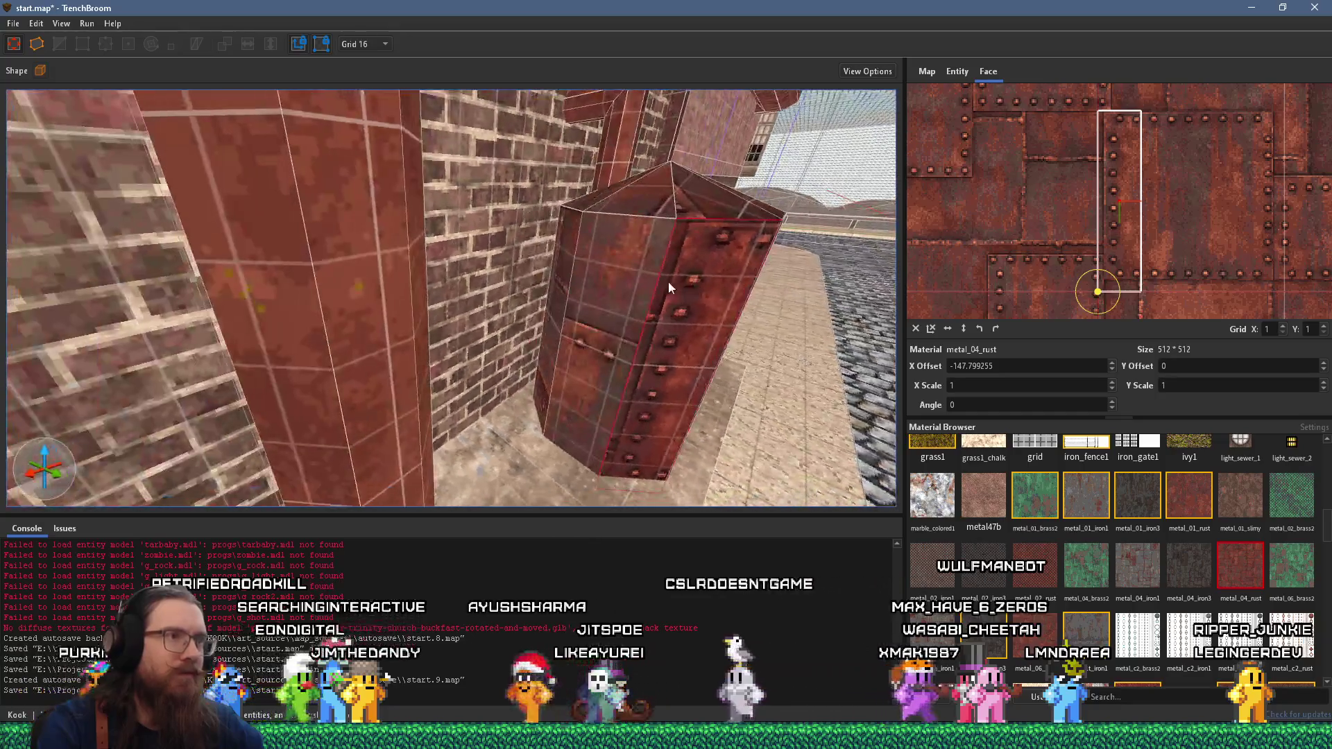
{"action": "key", "text": "ctrl+z"}
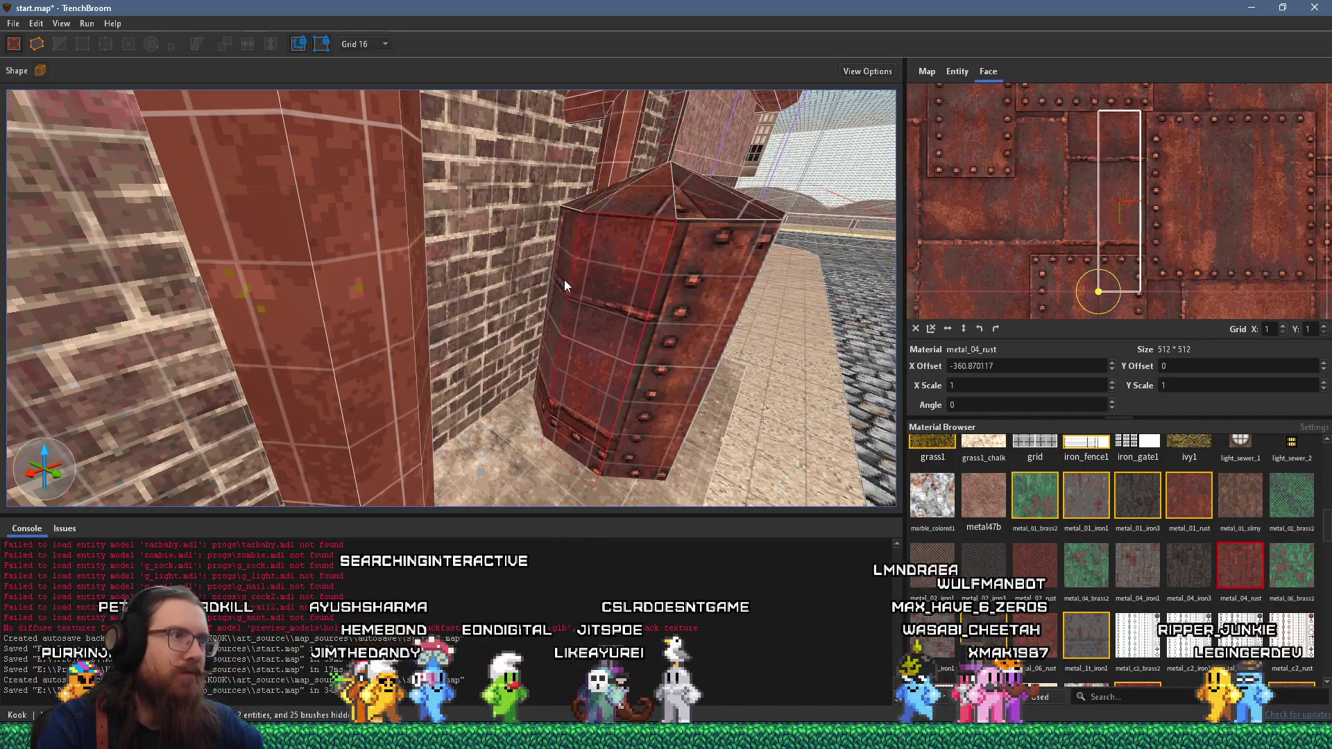
- Select the pillar's riveted right face and undo offset changes while flying in close
{"action": "left_click", "coordinate": [694, 220], "text": "shift"}
{"action": "key", "text": "ctrl+z"}
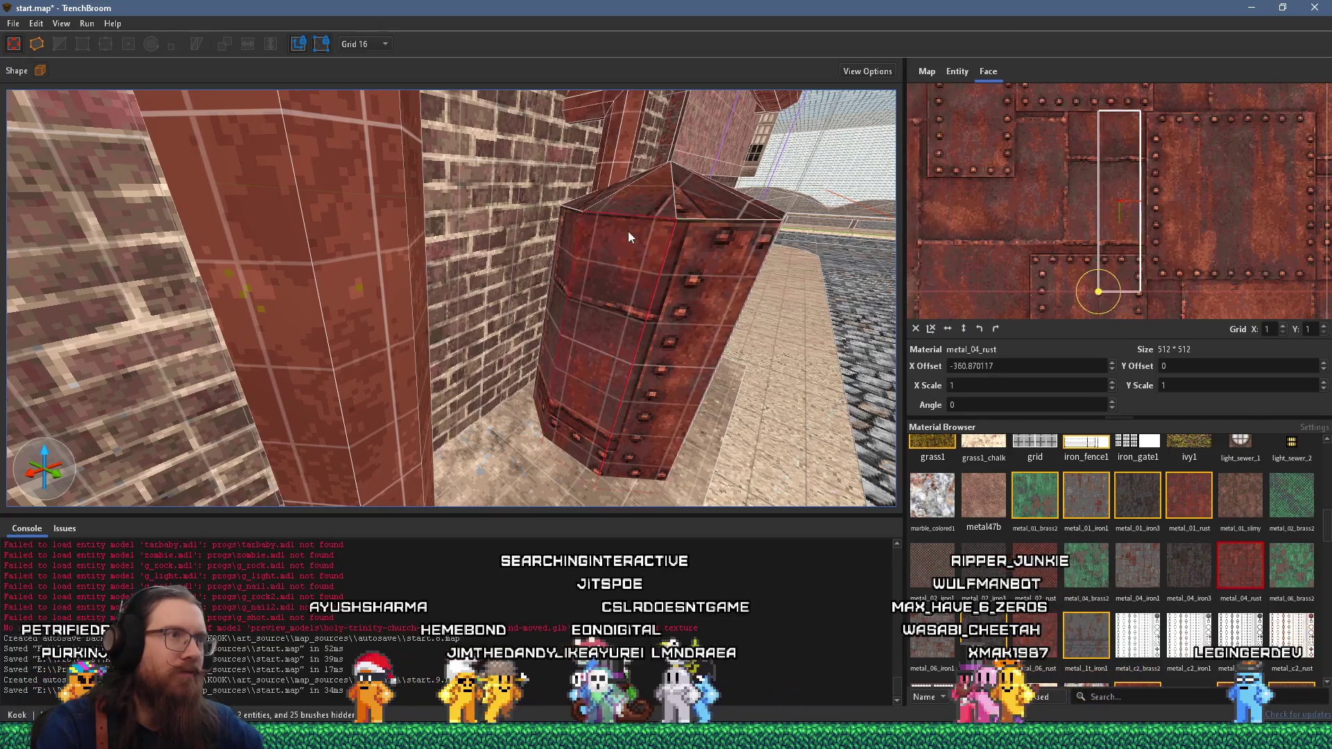
{"action": "key", "text": "w"}
{"action": "key", "text": "ctrl+z"}
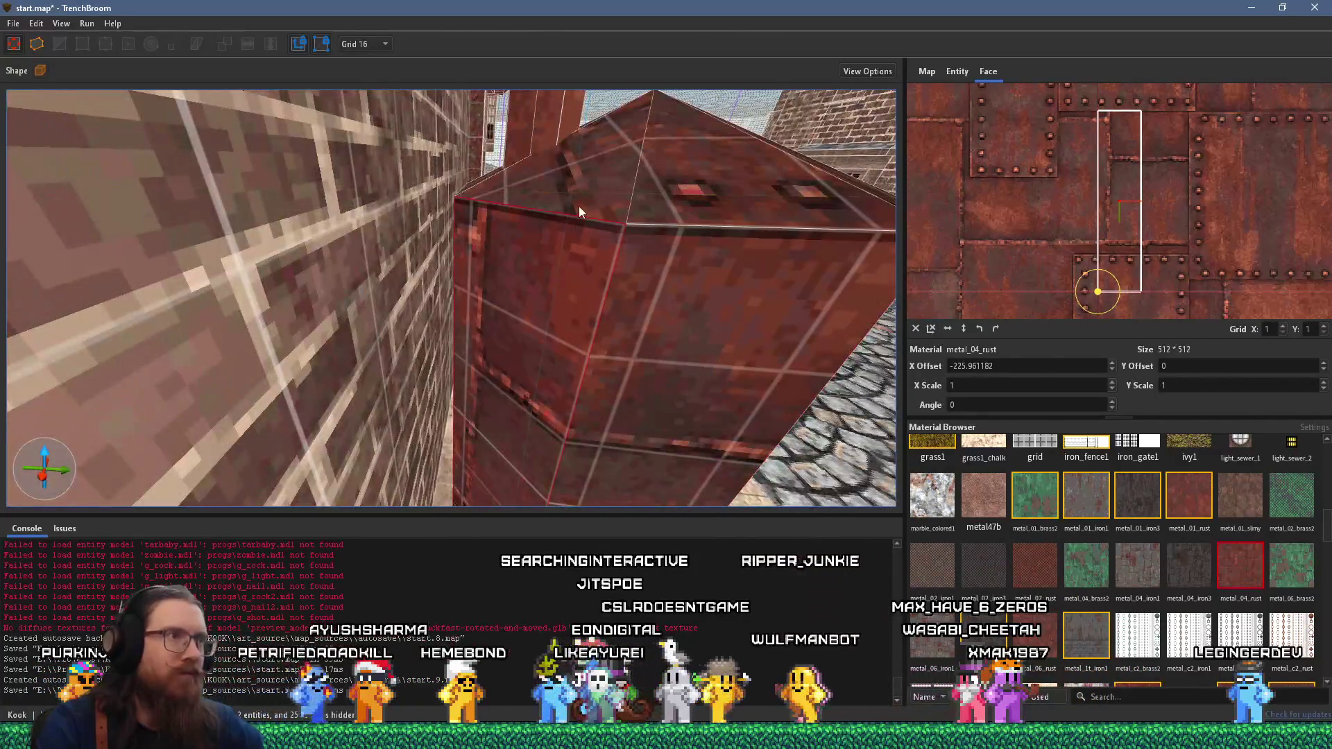
{"action": "key", "text": "w"}
{"action": "key", "text": "w"}
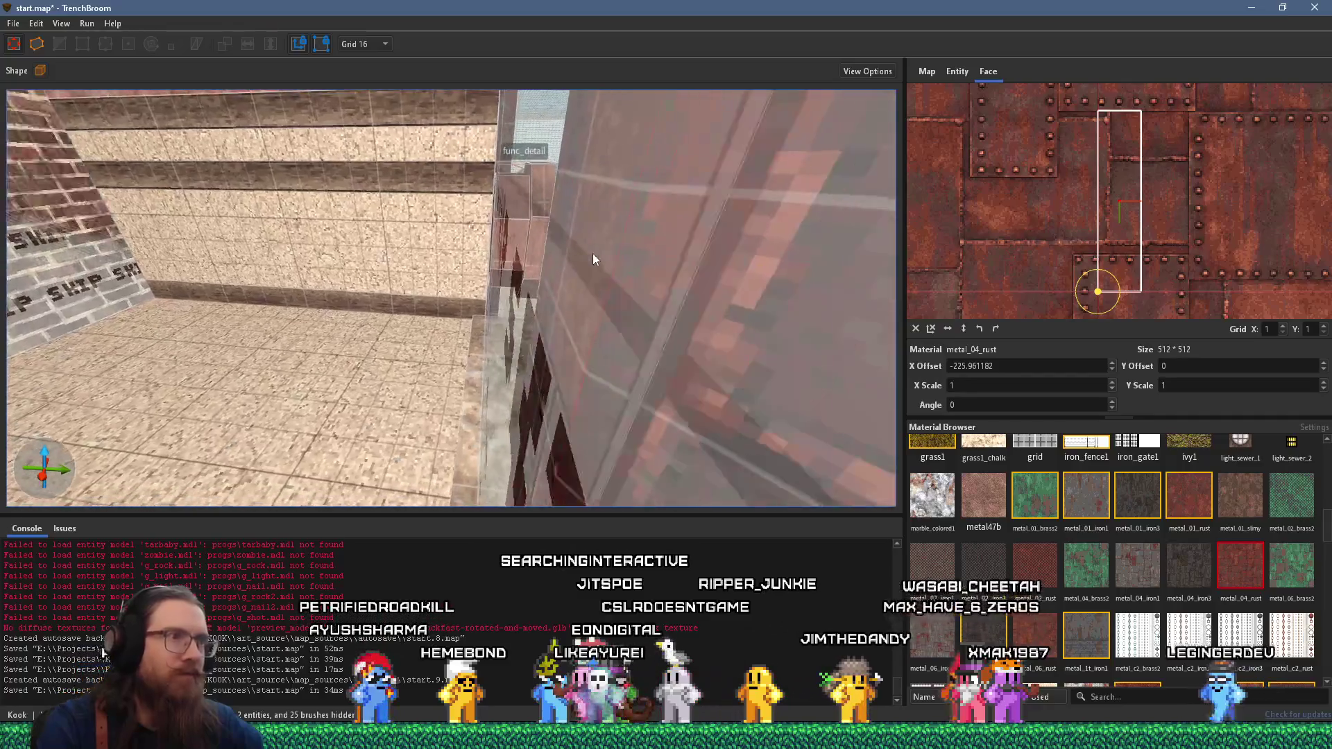
{"action": "key", "text": "ctrl+z"}
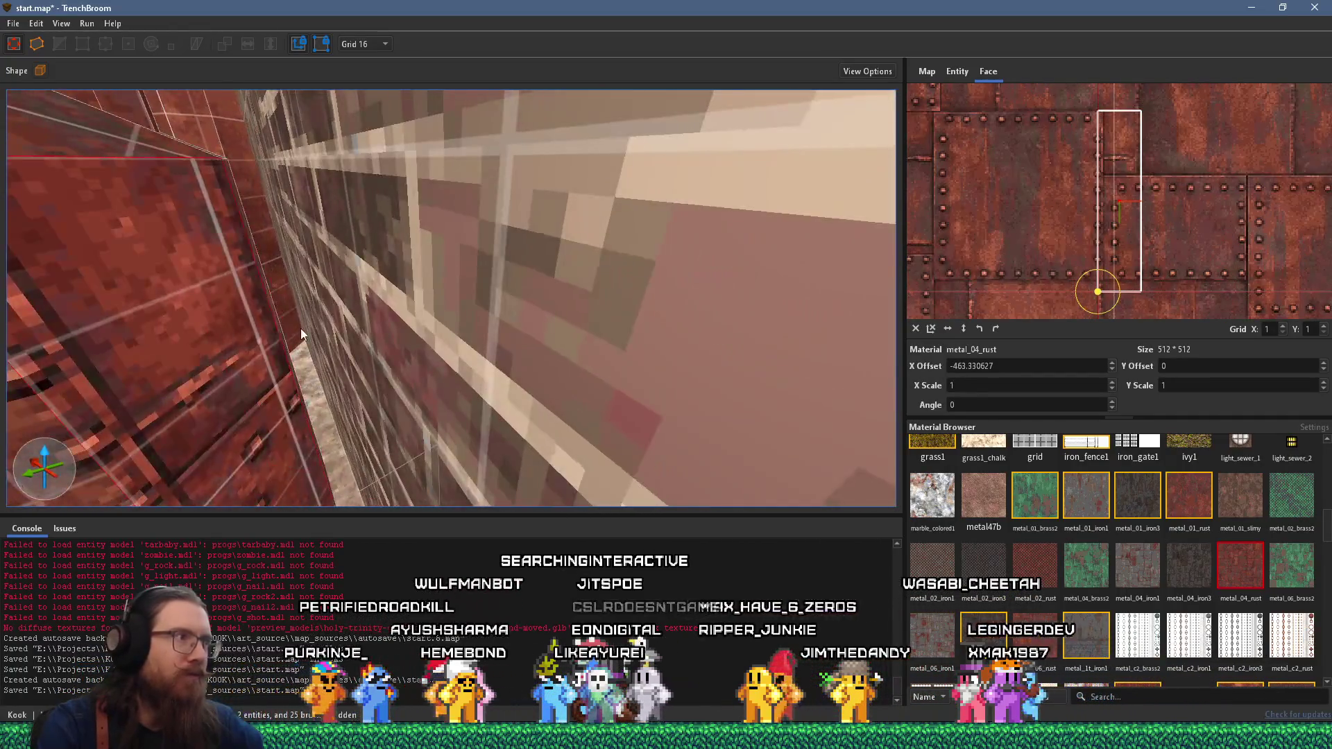
{"action": "key", "text": "w"}
{"action": "key", "text": "s"}
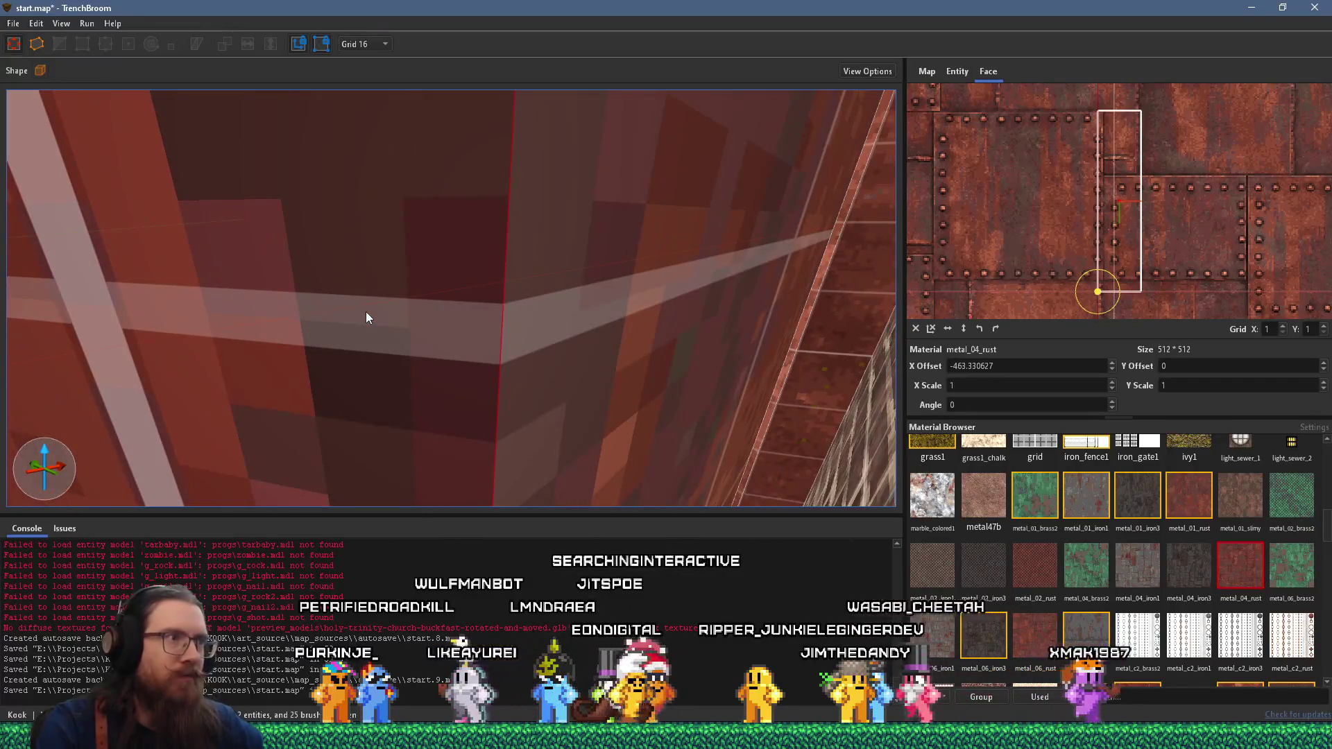
{"action": "key", "text": "w"}
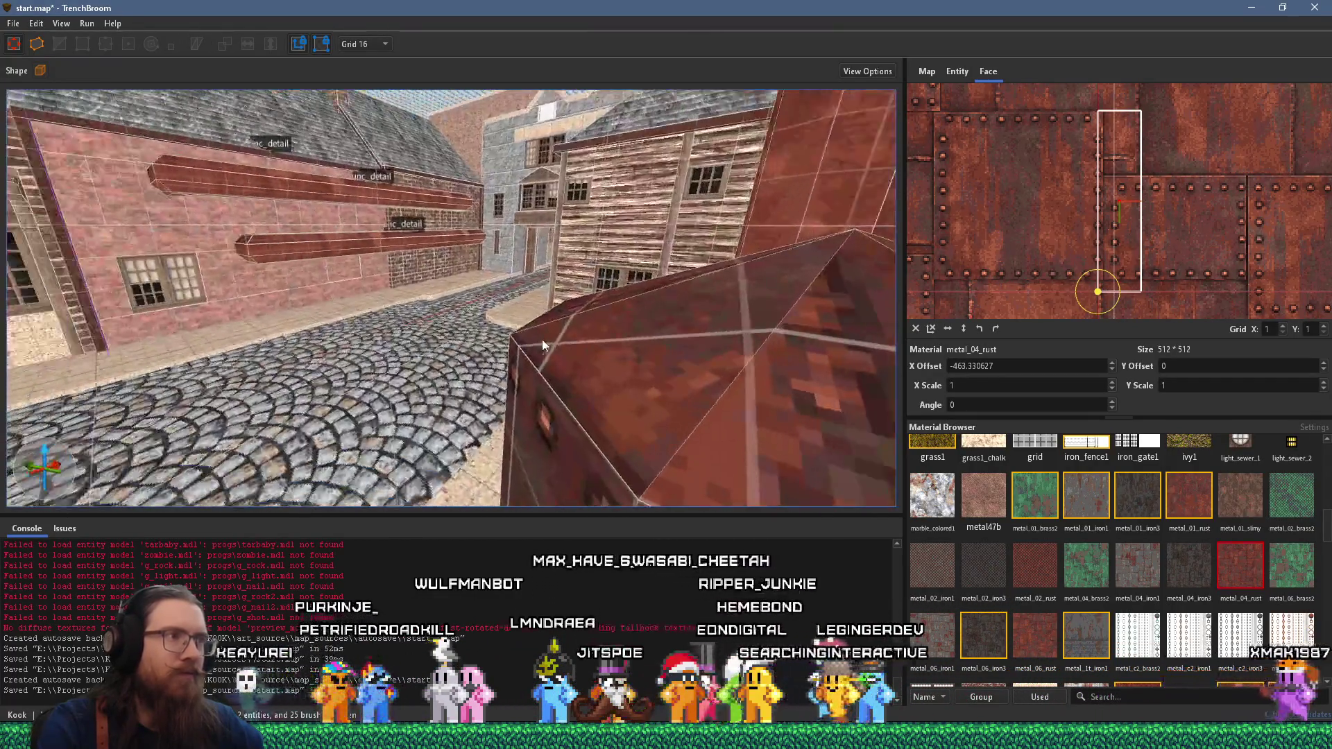
- Check the pillar's roof and side faces from around the street, then select the octagonal func_detail brush
{"action": "left_click", "coordinate": [580, 376], "text": "shift"}
{"action": "left_click", "coordinate": [594, 420], "text": "shift"}
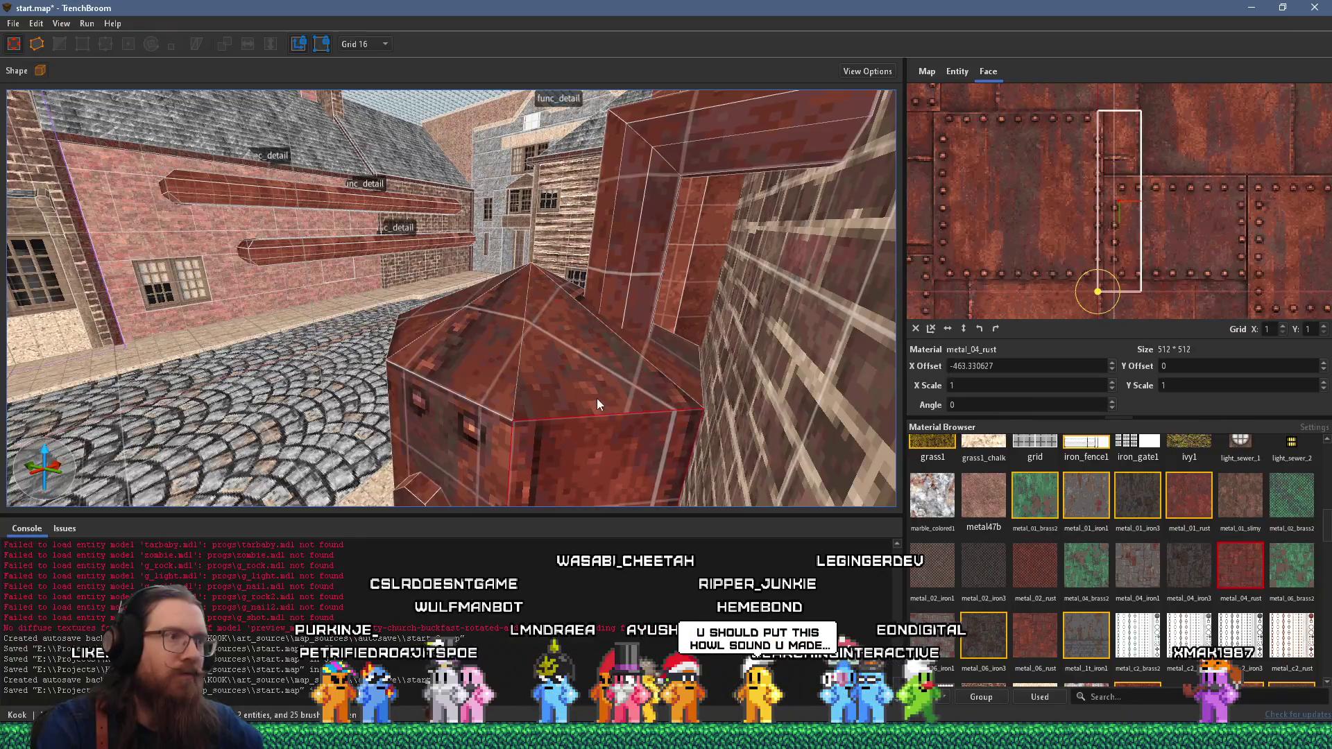
{"action": "key", "text": "d"}
{"action": "key", "text": "w"}
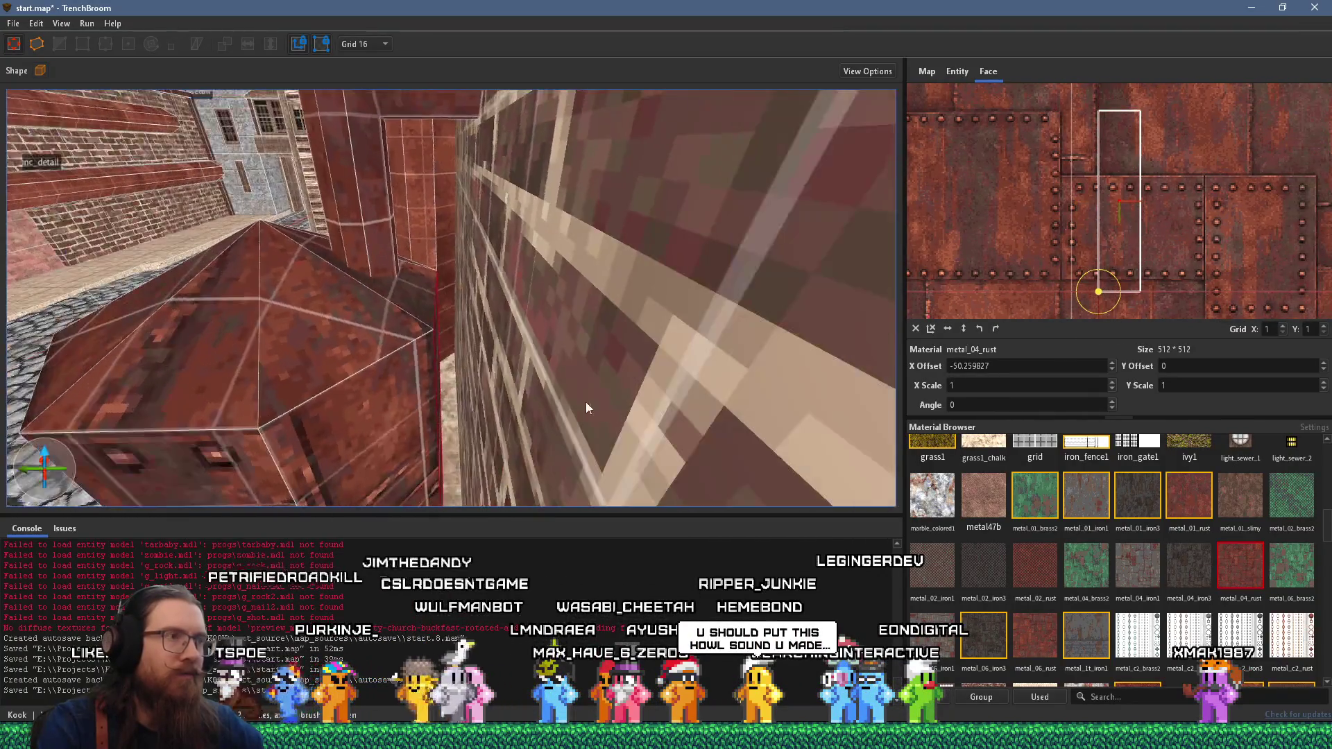
{"action": "key", "text": "d"}
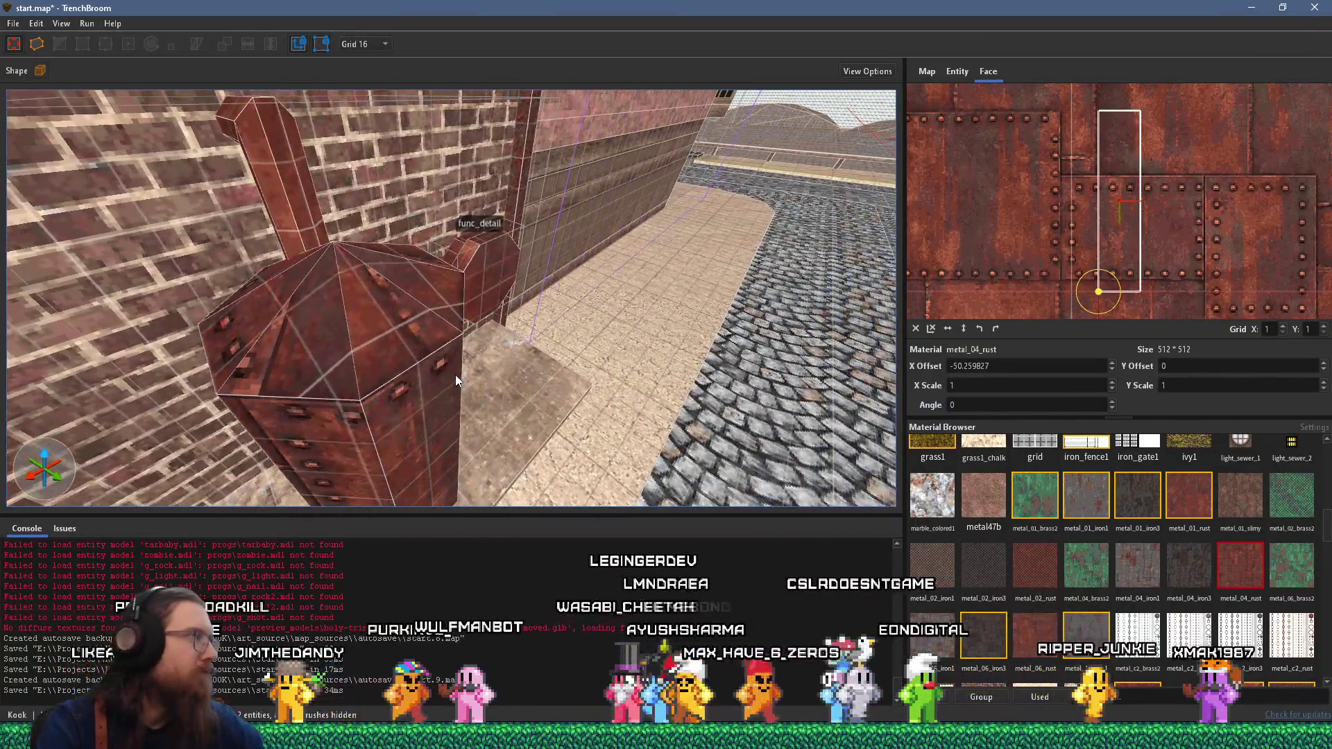
{"action": "key", "text": "a"}
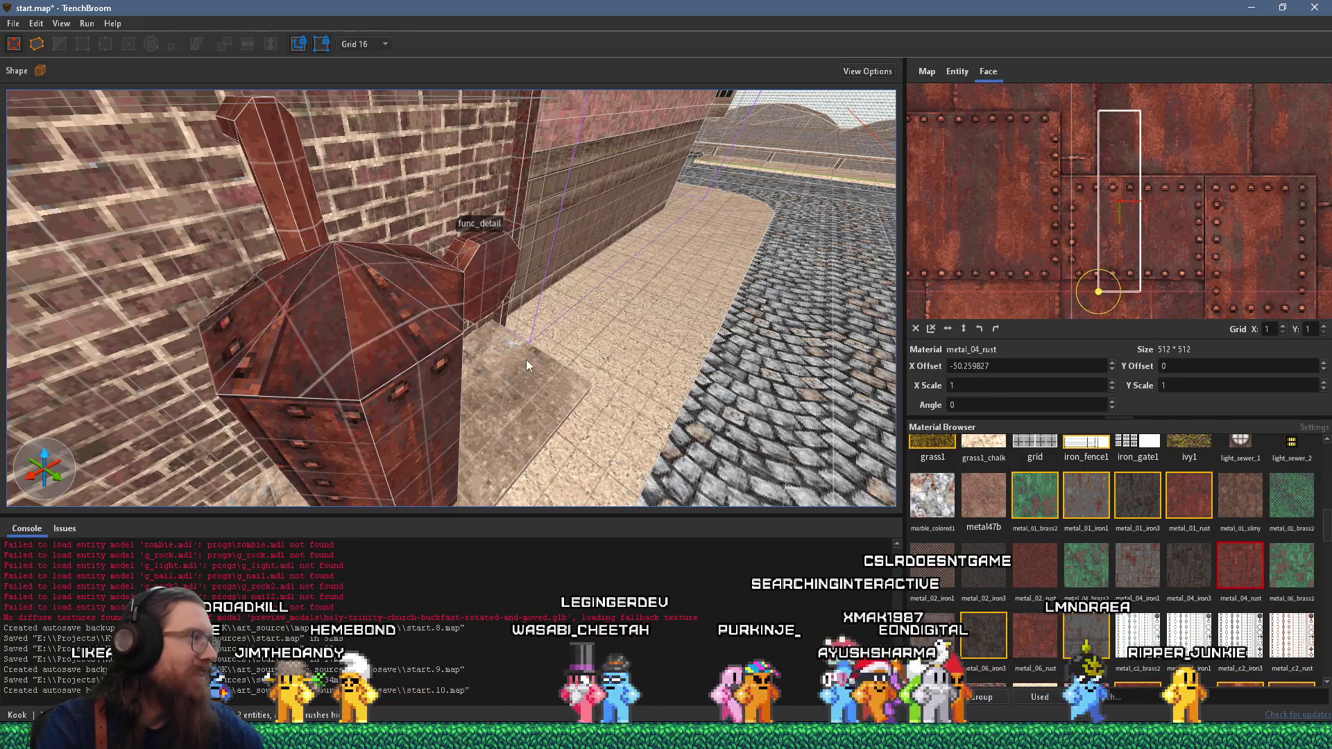
{"action": "key", "text": "w"}
{"action": "key", "text": "a"}
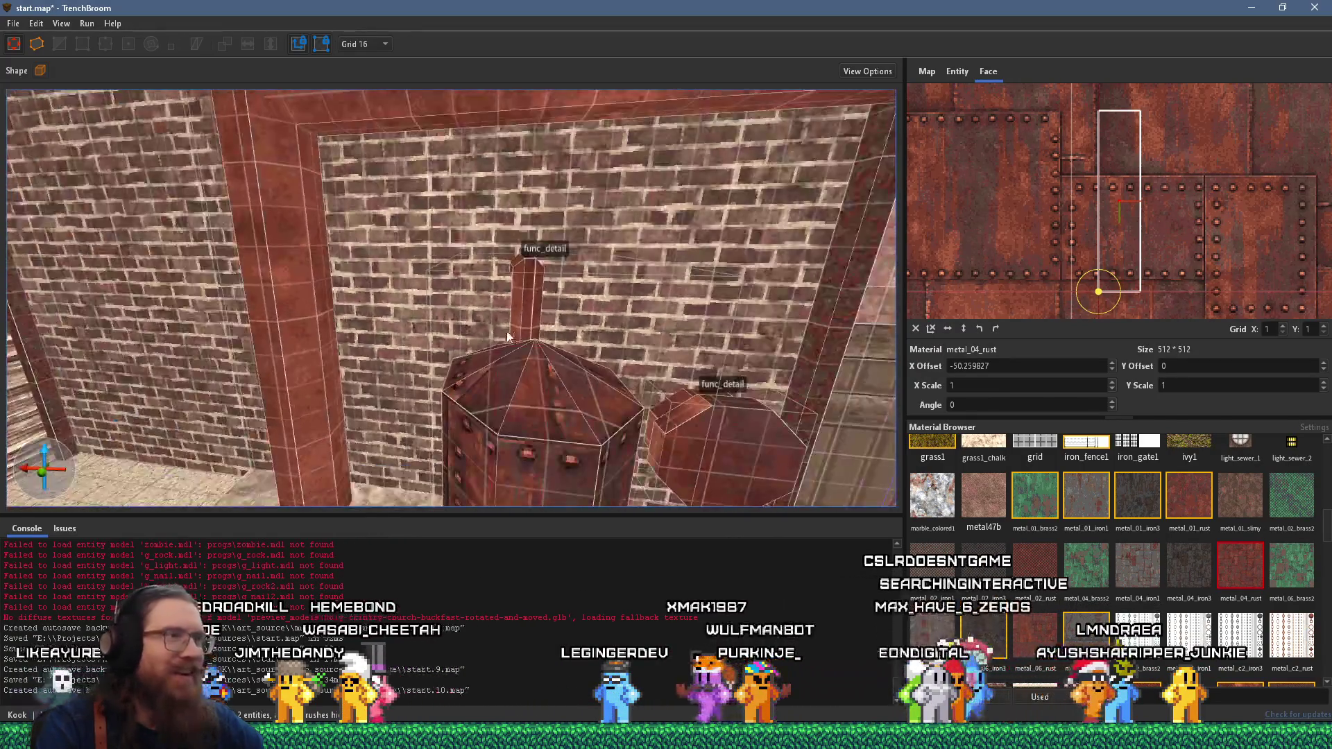
{"action": "key", "text": "s"}
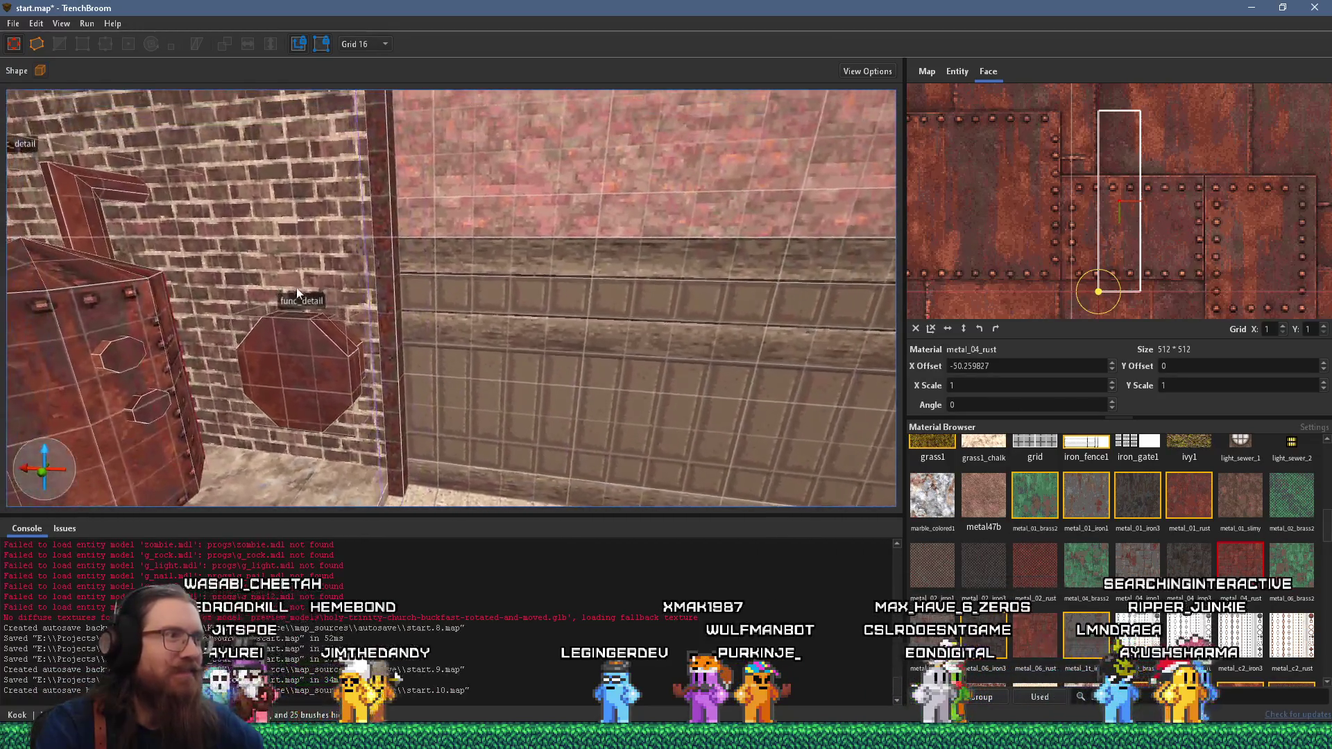
{"action": "key", "text": "w"}
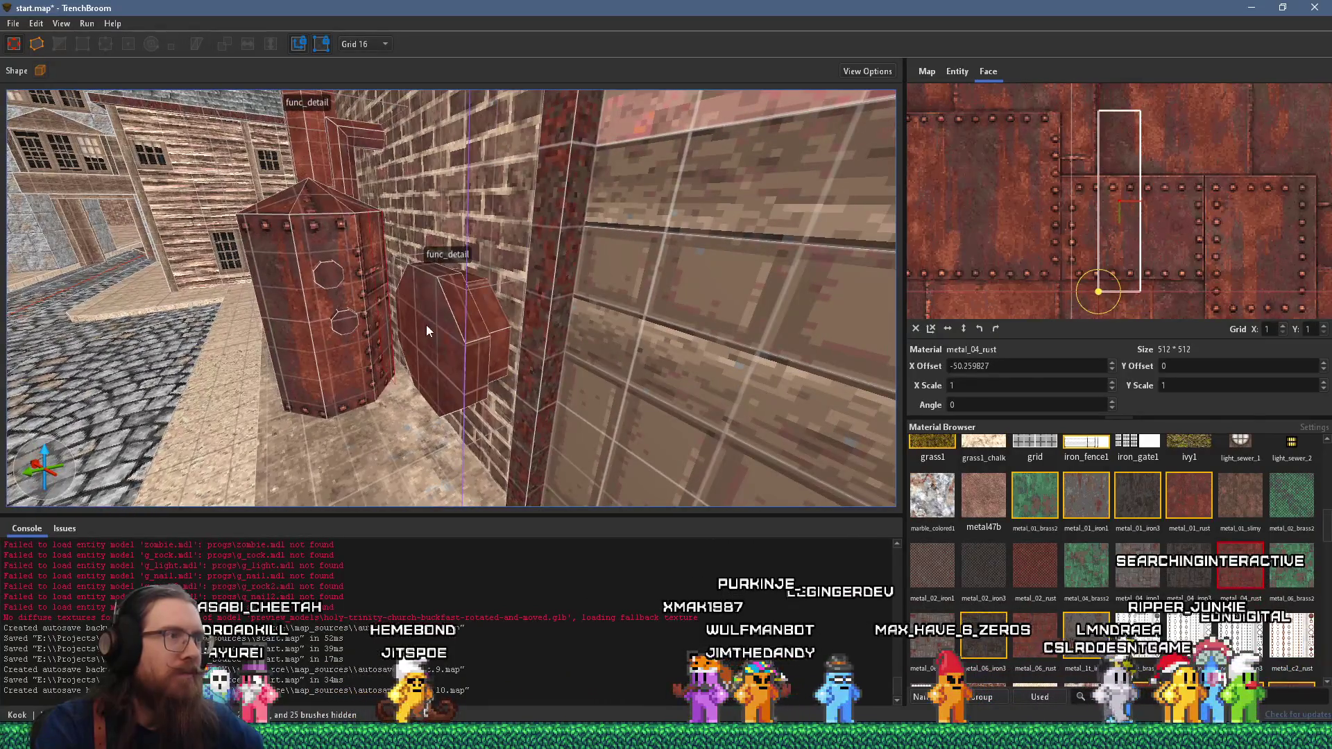
{"action": "left_click", "coordinate": [426, 326]}
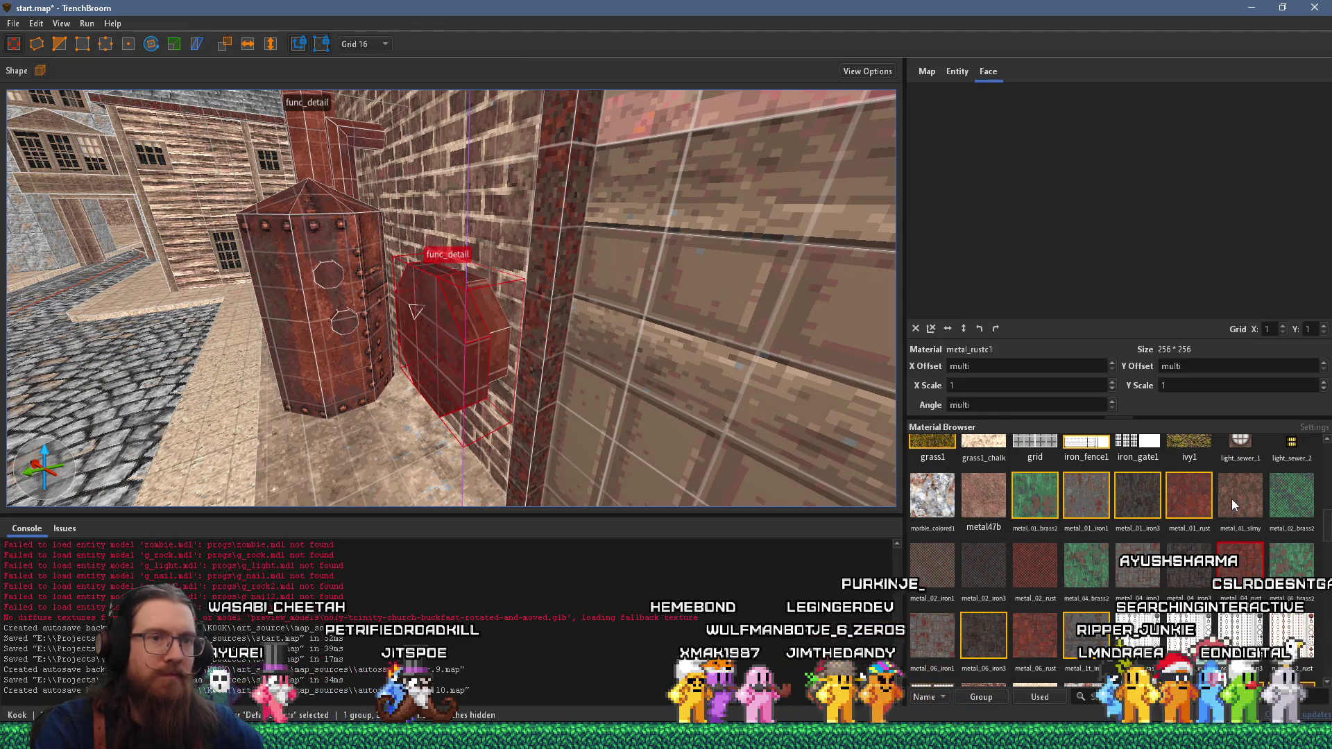
- Give the octagonal brush metal_04_rust and shift its front face texture so rivets show
{"action": "left_click", "coordinate": [1192, 493]}
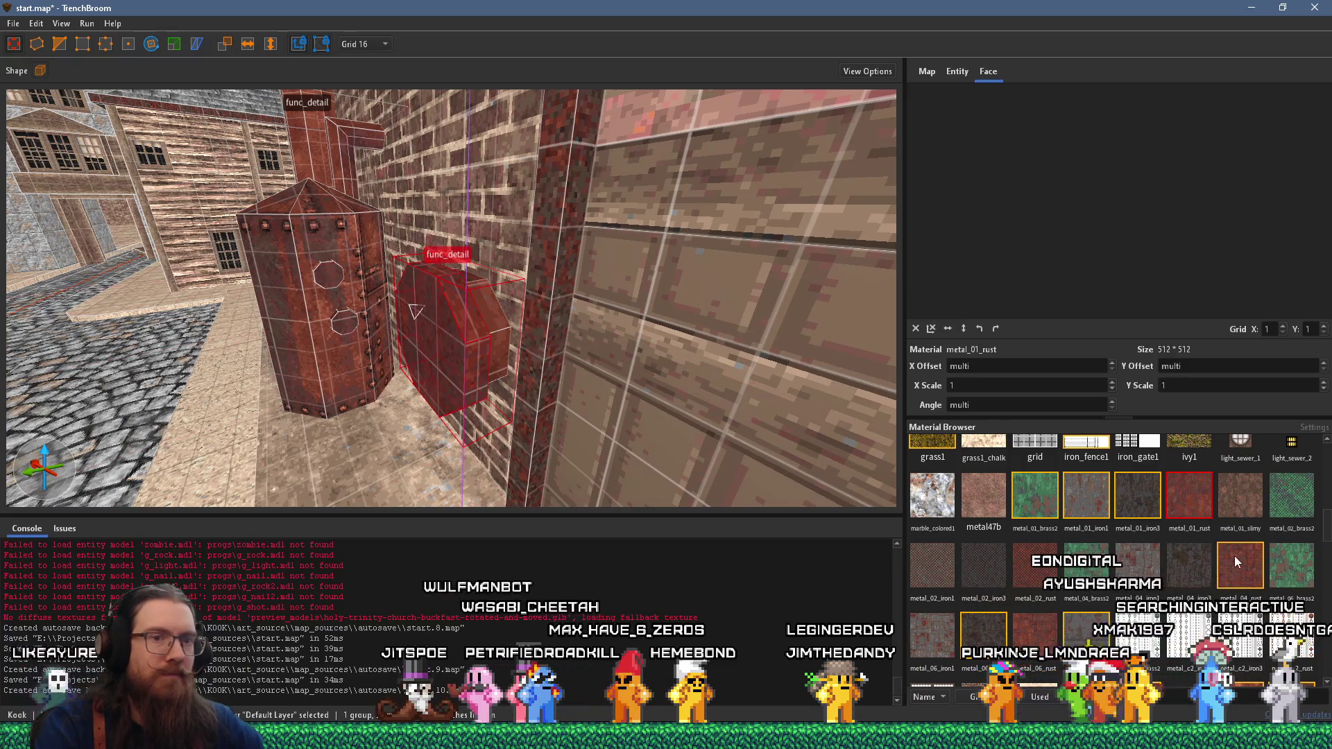
{"action": "scroll", "coordinate": [425, 355], "scroll_direction": "up", "scroll_amount": 5}
{"action": "mouse_move", "coordinate": [532, 306]}
{"action": "left_mouse_down"}
{"action": "mouse_move", "coordinate": [668, 340]}
{"action": "mouse_move", "coordinate": [601, 369]}
{"action": "mouse_move", "coordinate": [514, 352]}
{"action": "left_mouse_up"}
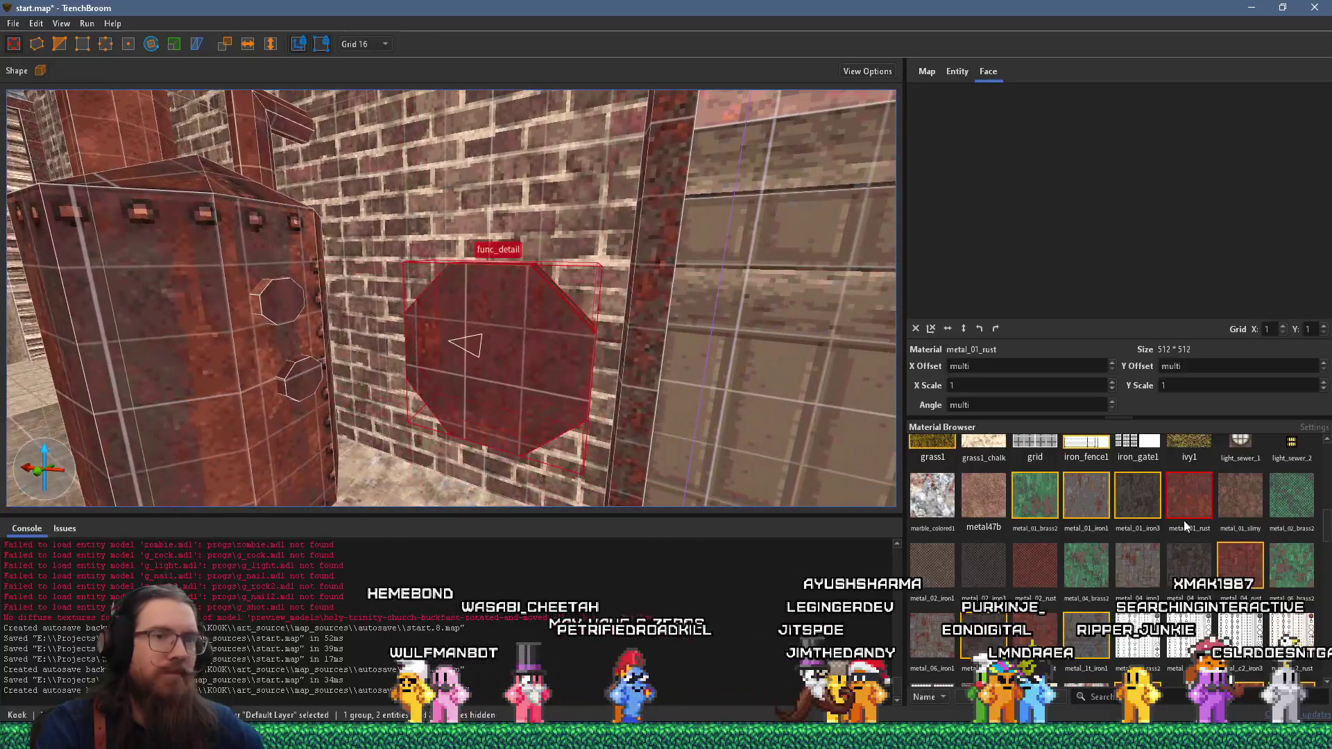
{"action": "left_click", "coordinate": [1225, 552]}
{"action": "scroll", "coordinate": [581, 301], "scroll_direction": "up", "scroll_amount": 3}
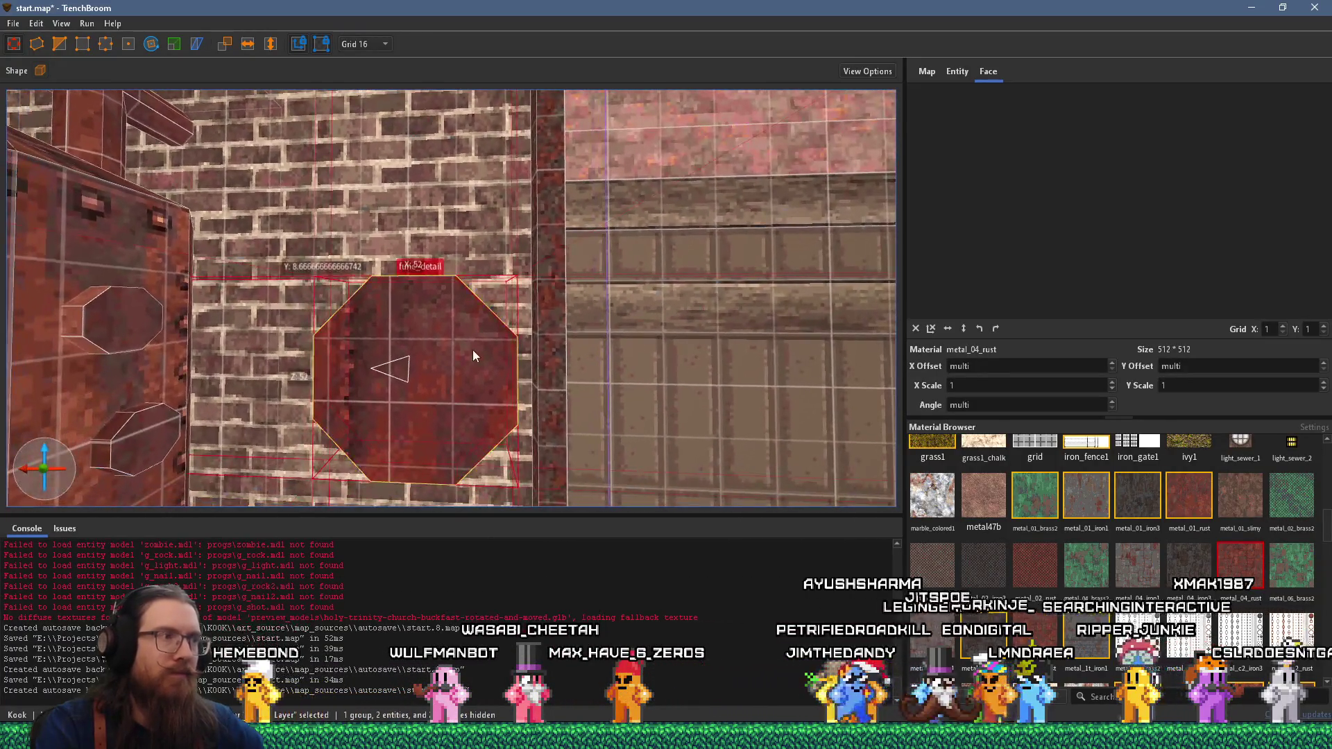
{"action": "left_click", "coordinate": [473, 350], "text": "shift"}
{"action": "scroll", "coordinate": [1221, 275], "scroll_direction": "down", "scroll_amount": 2}
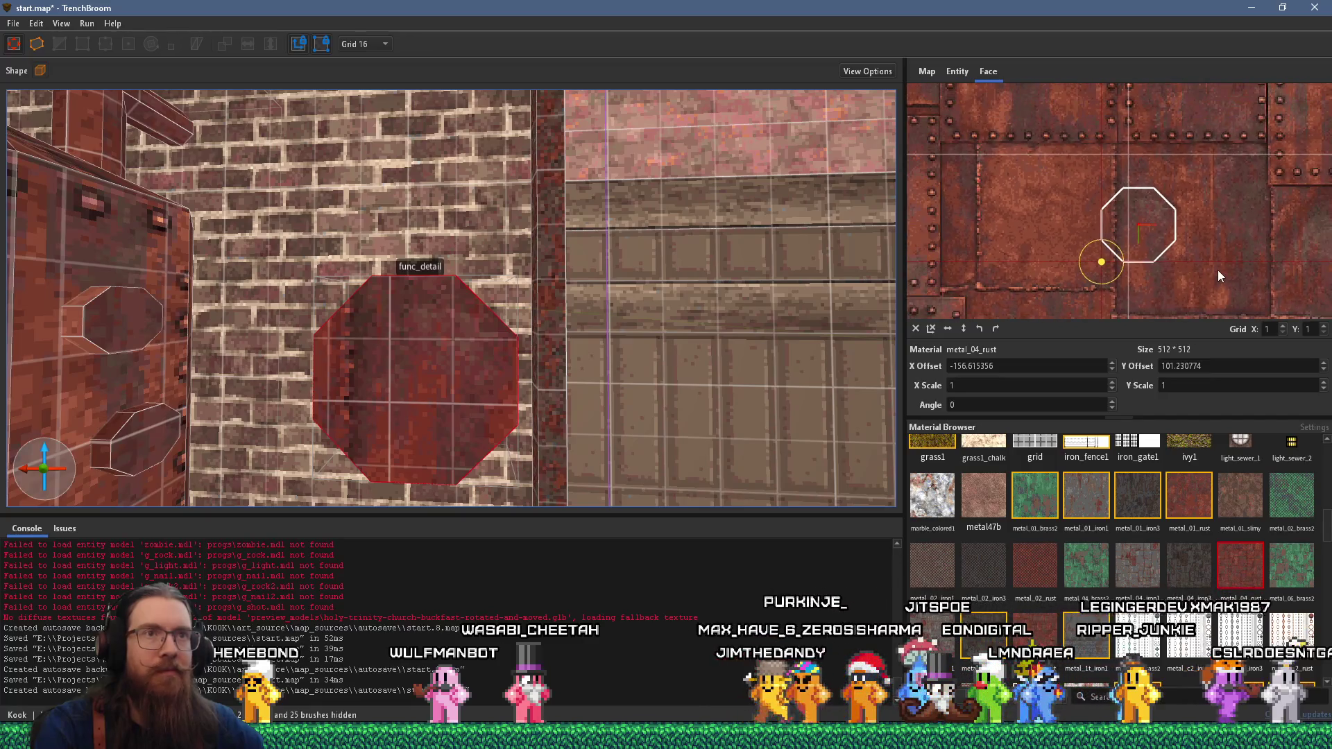
{"action": "scroll", "coordinate": [1245, 238], "scroll_direction": "down", "scroll_amount": 2}
{"action": "scroll", "coordinate": [1238, 234], "scroll_direction": "down", "scroll_amount": 1}
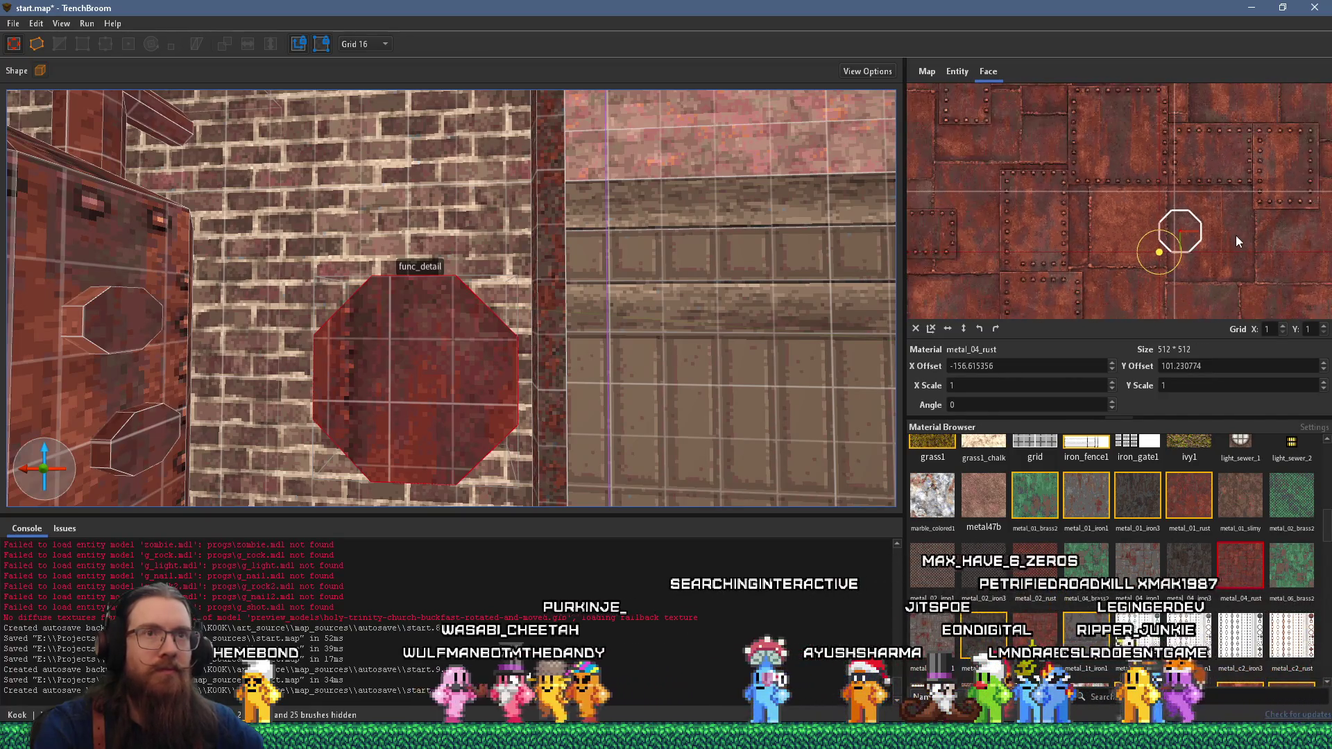
{"action": "mouse_move", "coordinate": [1234, 240]}
{"action": "left_mouse_down"}
{"action": "mouse_move", "coordinate": [1200, 146]}
{"action": "mouse_move", "coordinate": [1264, 211]}
{"action": "left_mouse_up"}
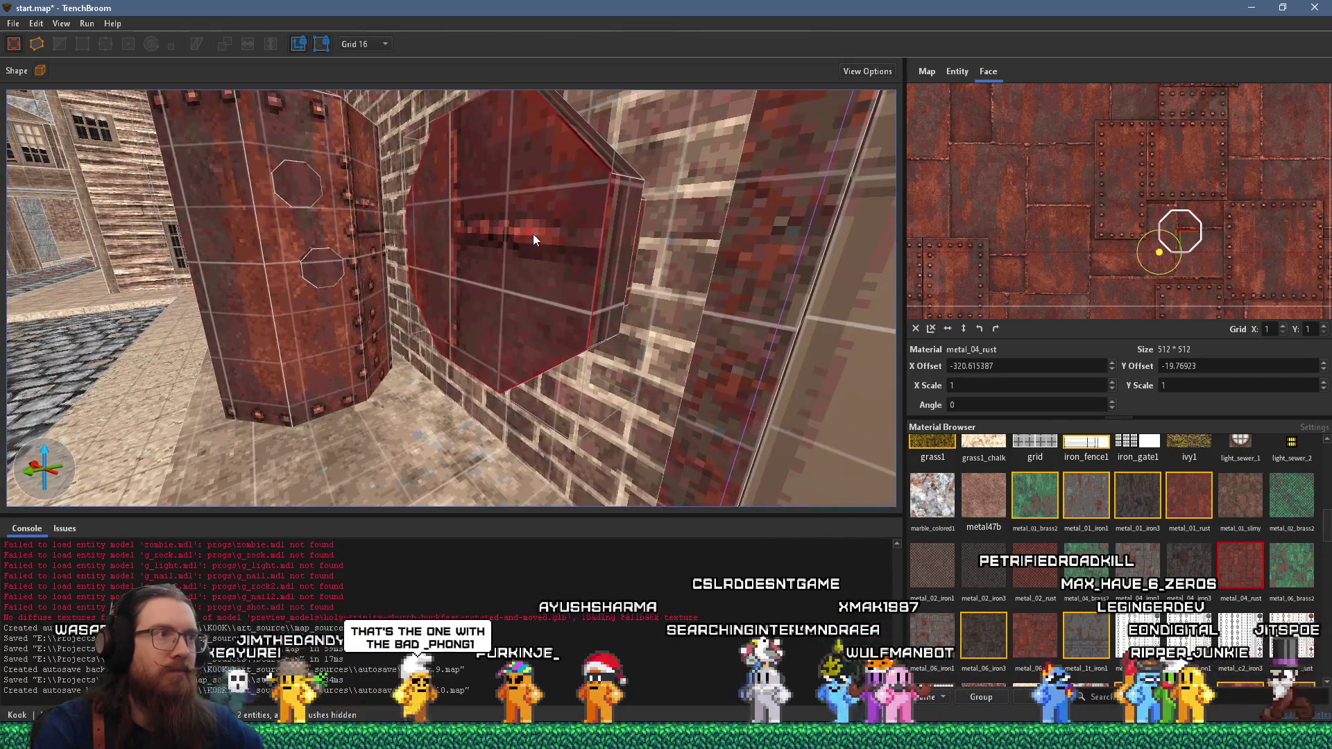
- Orbit and zoom around the octagonal brush to see it against the brick wall
{"action": "left_click", "coordinate": [606, 240]}
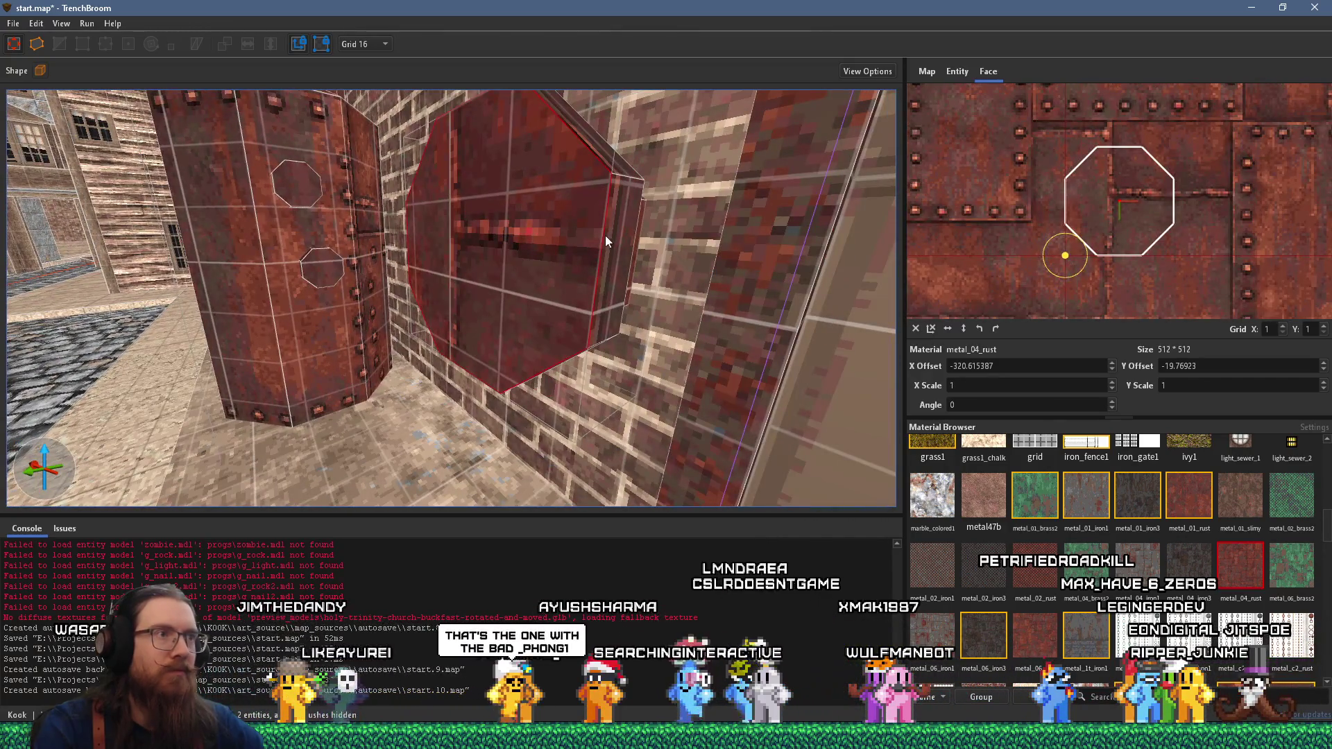
{"action": "scroll", "coordinate": [614, 243], "scroll_direction": "down", "scroll_amount": 3}
{"action": "scroll", "coordinate": [601, 259], "scroll_direction": "down", "scroll_amount": 2}
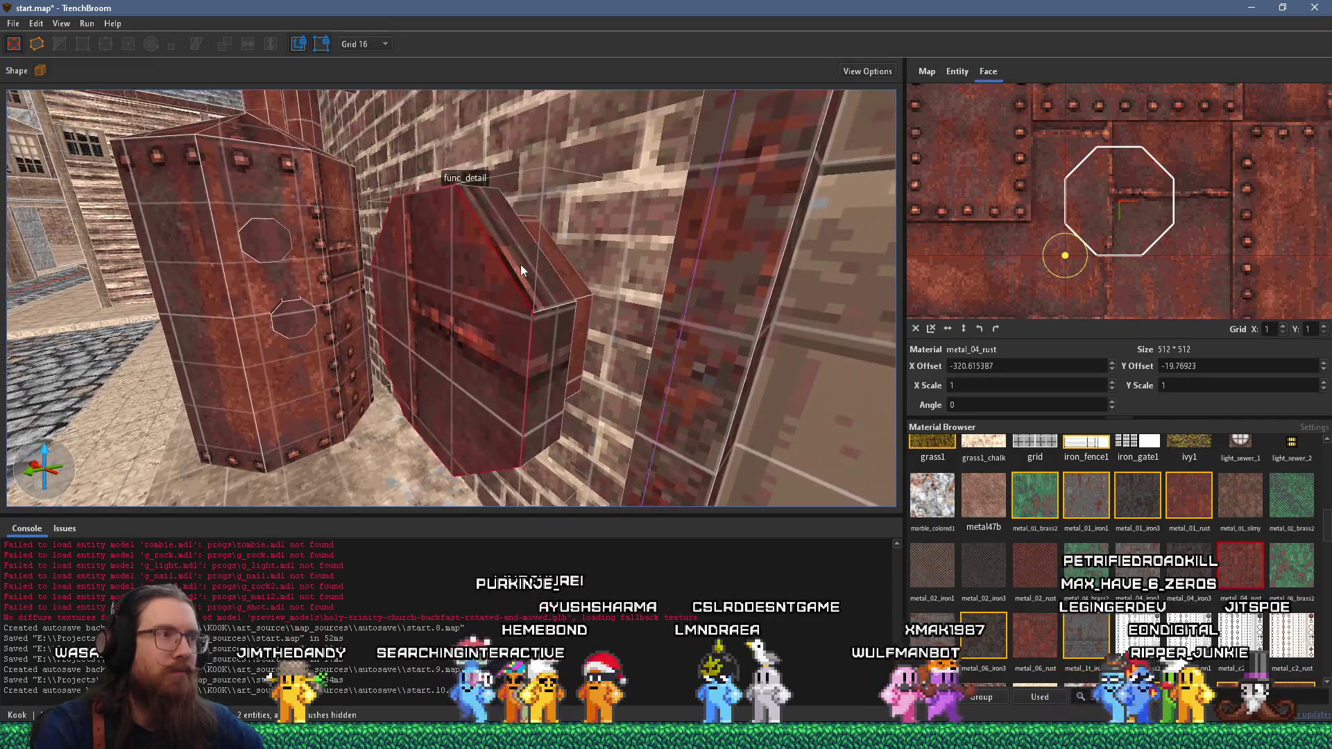
{"action": "scroll", "coordinate": [541, 305], "scroll_direction": "down", "scroll_amount": 3}
{"action": "scroll", "coordinate": [583, 345], "scroll_direction": "up", "scroll_amount": 3}
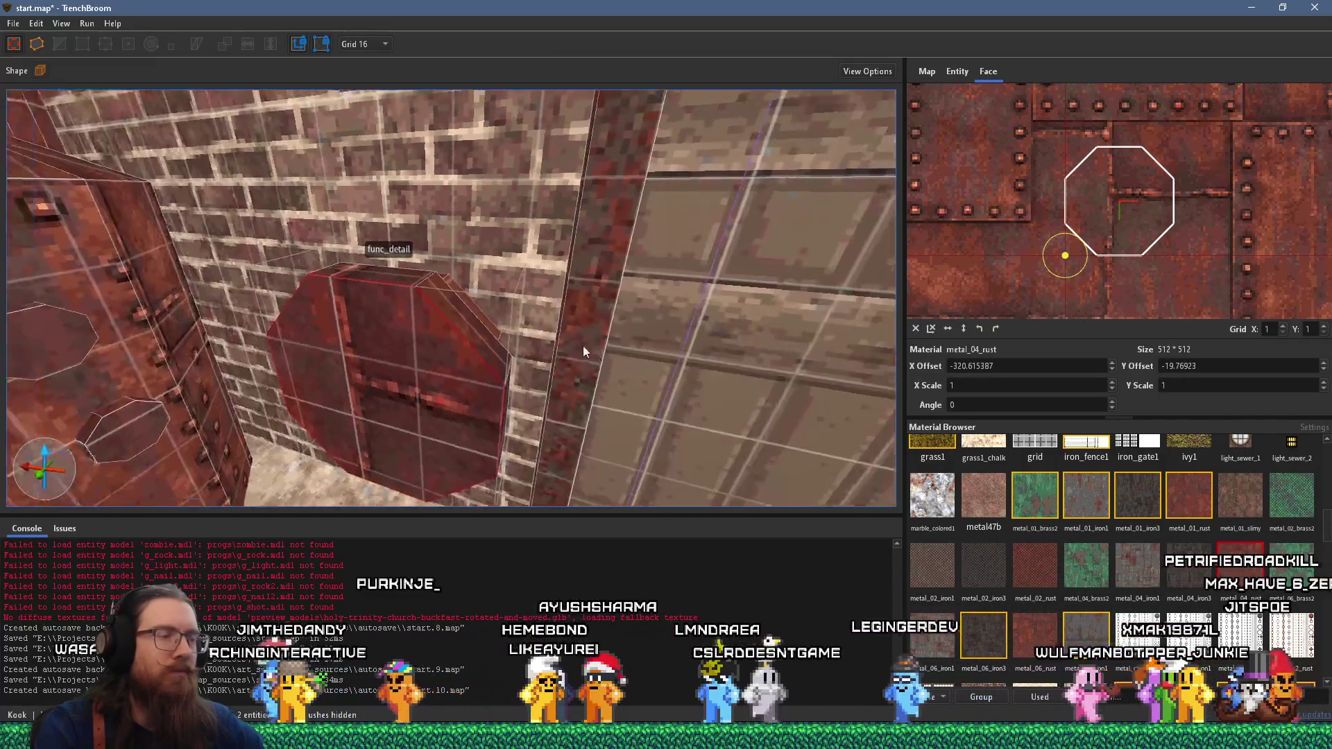
{"action": "scroll", "coordinate": [485, 344], "scroll_direction": "up", "scroll_amount": 3}
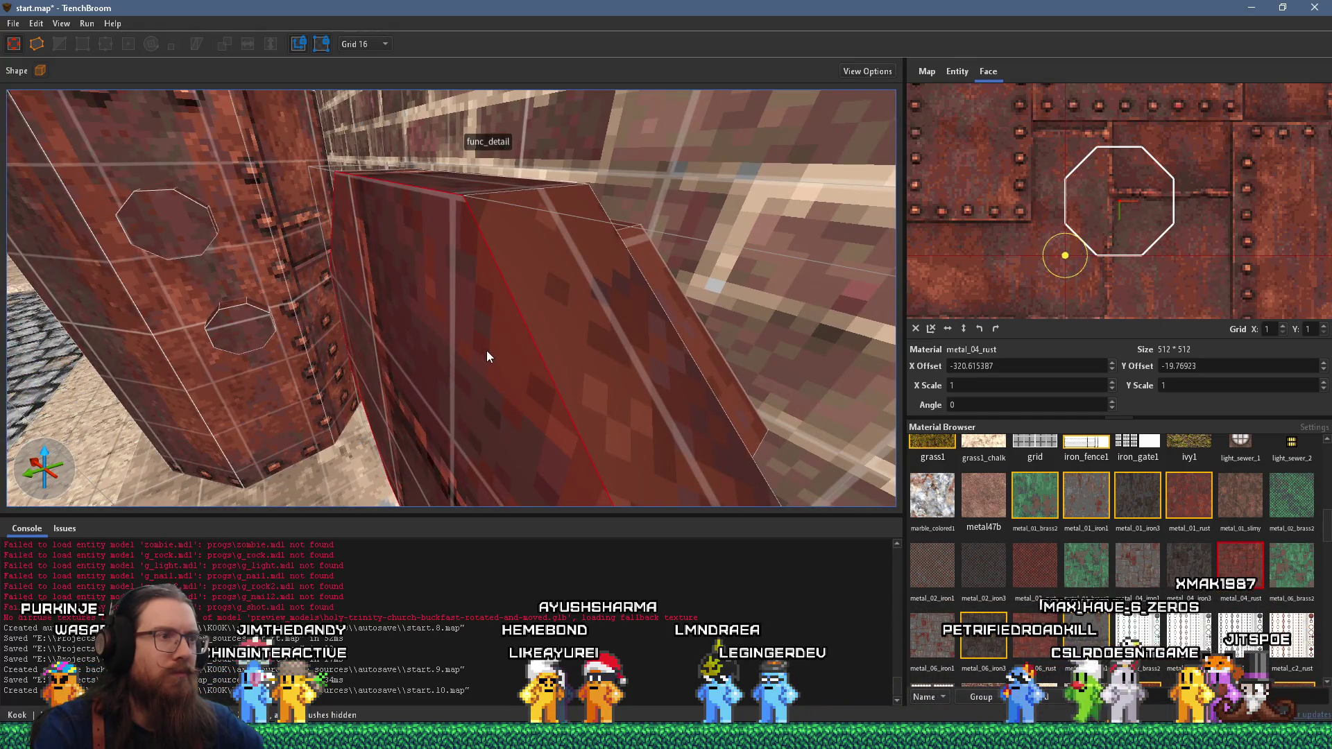
{"action": "scroll", "coordinate": [486, 349], "scroll_direction": "up", "scroll_amount": 2}
{"action": "scroll", "coordinate": [484, 339], "scroll_direction": "up", "scroll_amount": 5}
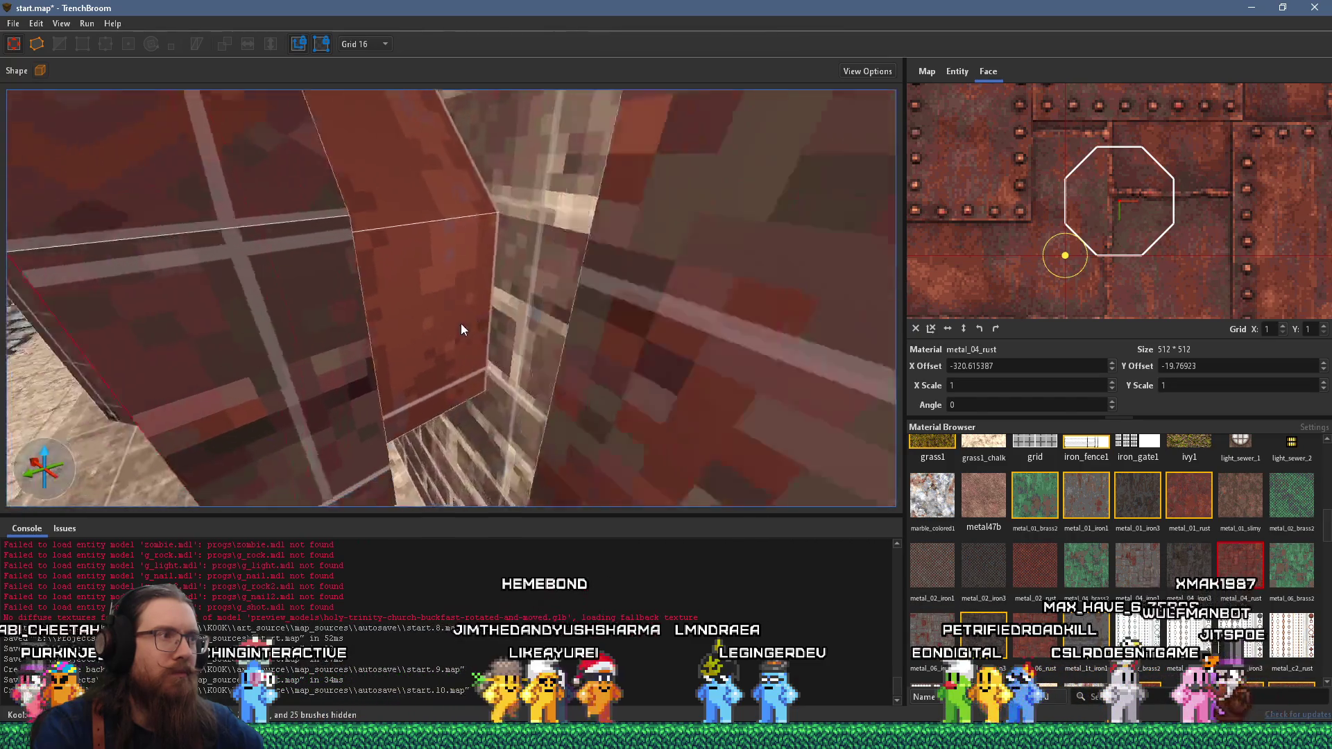
{"action": "mouse_move", "coordinate": [460, 324]}
{"action": "left_mouse_down"}
{"action": "mouse_move", "coordinate": [564, 315]}
{"action": "mouse_move", "coordinate": [573, 344]}
{"action": "mouse_move", "coordinate": [718, 384]}
{"action": "left_mouse_up"}
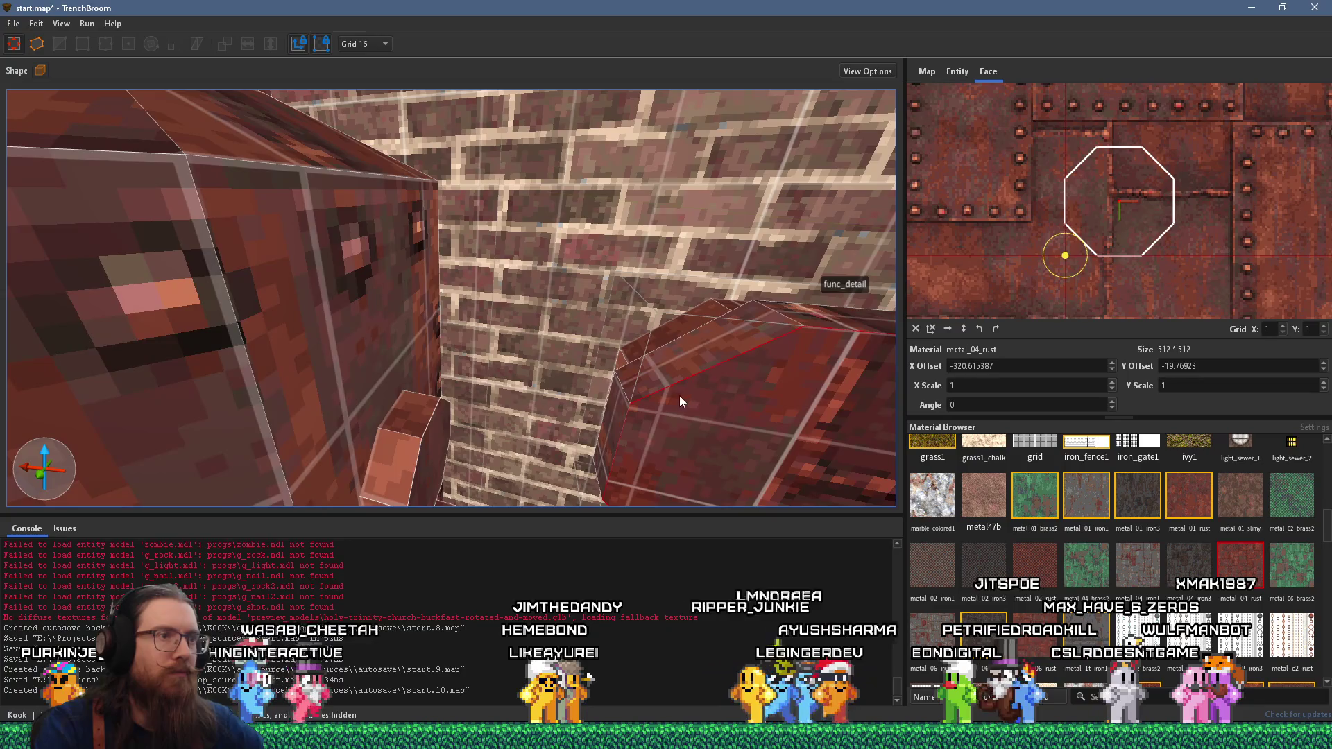
{"action": "scroll", "coordinate": [680, 395], "scroll_direction": "up", "scroll_amount": 3}
{"action": "mouse_move", "coordinate": [681, 301]}
{"action": "left_mouse_down"}
{"action": "mouse_move", "coordinate": [614, 223]}
{"action": "mouse_move", "coordinate": [501, 154]}
{"action": "left_mouse_up"}
- Inspect the textures on the octagon's other thin faces, then deselect and zoom out to the wall
{"action": "mouse_move", "coordinate": [431, 190]}
{"action": "left_mouse_down"}
{"action": "mouse_move", "coordinate": [681, 206]}
{"action": "mouse_move", "coordinate": [519, 231]}
{"action": "left_mouse_up"}
{"action": "left_click", "coordinate": [683, 205]}
{"action": "left_click", "coordinate": [355, 283]}
{"action": "left_click", "coordinate": [427, 236]}
{"action": "mouse_move", "coordinate": [427, 236]}
{"action": "left_mouse_down"}
{"action": "mouse_move", "coordinate": [413, 227]}
{"action": "mouse_move", "coordinate": [364, 389]}
{"action": "mouse_move", "coordinate": [367, 351]}
{"action": "mouse_move", "coordinate": [401, 360]}
{"action": "left_mouse_up"}
{"action": "left_click", "coordinate": [421, 349]}
{"action": "scroll", "coordinate": [531, 399], "scroll_direction": "down", "scroll_amount": 10}
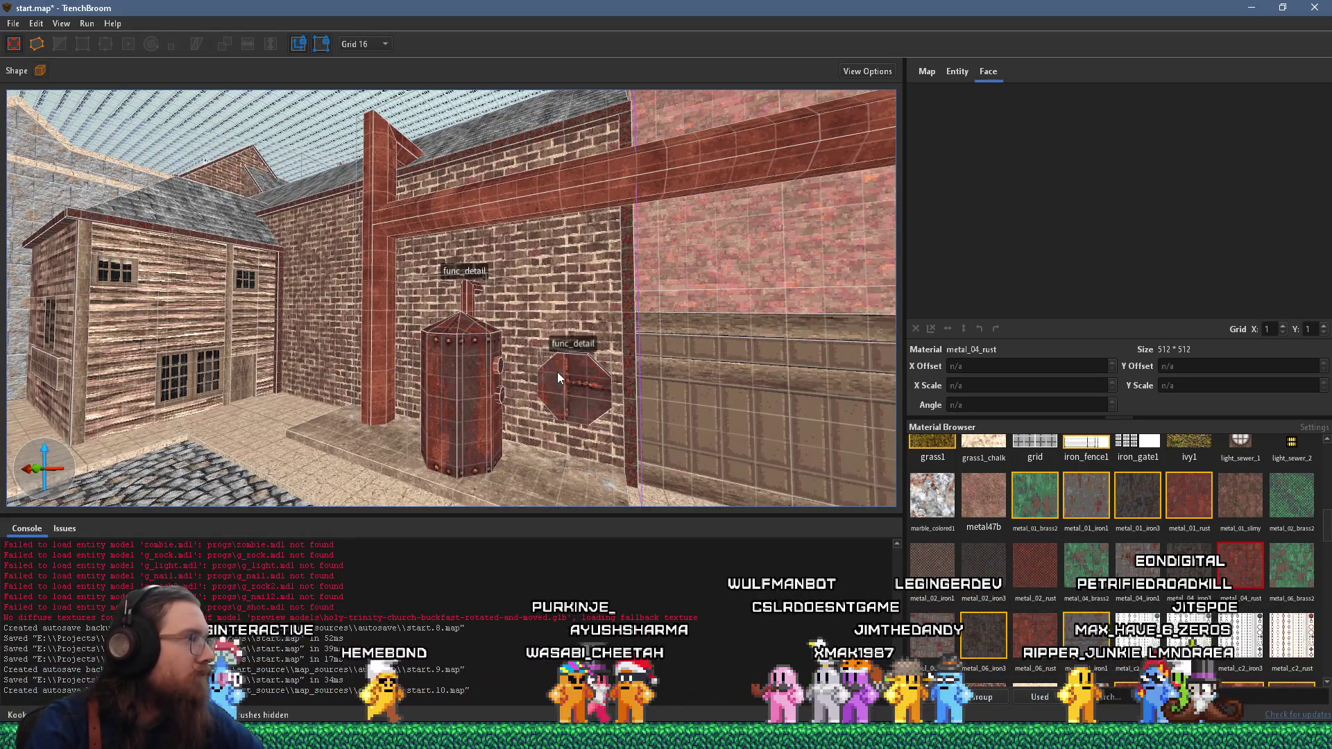
- Apply metal_04_rust to the horizontal beam func_detail
{"action": "left_click", "coordinate": [553, 382]}
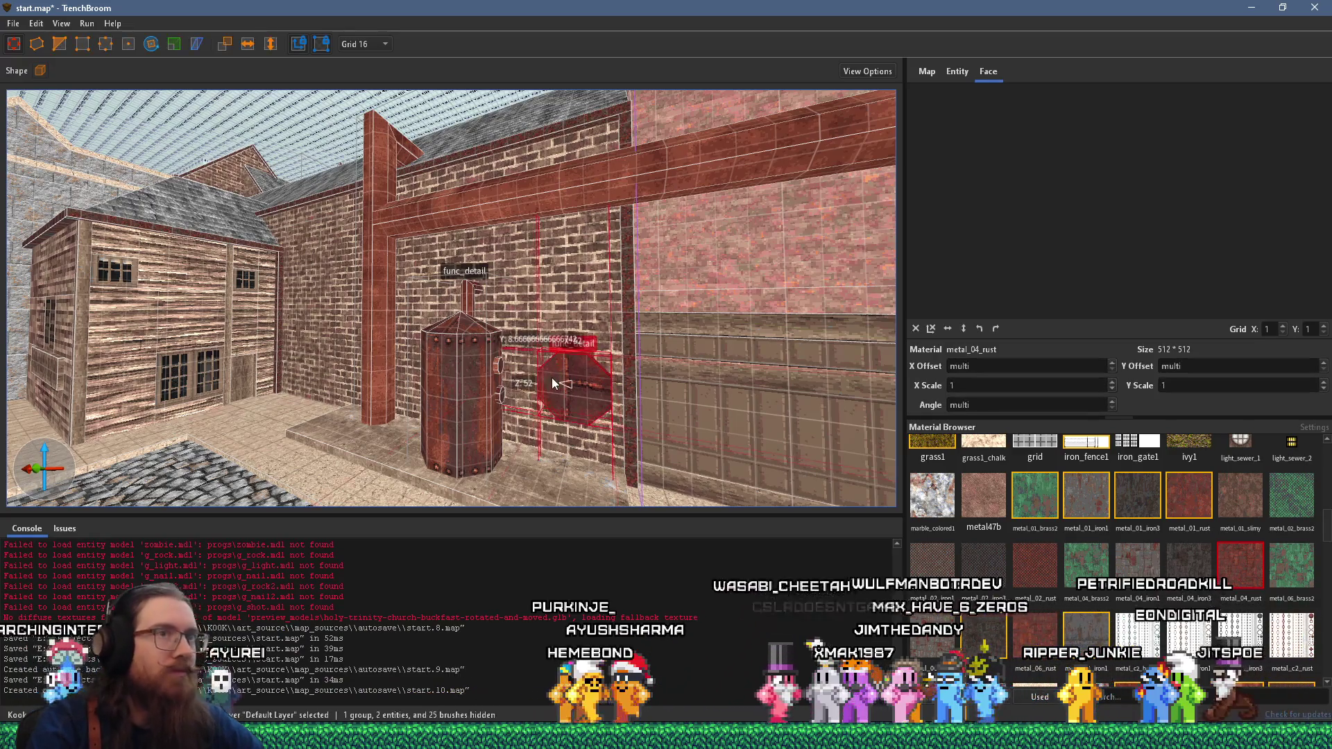
{"action": "left_click", "coordinate": [957, 71]}
{"action": "mouse_move", "coordinate": [643, 290]}
{"action": "left_mouse_down"}
{"action": "mouse_move", "coordinate": [551, 223]}
{"action": "mouse_move", "coordinate": [380, 274]}
{"action": "mouse_move", "coordinate": [497, 287]}
{"action": "mouse_move", "coordinate": [398, 285]}
{"action": "left_mouse_up"}
{"action": "left_click", "coordinate": [401, 287]}
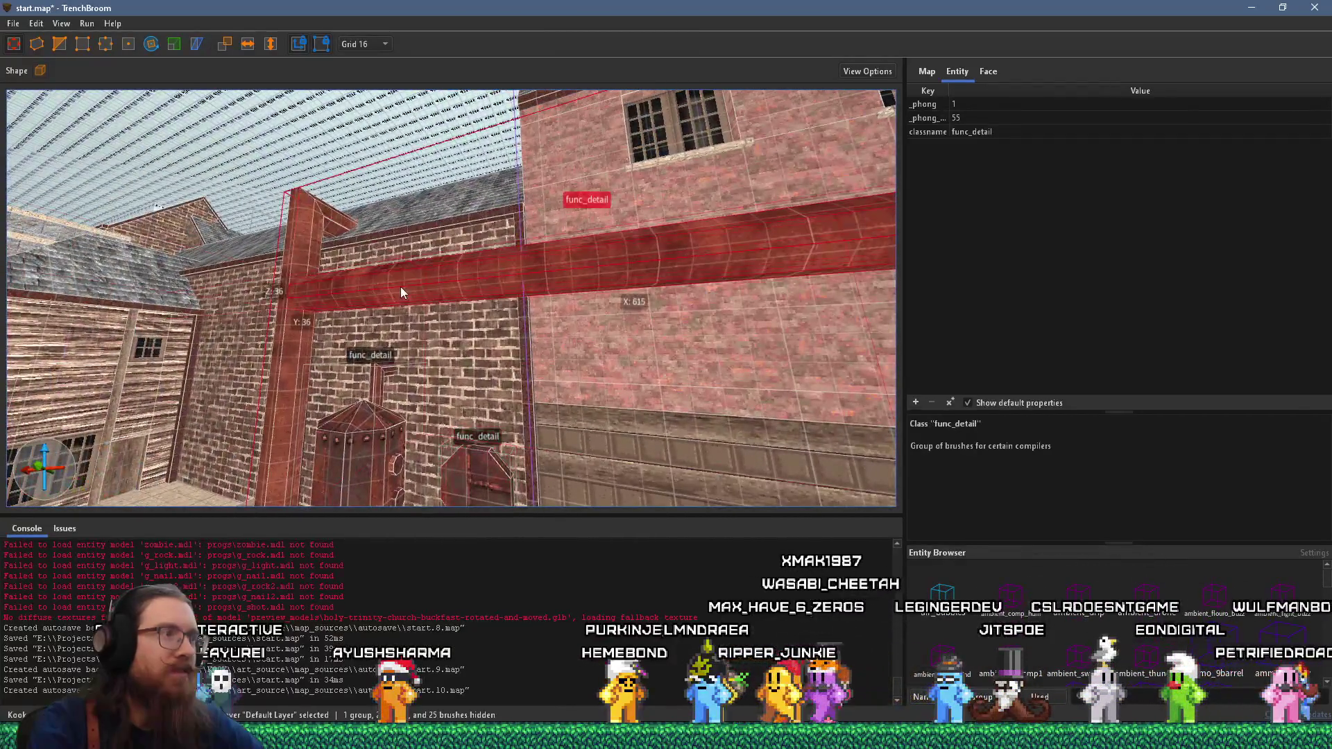
{"action": "left_click", "coordinate": [989, 73]}
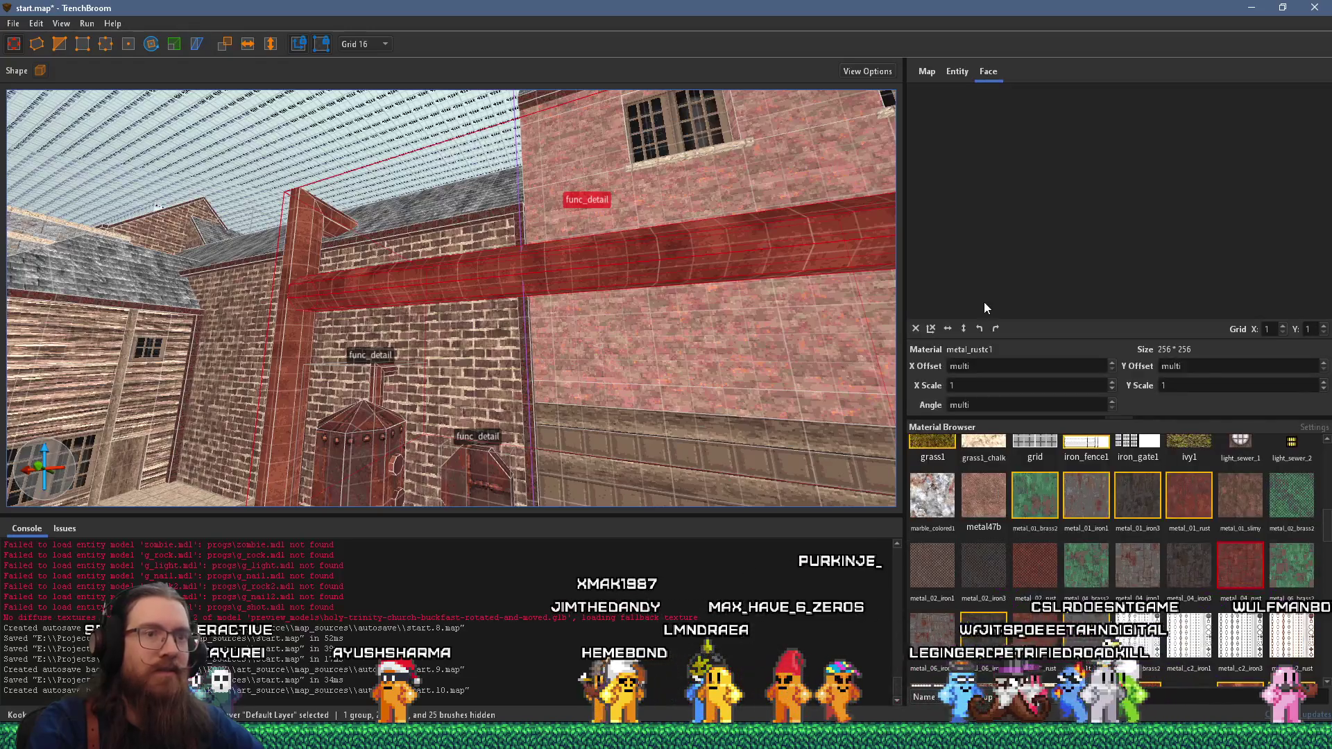
{"action": "left_click", "coordinate": [1230, 551]}
- Realign the horizontal texture offsets on the beam's faces
{"action": "mouse_move", "coordinate": [624, 312]}
{"action": "left_mouse_down"}
{"action": "mouse_move", "coordinate": [672, 315]}
{"action": "mouse_move", "coordinate": [519, 321]}
{"action": "mouse_move", "coordinate": [515, 305]}
{"action": "mouse_move", "coordinate": [478, 311]}
{"action": "mouse_move", "coordinate": [509, 318]}
{"action": "mouse_move", "coordinate": [443, 286]}
{"action": "left_mouse_up"}
{"action": "left_click", "coordinate": [548, 287], "text": "shift"}
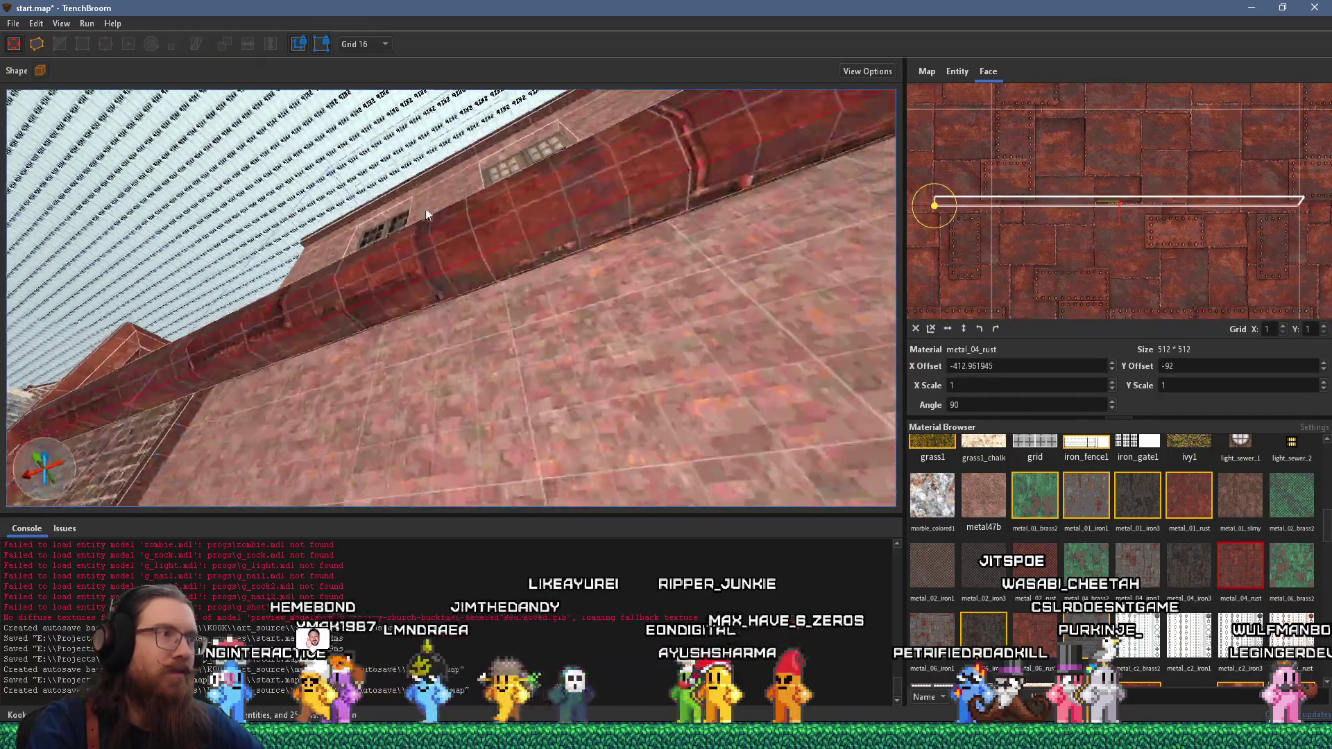
{"action": "mouse_move", "coordinate": [570, 274]}
{"action": "left_mouse_down"}
{"action": "mouse_move", "coordinate": [425, 335]}
{"action": "mouse_move", "coordinate": [424, 316]}
{"action": "mouse_move", "coordinate": [437, 319]}
{"action": "mouse_move", "coordinate": [388, 380]}
{"action": "mouse_move", "coordinate": [436, 357]}
{"action": "mouse_move", "coordinate": [469, 425]}
{"action": "mouse_move", "coordinate": [447, 325]}
{"action": "mouse_move", "coordinate": [473, 244]}
{"action": "mouse_move", "coordinate": [519, 319]}
{"action": "mouse_move", "coordinate": [591, 235]}
{"action": "mouse_move", "coordinate": [673, 252]}
{"action": "mouse_move", "coordinate": [386, 327]}
{"action": "mouse_move", "coordinate": [475, 402]}
{"action": "mouse_move", "coordinate": [552, 253]}
{"action": "mouse_move", "coordinate": [553, 143]}
{"action": "mouse_move", "coordinate": [478, 107]}
{"action": "mouse_move", "coordinate": [340, 198]}
{"action": "mouse_move", "coordinate": [359, 254]}
{"action": "mouse_move", "coordinate": [498, 415]}
{"action": "mouse_move", "coordinate": [469, 280]}
{"action": "mouse_move", "coordinate": [399, 340]}
{"action": "mouse_move", "coordinate": [493, 227]}
{"action": "left_mouse_up"}
{"action": "left_click", "coordinate": [476, 341], "text": "shift"}
{"action": "left_click", "coordinate": [519, 319], "text": "alt+shift"}
{"action": "left_click", "coordinate": [591, 236], "text": "alt+shift"}
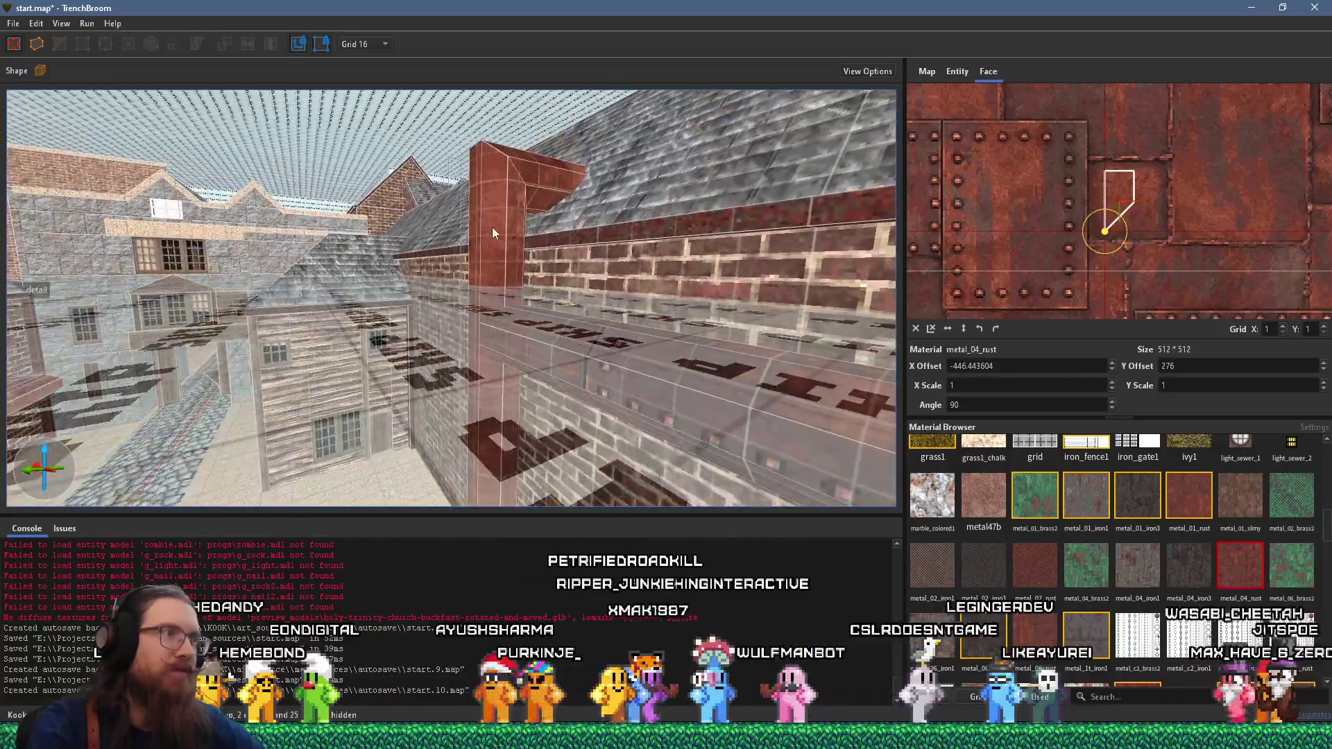
- Apply metal_04_rust to the vertical column and slide a face's texture to -357.556274 horizontally
{"action": "left_click", "coordinate": [492, 227]}
{"action": "left_click", "coordinate": [1226, 556]}
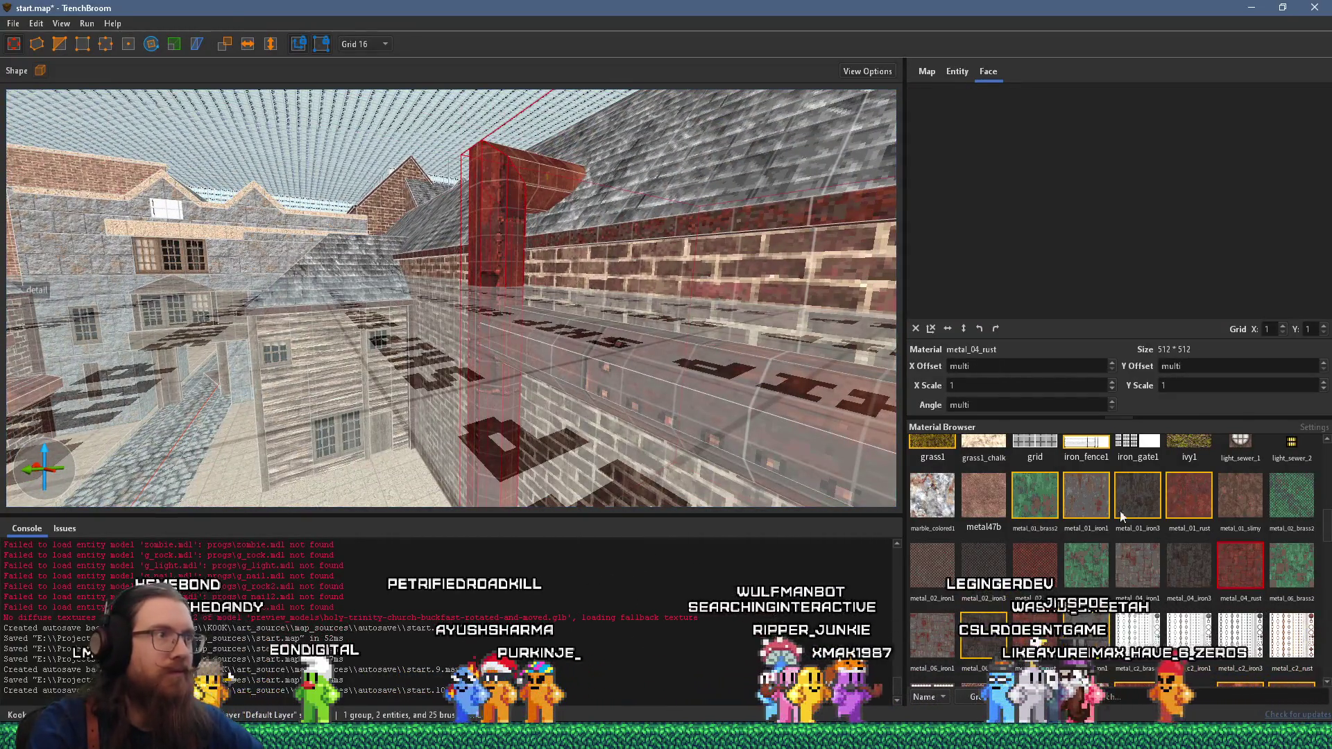
{"action": "left_click_drag", "start_coordinate": [506, 282], "coordinate": [577, 192]}
{"action": "mouse_move", "coordinate": [563, 297]}
{"action": "left_mouse_down"}
{"action": "mouse_move", "coordinate": [551, 305]}
{"action": "mouse_move", "coordinate": [563, 329]}
{"action": "mouse_move", "coordinate": [538, 340]}
{"action": "mouse_move", "coordinate": [380, 328]}
{"action": "left_mouse_up"}
{"action": "left_click", "coordinate": [548, 345], "text": "shift"}
{"action": "left_click_drag", "start_coordinate": [298, 326], "coordinate": [738, 327]}
{"action": "key", "text": "ctrl+z"}
{"action": "mouse_move", "coordinate": [655, 332]}
{"action": "left_mouse_down"}
{"action": "mouse_move", "coordinate": [721, 345]}
{"action": "mouse_move", "coordinate": [801, 339]}
{"action": "mouse_move", "coordinate": [752, 324]}
{"action": "mouse_move", "coordinate": [720, 361]}
{"action": "mouse_move", "coordinate": [630, 376]}
{"action": "mouse_move", "coordinate": [714, 369]}
{"action": "mouse_move", "coordinate": [537, 346]}
{"action": "mouse_move", "coordinate": [535, 413]}
{"action": "mouse_move", "coordinate": [542, 355]}
{"action": "mouse_move", "coordinate": [618, 361]}
{"action": "mouse_move", "coordinate": [295, 394]}
{"action": "mouse_move", "coordinate": [407, 240]}
{"action": "mouse_move", "coordinate": [475, 301]}
{"action": "mouse_move", "coordinate": [438, 254]}
{"action": "mouse_move", "coordinate": [495, 284]}
{"action": "mouse_move", "coordinate": [430, 294]}
{"action": "left_mouse_up"}
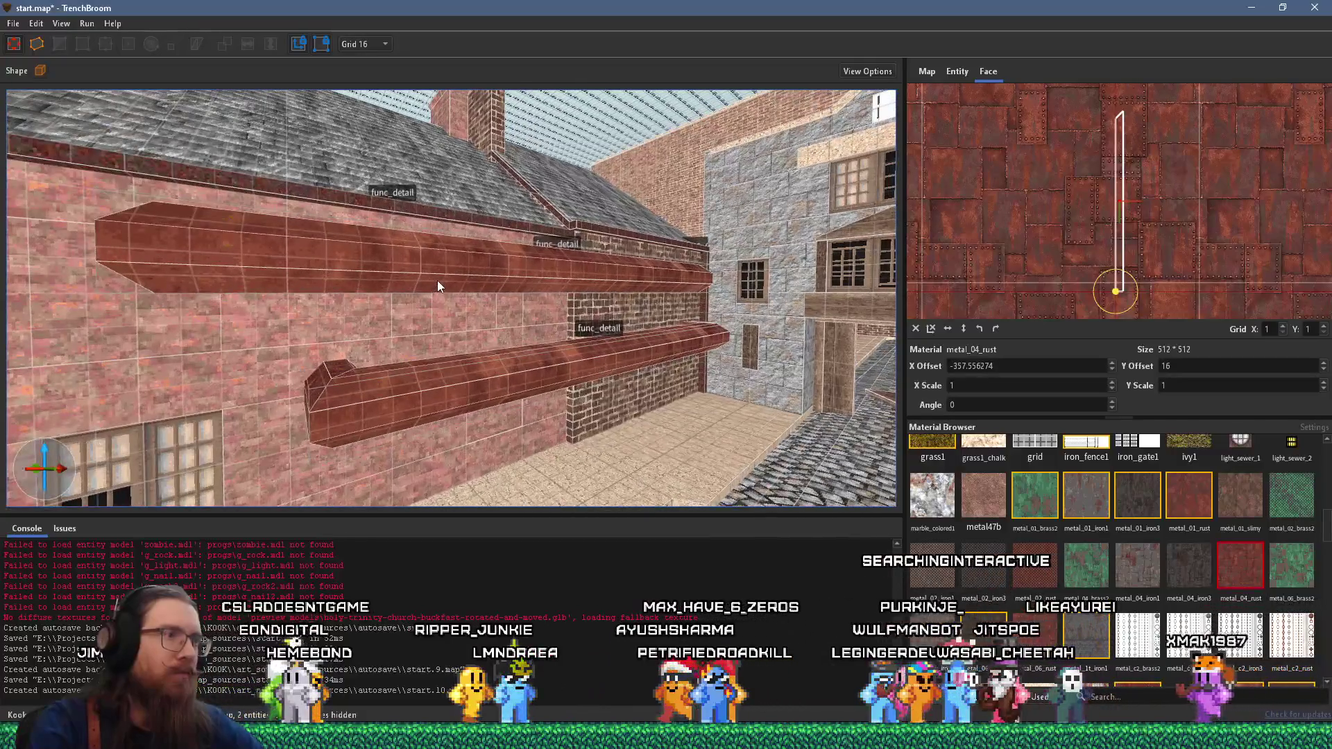
- Apply the riveted metal_04_rust texture to the lower func_detail pipe
{"action": "left_click", "coordinate": [437, 280]}
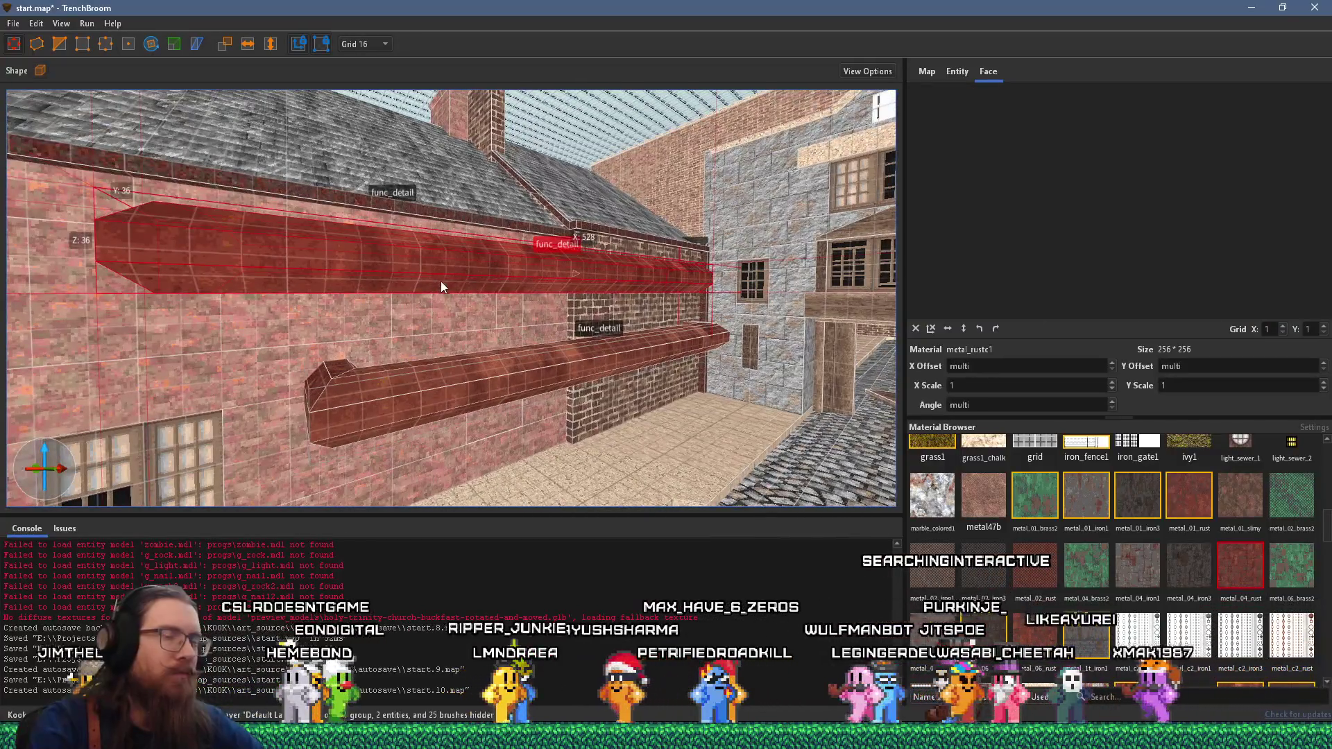
{"action": "left_click", "coordinate": [484, 369]}
{"action": "left_click", "coordinate": [1221, 562]}
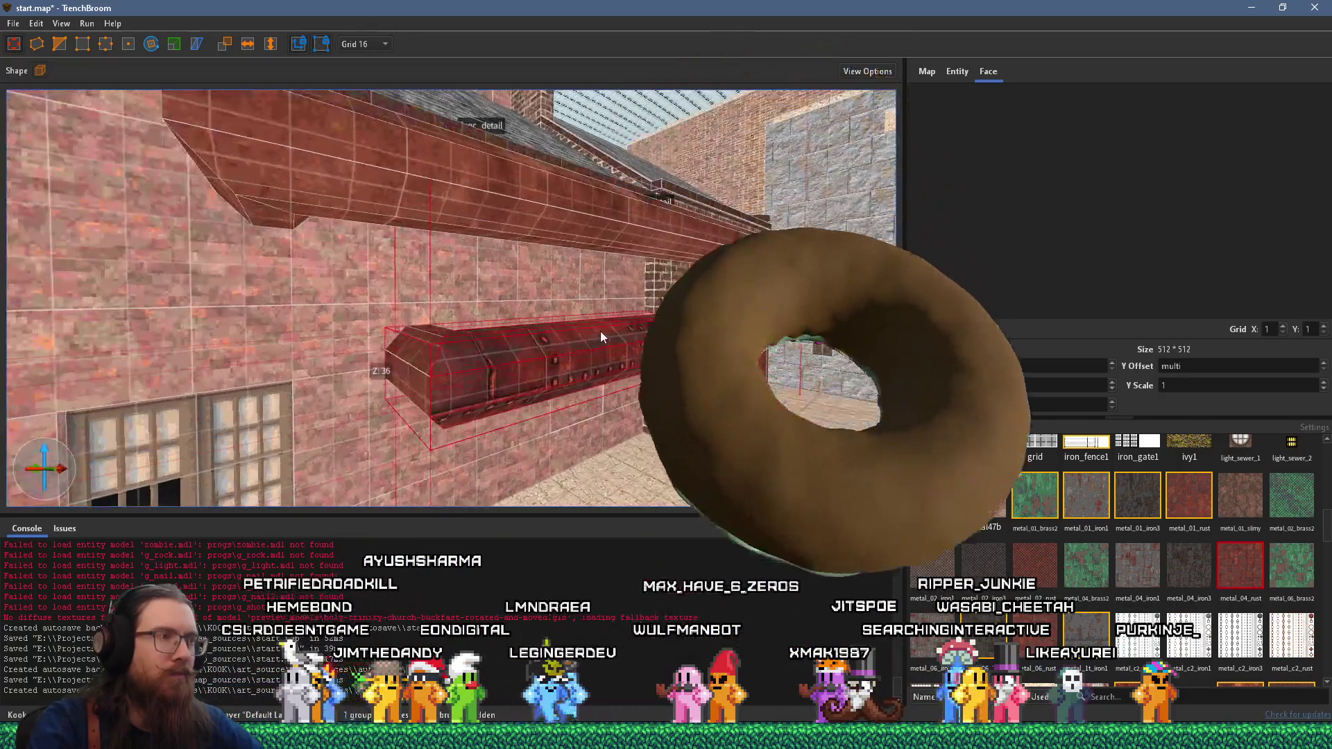
{"action": "mouse_move", "coordinate": [601, 331]}
{"action": "left_mouse_down"}
{"action": "mouse_move", "coordinate": [716, 319]}
{"action": "mouse_move", "coordinate": [600, 368]}
{"action": "mouse_move", "coordinate": [626, 334]}
{"action": "mouse_move", "coordinate": [498, 239]}
{"action": "mouse_move", "coordinate": [570, 227]}
{"action": "left_mouse_up"}
{"action": "left_click", "coordinate": [498, 239], "text": "shift"}
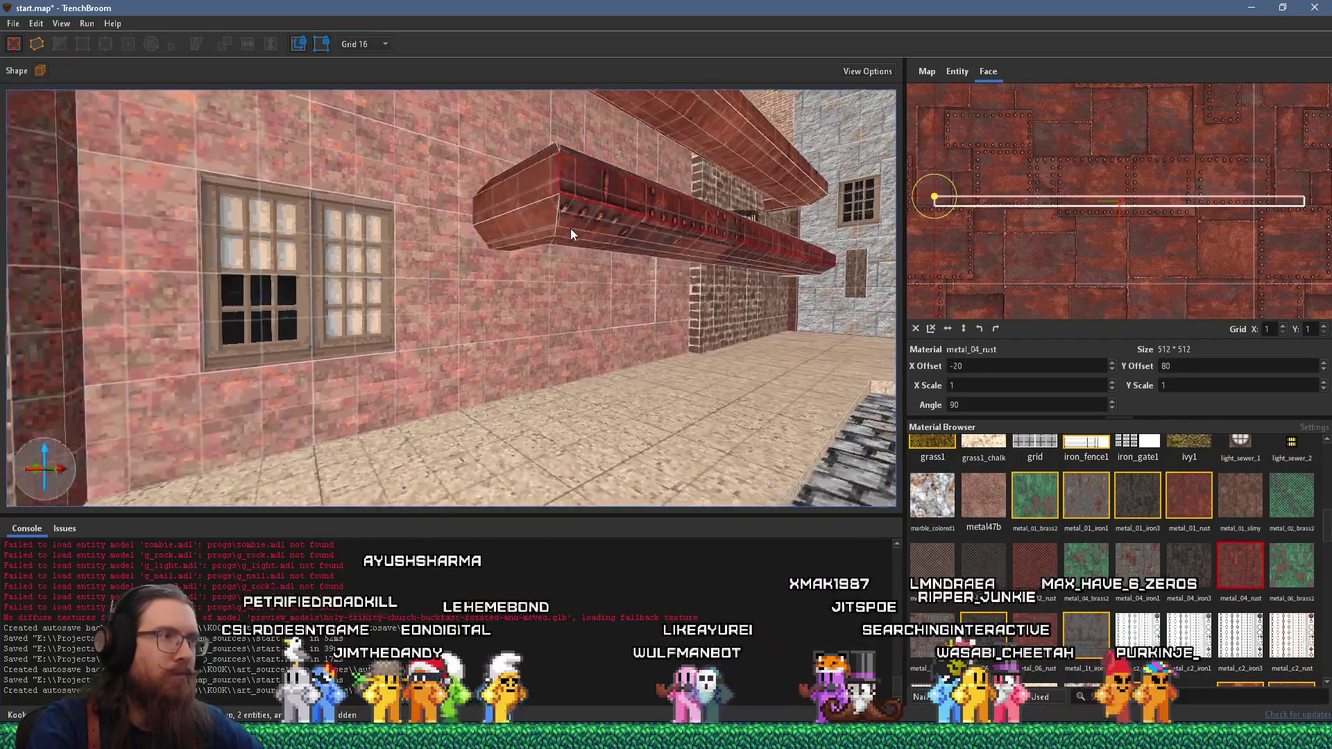
{"action": "left_click", "coordinate": [556, 222]}
- Rotate one lower-pipe face's texture to 180° at X offset -246.443604, Y offset 80
{"action": "mouse_move", "coordinate": [780, 336]}
{"action": "left_mouse_down"}
{"action": "mouse_move", "coordinate": [797, 309]}
{"action": "mouse_move", "coordinate": [680, 215]}
{"action": "mouse_move", "coordinate": [639, 298]}
{"action": "mouse_move", "coordinate": [620, 265]}
{"action": "mouse_move", "coordinate": [608, 353]}
{"action": "mouse_move", "coordinate": [574, 393]}
{"action": "mouse_move", "coordinate": [458, 334]}
{"action": "mouse_move", "coordinate": [317, 298]}
{"action": "mouse_move", "coordinate": [630, 352]}
{"action": "mouse_move", "coordinate": [543, 252]}
{"action": "mouse_move", "coordinate": [498, 262]}
{"action": "mouse_move", "coordinate": [434, 251]}
{"action": "mouse_move", "coordinate": [415, 278]}
{"action": "mouse_move", "coordinate": [531, 233]}
{"action": "mouse_move", "coordinate": [663, 268]}
{"action": "mouse_move", "coordinate": [652, 325]}
{"action": "mouse_move", "coordinate": [551, 451]}
{"action": "mouse_move", "coordinate": [450, 338]}
{"action": "mouse_move", "coordinate": [612, 310]}
{"action": "mouse_move", "coordinate": [483, 342]}
{"action": "mouse_move", "coordinate": [577, 419]}
{"action": "left_mouse_up"}
{"action": "left_click", "coordinate": [655, 224], "text": "shift"}
{"action": "left_click", "coordinate": [630, 352]}
{"action": "left_click", "coordinate": [419, 293], "text": "shift"}
{"action": "left_click", "coordinate": [598, 230], "text": "alt+shift"}
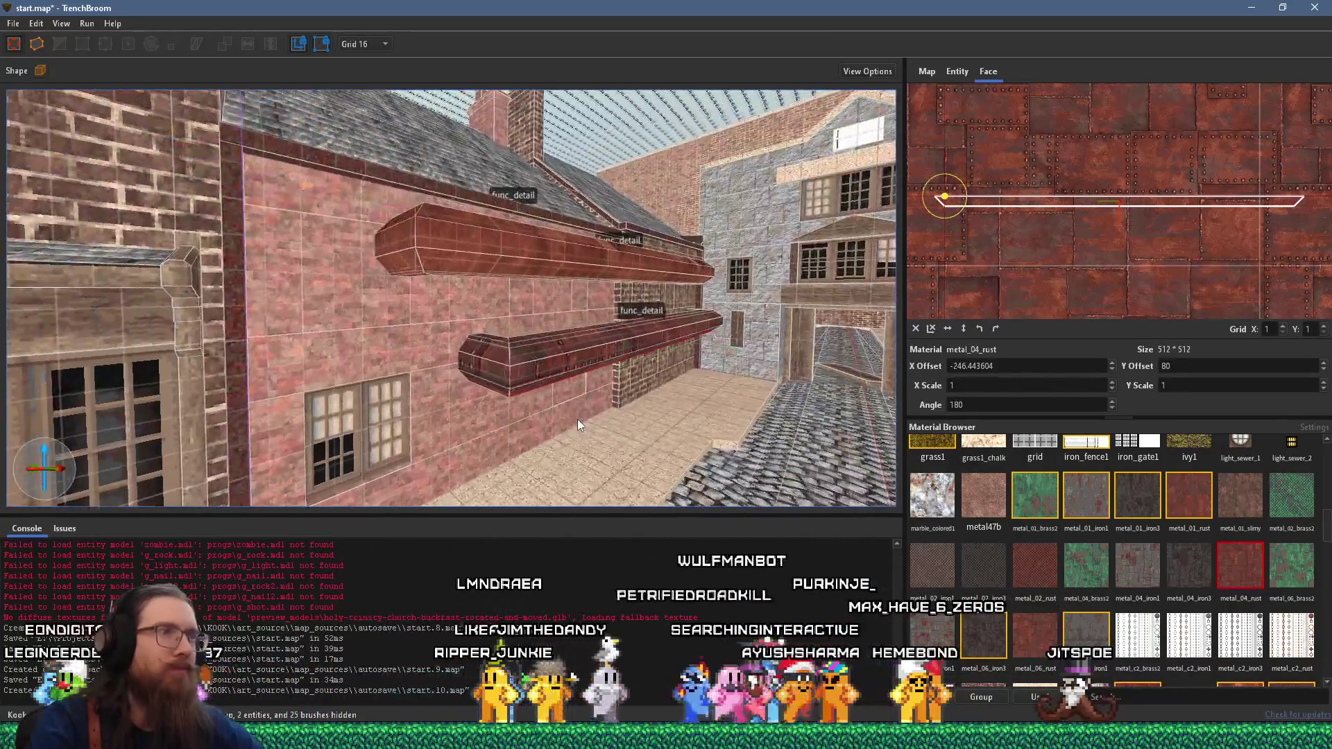
{"action": "mouse_move", "coordinate": [552, 247]}
{"action": "left_mouse_down"}
{"action": "mouse_move", "coordinate": [569, 298]}
{"action": "mouse_move", "coordinate": [356, 246]}
{"action": "mouse_move", "coordinate": [498, 301]}
{"action": "mouse_move", "coordinate": [489, 281]}
{"action": "left_mouse_up"}
{"action": "left_click", "coordinate": [489, 281]}
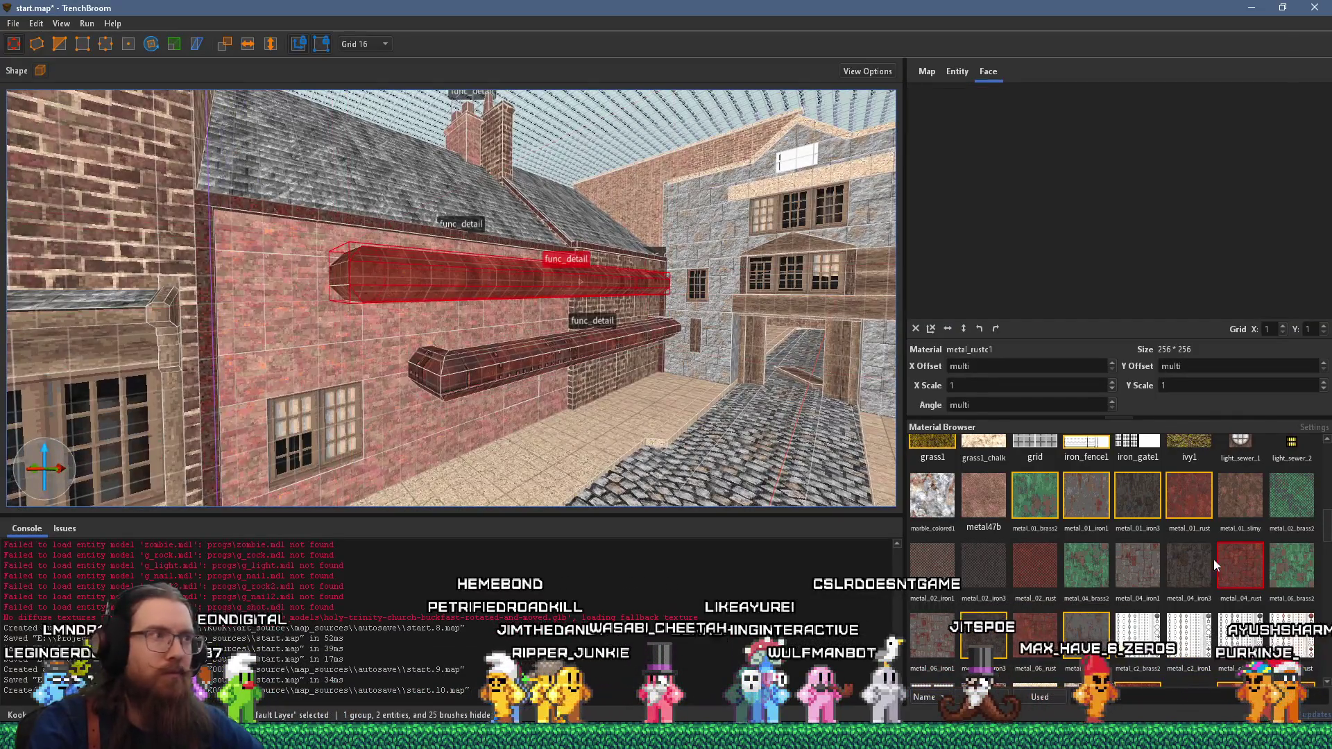
- Apply metal_04_rust to the upper func_detail pipe
{"action": "left_click_drag", "start_coordinate": [763, 388], "coordinate": [652, 352]}
{"action": "left_click", "coordinate": [623, 303]}
{"action": "left_click", "coordinate": [1229, 572]}
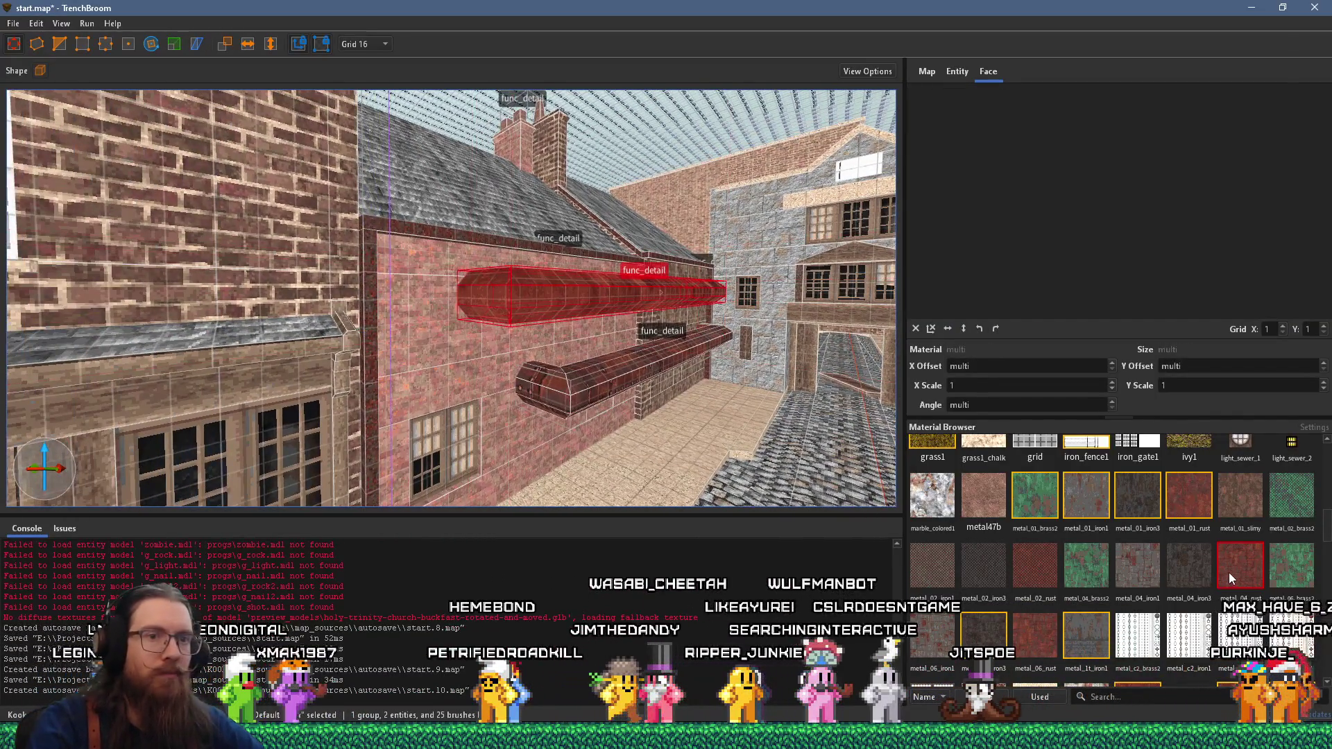
{"action": "scroll", "coordinate": [676, 321], "scroll_direction": "up", "scroll_amount": 2}
{"action": "scroll", "coordinate": [513, 247], "scroll_direction": "up", "scroll_amount": 5}
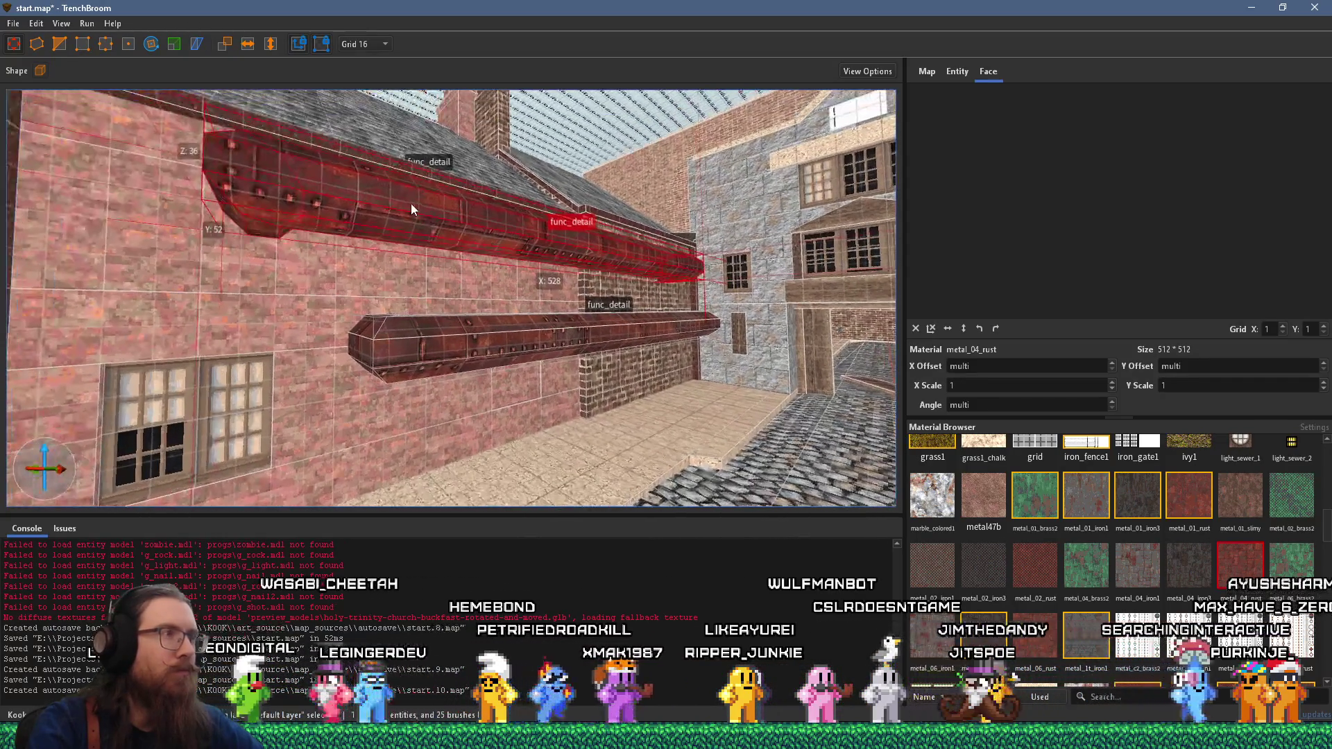
- Shift upper-pipe face textures to move the rivets, ending at X -151.190308, Y 16, 90° rotation
{"action": "left_click", "coordinate": [401, 214], "text": "shift"}
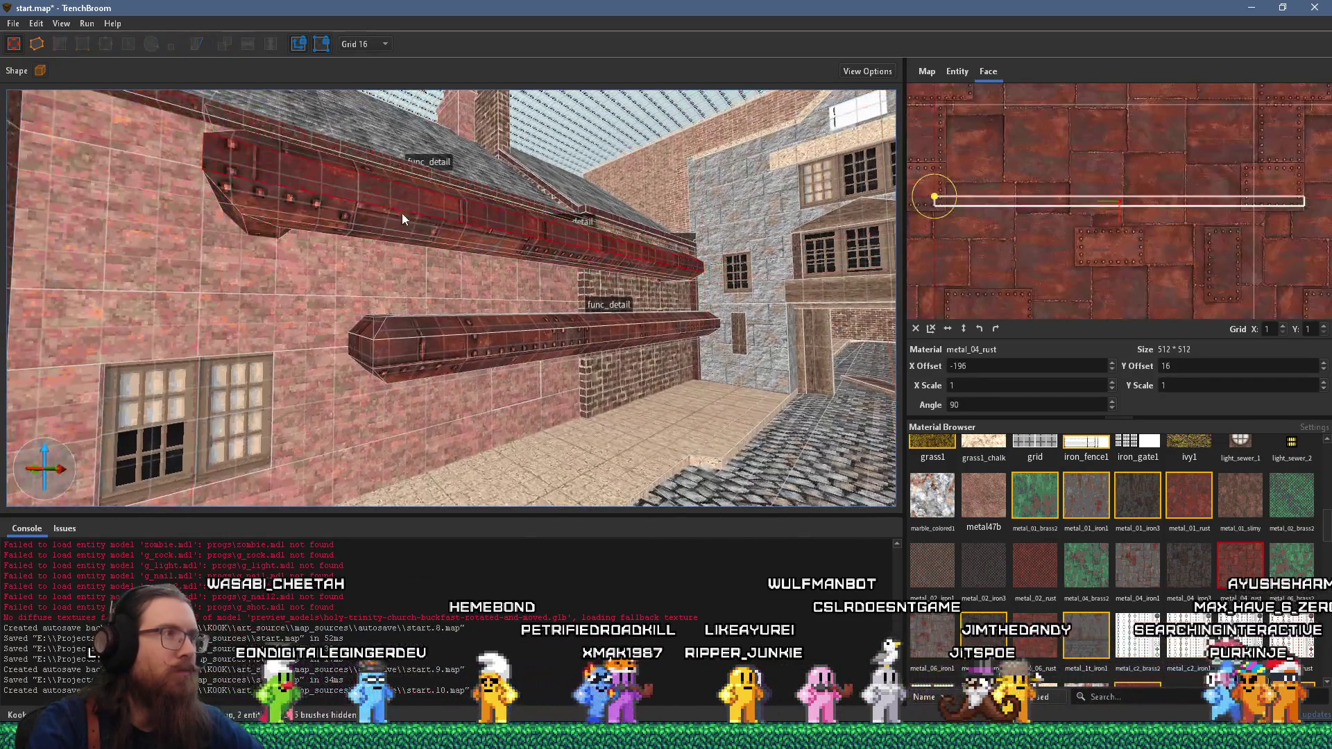
{"action": "left_click", "coordinate": [401, 221], "text": "alt+shift"}
{"action": "mouse_move", "coordinate": [398, 232]}
{"action": "left_mouse_down"}
{"action": "mouse_move", "coordinate": [396, 181]}
{"action": "mouse_move", "coordinate": [505, 158]}
{"action": "left_mouse_up"}
{"action": "mouse_move", "coordinate": [422, 210]}
{"action": "left_mouse_down"}
{"action": "mouse_move", "coordinate": [490, 298]}
{"action": "mouse_move", "coordinate": [460, 268]}
{"action": "left_mouse_up"}
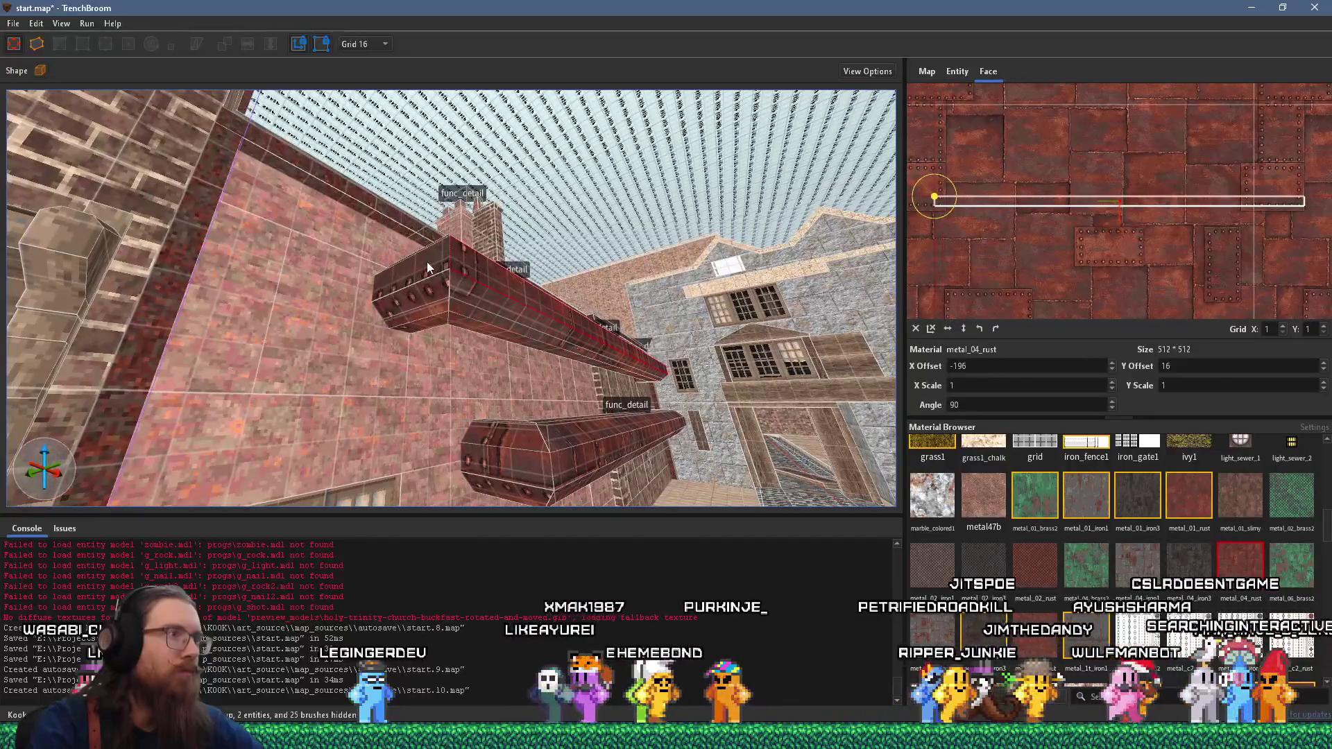
{"action": "left_click", "coordinate": [423, 284]}
{"action": "mouse_move", "coordinate": [427, 319]}
{"action": "left_mouse_down"}
{"action": "mouse_move", "coordinate": [445, 328]}
{"action": "mouse_move", "coordinate": [412, 369]}
{"action": "left_mouse_up"}
{"action": "left_click", "coordinate": [518, 261]}
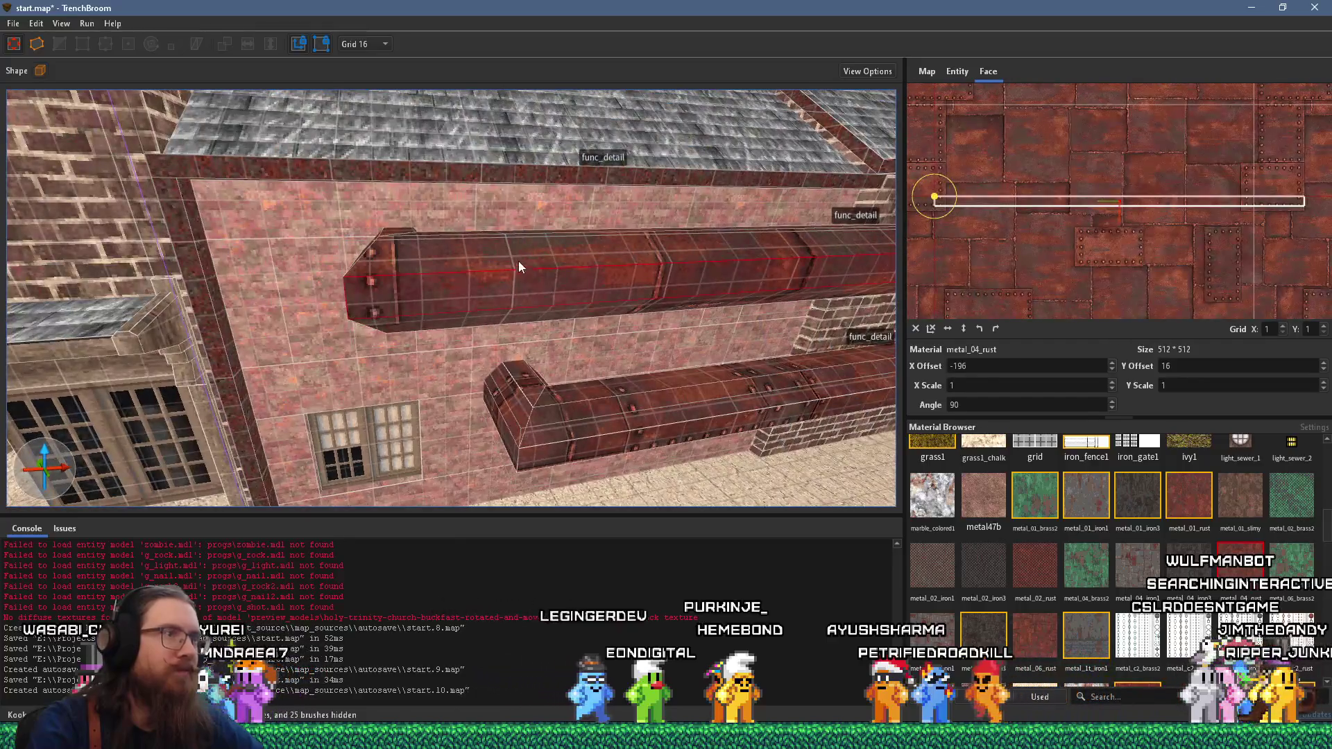
{"action": "mouse_move", "coordinate": [527, 253]}
{"action": "left_mouse_down"}
{"action": "mouse_move", "coordinate": [470, 356]}
{"action": "mouse_move", "coordinate": [502, 298]}
{"action": "left_mouse_up"}
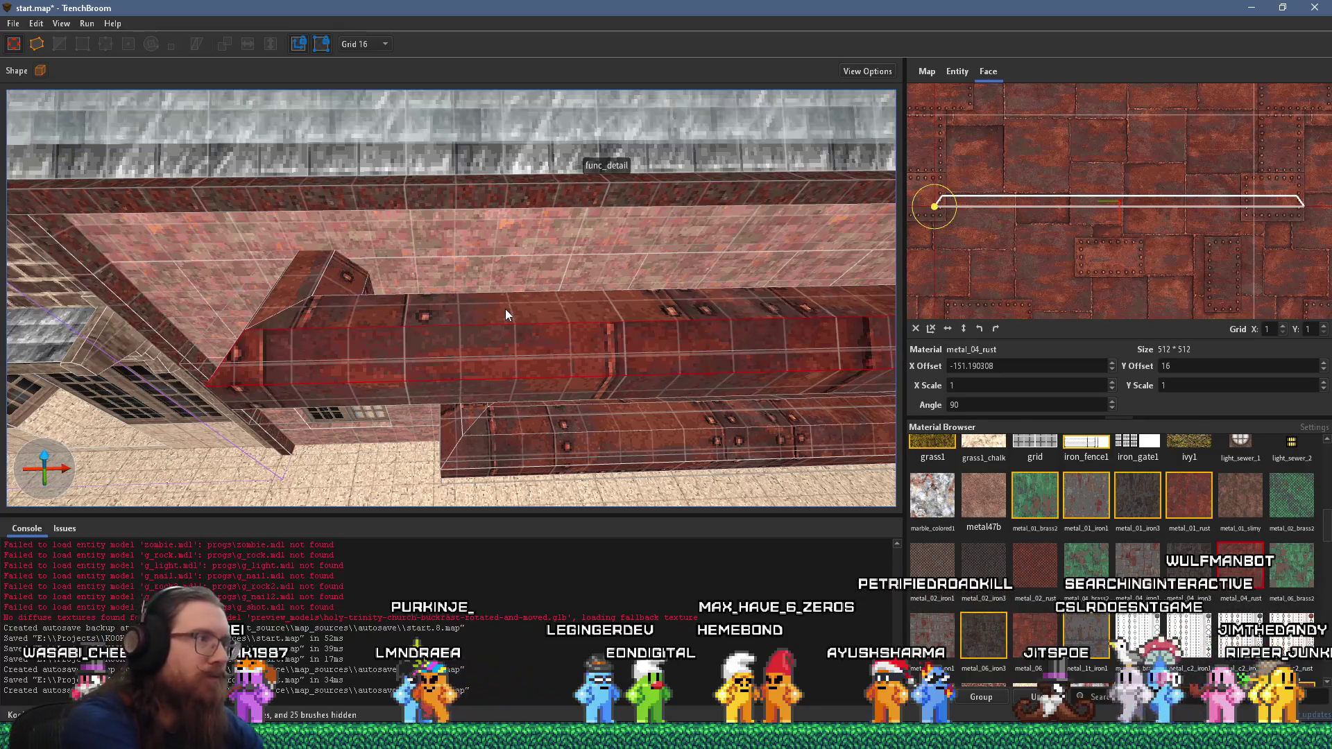
{"action": "left_click", "coordinate": [513, 326]}
{"action": "scroll", "coordinate": [518, 327], "scroll_direction": "up", "scroll_amount": 3}
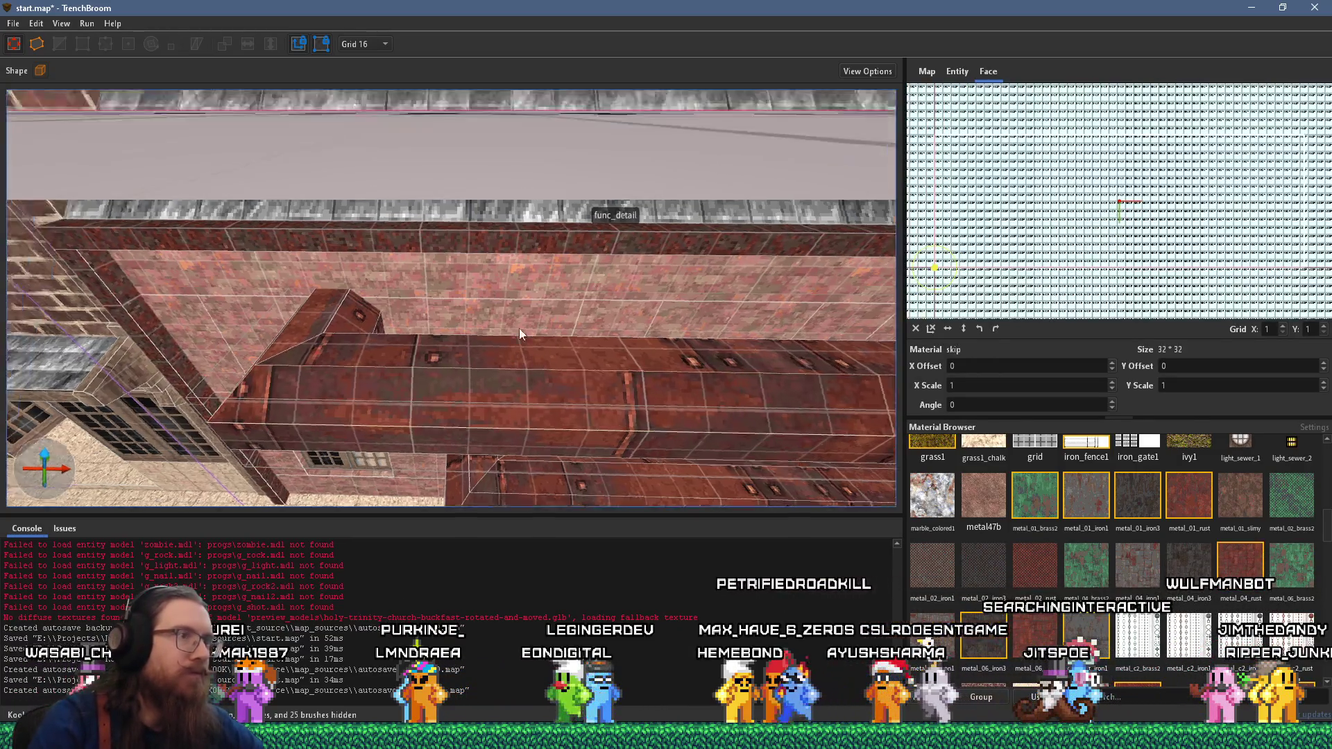
{"action": "left_click", "coordinate": [502, 304]}
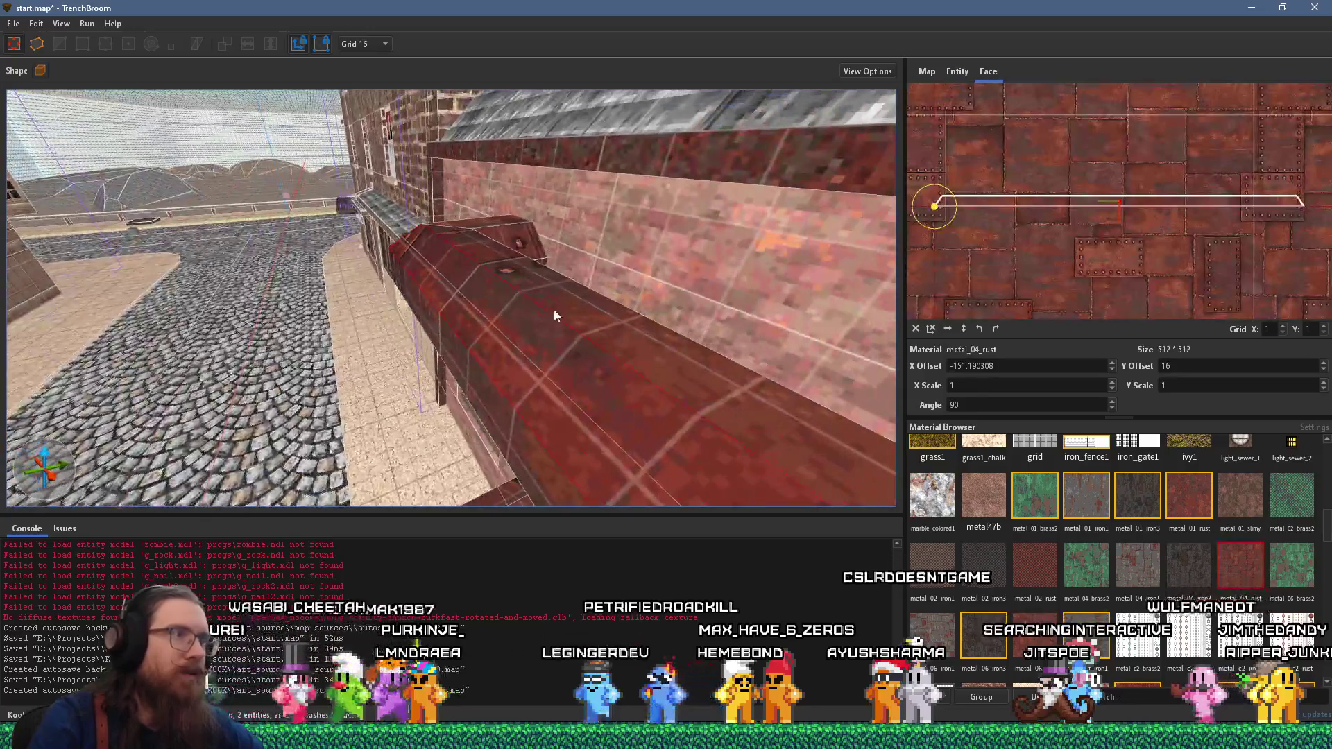
{"action": "scroll", "coordinate": [579, 322], "scroll_direction": "up", "scroll_amount": 3}
{"action": "scroll", "coordinate": [264, 336], "scroll_direction": "up", "scroll_amount": 4}
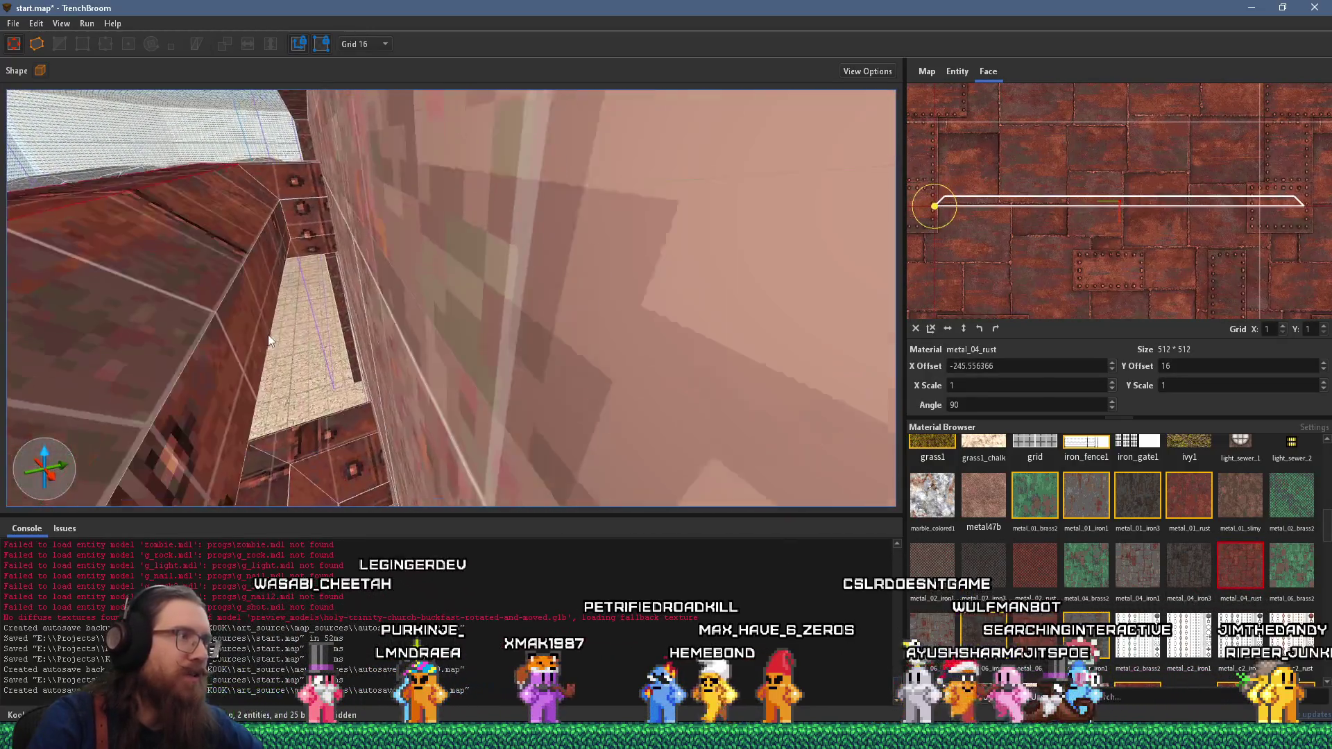
{"action": "scroll", "coordinate": [208, 295], "scroll_direction": "up", "scroll_amount": 2}
{"action": "scroll", "coordinate": [215, 263], "scroll_direction": "down", "scroll_amount": 4}
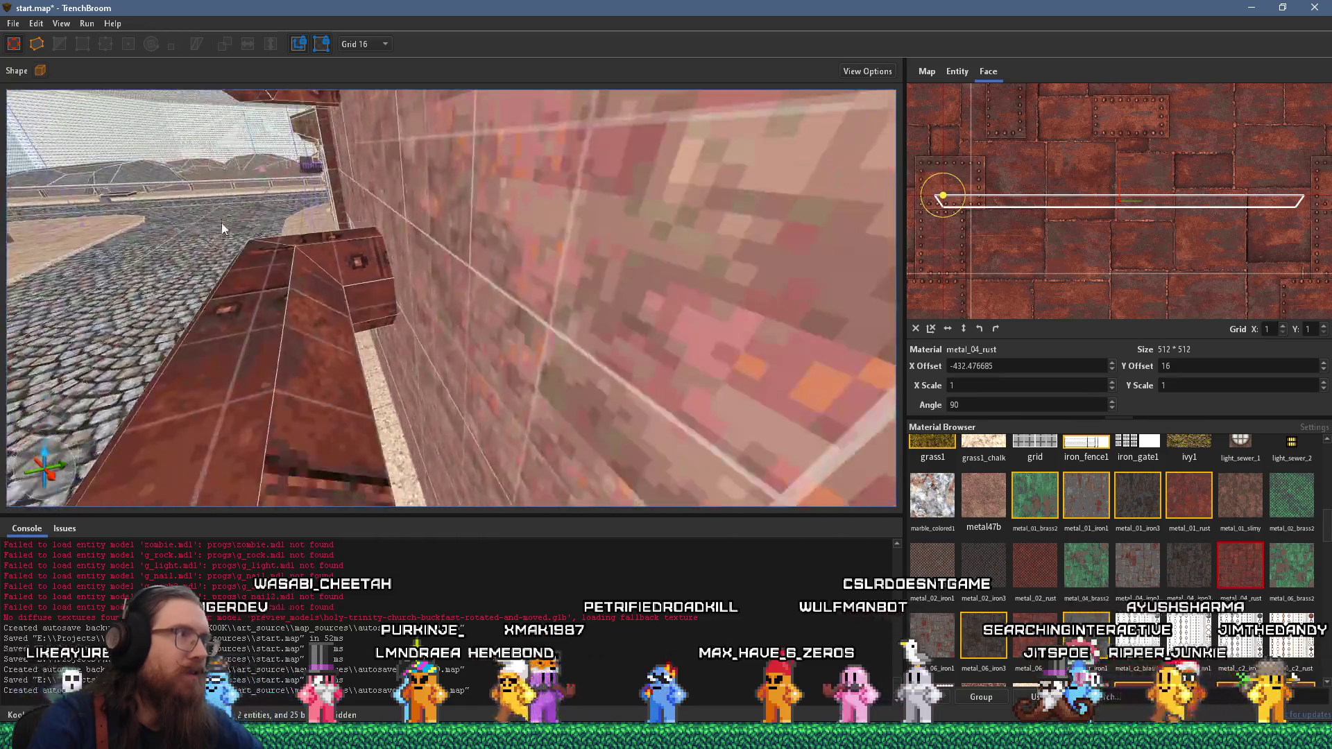
{"action": "scroll", "coordinate": [222, 173], "scroll_direction": "down", "scroll_amount": 3}
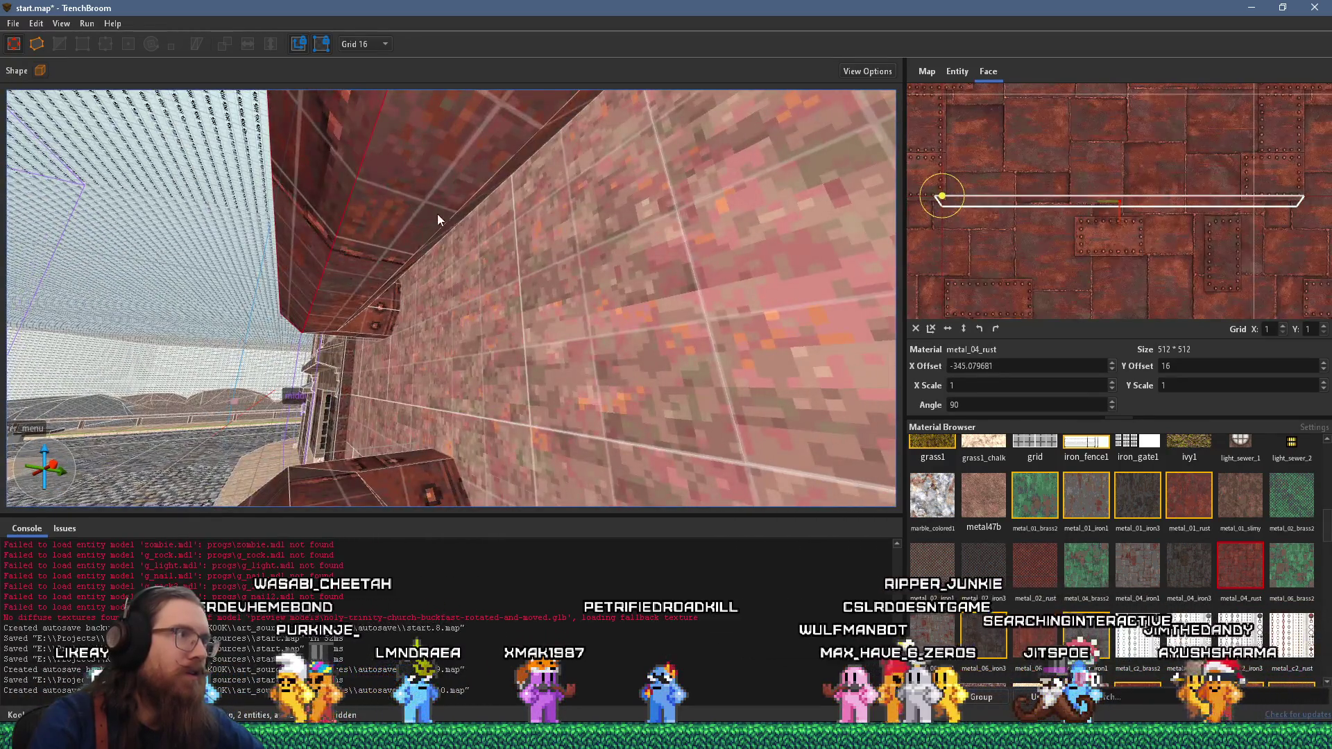
{"action": "scroll", "coordinate": [322, 230], "scroll_direction": "up", "scroll_amount": 2}
{"action": "scroll", "coordinate": [323, 228], "scroll_direction": "up", "scroll_amount": 2}
{"action": "scroll", "coordinate": [277, 232], "scroll_direction": "up", "scroll_amount": 2}
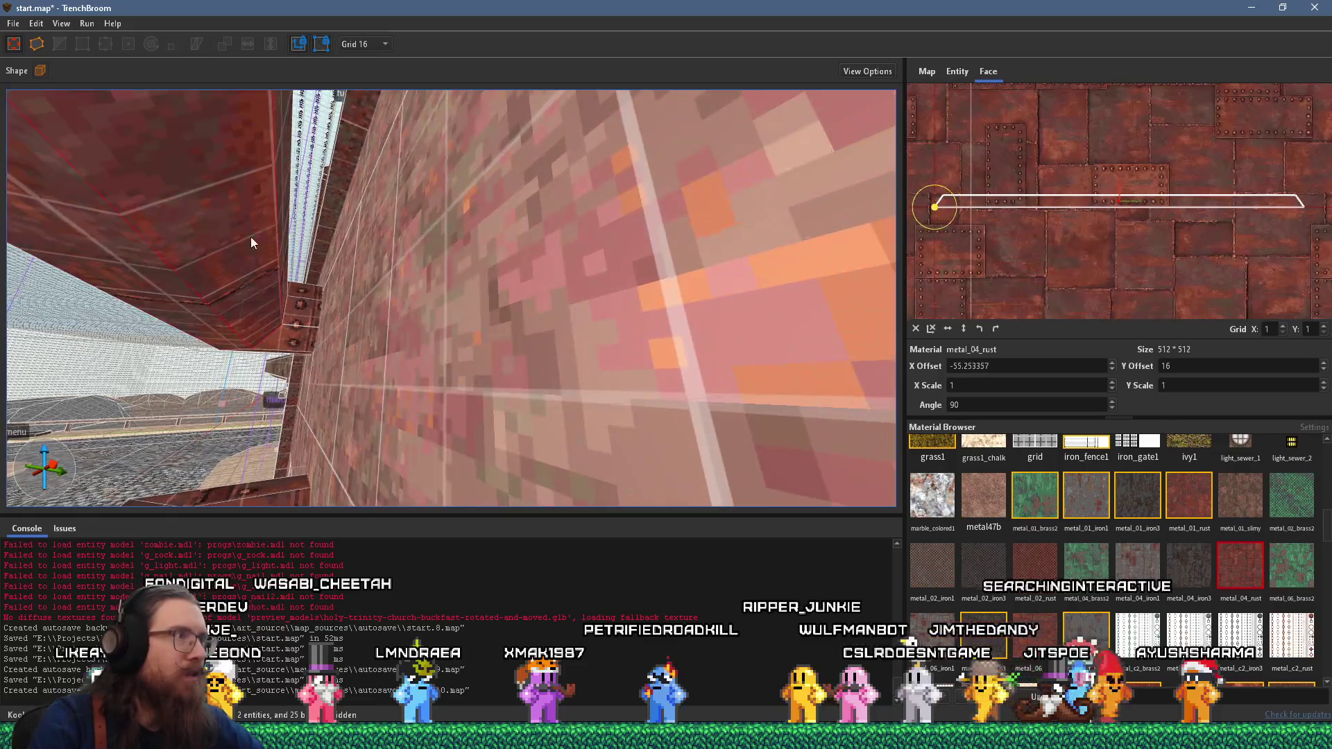
{"action": "scroll", "coordinate": [255, 218], "scroll_direction": "down", "scroll_amount": 3}
{"action": "scroll", "coordinate": [375, 333], "scroll_direction": "up", "scroll_amount": 4}
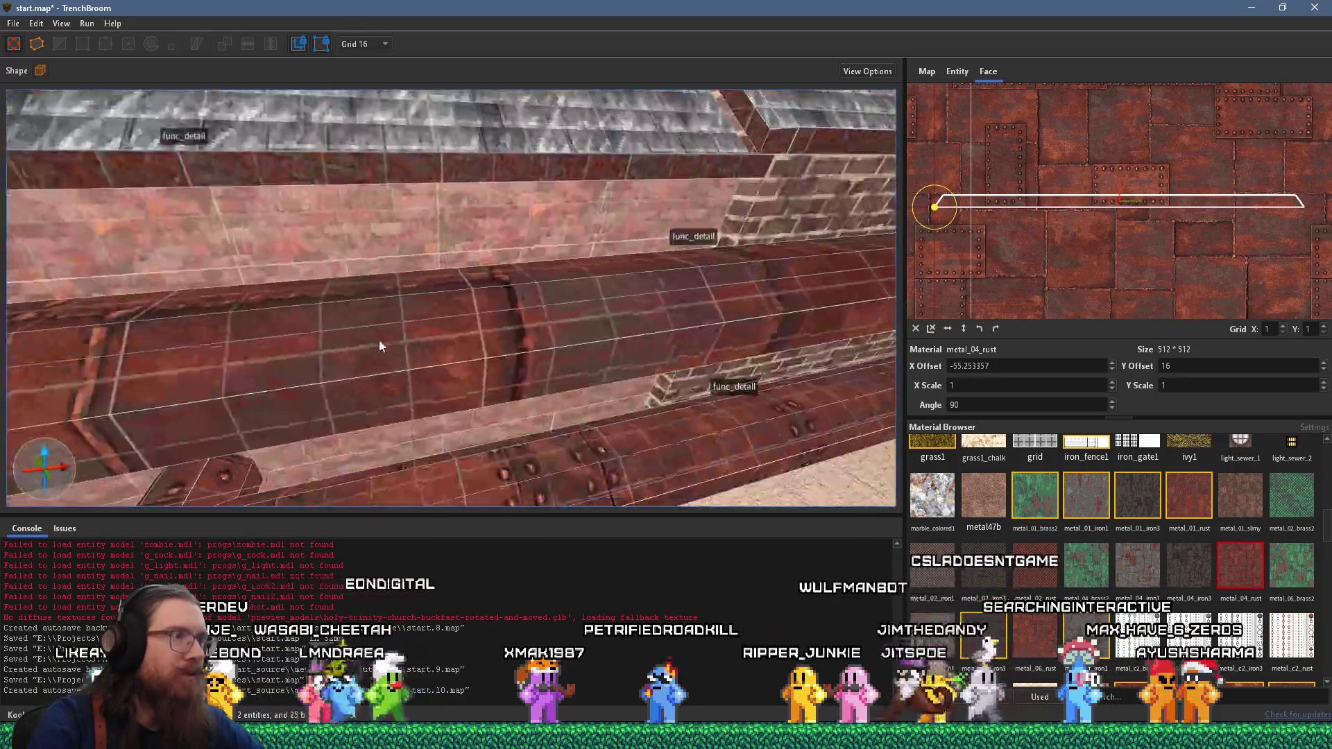
{"action": "scroll", "coordinate": [424, 362], "scroll_direction": "up", "scroll_amount": 2}
{"action": "left_click", "coordinate": [545, 308]}
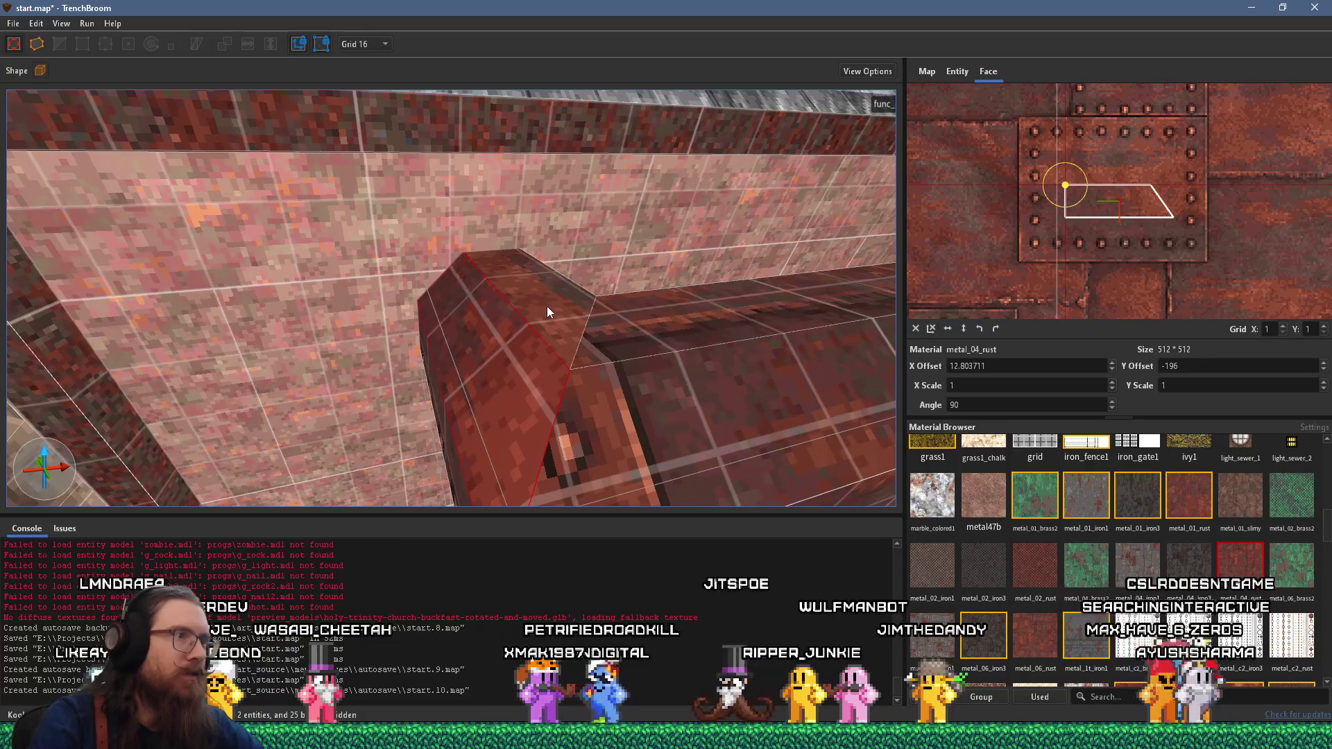
{"action": "scroll", "coordinate": [311, 369], "scroll_direction": "down", "scroll_amount": 3}
{"action": "left_click", "coordinate": [303, 385]}
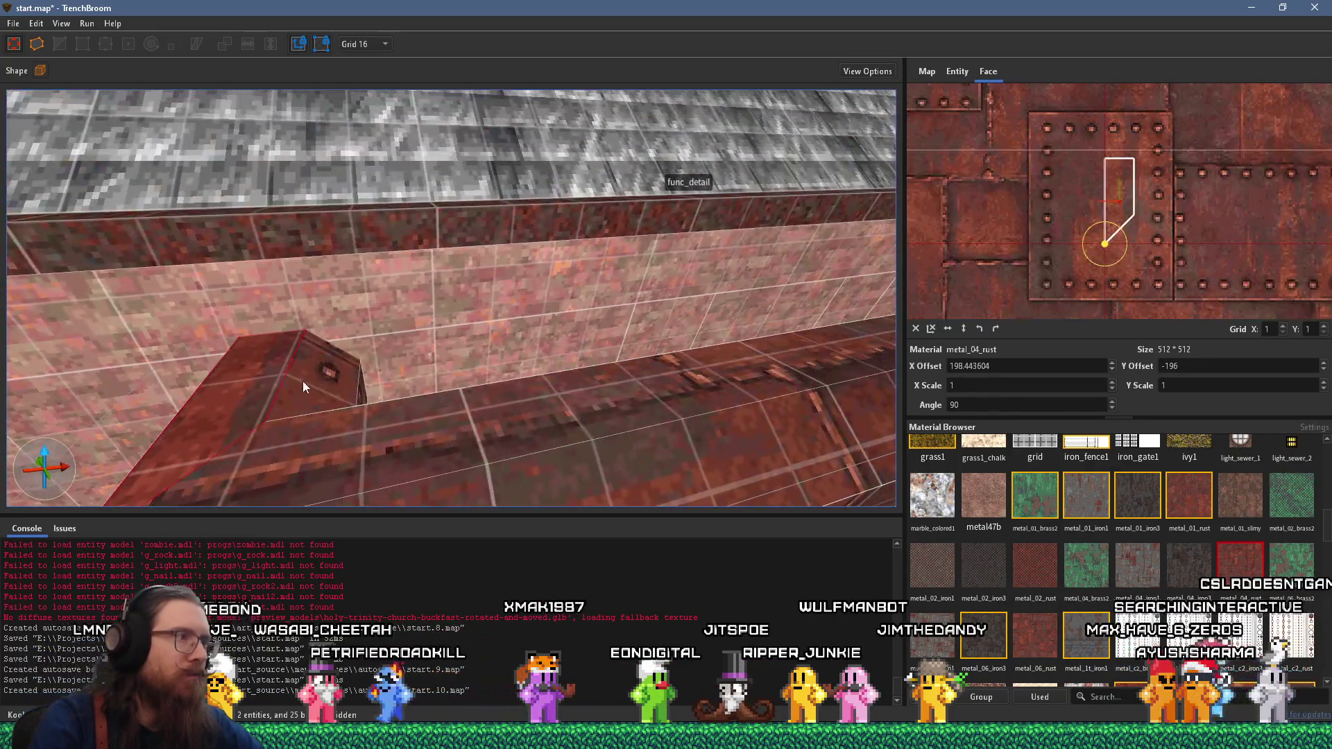
{"action": "scroll", "coordinate": [389, 368], "scroll_direction": "up", "scroll_amount": 2}
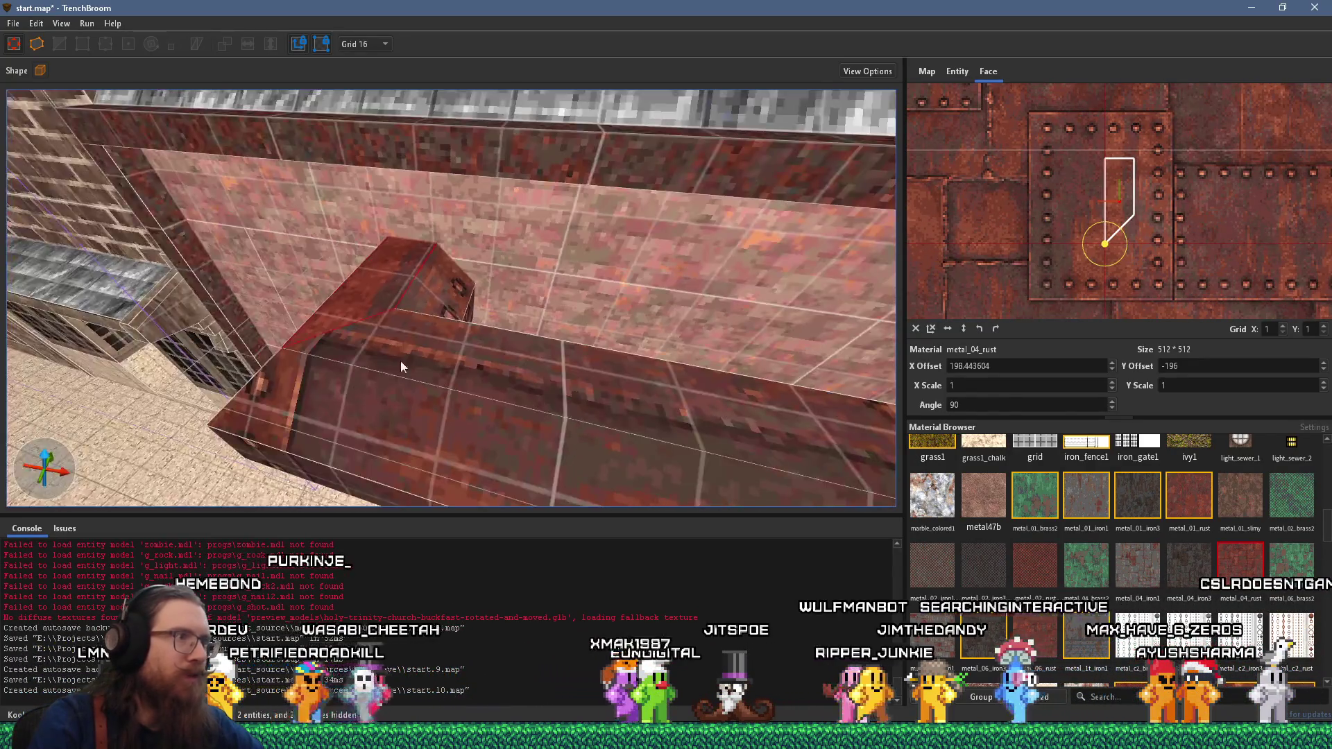
{"action": "left_click", "coordinate": [299, 340]}
{"action": "scroll", "coordinate": [340, 347], "scroll_direction": "down", "scroll_amount": 5}
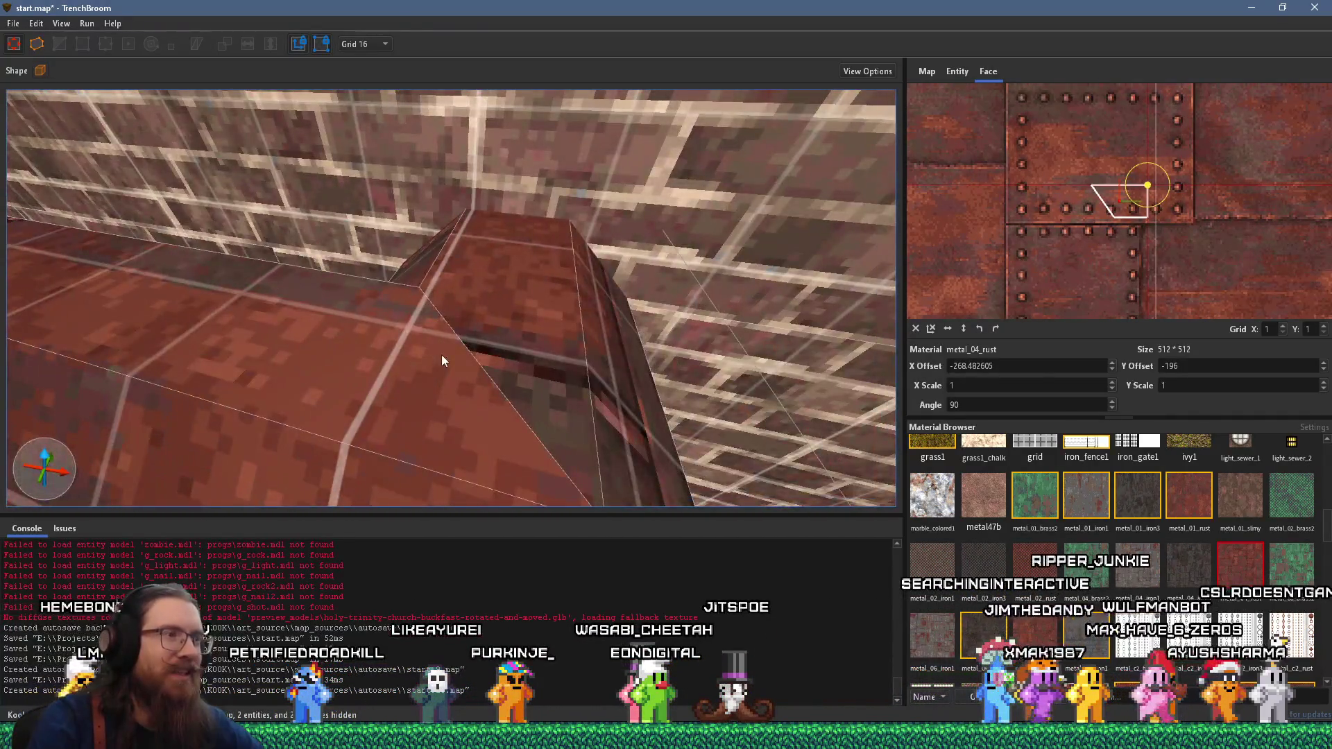
{"action": "scroll", "coordinate": [441, 355], "scroll_direction": "down", "scroll_amount": 3}
{"action": "left_click", "coordinate": [353, 248]}
{"action": "left_click", "coordinate": [351, 214]}
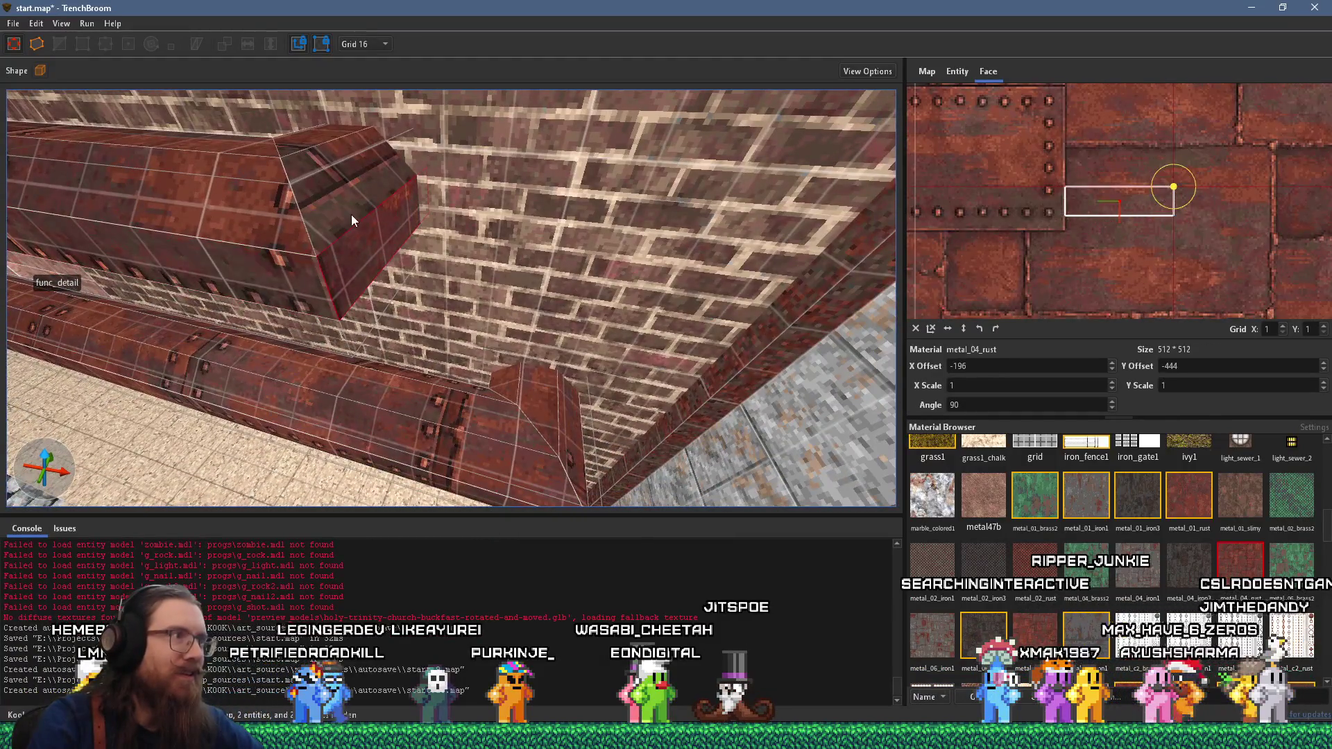
{"action": "scroll", "coordinate": [352, 224], "scroll_direction": "up", "scroll_amount": 5}
{"action": "left_click", "coordinate": [383, 251]}
{"action": "scroll", "coordinate": [414, 284], "scroll_direction": "down", "scroll_amount": 3}
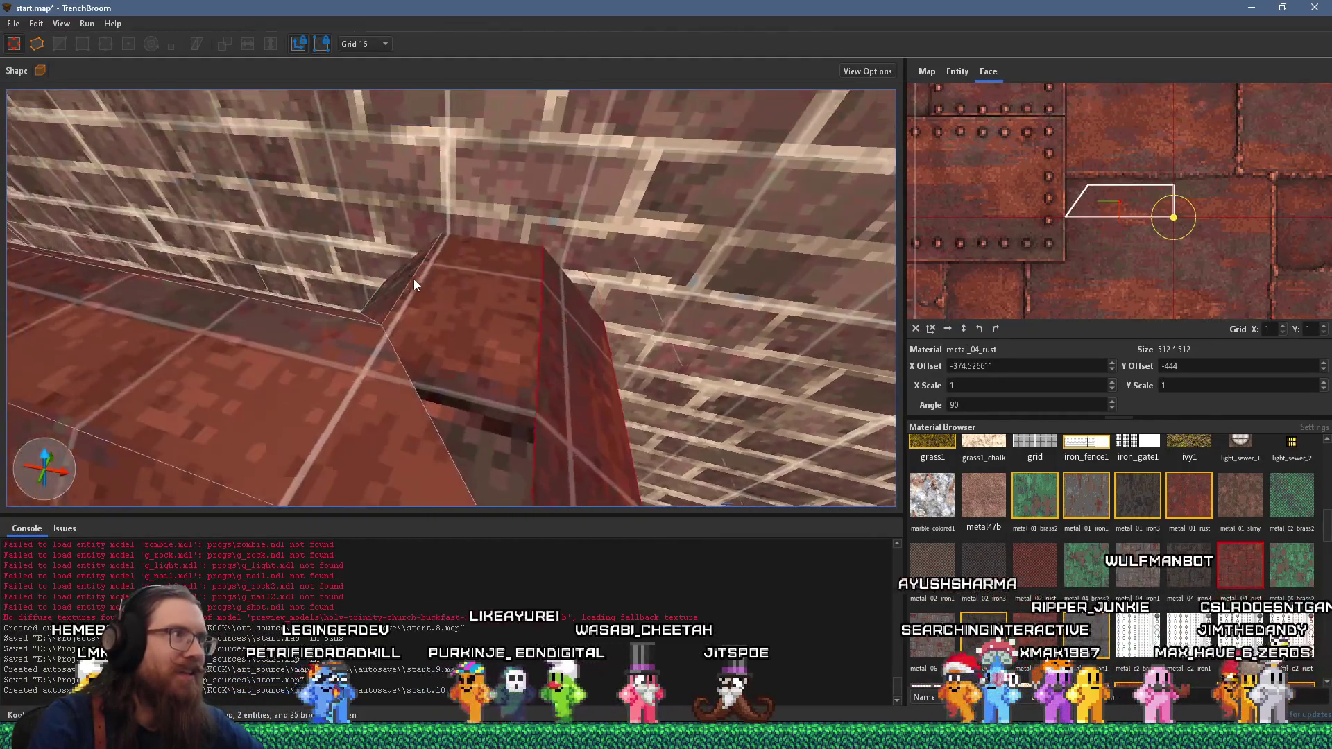
{"action": "scroll", "coordinate": [449, 360], "scroll_direction": "down", "scroll_amount": 3}
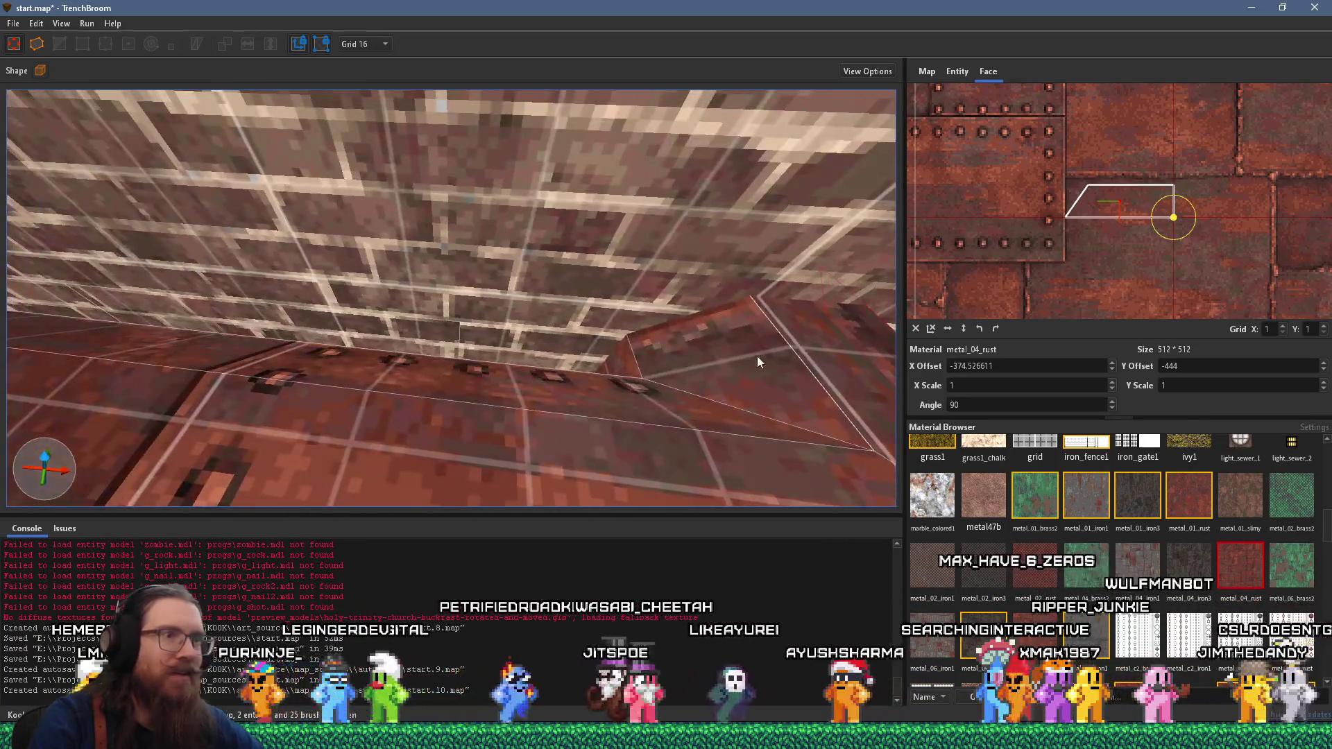
{"action": "left_click", "coordinate": [735, 366]}
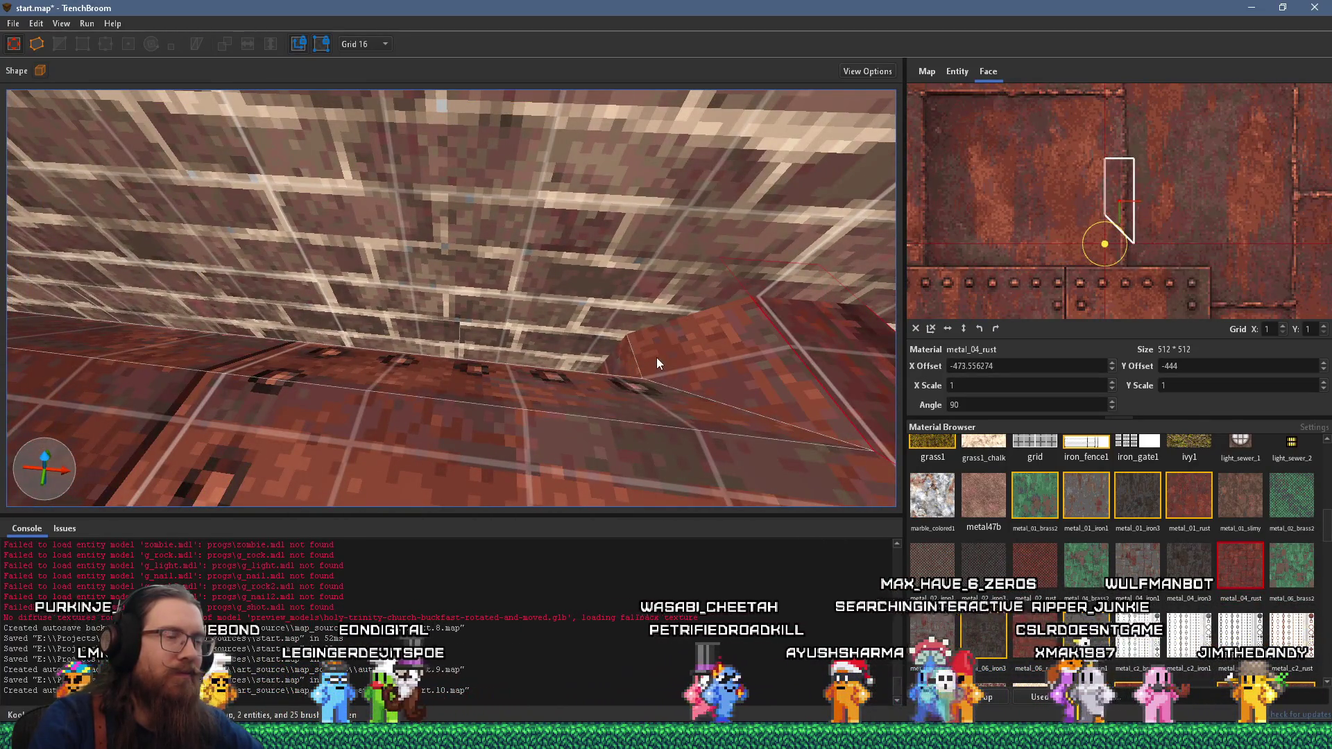
{"action": "scroll", "coordinate": [656, 357], "scroll_direction": "down", "scroll_amount": 5}
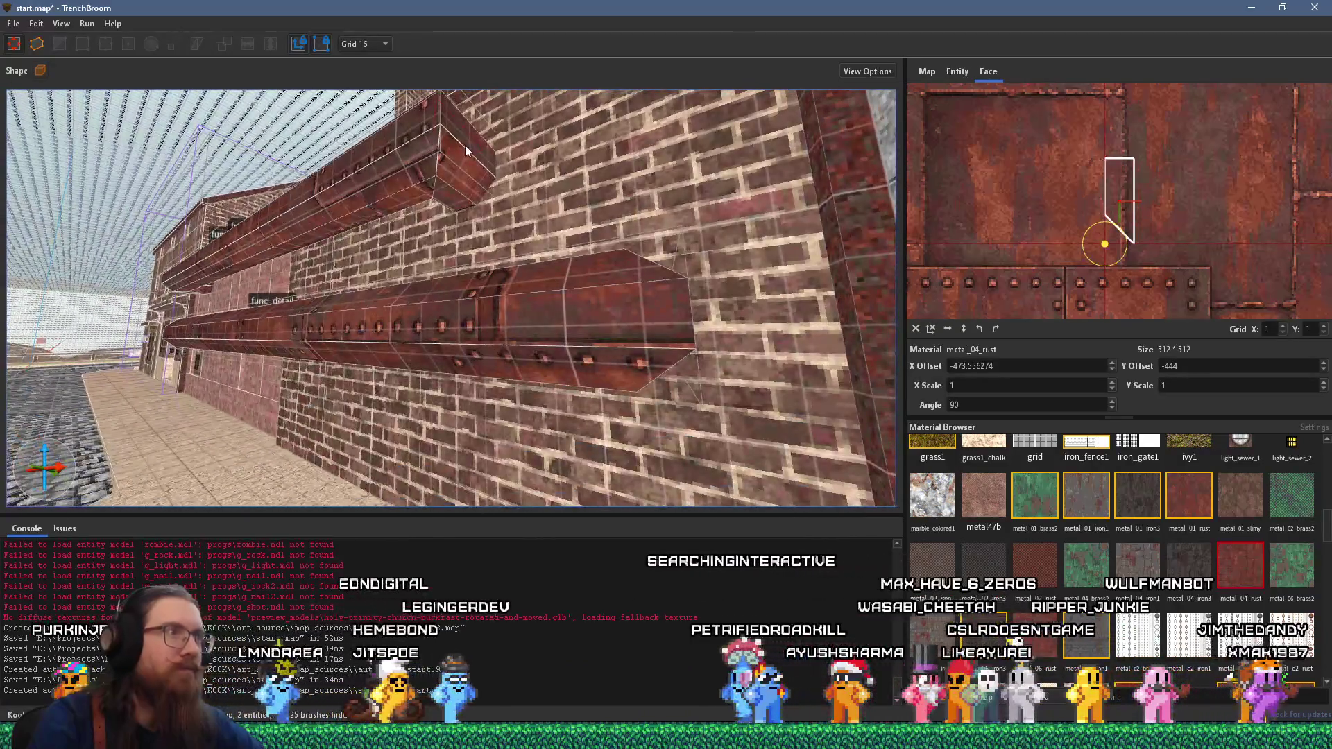
{"action": "left_click", "coordinate": [455, 161]}
{"action": "scroll", "coordinate": [455, 160], "scroll_direction": "down", "scroll_amount": 3}
{"action": "left_click", "coordinate": [452, 190]}
{"action": "scroll", "coordinate": [443, 197], "scroll_direction": "down", "scroll_amount": 3}
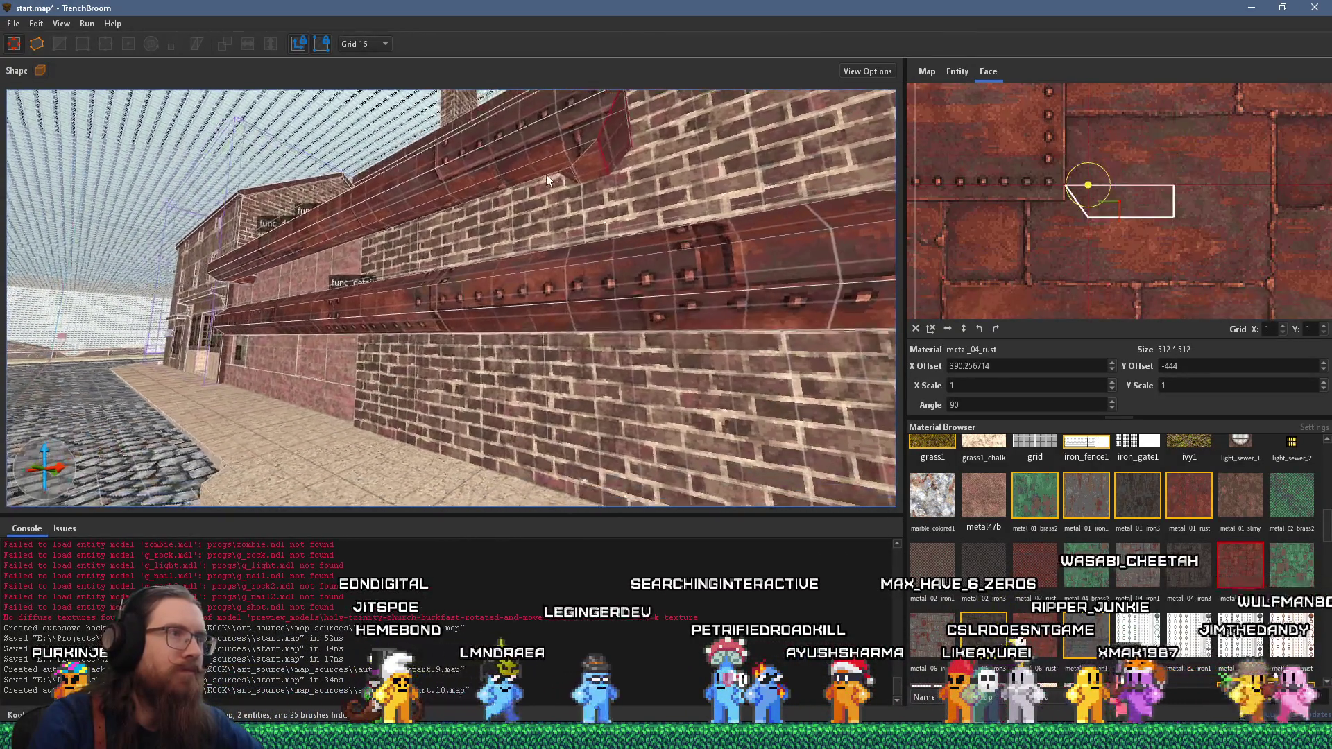
{"action": "left_click", "coordinate": [581, 155]}
{"action": "scroll", "coordinate": [606, 189], "scroll_direction": "up", "scroll_amount": 3}
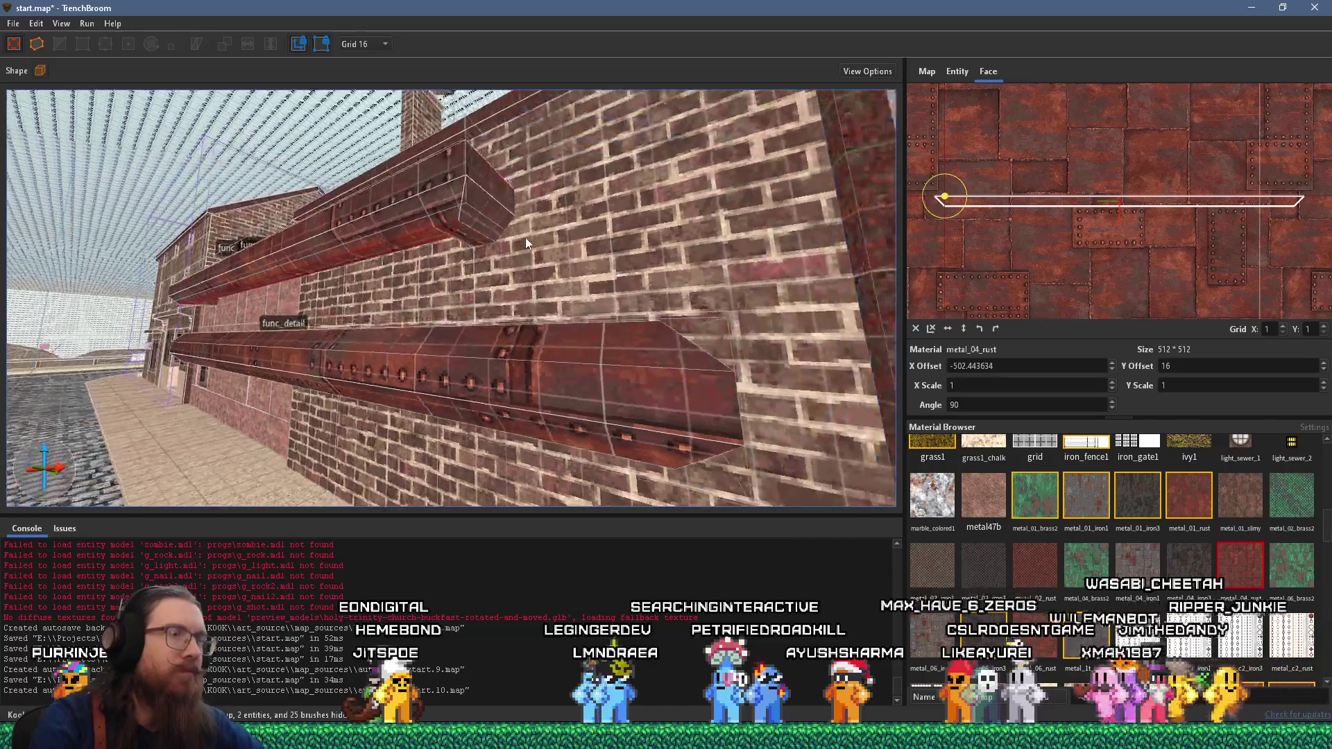
{"action": "scroll", "coordinate": [569, 231], "scroll_direction": "up", "scroll_amount": 5}
{"action": "left_click", "coordinate": [527, 176]}
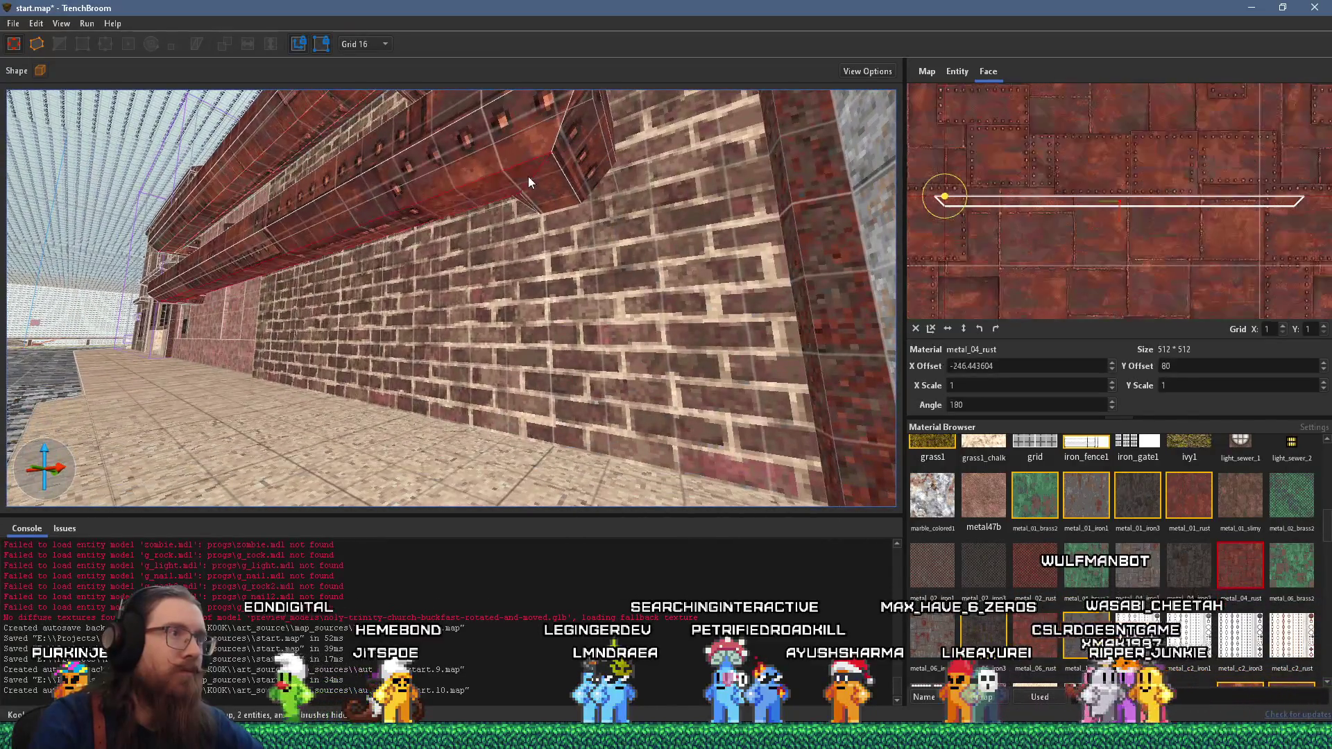
{"action": "scroll", "coordinate": [490, 186], "scroll_direction": "down", "scroll_amount": 10}
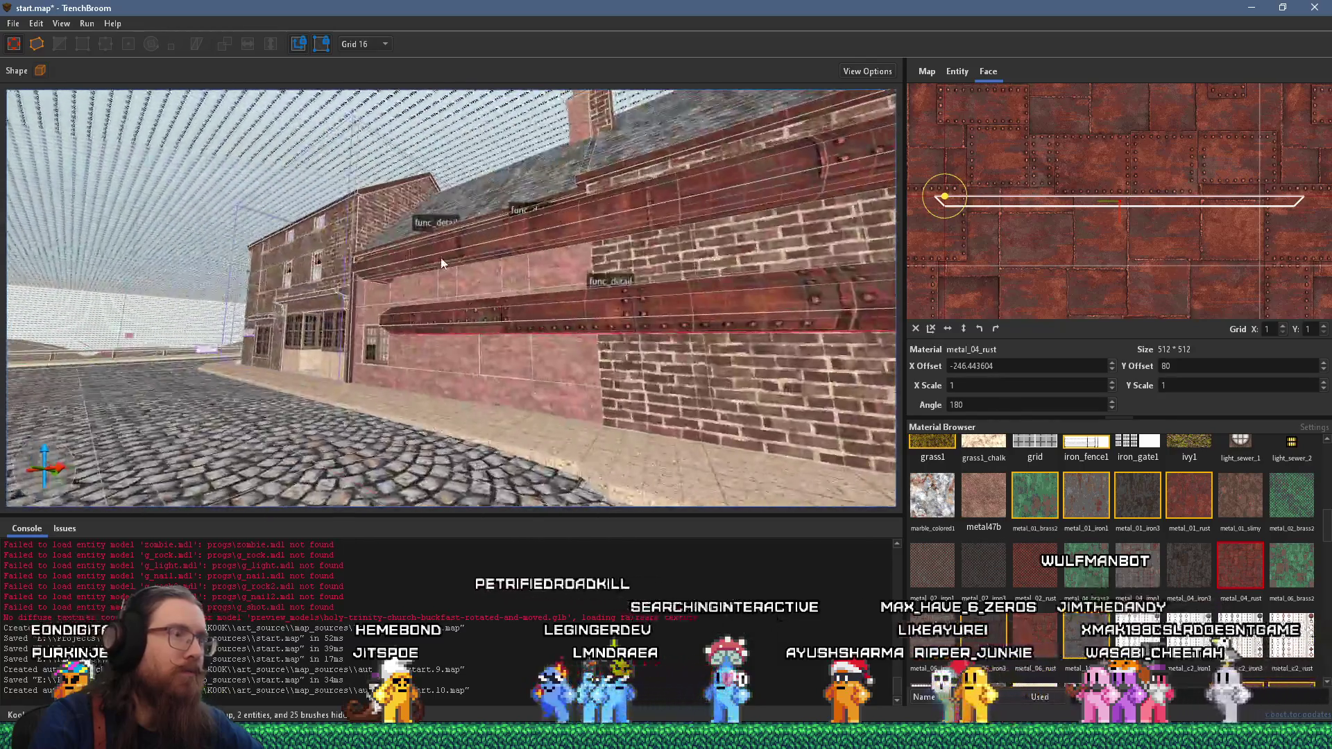
{"action": "mouse_move", "coordinate": [441, 262]}
{"action": "left_mouse_down"}
{"action": "mouse_move", "coordinate": [453, 260]}
{"action": "mouse_move", "coordinate": [255, 232]}
{"action": "mouse_move", "coordinate": [421, 219]}
{"action": "mouse_move", "coordinate": [415, 257]}
{"action": "mouse_move", "coordinate": [444, 310]}
{"action": "mouse_move", "coordinate": [457, 297]}
{"action": "mouse_move", "coordinate": [453, 338]}
{"action": "left_mouse_up"}
- Select all faces of the cap brush and reset their texture offsets to zero
{"action": "left_click", "coordinate": [456, 298], "text": "shift"}
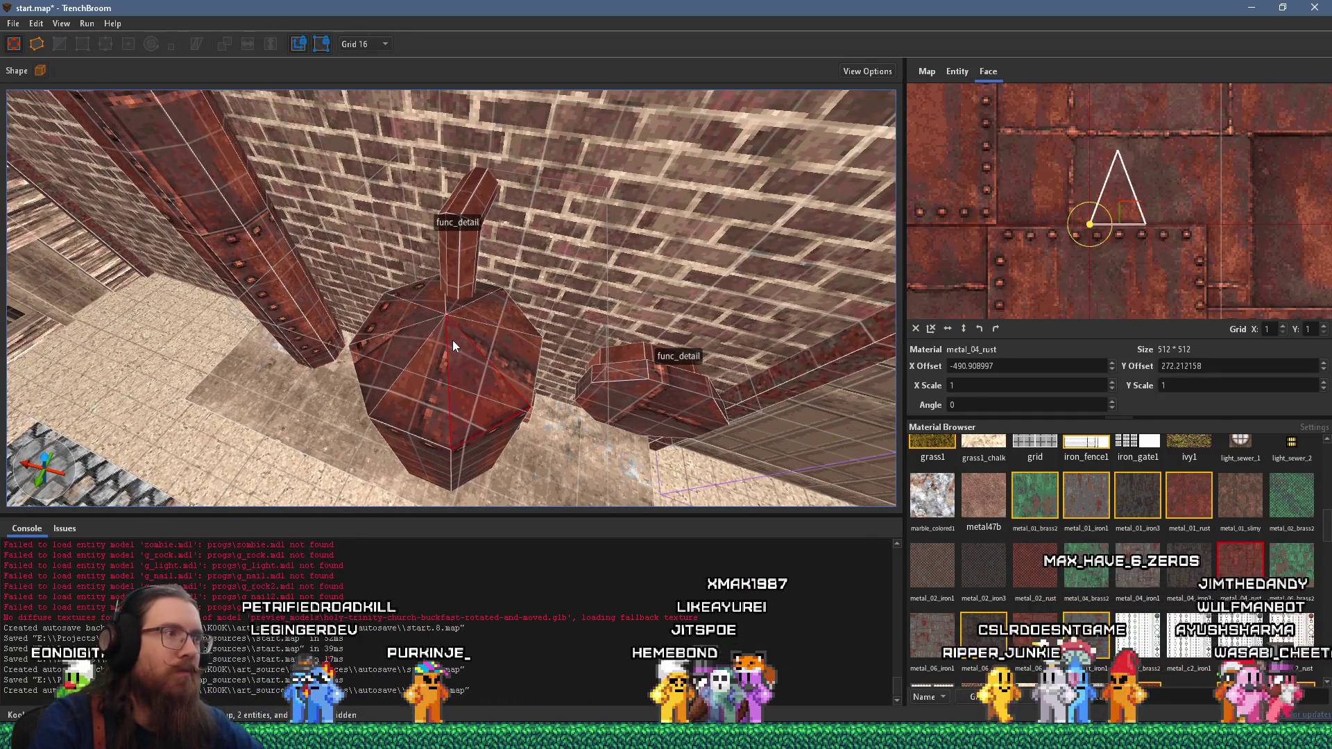
{"action": "left_click", "coordinate": [427, 332], "text": "shift"}
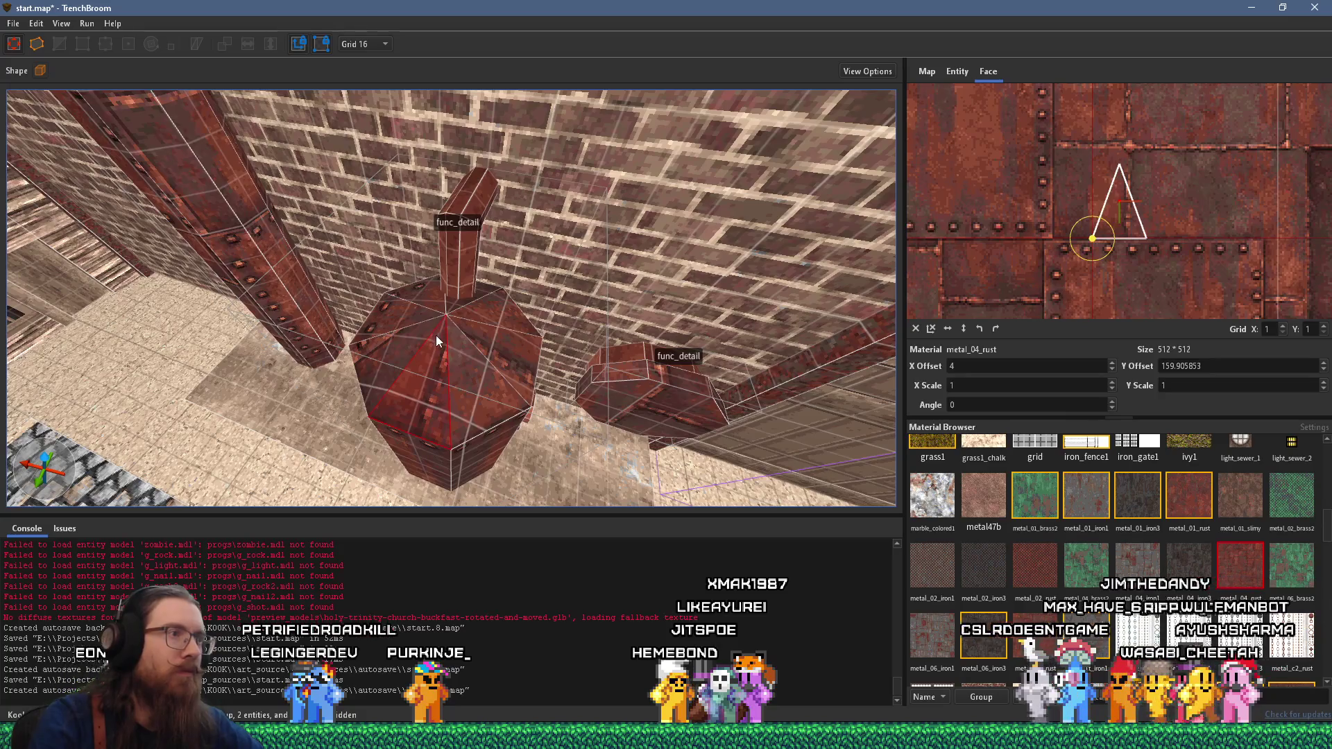
{"action": "double_click", "coordinate": [430, 310]}
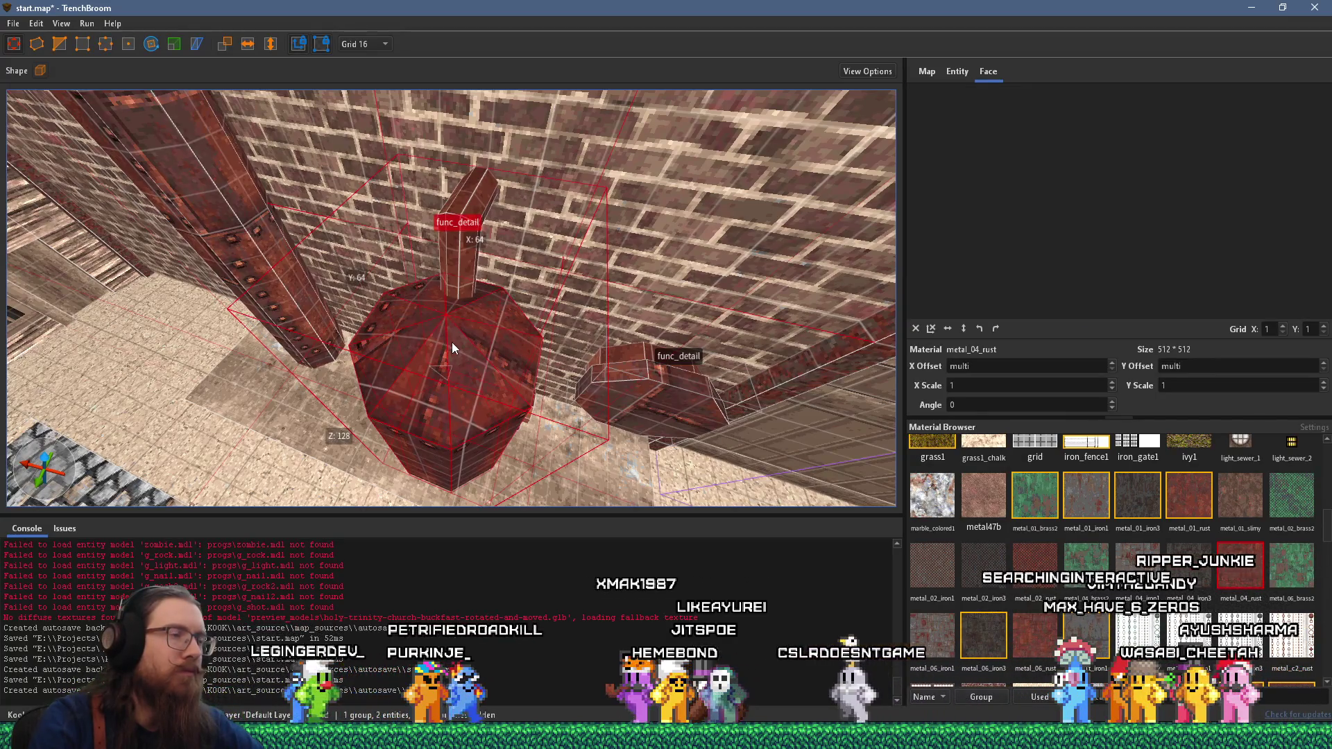
{"action": "left_click", "coordinate": [454, 344], "text": "shift"}
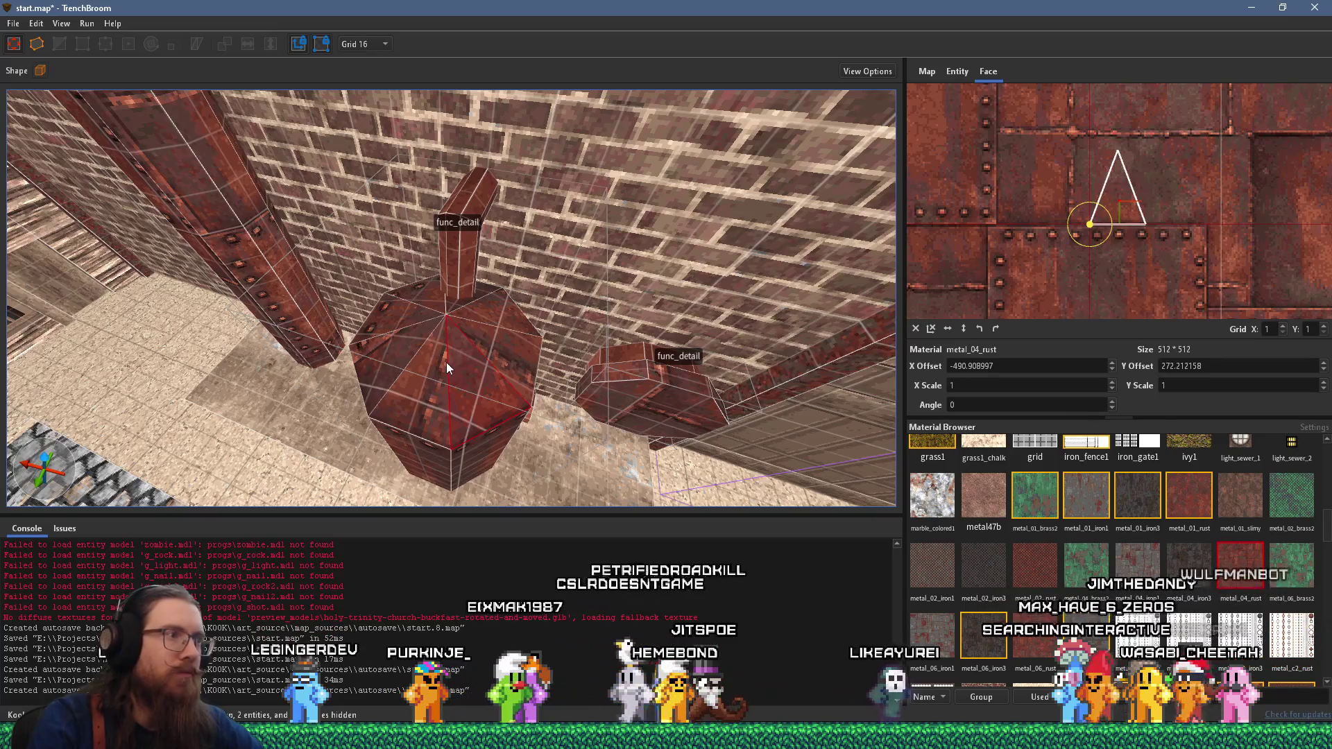
{"action": "double_click", "coordinate": [447, 362], "text": "shift"}
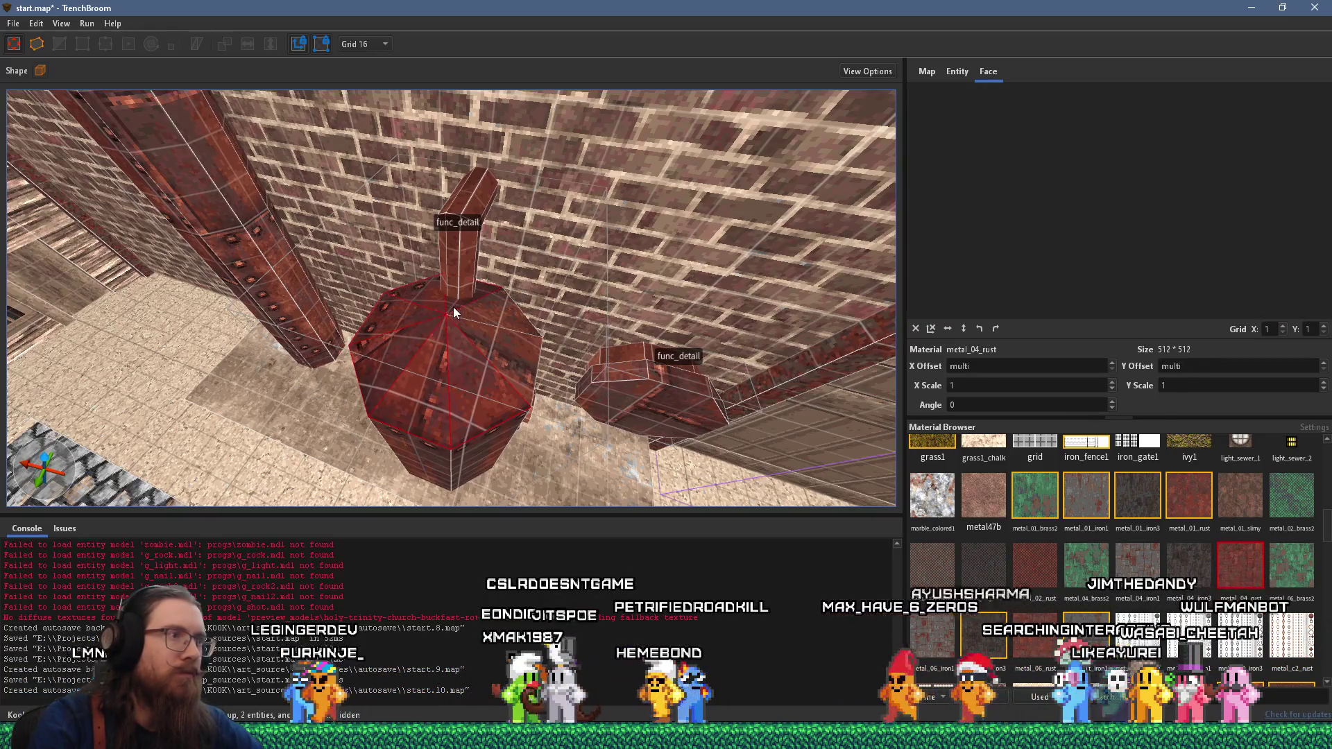
{"action": "left_click", "coordinate": [929, 332]}
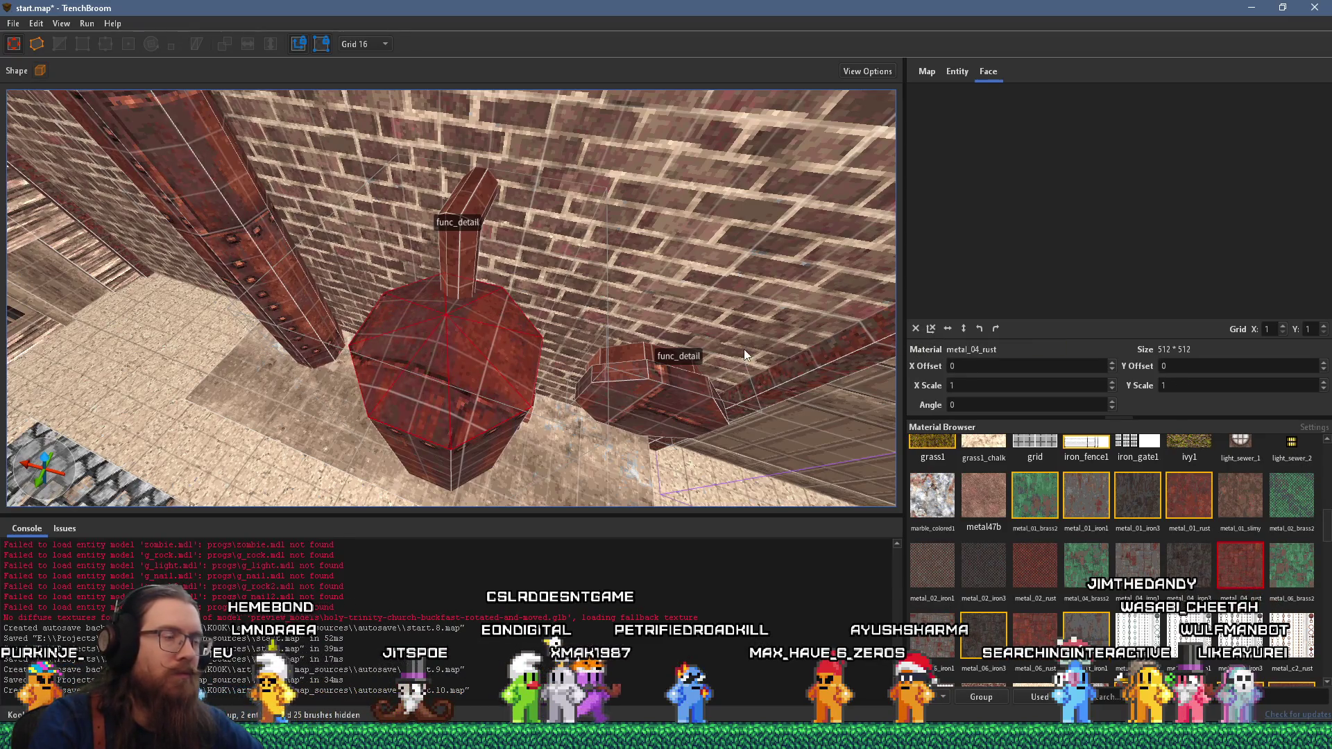
- Select the func_detail group containing both pillars and show its entity properties
{"action": "mouse_move", "coordinate": [496, 355]}
{"action": "left_mouse_down"}
{"action": "mouse_move", "coordinate": [479, 231]}
{"action": "mouse_move", "coordinate": [510, 278]}
{"action": "mouse_move", "coordinate": [330, 248]}
{"action": "mouse_move", "coordinate": [447, 231]}
{"action": "mouse_move", "coordinate": [444, 302]}
{"action": "mouse_move", "coordinate": [484, 304]}
{"action": "mouse_move", "coordinate": [437, 248]}
{"action": "mouse_move", "coordinate": [394, 286]}
{"action": "mouse_move", "coordinate": [505, 282]}
{"action": "mouse_move", "coordinate": [341, 302]}
{"action": "mouse_move", "coordinate": [410, 361]}
{"action": "mouse_move", "coordinate": [543, 318]}
{"action": "mouse_move", "coordinate": [483, 270]}
{"action": "left_mouse_up"}
{"action": "scroll", "coordinate": [511, 278], "scroll_direction": "down", "scroll_amount": 5}
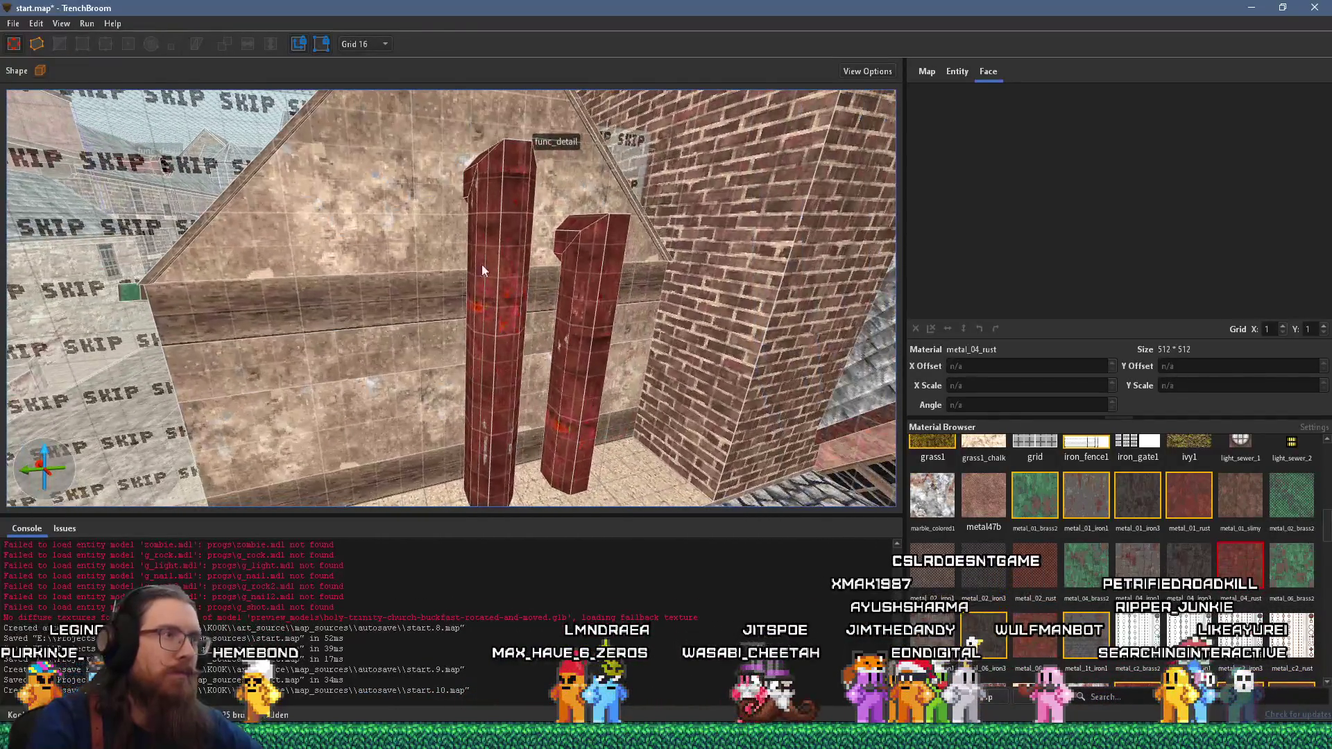
{"action": "left_click", "coordinate": [500, 235]}
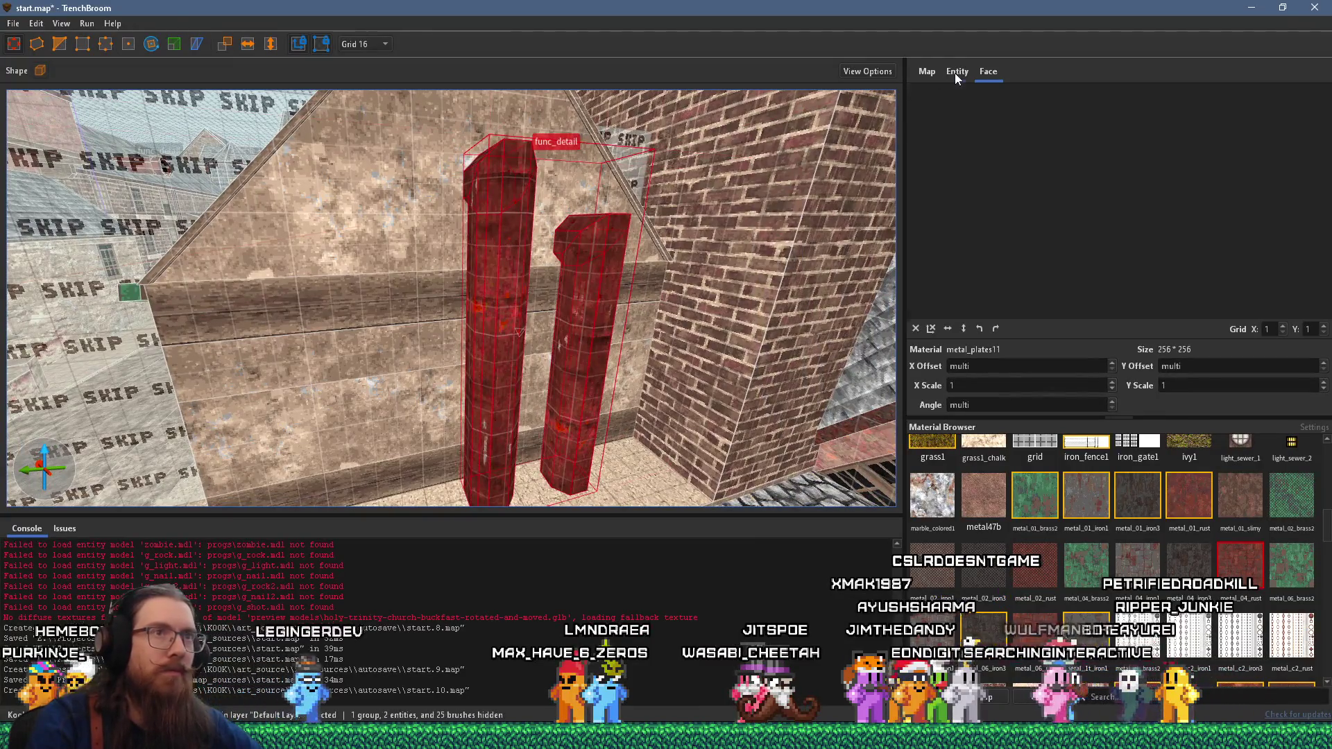
{"action": "left_click", "coordinate": [955, 73]}
- Reselect the red beam-and-pillar group and bring up its context menu
{"action": "mouse_move", "coordinate": [867, 111]}
{"action": "left_mouse_down"}
{"action": "mouse_move", "coordinate": [491, 244]}
{"action": "mouse_move", "coordinate": [566, 331]}
{"action": "mouse_move", "coordinate": [587, 312]}
{"action": "mouse_move", "coordinate": [541, 279]}
{"action": "mouse_move", "coordinate": [451, 282]}
{"action": "mouse_move", "coordinate": [438, 337]}
{"action": "left_mouse_up"}
{"action": "key", "text": "ctrl+a"}
{"action": "key", "text": "Escape"}
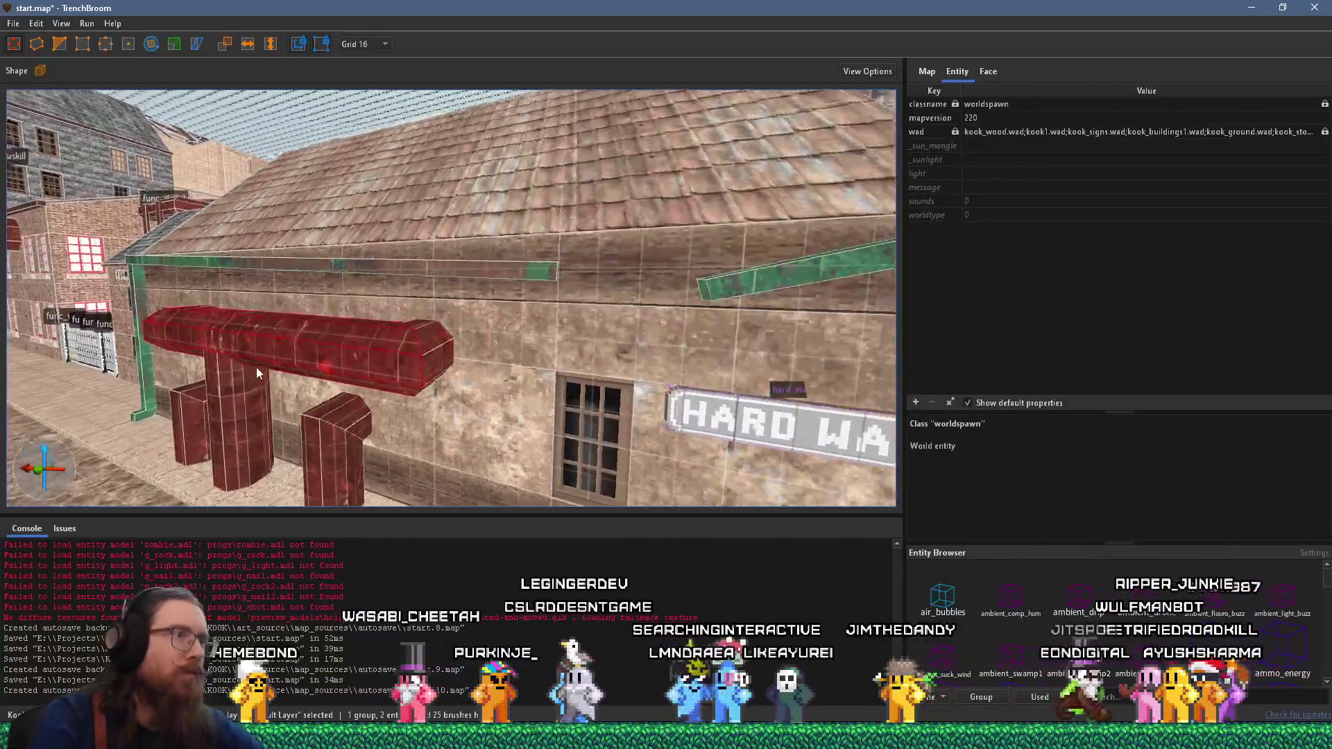
{"action": "left_click", "coordinate": [439, 337]}
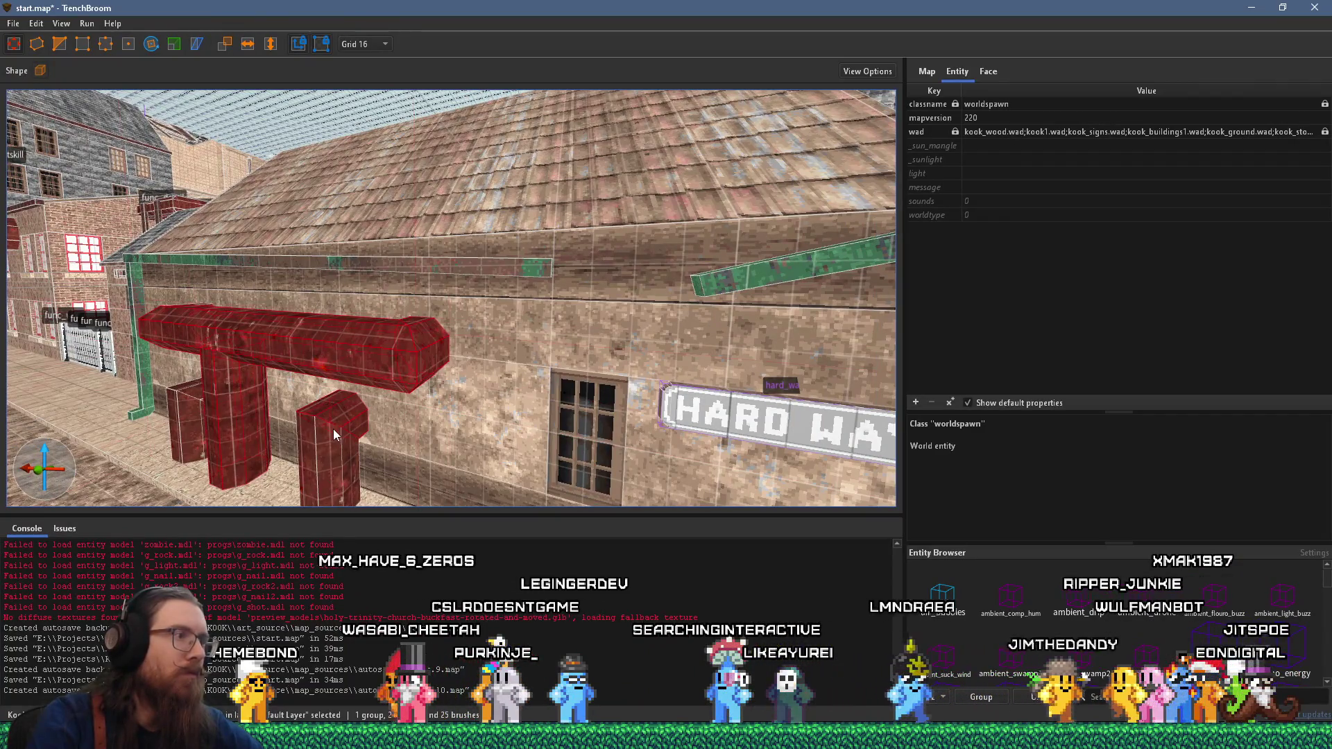
{"action": "scroll", "coordinate": [333, 428], "scroll_direction": "up", "scroll_amount": 5}
{"action": "mouse_move", "coordinate": [351, 442]}
{"action": "left_mouse_down"}
{"action": "mouse_move", "coordinate": [592, 410]}
{"action": "mouse_move", "coordinate": [477, 322]}
{"action": "mouse_move", "coordinate": [416, 314]}
{"action": "left_mouse_up"}
{"action": "right_click", "coordinate": [470, 304]}
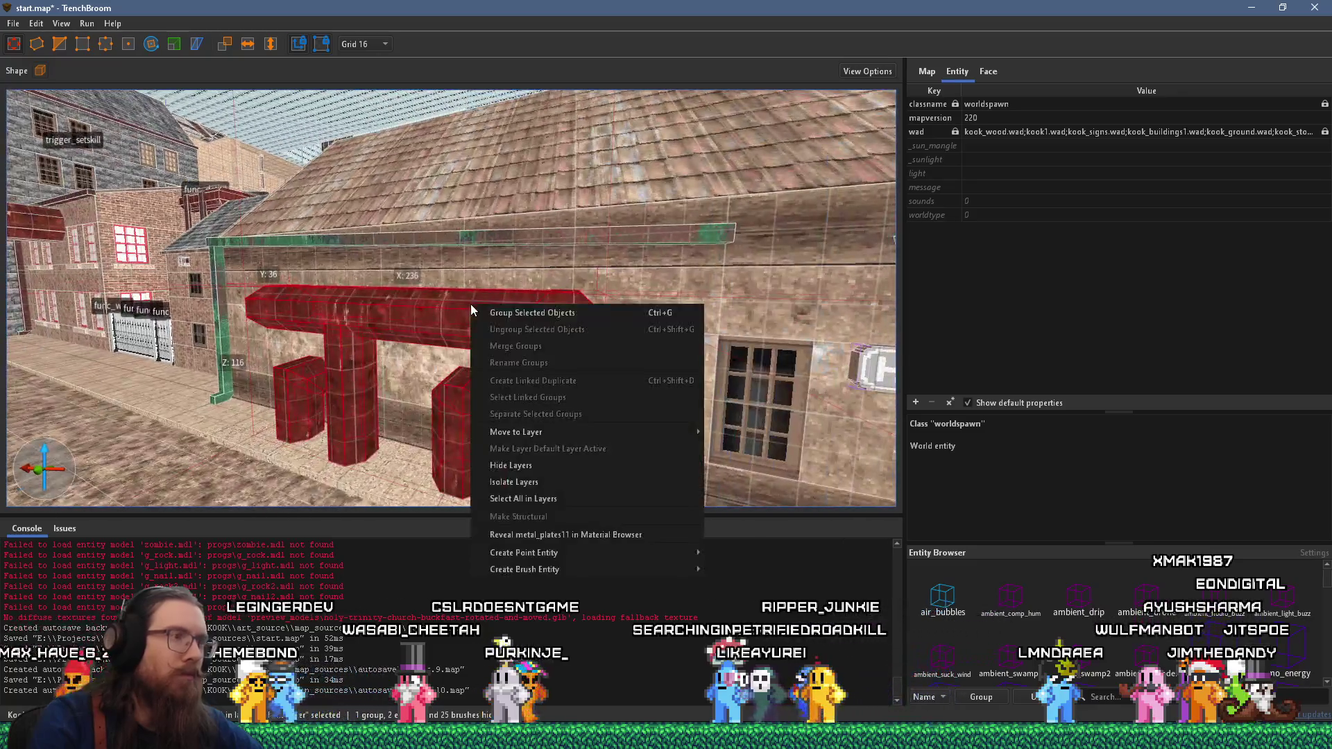
{"action": "mouse_move", "coordinate": [558, 555]}
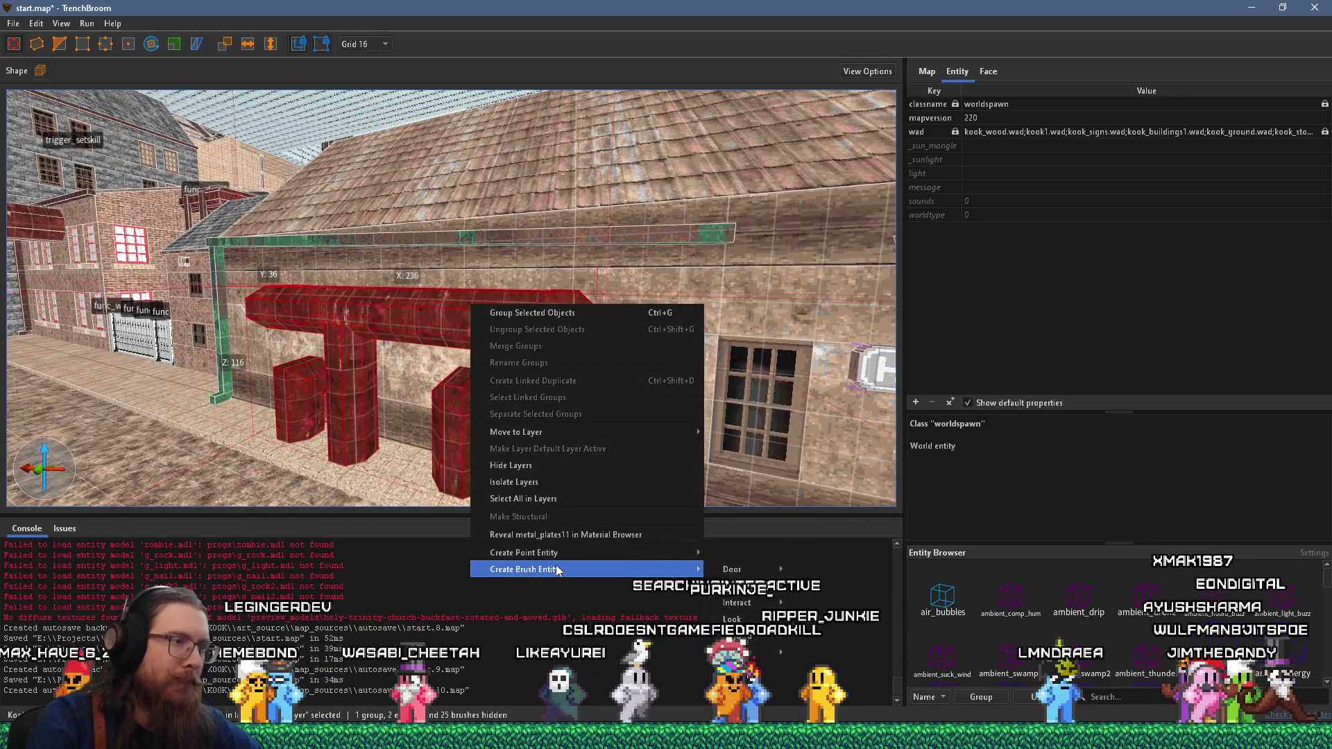
{"action": "left_click", "coordinate": [824, 576]}
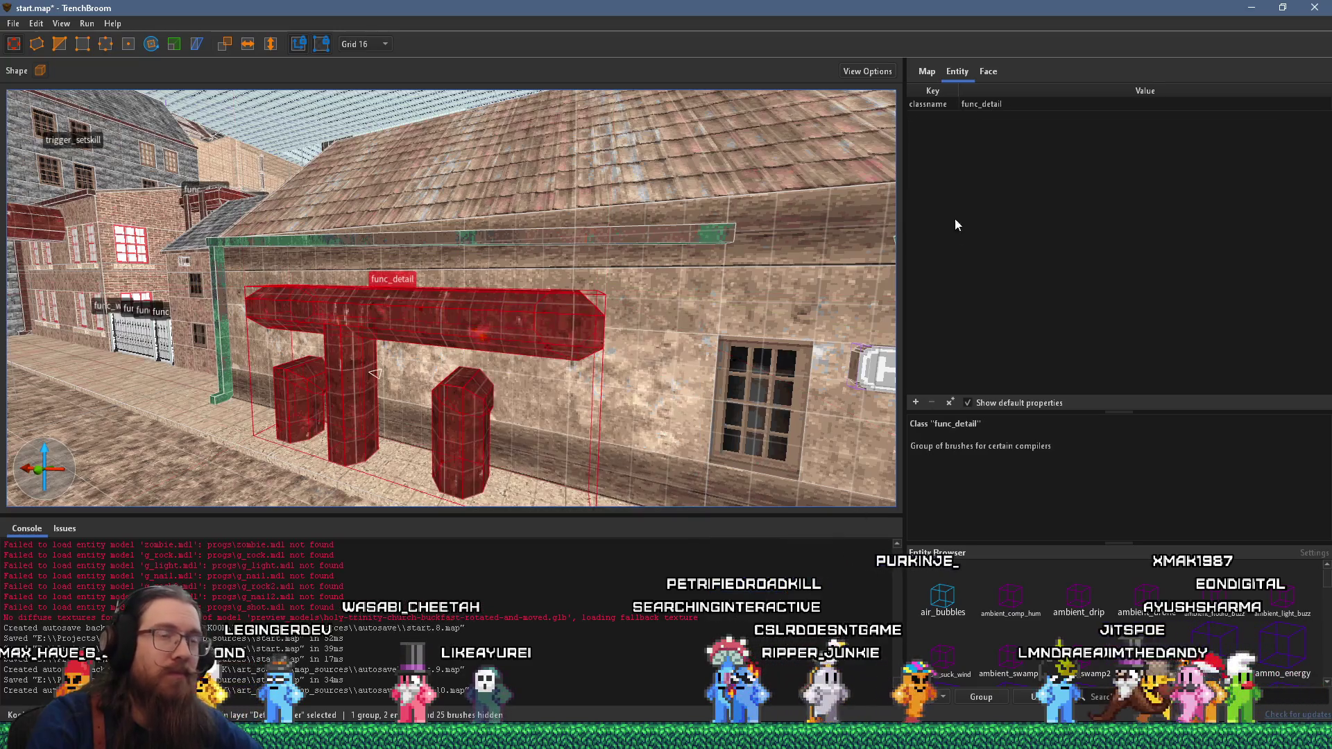
{"action": "left_click", "coordinate": [916, 403]}
{"action": "type", "text": "_phong"}
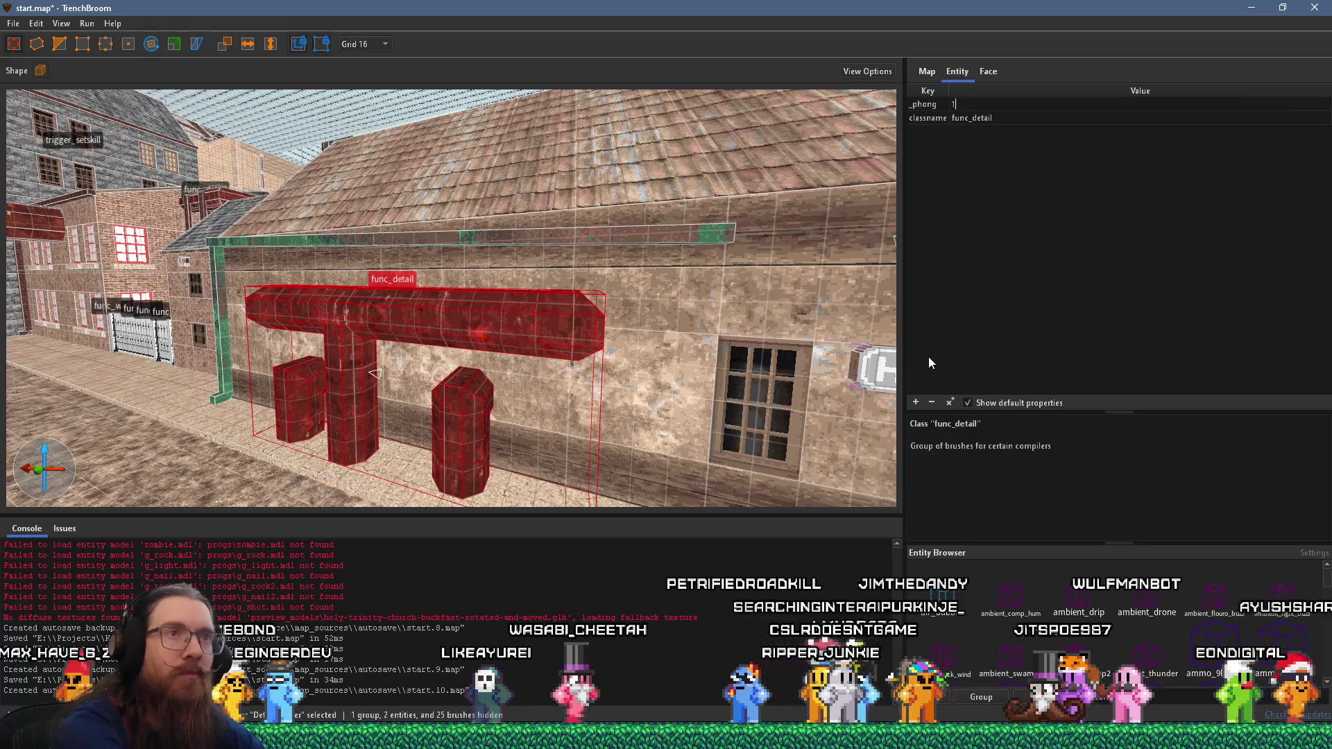
{"action": "type", "text": "1"}
{"action": "key", "text": "Return"}
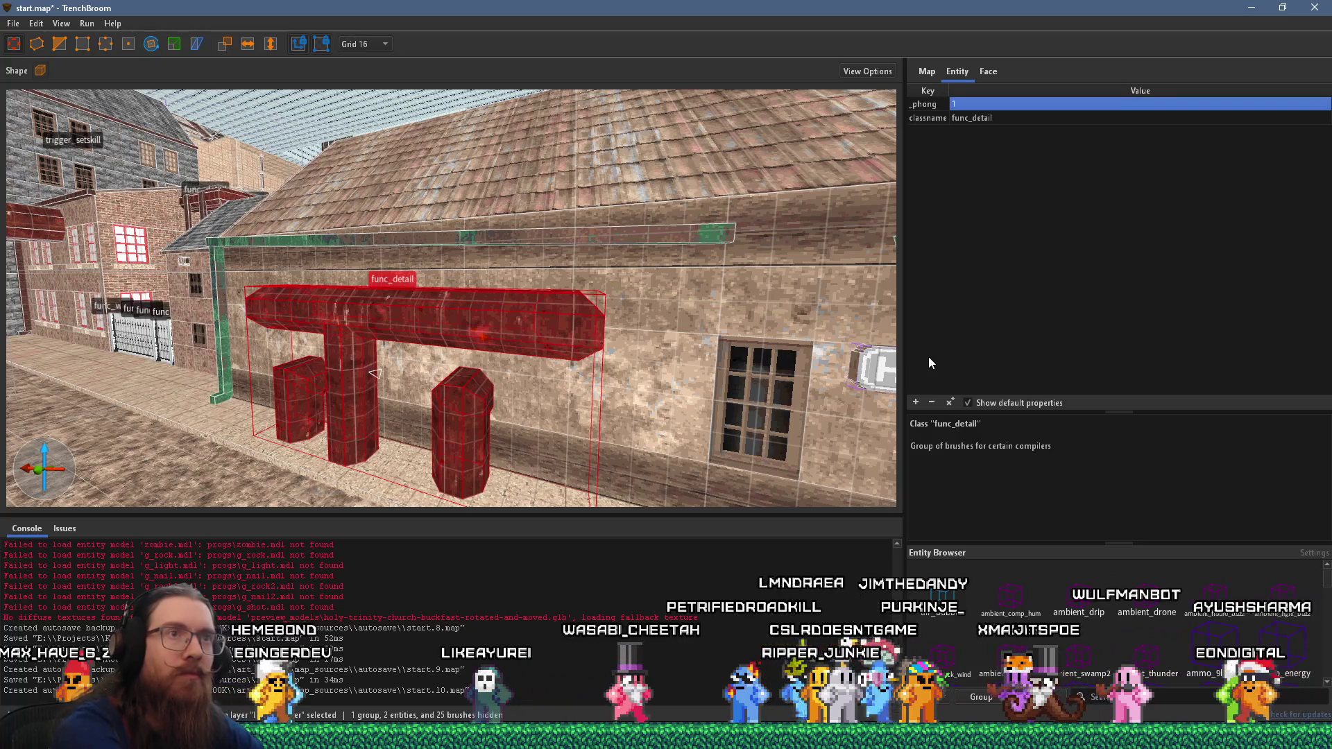
{"action": "key", "text": "Down"}
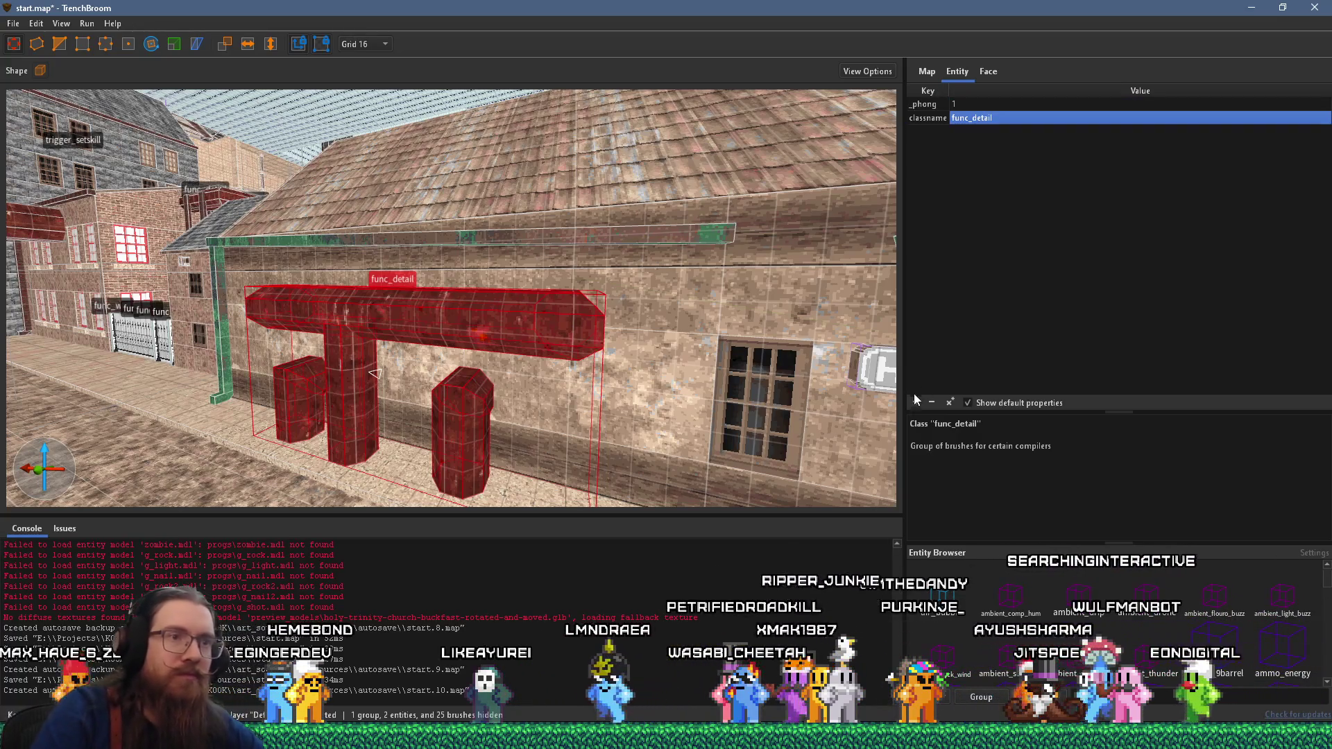
{"action": "left_click", "coordinate": [915, 402]}
{"action": "type", "text": "_phong_angle"}
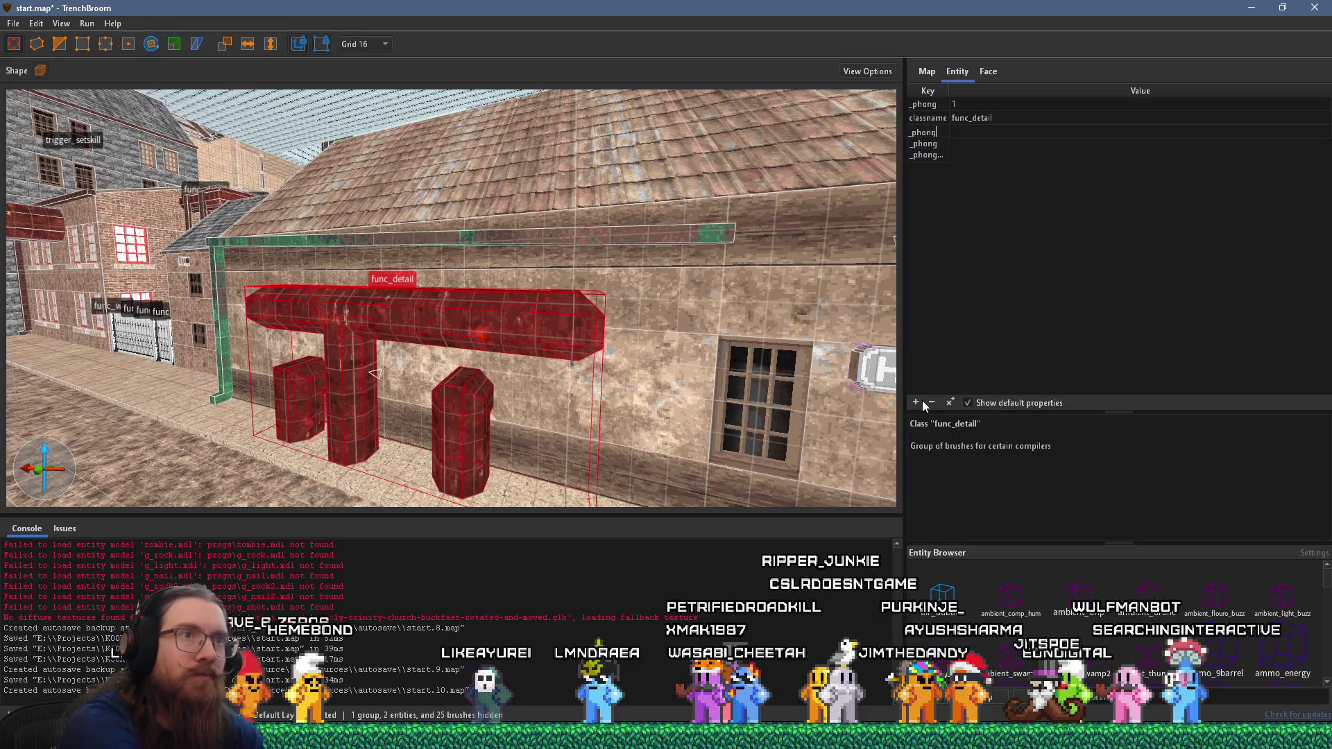
{"action": "key", "text": "Tab"}
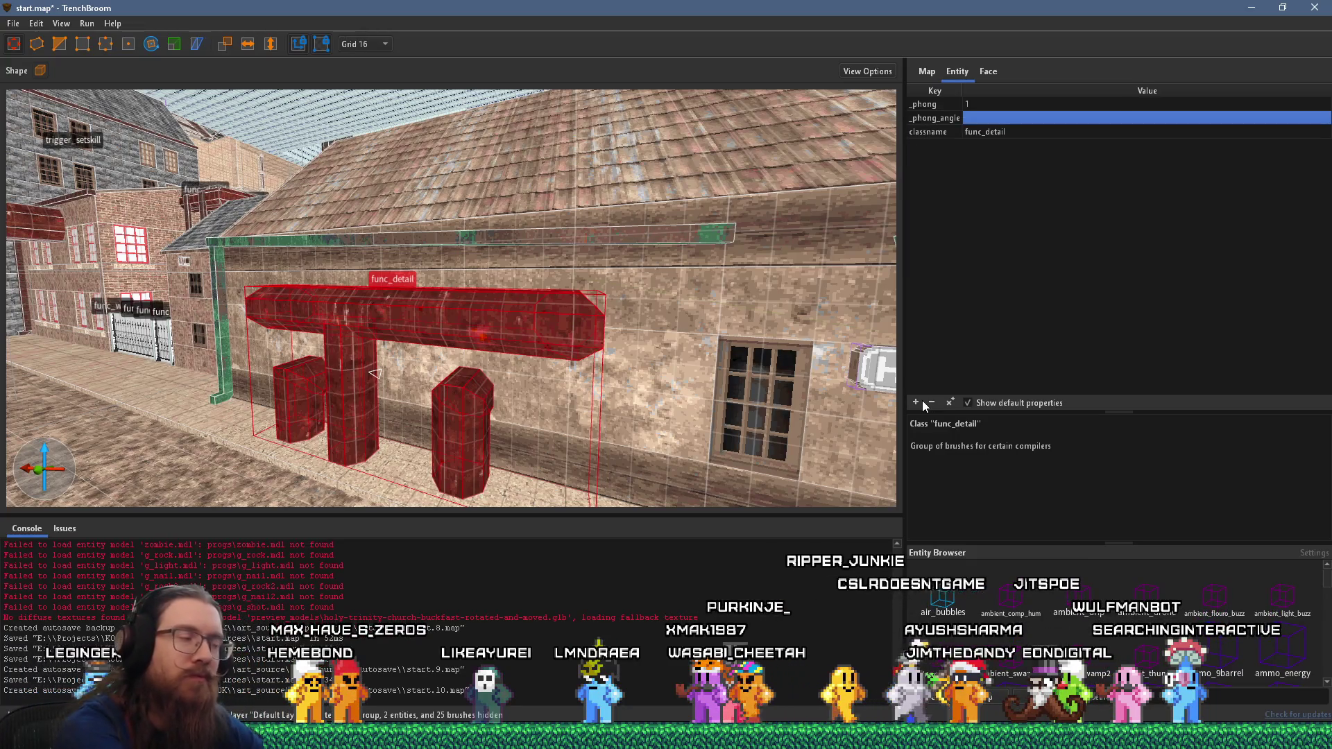
{"action": "type", "text": "55"}
{"action": "mouse_move", "coordinate": [480, 301]}
{"action": "left_mouse_down"}
{"action": "mouse_move", "coordinate": [416, 298]}
{"action": "mouse_move", "coordinate": [480, 301]}
{"action": "left_mouse_up"}
{"action": "scroll", "coordinate": [480, 301], "scroll_direction": "up", "scroll_amount": 10}
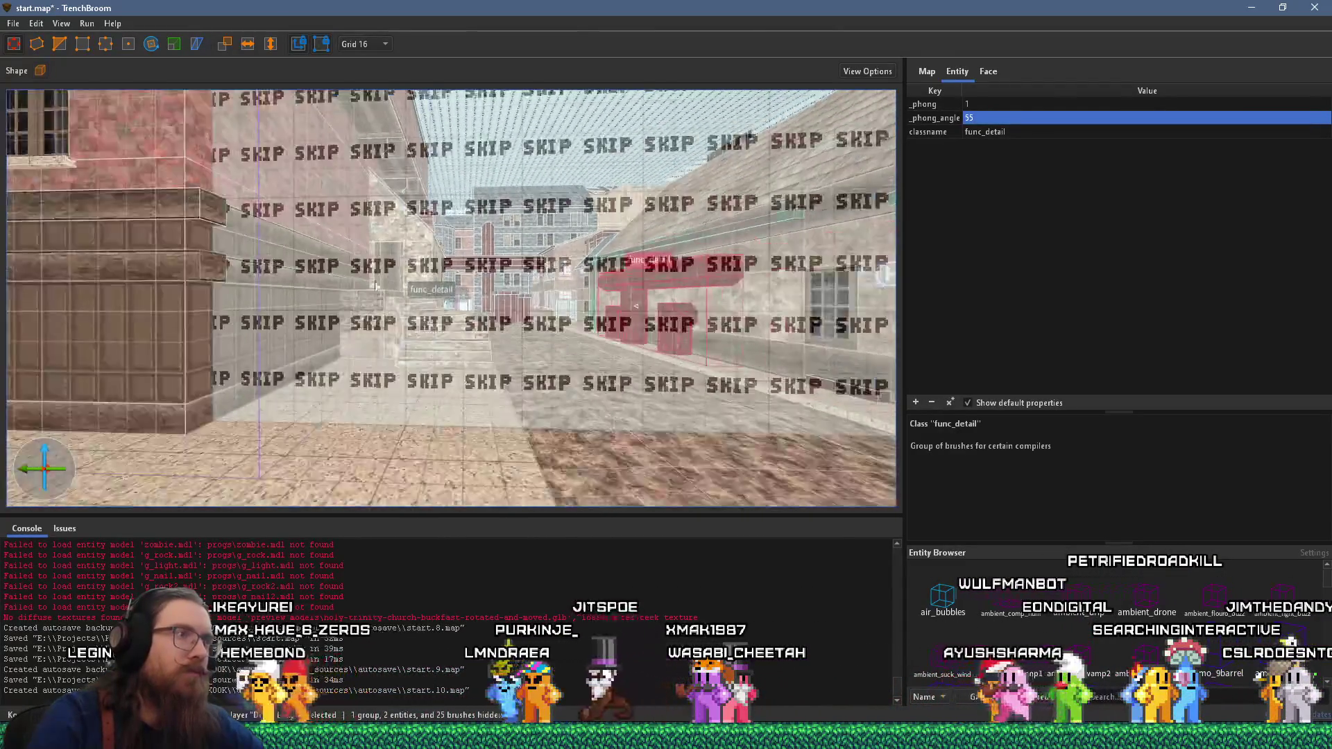
{"action": "mouse_move", "coordinate": [376, 286]}
{"action": "left_mouse_down"}
{"action": "mouse_move", "coordinate": [534, 269]}
{"action": "mouse_move", "coordinate": [401, 120]}
{"action": "mouse_move", "coordinate": [435, 179]}
{"action": "mouse_move", "coordinate": [517, 176]}
{"action": "left_mouse_up"}
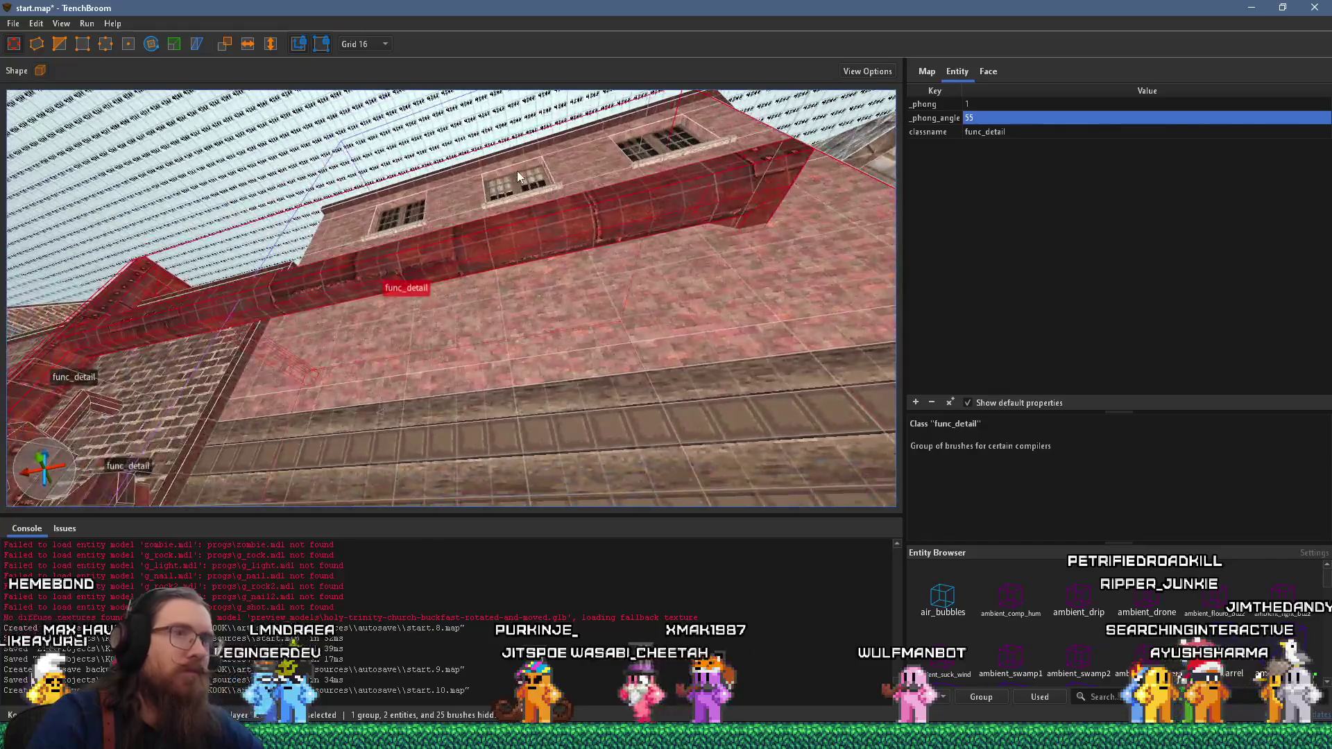
{"action": "mouse_move", "coordinate": [683, 263]}
{"action": "left_mouse_down"}
{"action": "mouse_move", "coordinate": [348, 340]}
{"action": "mouse_move", "coordinate": [308, 375]}
{"action": "left_mouse_up"}
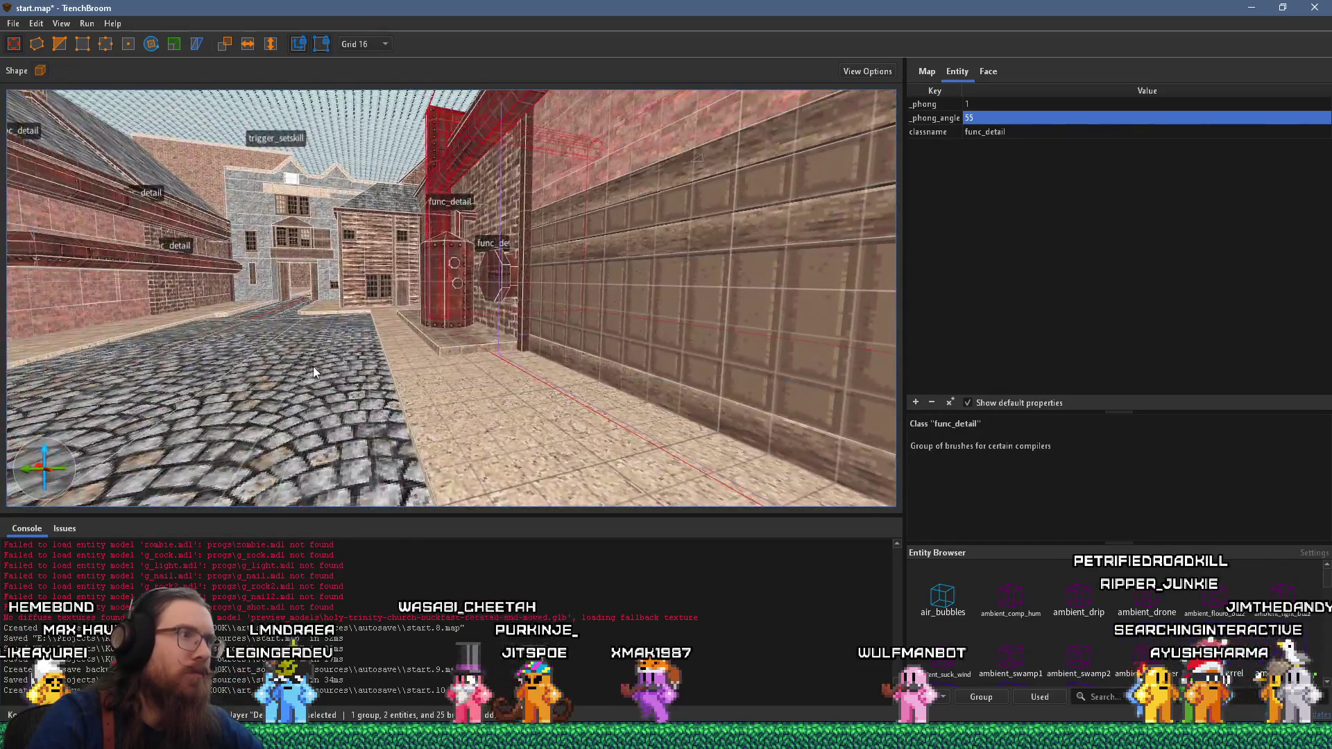
{"action": "scroll", "coordinate": [313, 363], "scroll_direction": "down", "scroll_amount": 10}
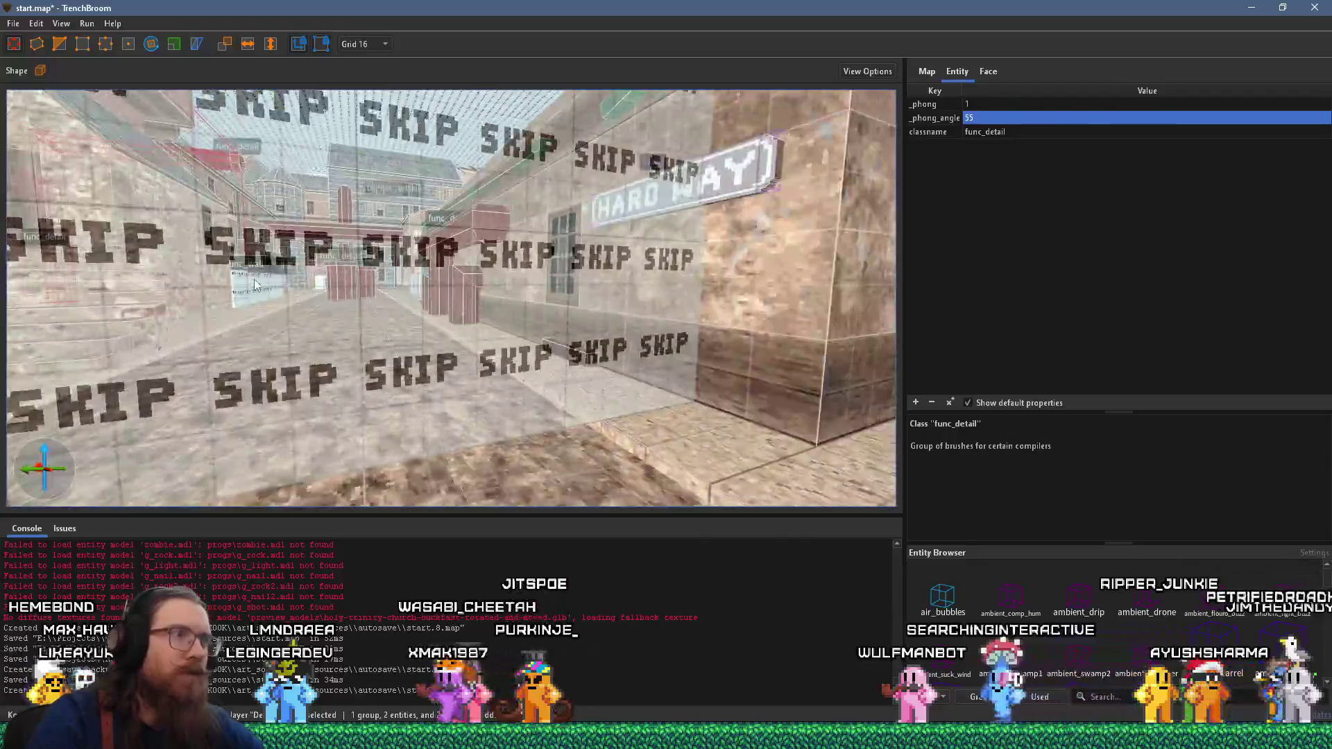
{"action": "scroll", "coordinate": [254, 279], "scroll_direction": "down", "scroll_amount": 3}
{"action": "mouse_move", "coordinate": [541, 312]}
{"action": "left_mouse_down"}
{"action": "mouse_move", "coordinate": [396, 302]}
{"action": "mouse_move", "coordinate": [451, 419]}
{"action": "mouse_move", "coordinate": [493, 346]}
{"action": "left_mouse_up"}
{"action": "scroll", "coordinate": [494, 346], "scroll_direction": "up", "scroll_amount": 15}
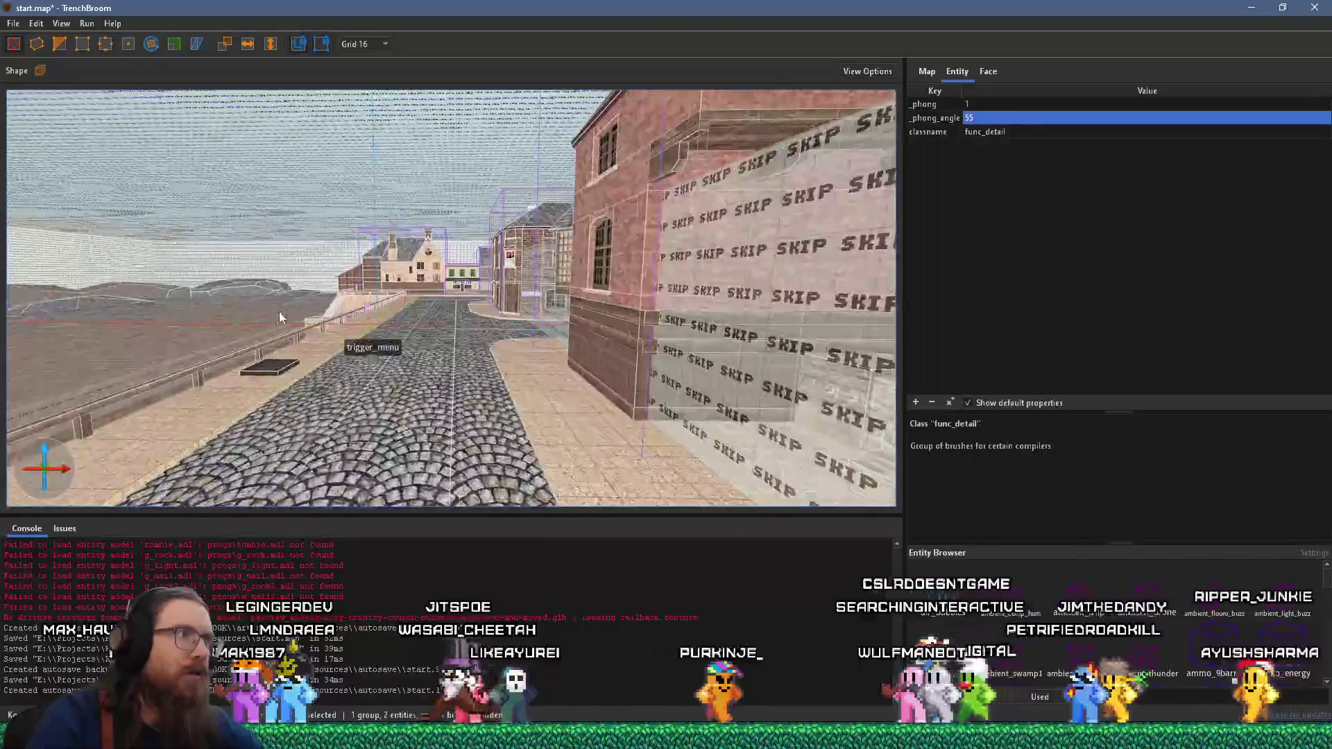
{"action": "mouse_move", "coordinate": [279, 318]}
{"action": "left_mouse_down"}
{"action": "mouse_move", "coordinate": [306, 277]}
{"action": "mouse_move", "coordinate": [355, 279]}
{"action": "mouse_move", "coordinate": [401, 255]}
{"action": "mouse_move", "coordinate": [455, 415]}
{"action": "mouse_move", "coordinate": [256, 354]}
{"action": "left_mouse_up"}
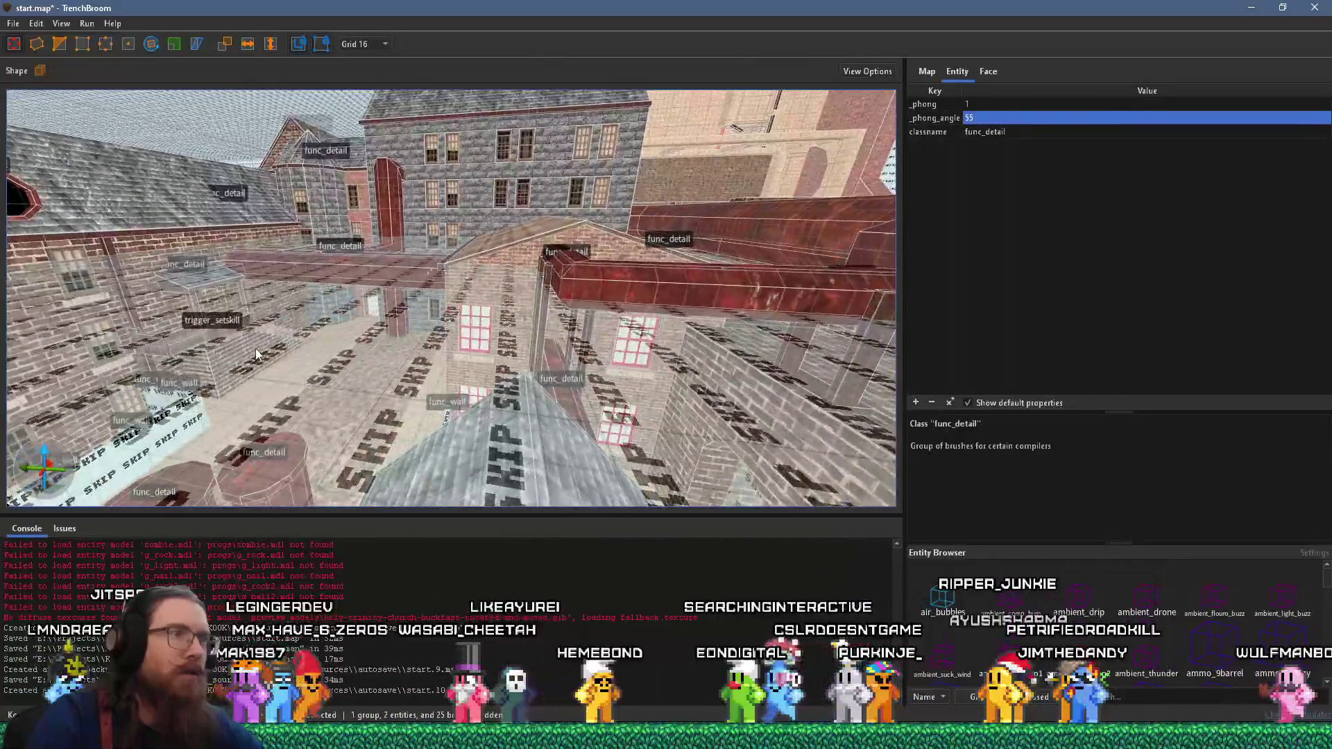
- Add _phong_angle 55 to the red func_detail pipe beam
{"action": "left_click", "coordinate": [633, 296]}
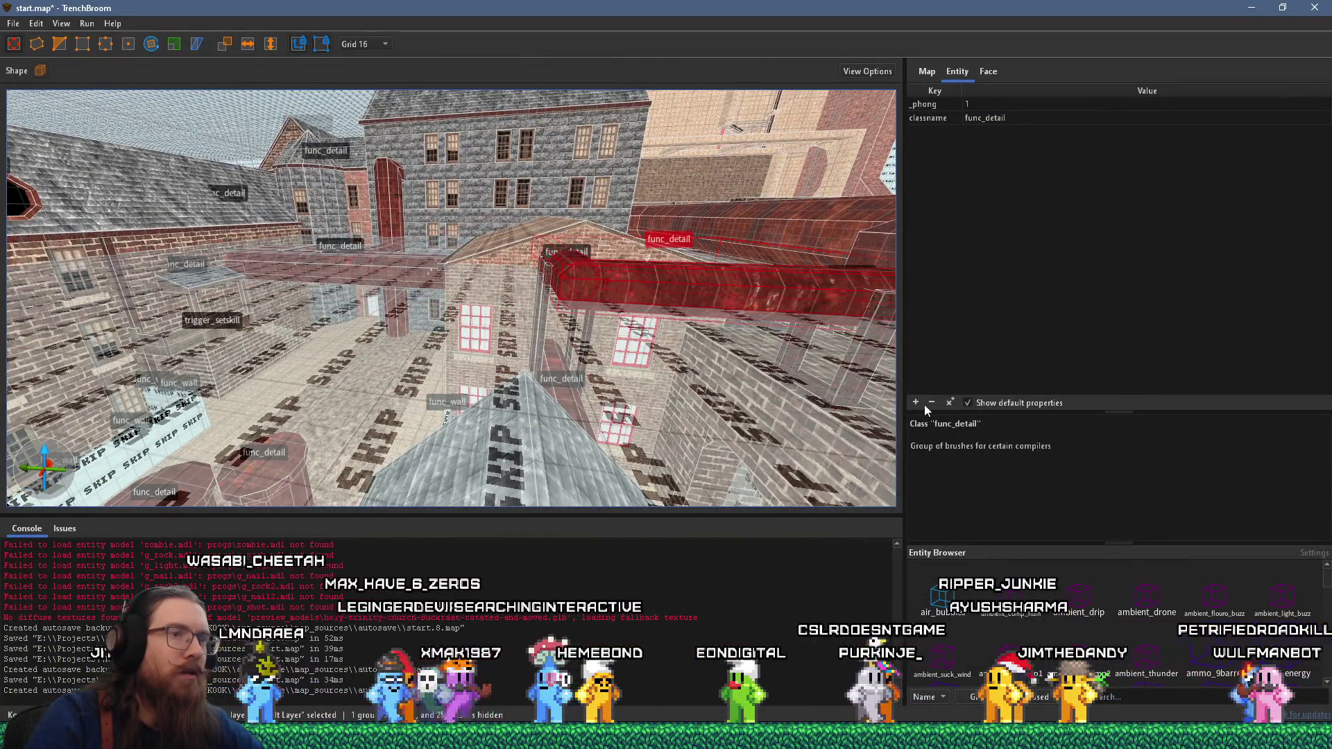
{"action": "type", "text": "_phong_angle"}
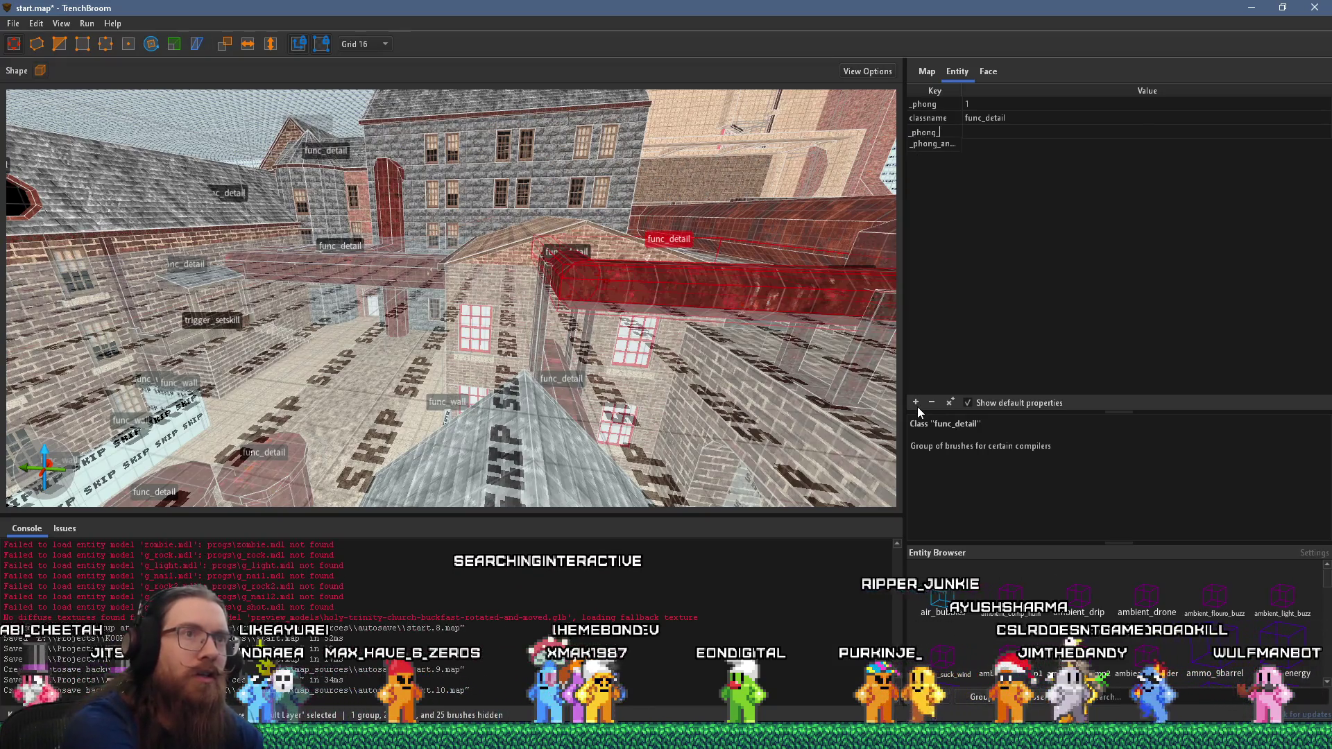
{"action": "type", "text": "5"}
{"action": "key", "text": "Tab"}
{"action": "type", "text": "55"}
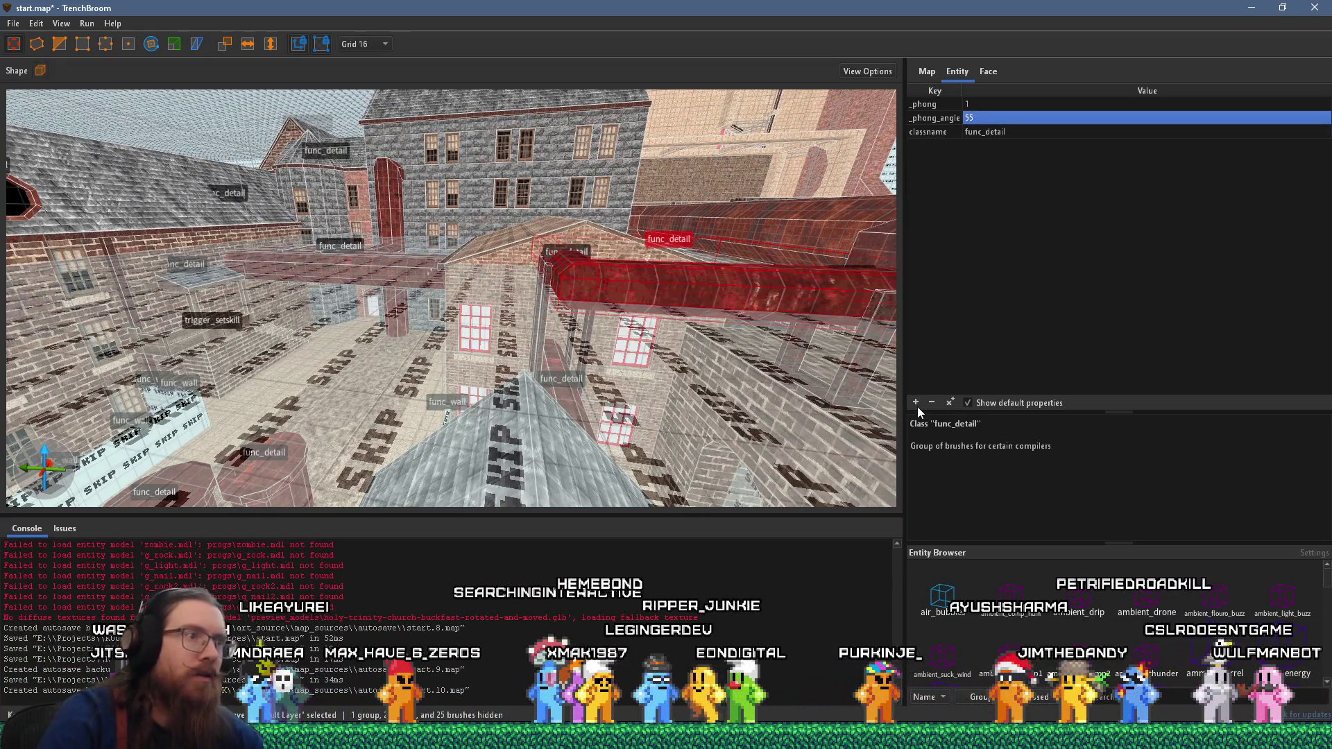
{"action": "key", "text": "Return"}
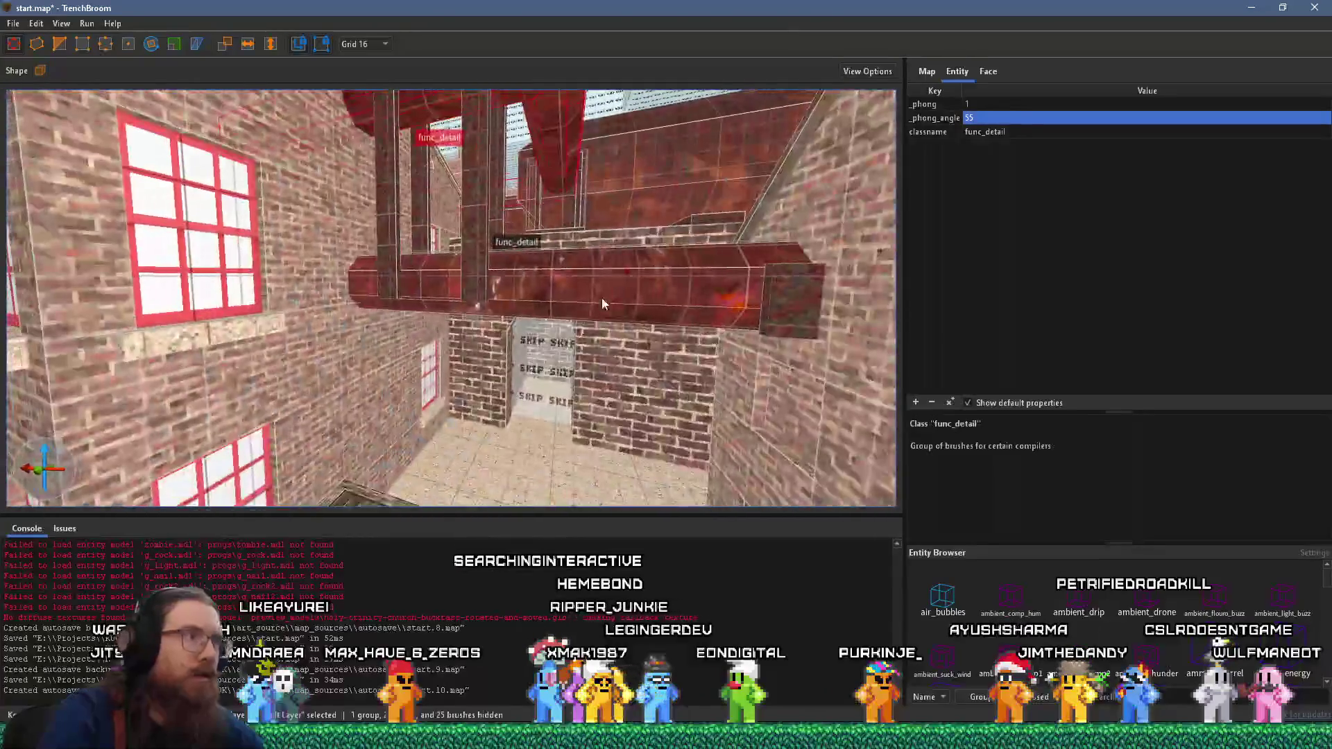
- Add _phong 1 to the next pipe beam lacking phong settings
{"action": "left_click", "coordinate": [628, 302]}
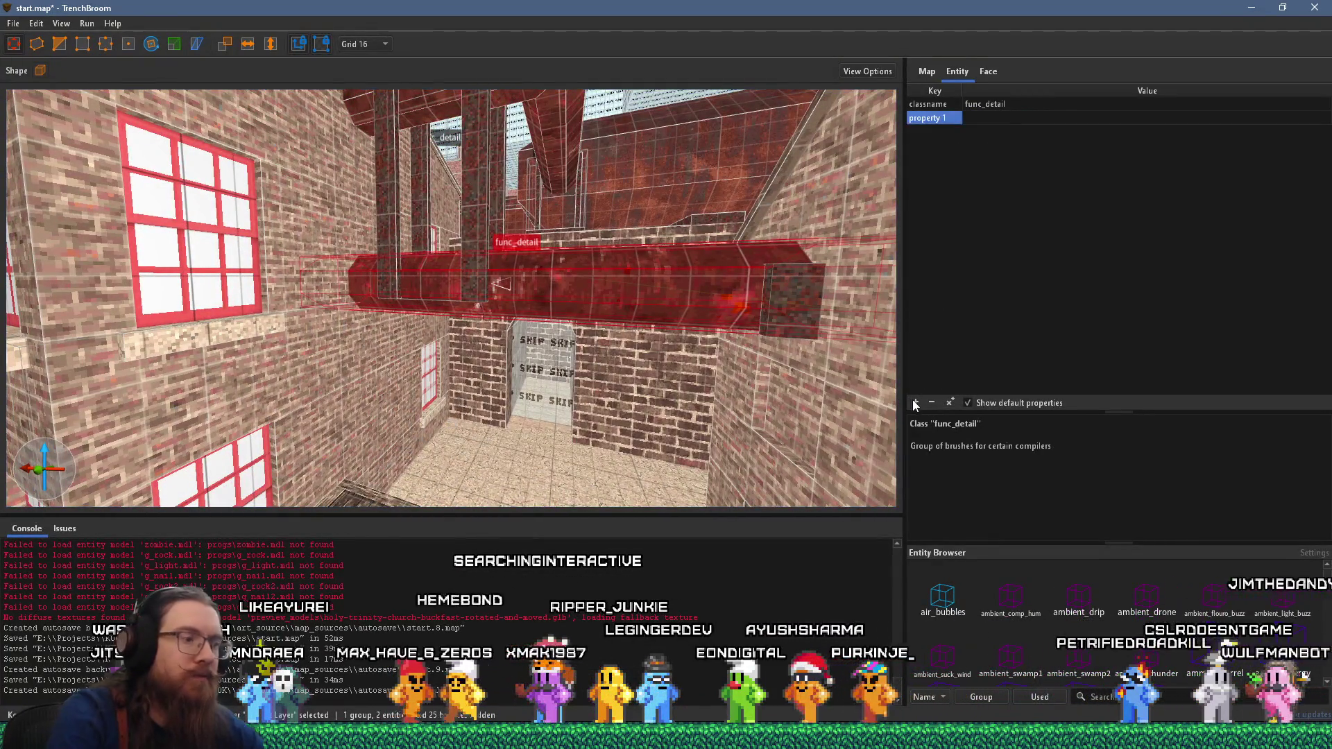
{"action": "type", "text": "g"}
{"action": "key", "text": "Tab"}
{"action": "type", "text": "1"}
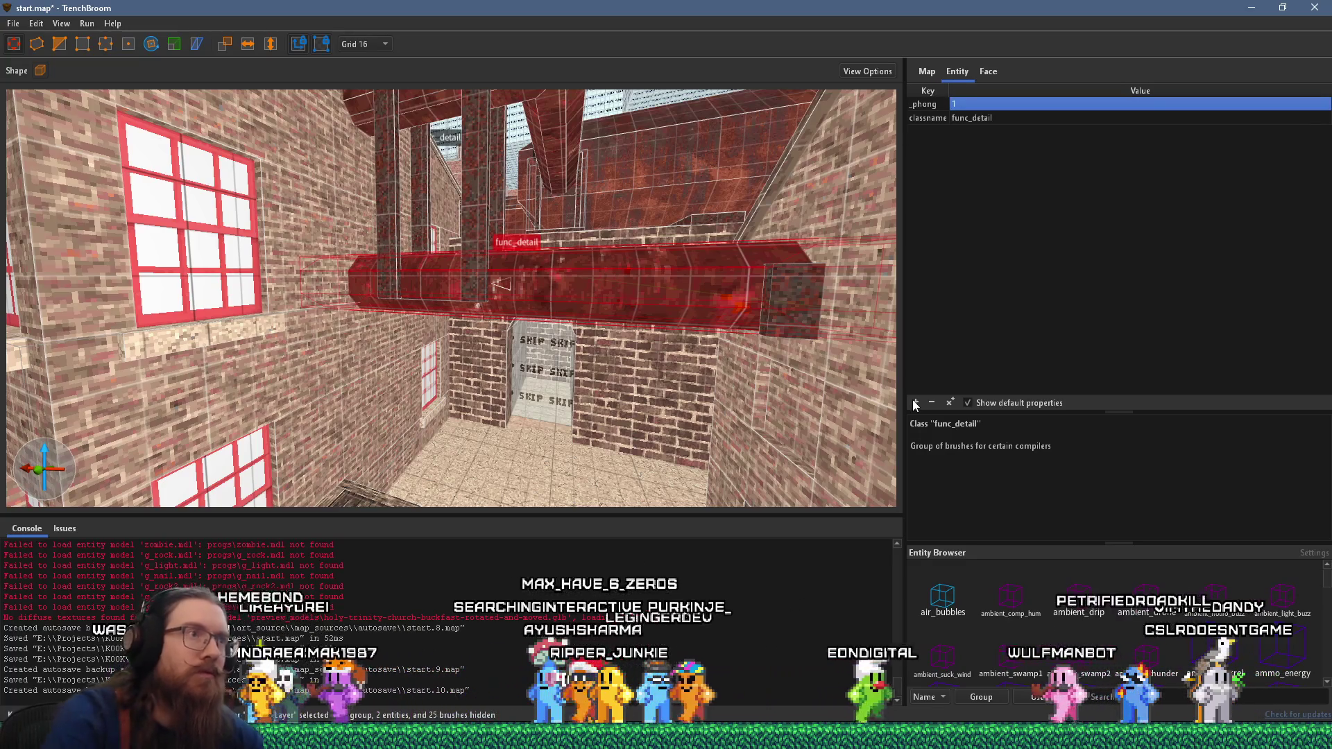
{"action": "scroll", "coordinate": [734, 218], "scroll_direction": "down", "scroll_amount": 5}
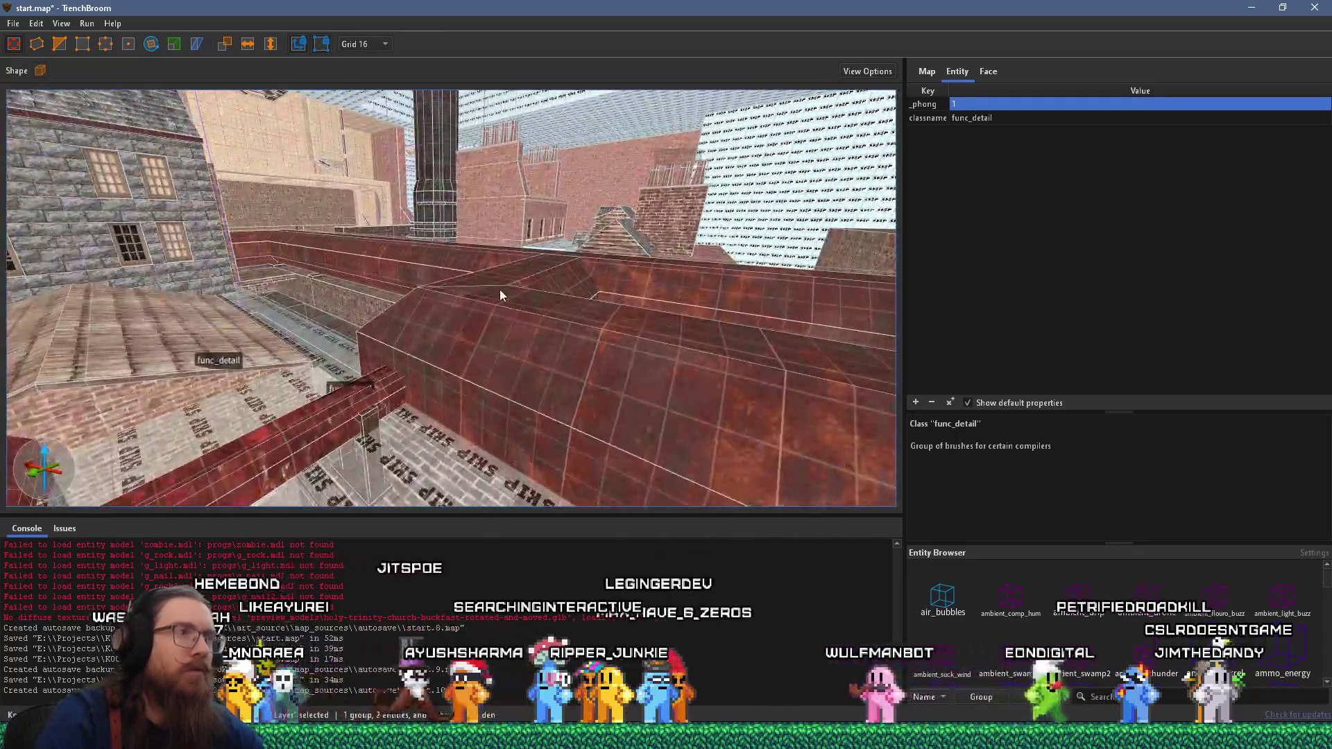
{"action": "scroll", "coordinate": [500, 290], "scroll_direction": "down", "scroll_amount": 5}
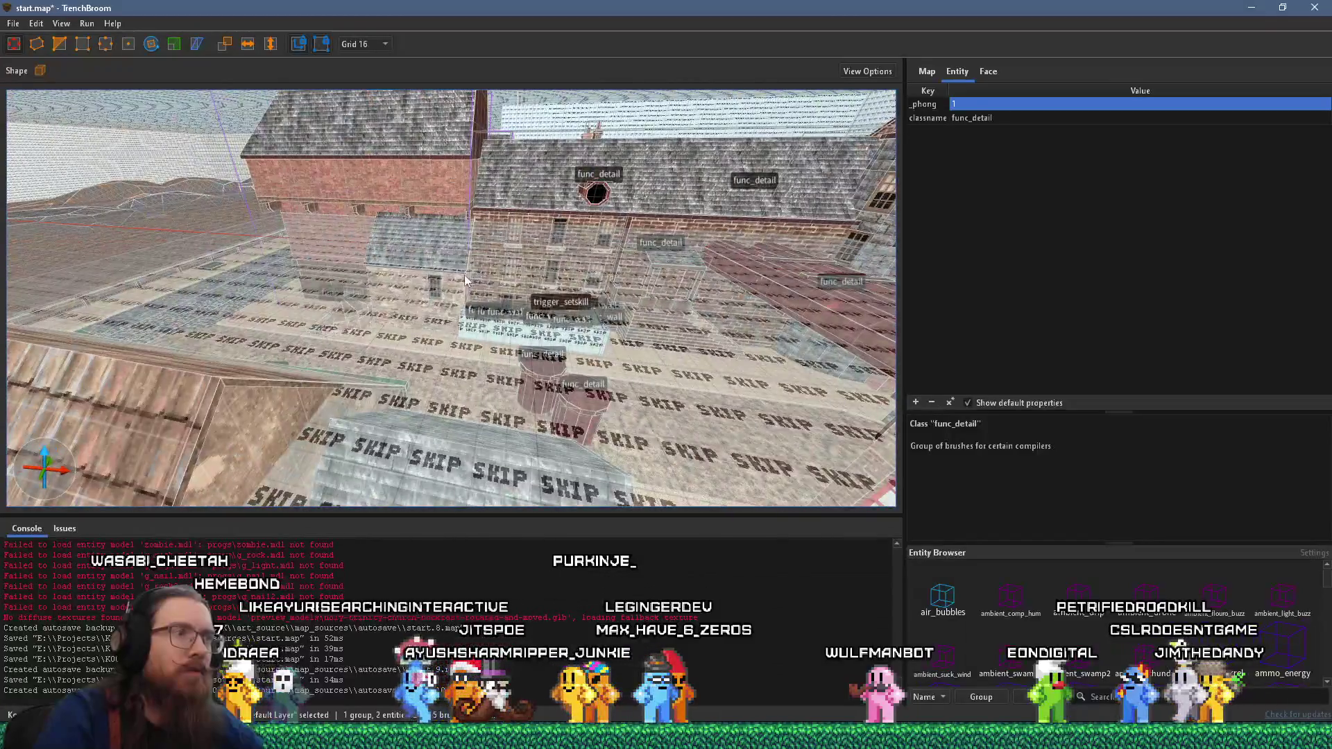
{"action": "scroll", "coordinate": [464, 274], "scroll_direction": "up", "scroll_amount": 5}
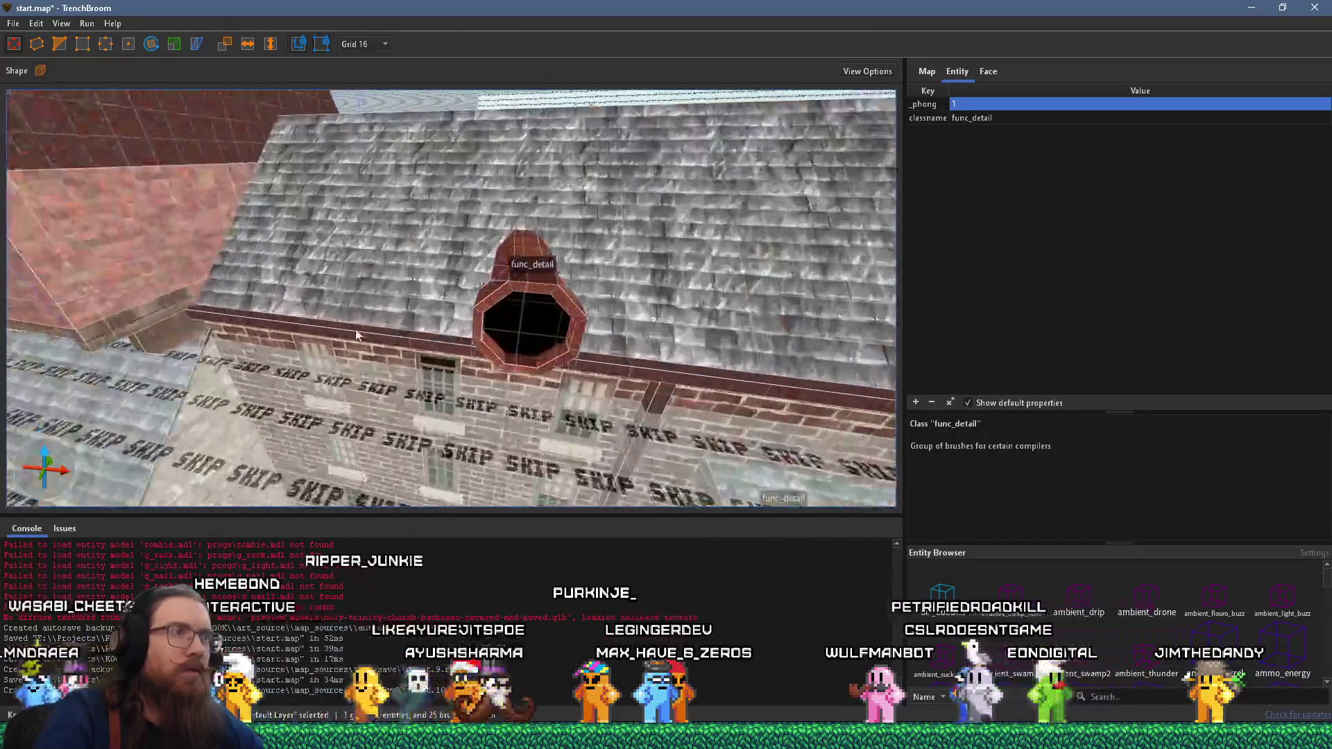
- Move the roof tube's brushes into the phong func_detail entity
{"action": "left_click_drag", "start_coordinate": [356, 335], "coordinate": [757, 307]}
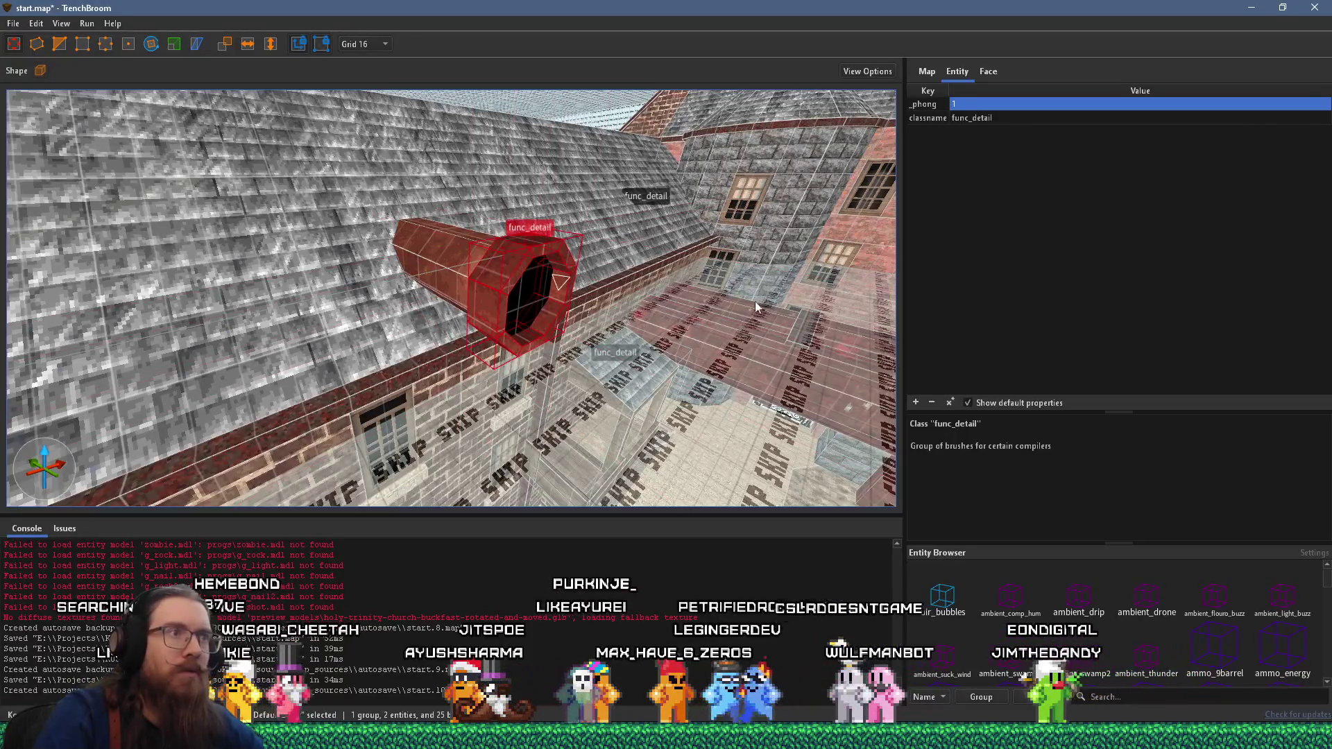
{"action": "right_click", "coordinate": [451, 258]}
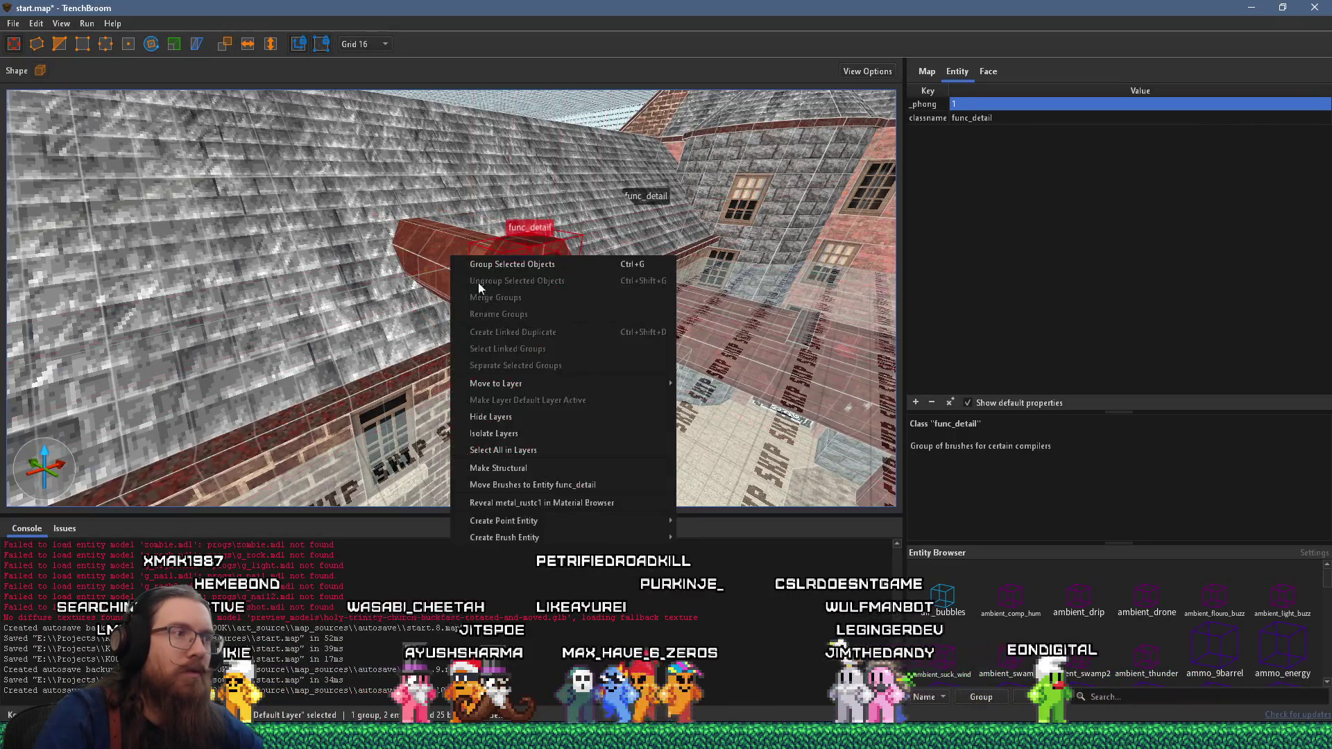
{"action": "left_click", "coordinate": [599, 485]}
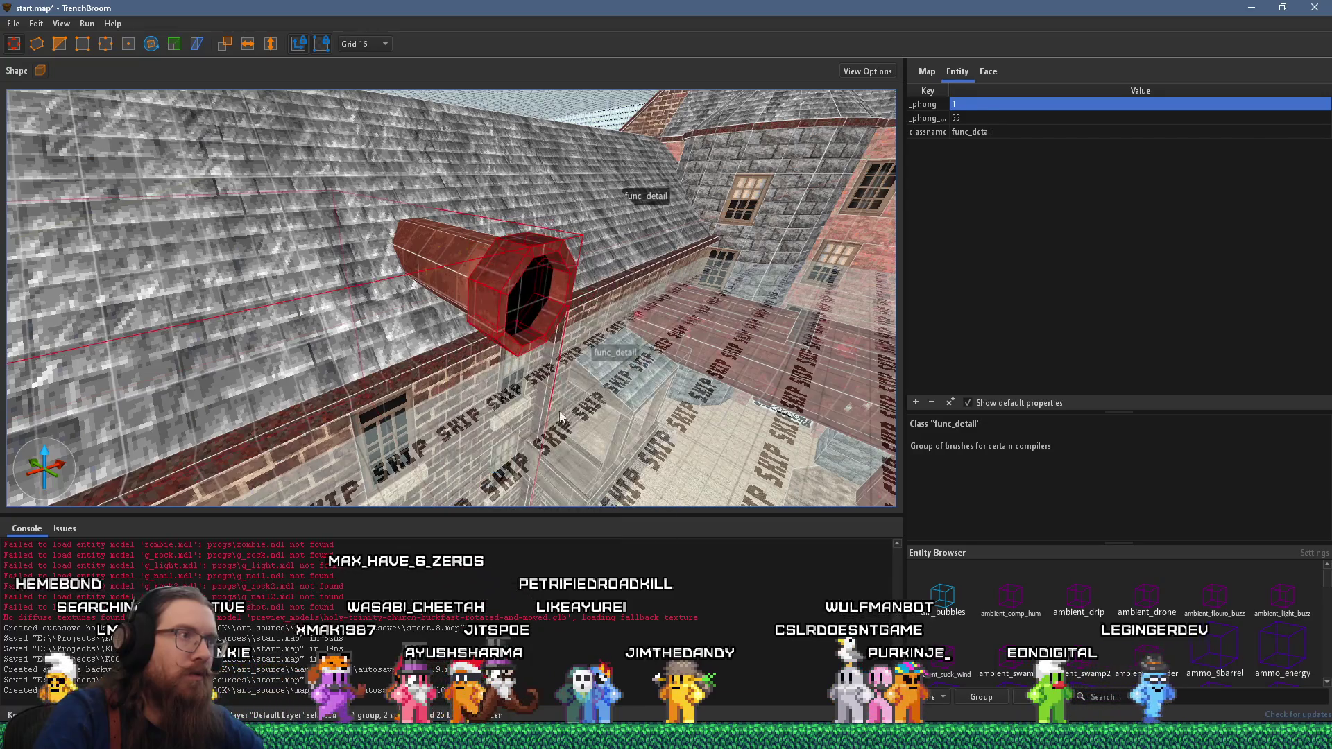
{"action": "mouse_move", "coordinate": [461, 262]}
{"action": "left_mouse_down"}
{"action": "mouse_move", "coordinate": [593, 431]}
{"action": "mouse_move", "coordinate": [534, 399]}
{"action": "mouse_move", "coordinate": [609, 303]}
{"action": "mouse_move", "coordinate": [398, 337]}
{"action": "left_mouse_up"}
{"action": "mouse_move", "coordinate": [283, 326]}
{"action": "left_mouse_down"}
{"action": "mouse_move", "coordinate": [406, 289]}
{"action": "mouse_move", "coordinate": [569, 284]}
{"action": "mouse_move", "coordinate": [531, 308]}
{"action": "mouse_move", "coordinate": [459, 249]}
{"action": "left_mouse_up"}
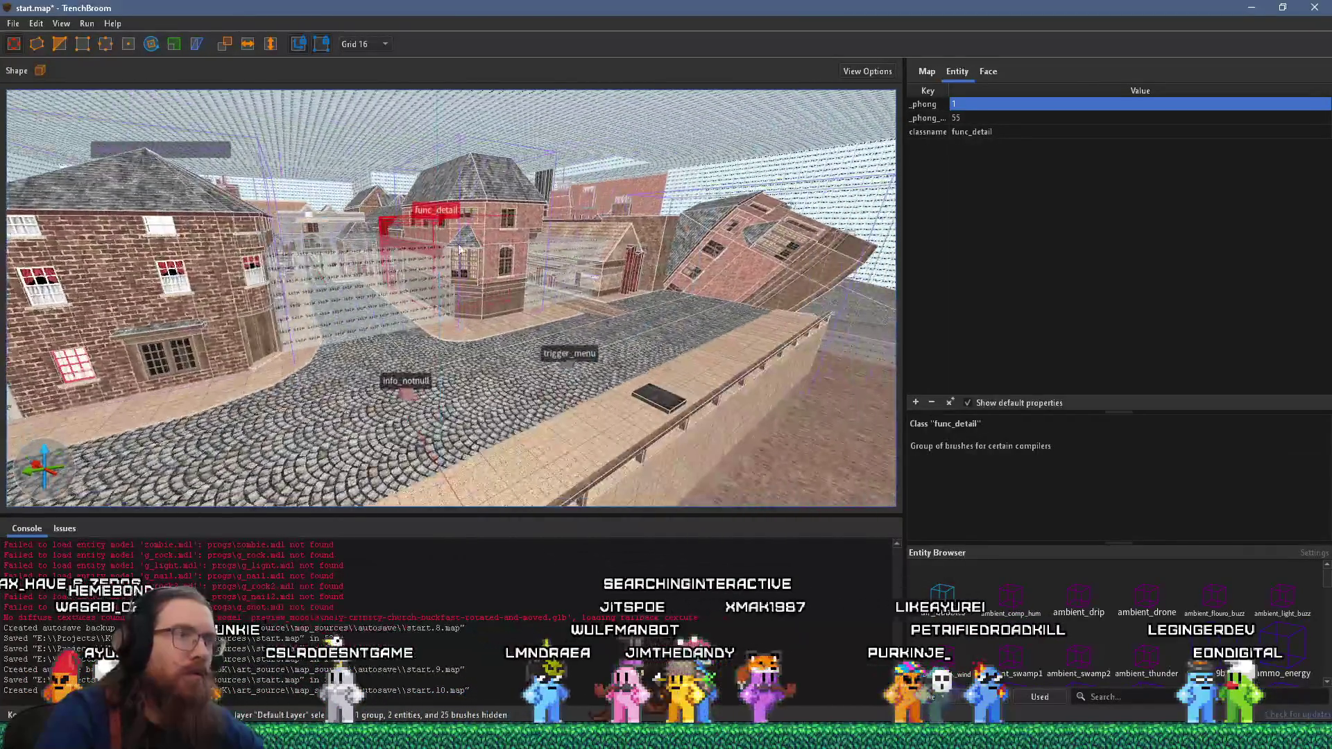
- Save start.map and compile it to start.bsp
{"action": "left_click", "coordinate": [15, 24]}
{"action": "left_click", "coordinate": [43, 90]}
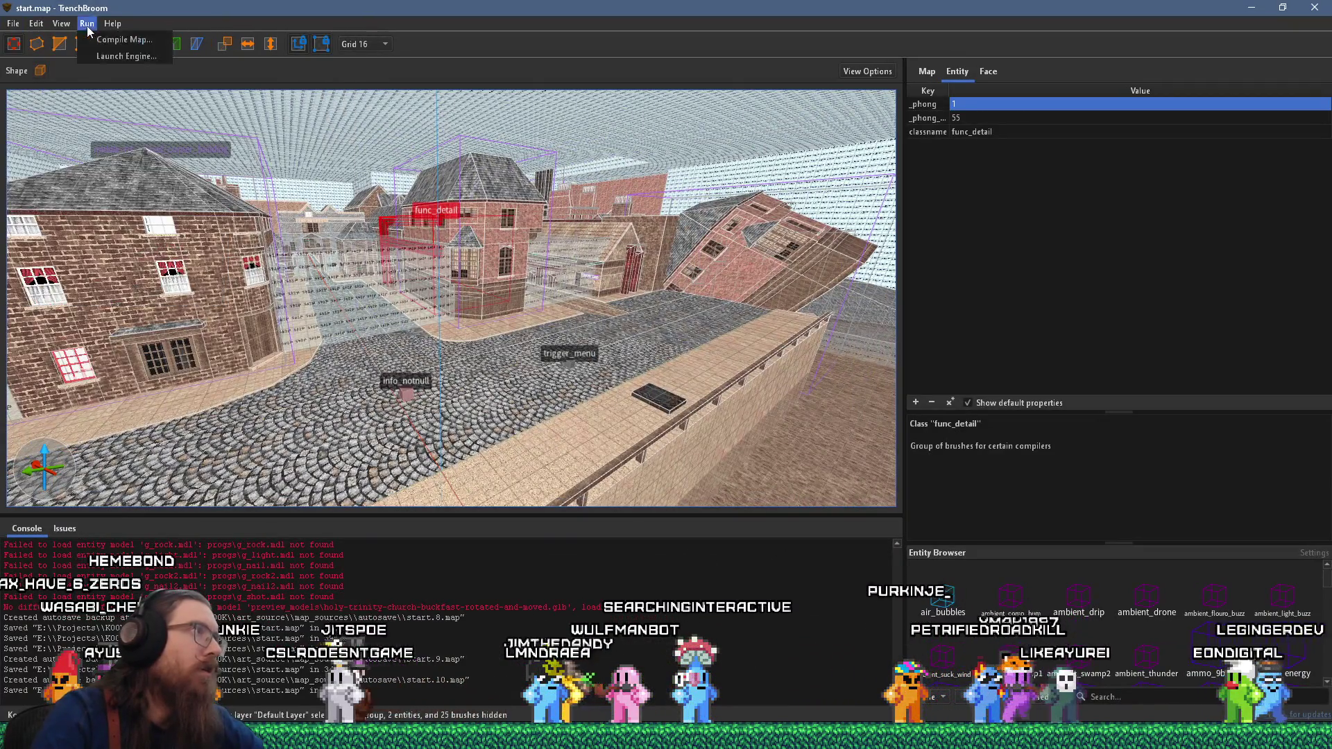
{"action": "left_click", "coordinate": [97, 41]}
{"action": "left_click", "coordinate": [861, 557]}
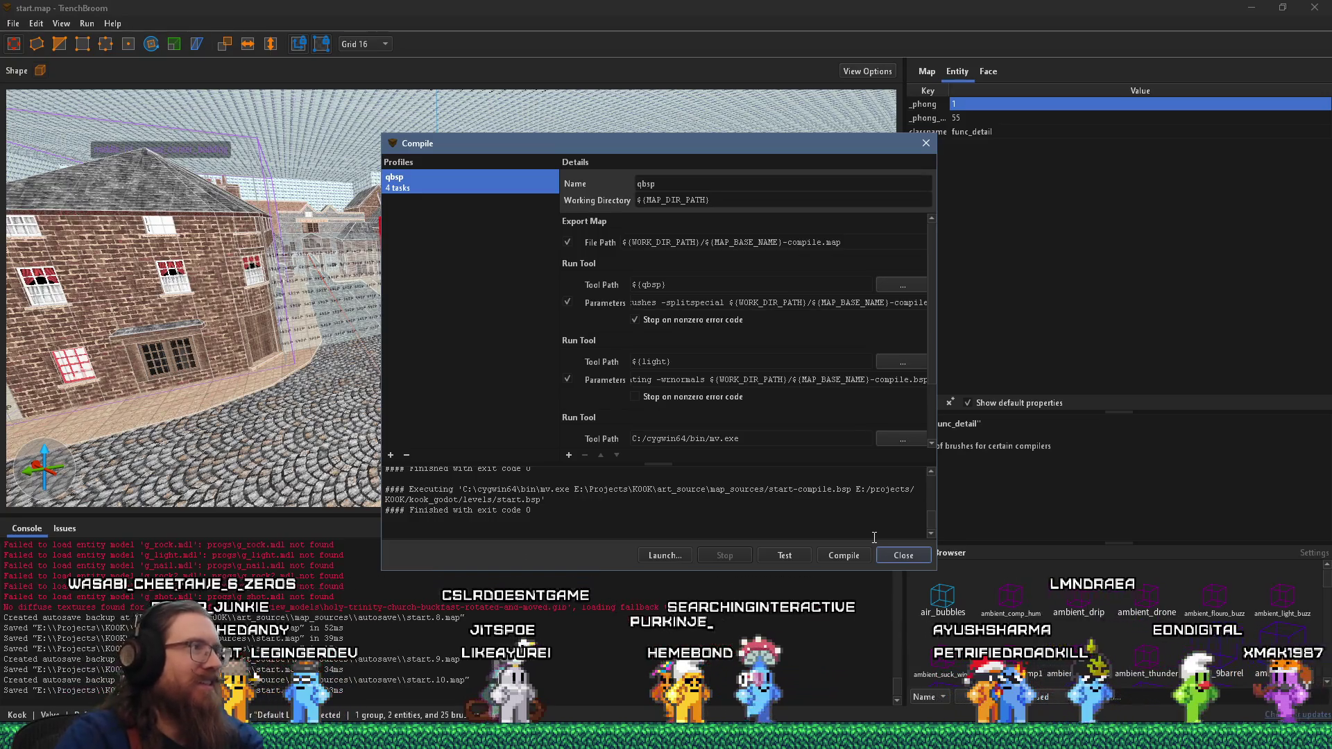
{"action": "left_click", "coordinate": [925, 146]}
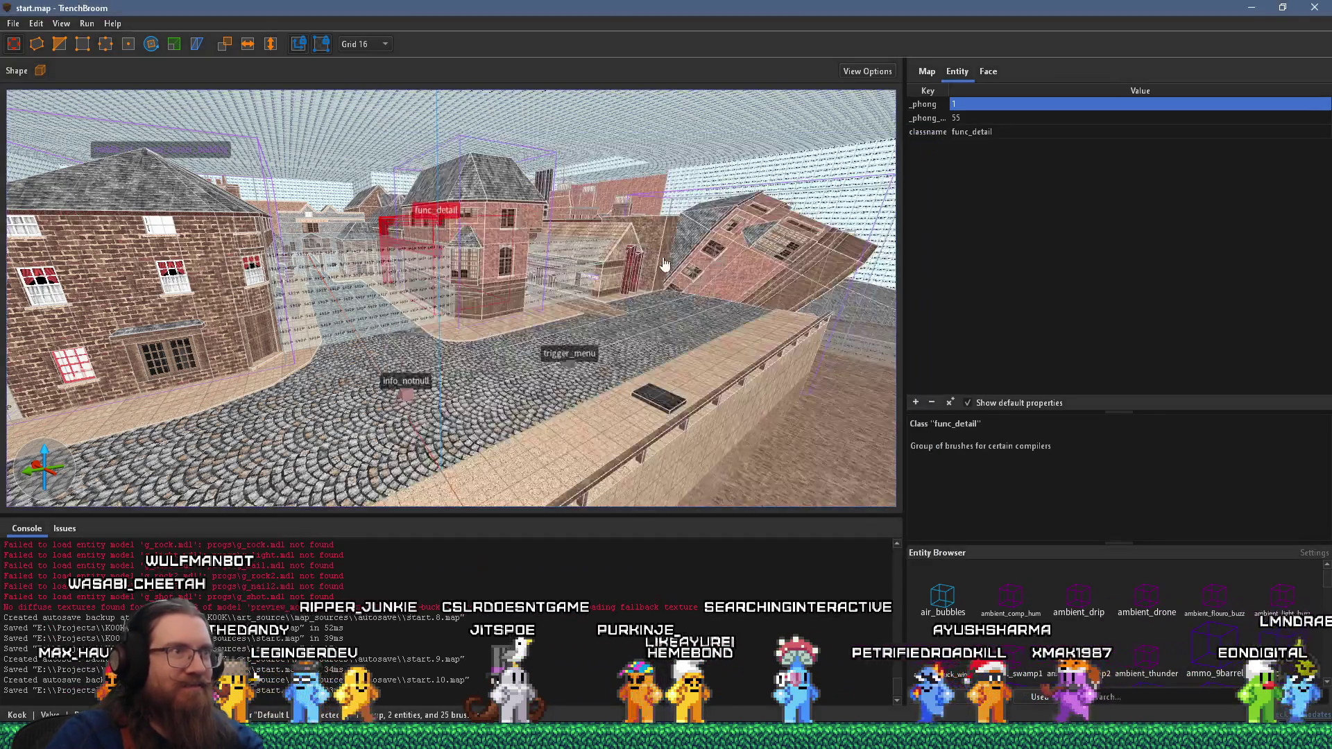
- Switch to Godot Engine and run the KOOK project
{"action": "scroll", "coordinate": [533, 306], "scroll_direction": "up", "scroll_amount": 2}
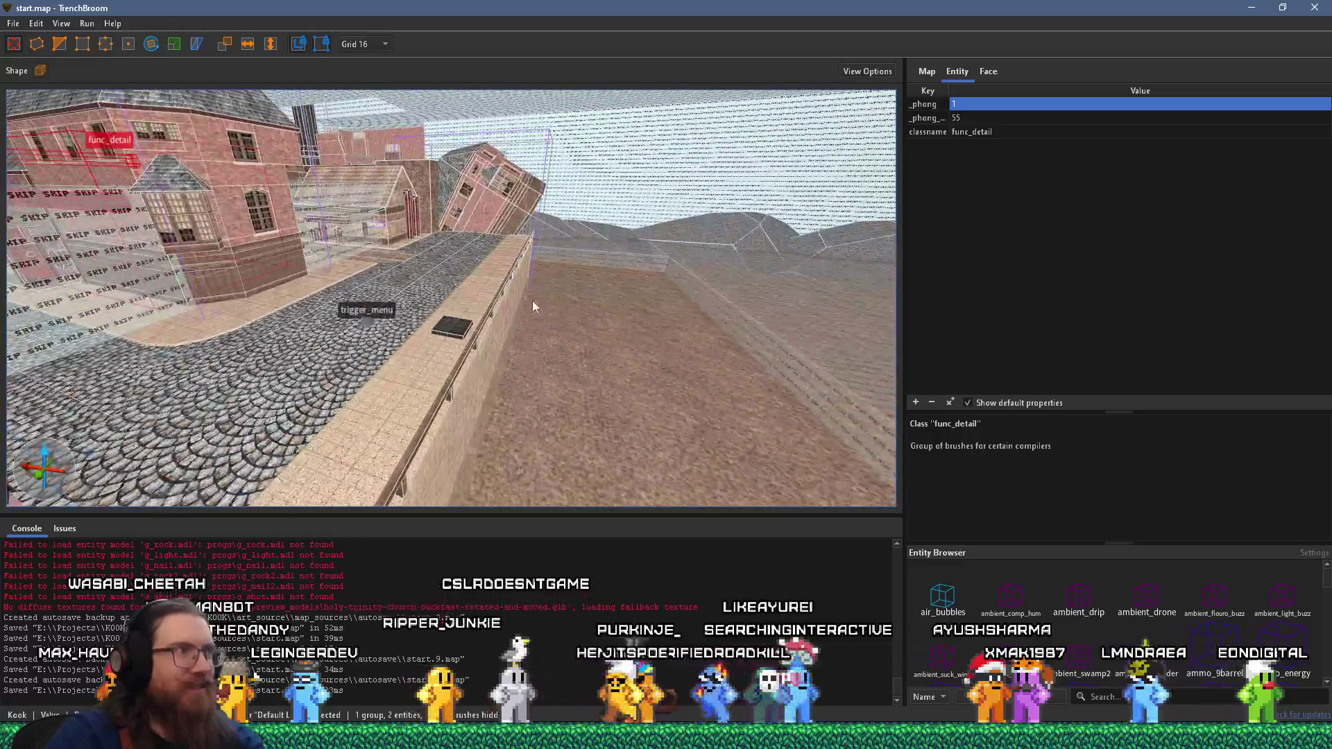
{"action": "left_click_drag", "start_coordinate": [480, 184], "coordinate": [387, 256]}
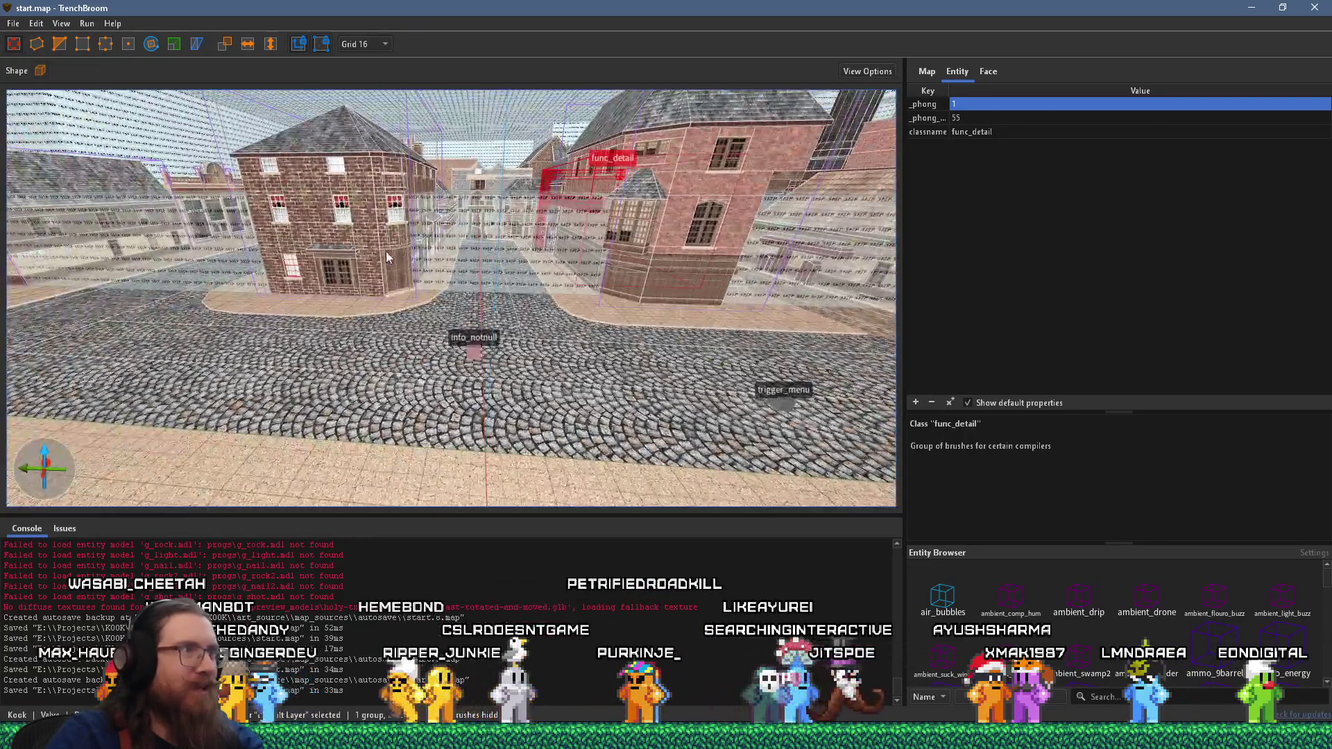
{"action": "mouse_move", "coordinate": [309, 279]}
{"action": "left_mouse_down"}
{"action": "mouse_move", "coordinate": [182, 272]}
{"action": "mouse_move", "coordinate": [195, 261]}
{"action": "mouse_move", "coordinate": [89, 274]}
{"action": "mouse_move", "coordinate": [312, 277]}
{"action": "left_mouse_up"}
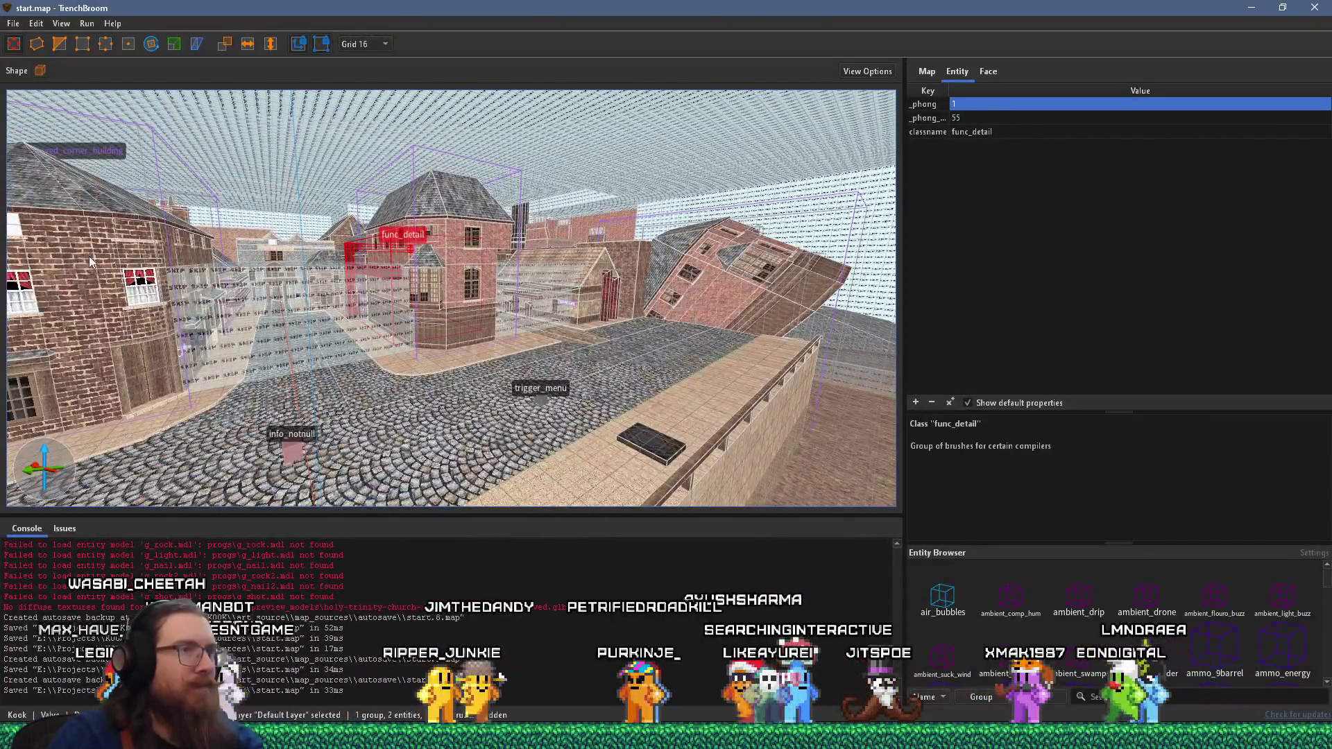
{"action": "key", "text": "alt+Tab"}
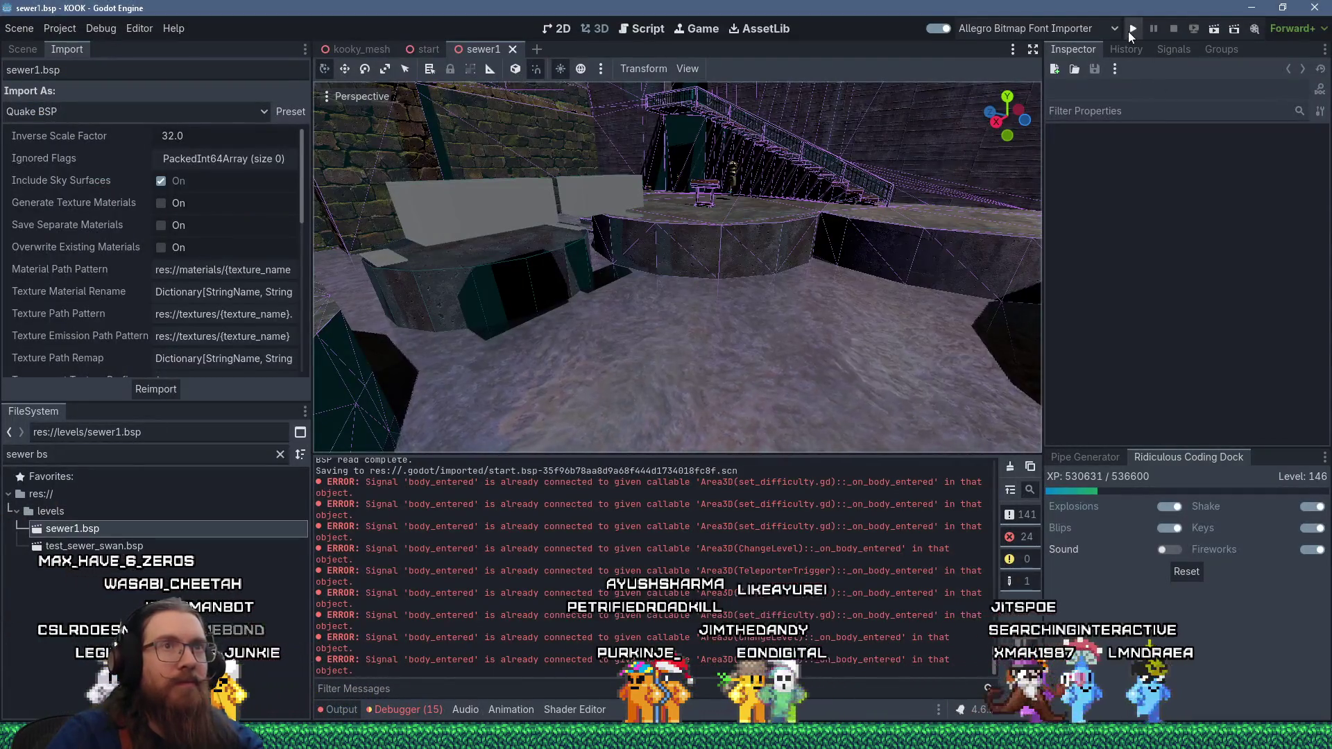
{"action": "left_click", "coordinate": [1132, 29]}
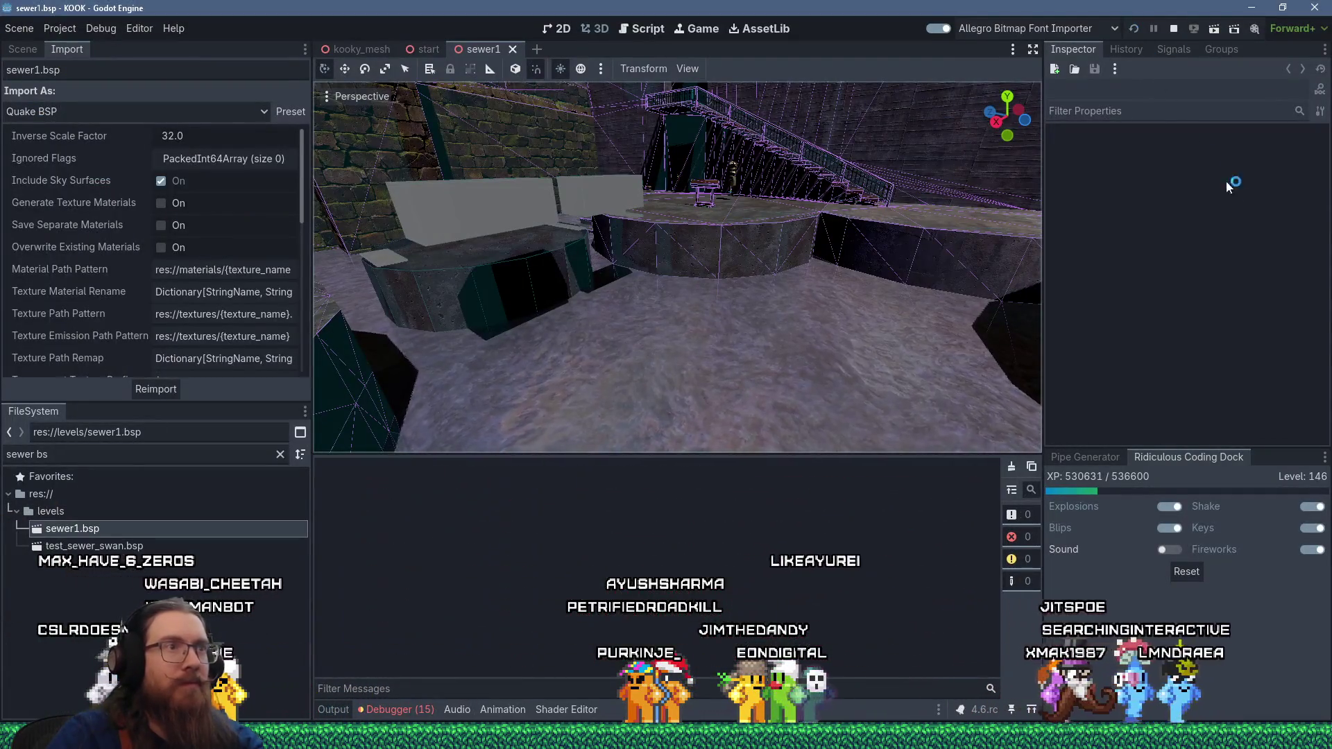
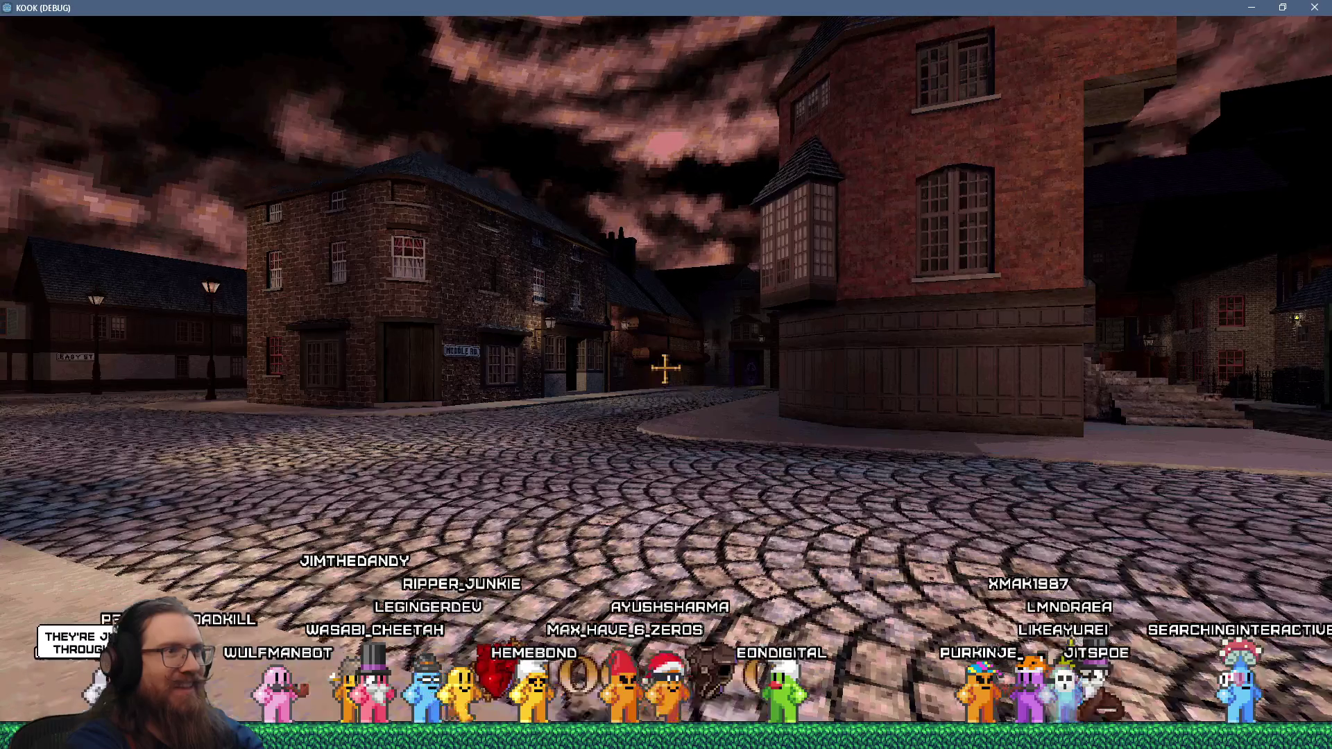
- Walk KOOK's cobbled streets toward the rusty tank and open the development console
{"action": "key", "text": "w"}
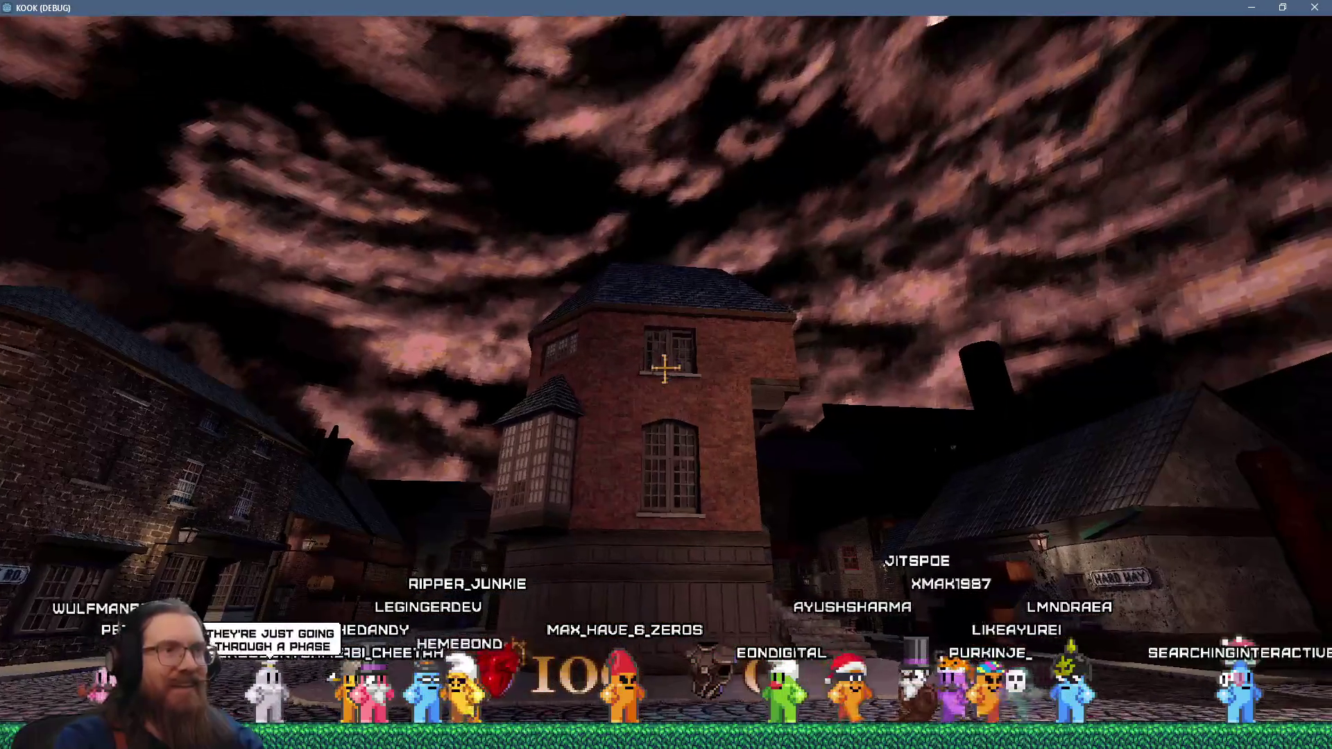
{"action": "key", "text": "w"}
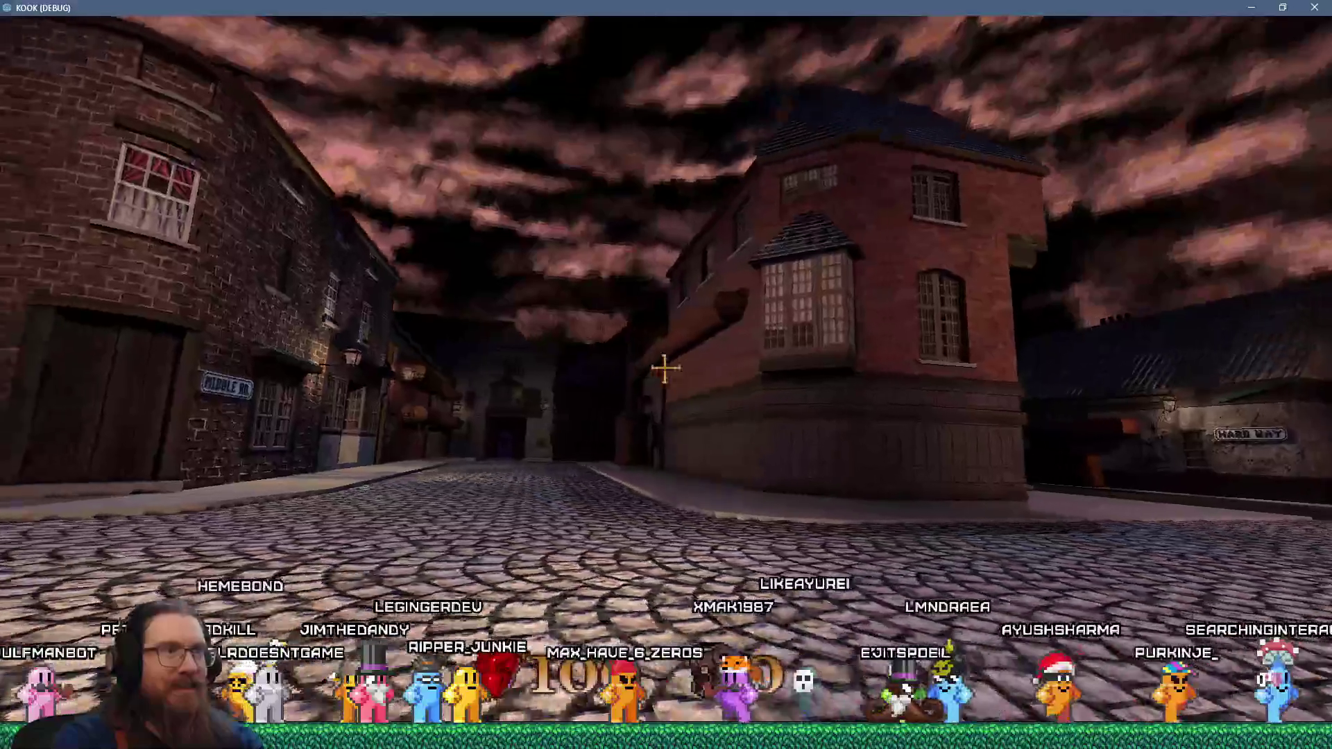
{"action": "key", "text": "w"}
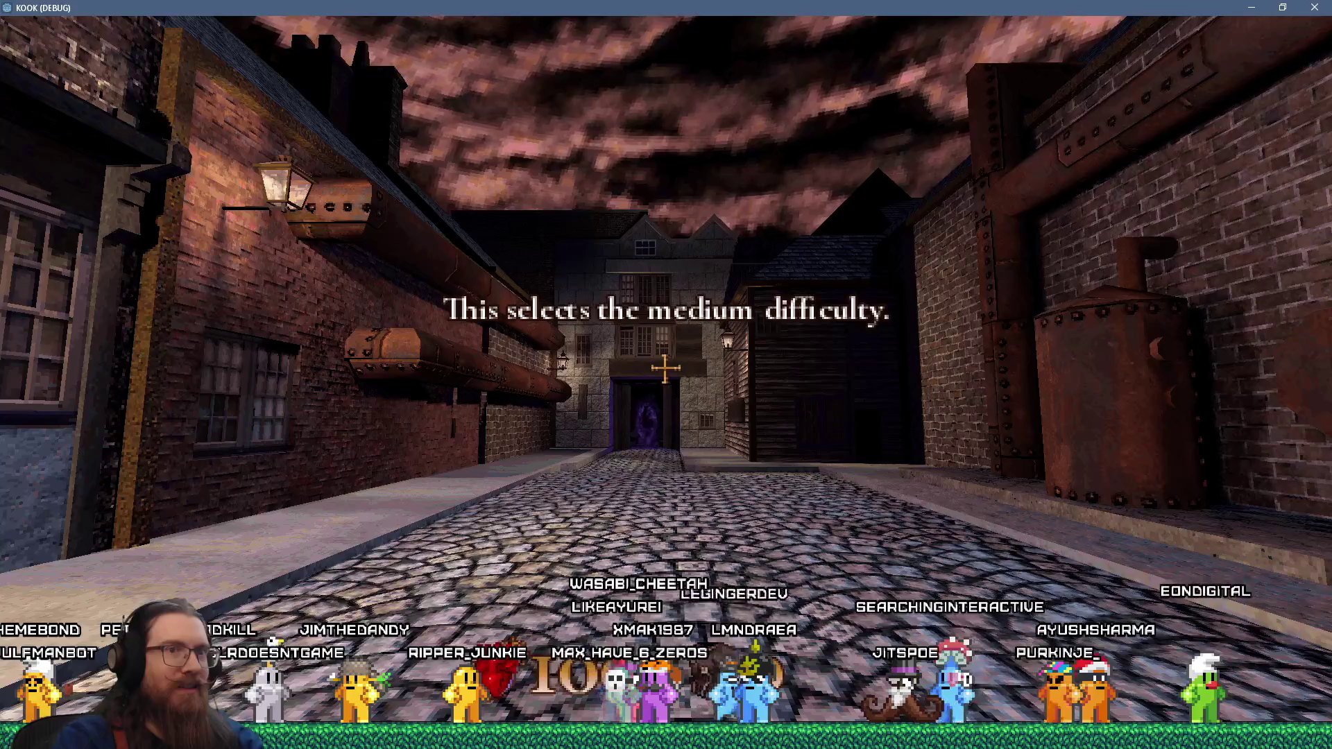
{"action": "key", "text": "w"}
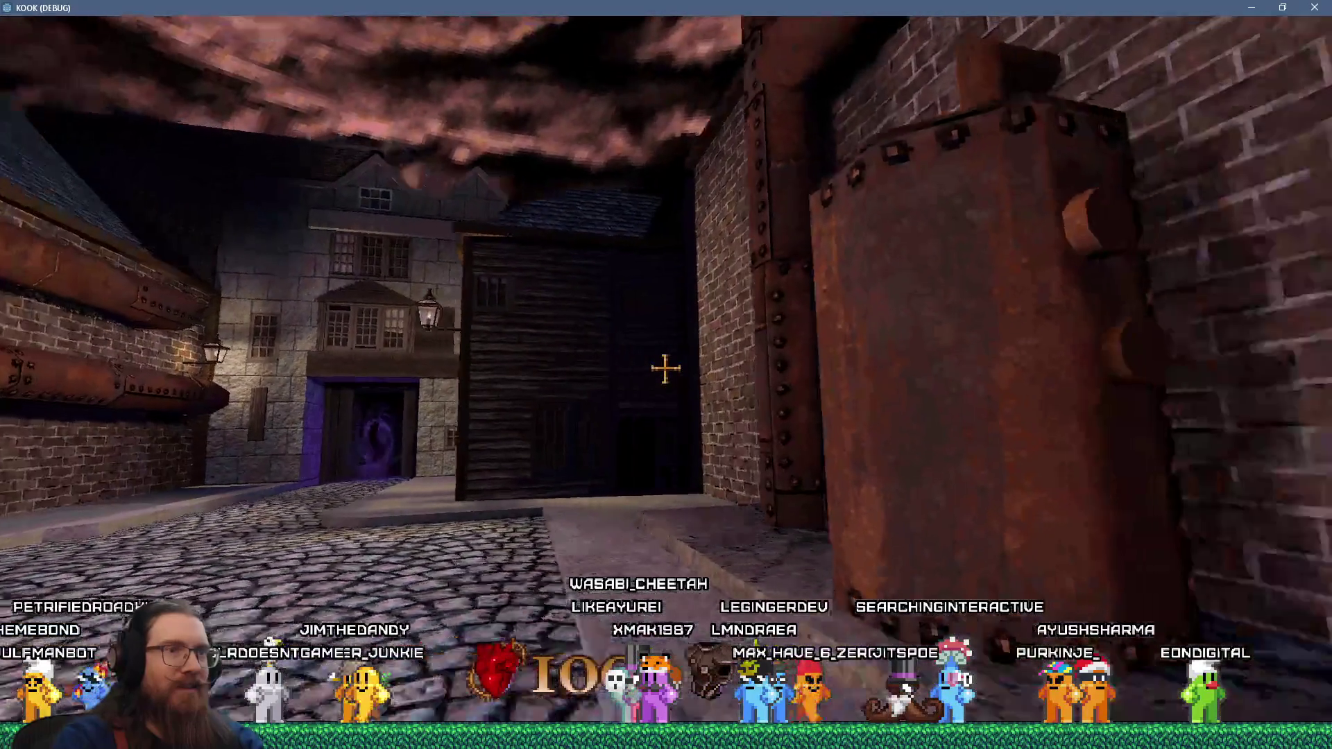
{"action": "key", "text": "grave"}
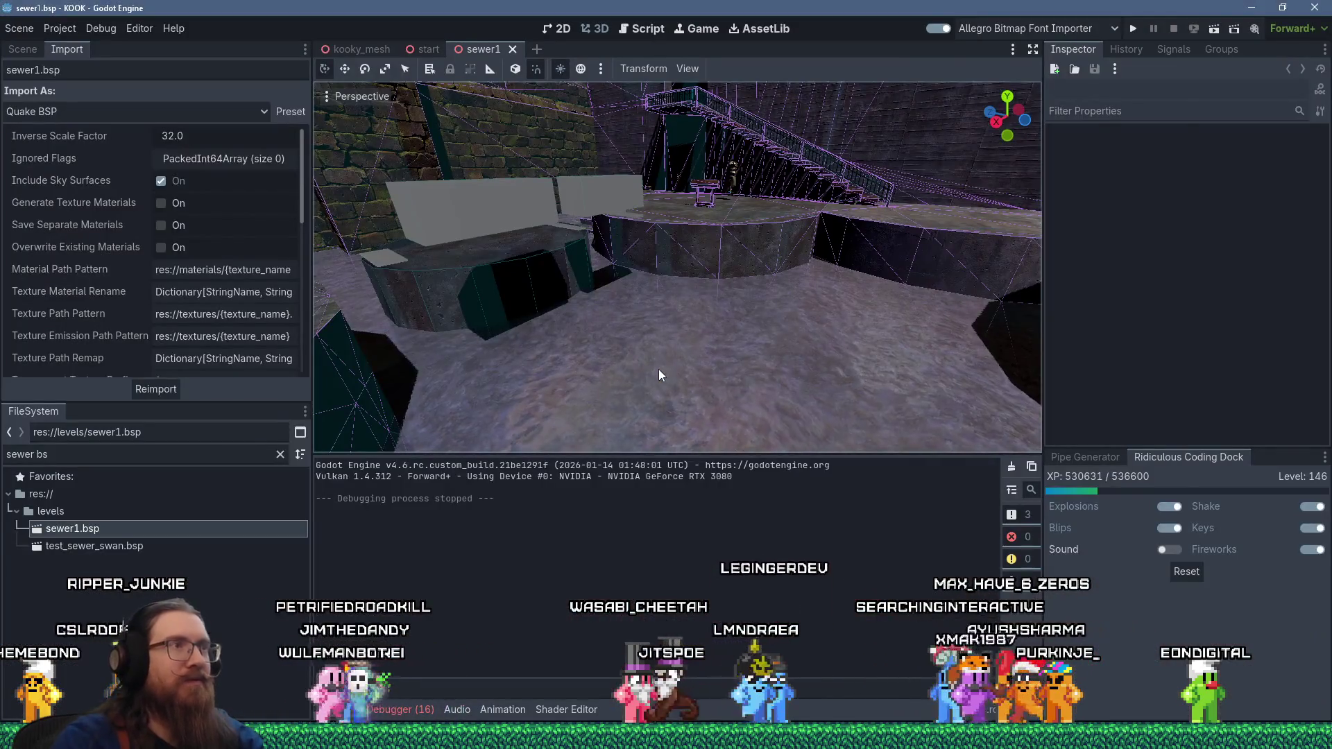
- Quit the game, switch to TrenchBroom, and select a face of the octagonal pillar brush
{"action": "key", "text": "alt+Tab"}
{"action": "mouse_move", "coordinate": [583, 301]}
{"action": "left_mouse_down"}
{"action": "mouse_move", "coordinate": [502, 280]}
{"action": "mouse_move", "coordinate": [302, 298]}
{"action": "mouse_move", "coordinate": [228, 286]}
{"action": "mouse_move", "coordinate": [373, 243]}
{"action": "mouse_move", "coordinate": [528, 170]}
{"action": "left_mouse_up"}
{"action": "left_click", "coordinate": [527, 170]}
- Apply the gauges1 material to the selected pillar face, found by searching 'gau'
{"action": "left_click", "coordinate": [996, 72]}
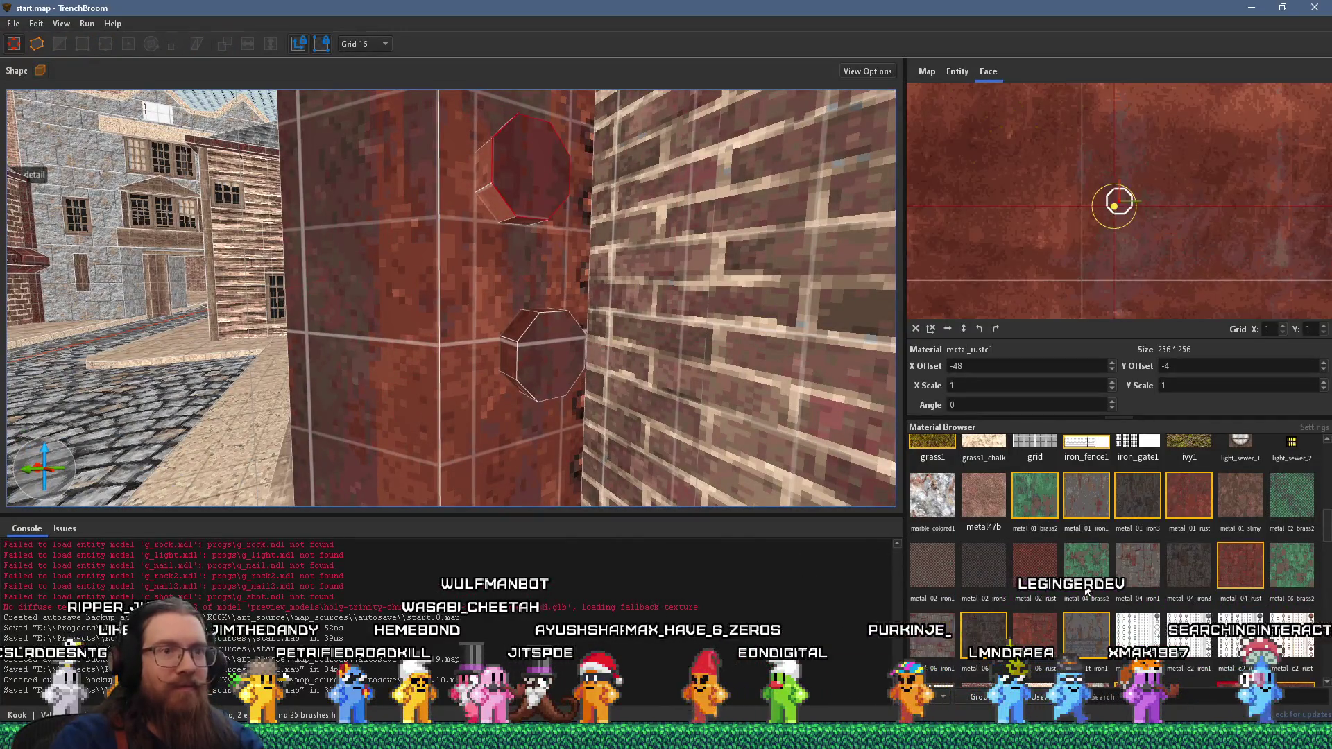
{"action": "type", "text": "gau"}
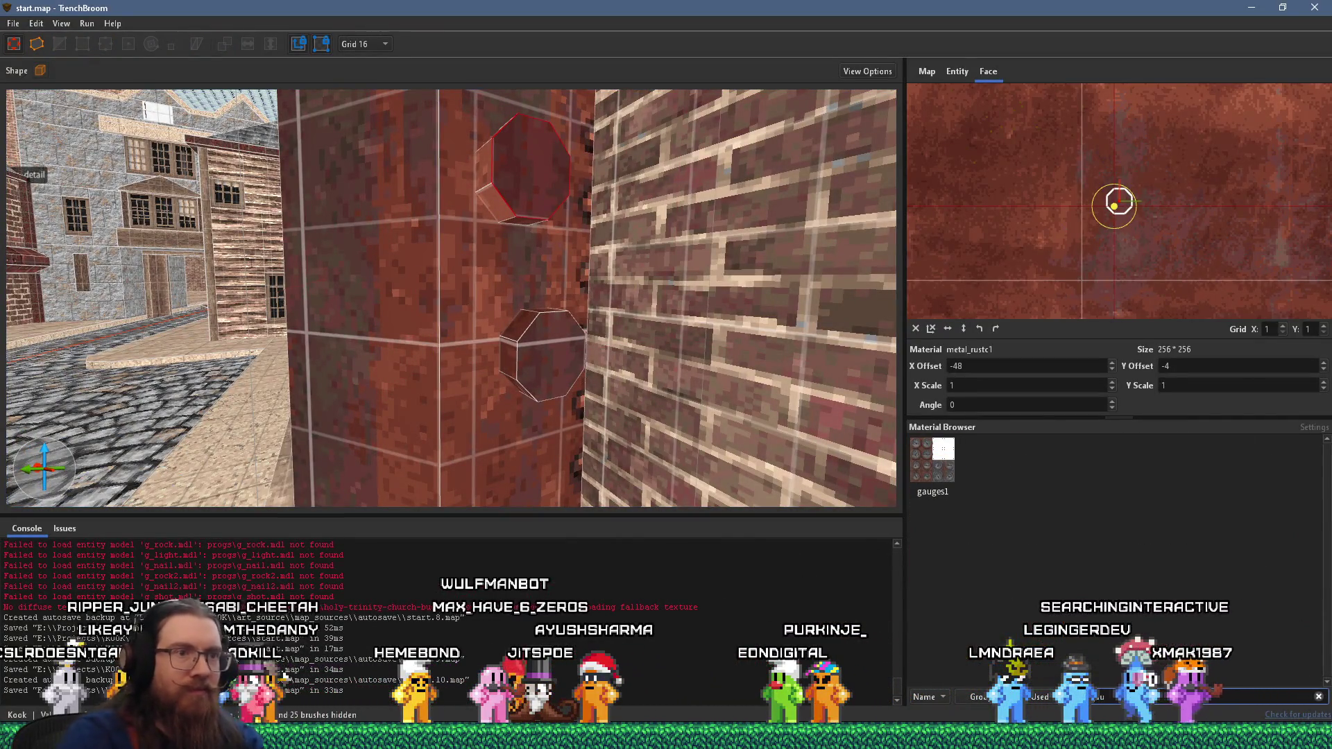
{"action": "left_click", "coordinate": [920, 467]}
{"action": "left_click_drag", "start_coordinate": [819, 272], "coordinate": [713, 273]}
{"action": "scroll", "coordinate": [564, 248], "scroll_direction": "down", "scroll_amount": 4}
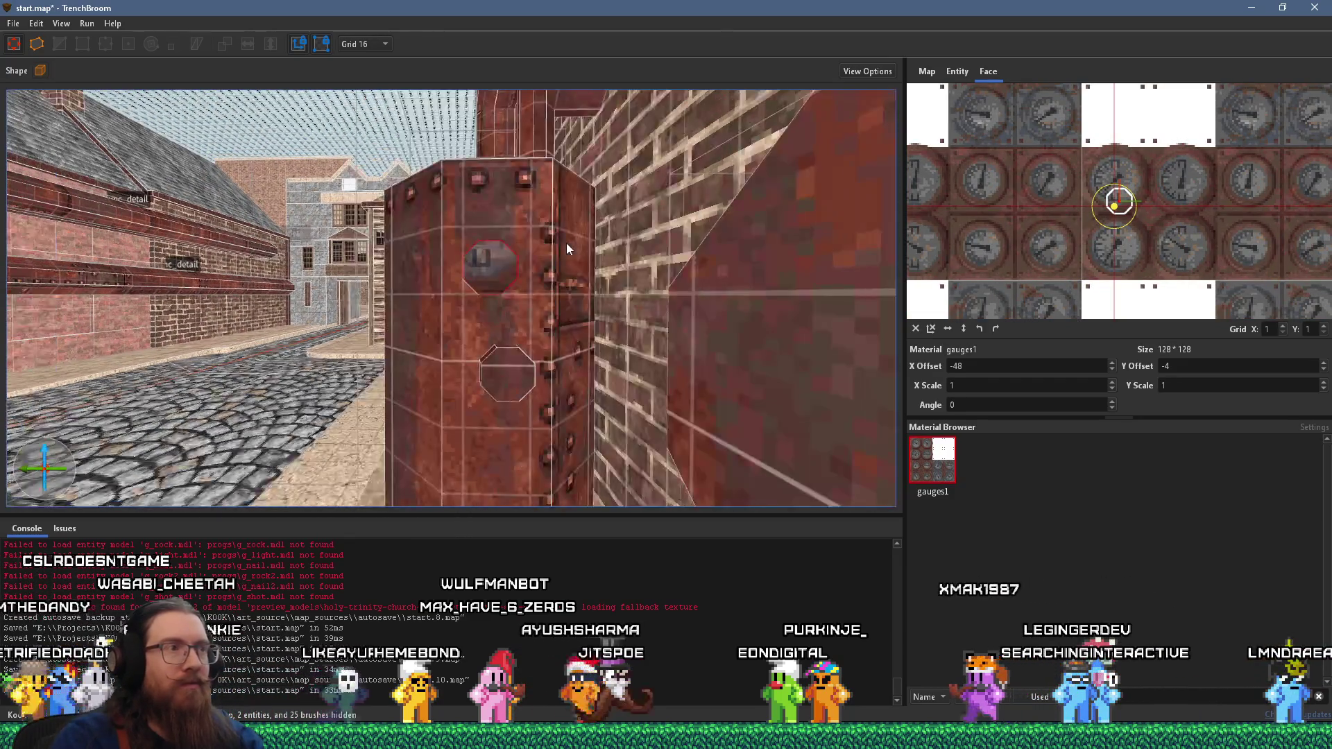
{"action": "left_click_drag", "start_coordinate": [1032, 264], "coordinate": [1101, 223]}
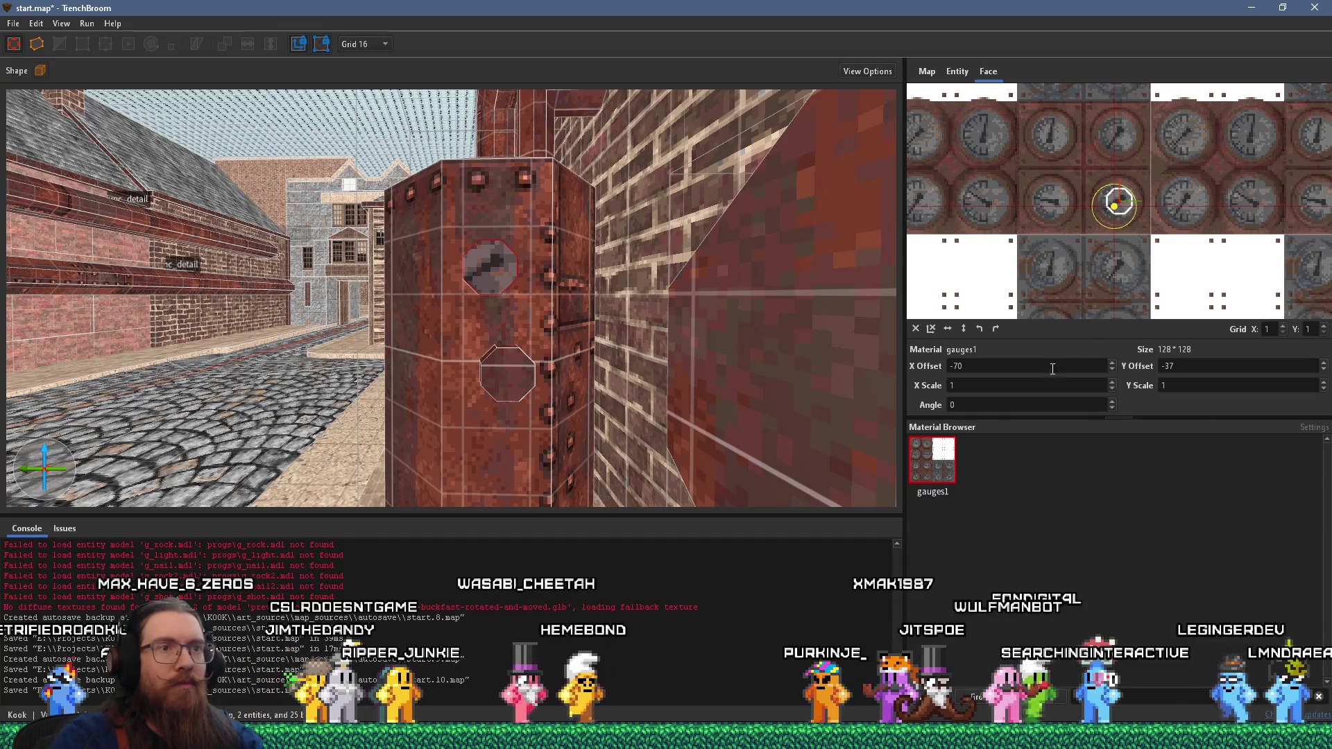
- Set the texture's X and Y scale to 0.5
{"action": "double_click", "coordinate": [1034, 385]}
{"action": "type", "text": ".5"}
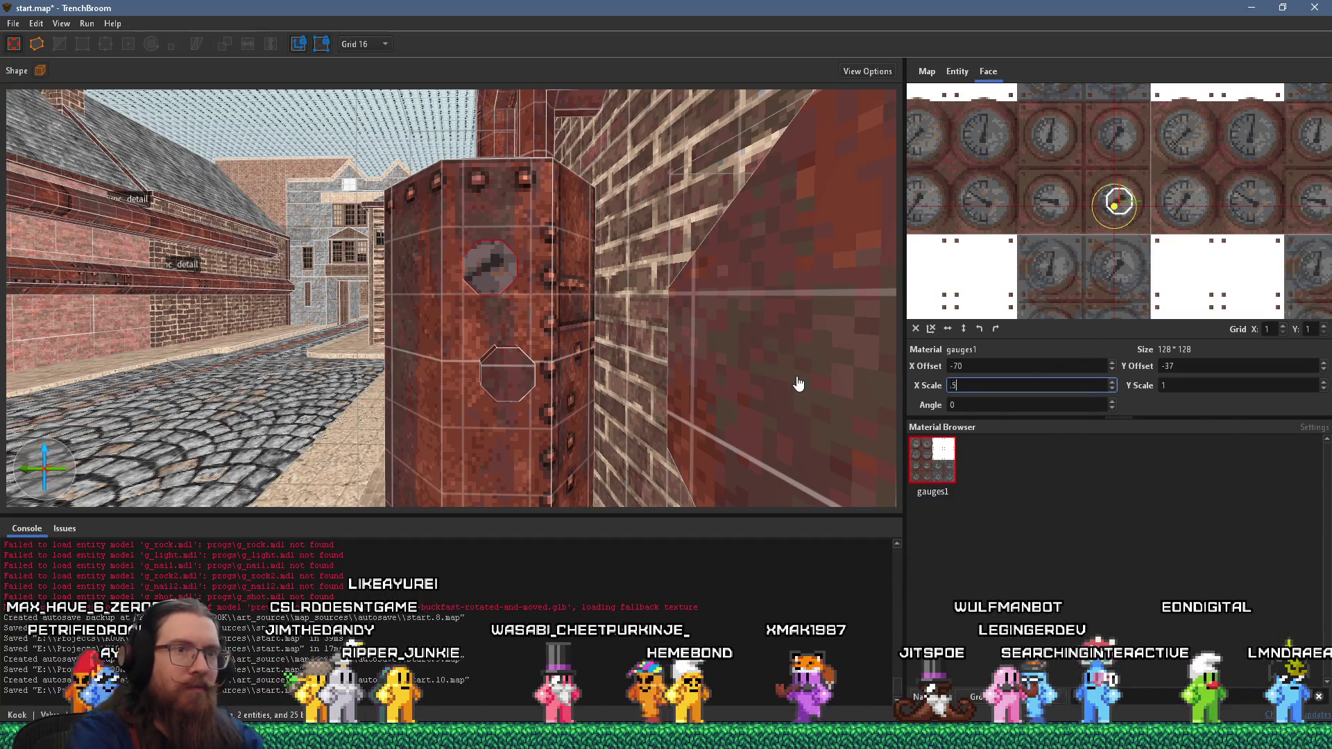
{"action": "key", "text": "Tab"}
{"action": "type", "text": ".5"}
{"action": "key", "text": "Return"}
- Rotate the texture to 90° and shift it so one gauge sits centred on the octagon
{"action": "mouse_move", "coordinate": [1043, 278]}
{"action": "left_mouse_down"}
{"action": "mouse_move", "coordinate": [1080, 208]}
{"action": "mouse_move", "coordinate": [1110, 197]}
{"action": "left_mouse_up"}
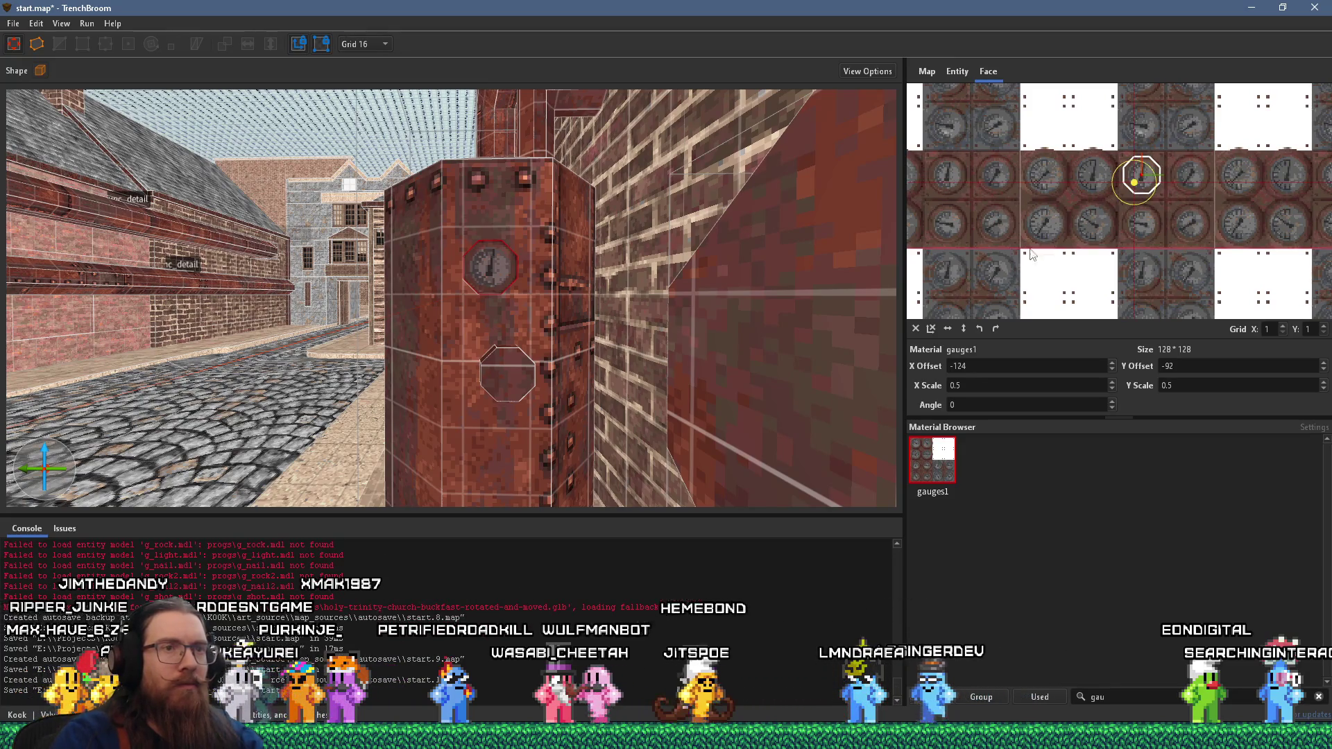
{"action": "left_click", "coordinate": [995, 328]}
{"action": "scroll", "coordinate": [1155, 218], "scroll_direction": "up", "scroll_amount": 2}
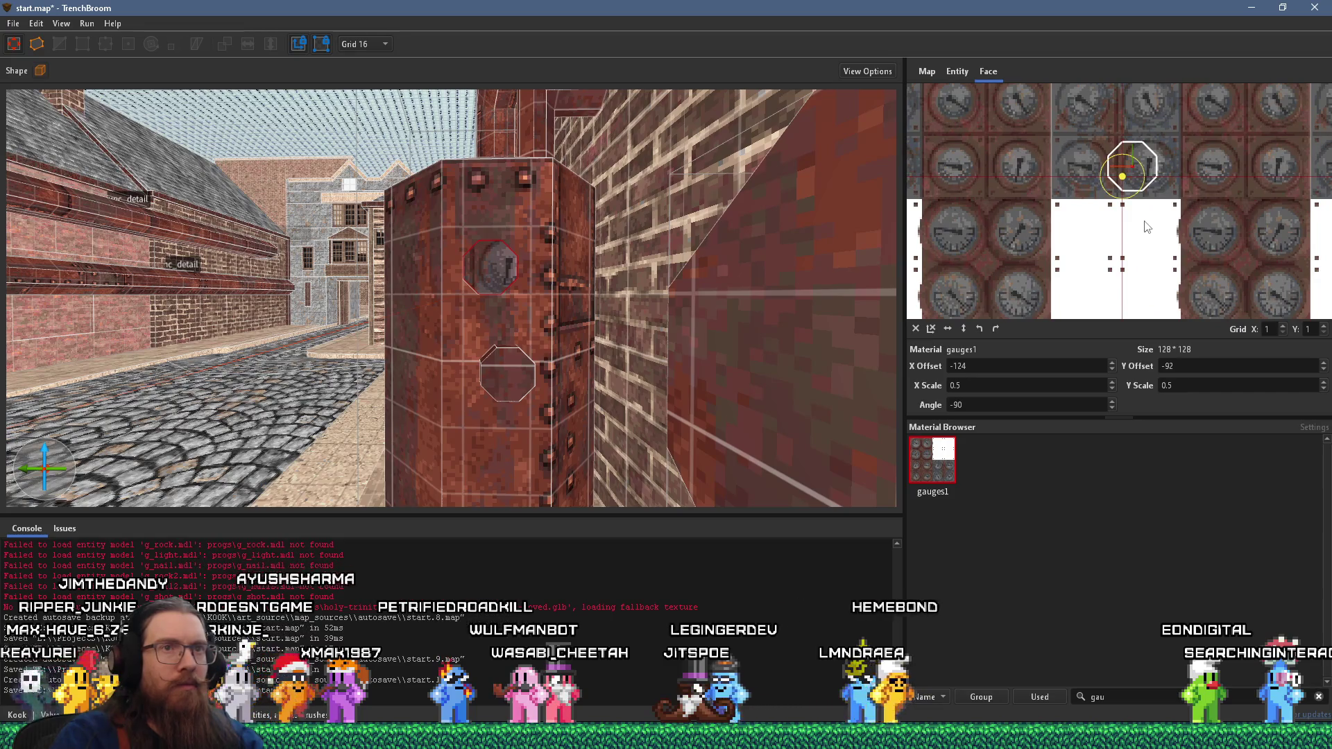
{"action": "left_click", "coordinate": [979, 328]}
{"action": "left_click", "coordinate": [978, 328]}
{"action": "mouse_move", "coordinate": [1085, 277]}
{"action": "left_mouse_down"}
{"action": "mouse_move", "coordinate": [1142, 260]}
{"action": "mouse_move", "coordinate": [1152, 279]}
{"action": "mouse_move", "coordinate": [1130, 217]}
{"action": "mouse_move", "coordinate": [1148, 206]}
{"action": "mouse_move", "coordinate": [1088, 239]}
{"action": "left_mouse_up"}
{"action": "scroll", "coordinate": [1131, 217], "scroll_direction": "up", "scroll_amount": 2}
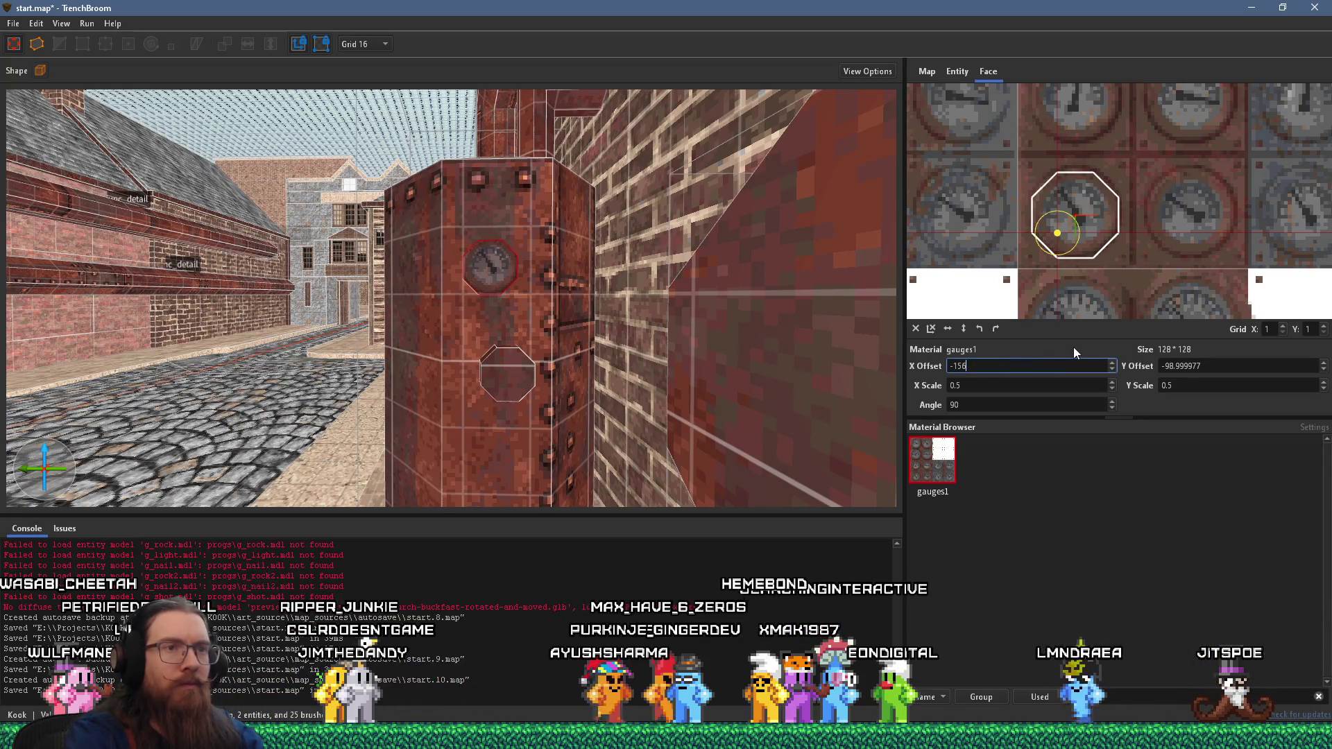
- Set the upper gauge face's texture offsets to X -156 and Y -100
{"action": "type", "text": "6"}
{"action": "left_click", "coordinate": [1171, 365]}
{"action": "left_click_drag", "start_coordinate": [1170, 366], "coordinate": [1318, 362]}
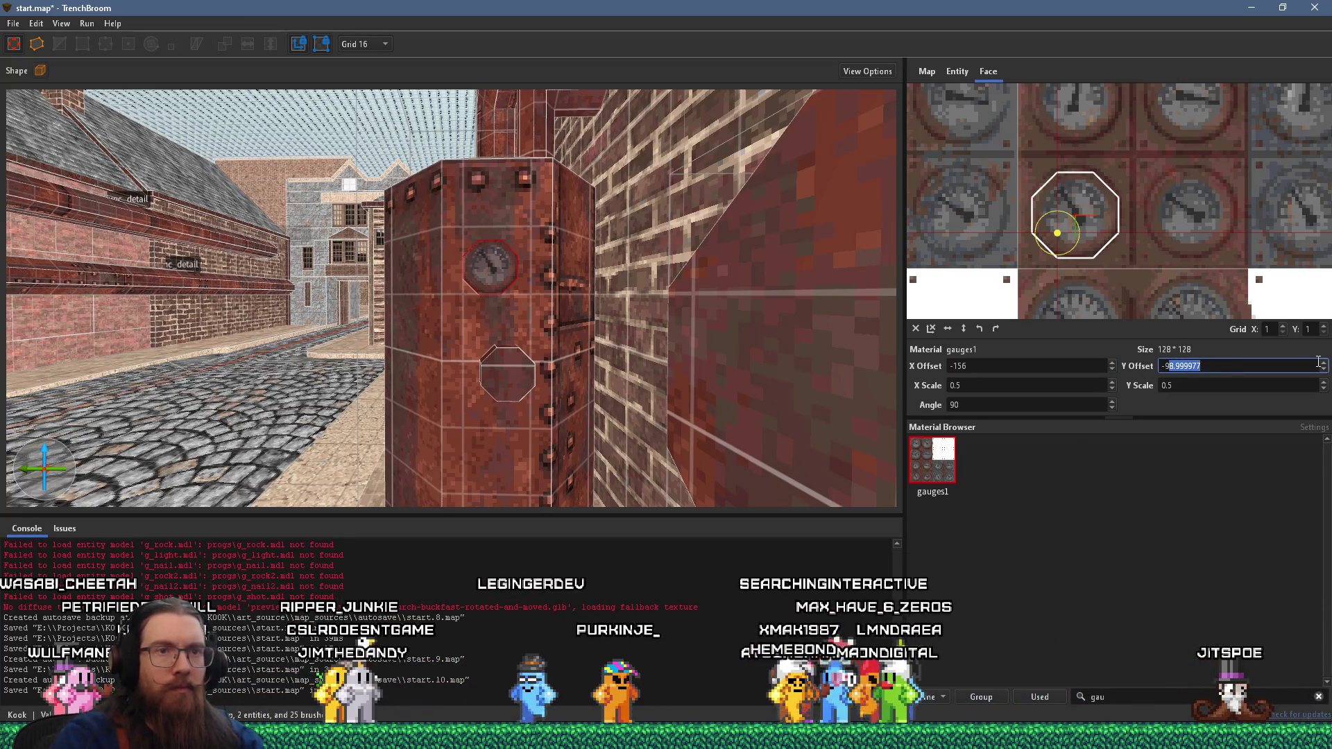
{"action": "type", "text": "99"}
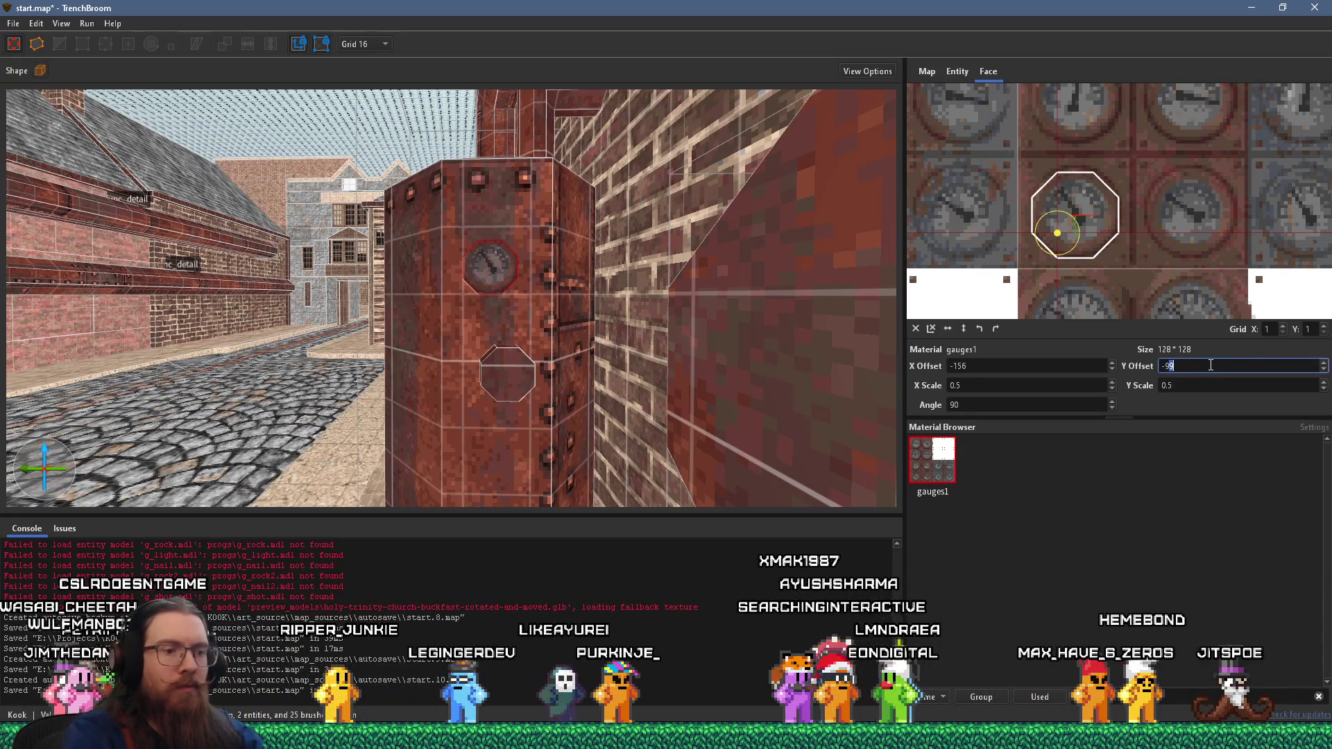
{"action": "key", "text": "Up"}
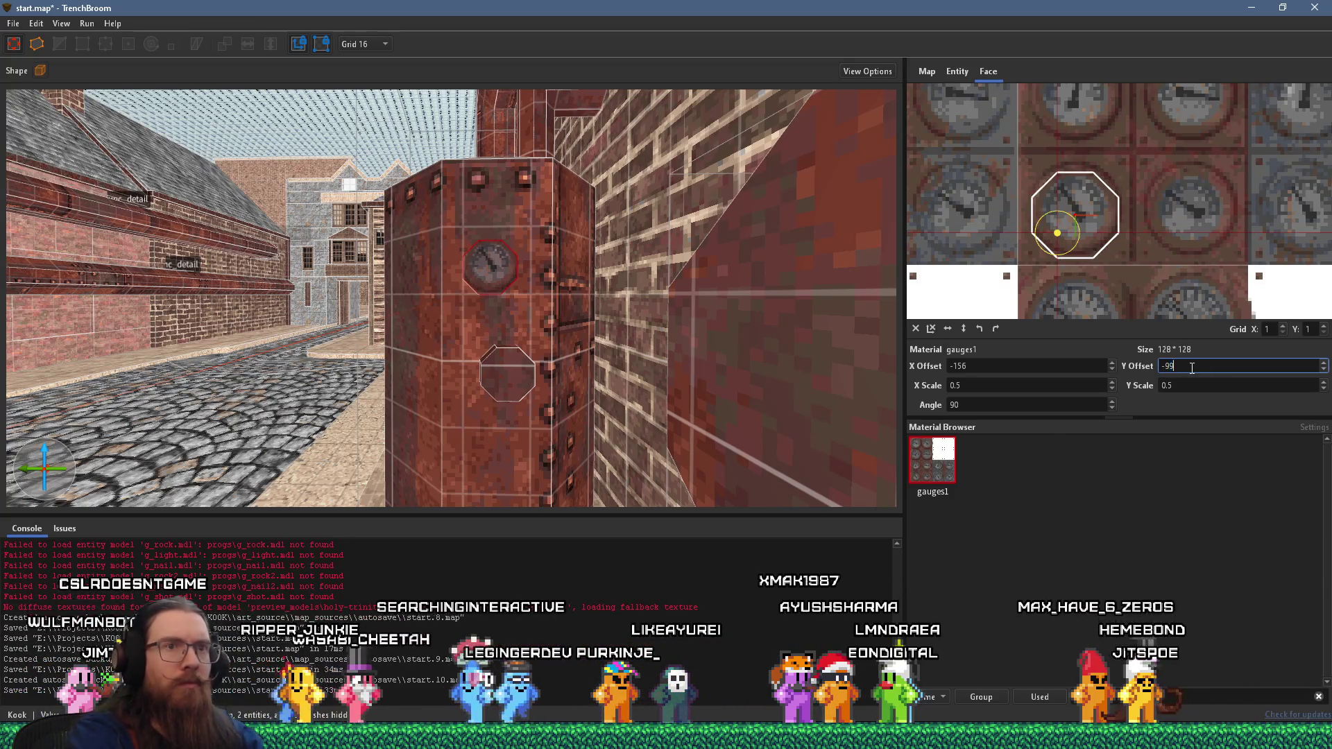
{"action": "key", "text": "Return"}
{"action": "left_click", "coordinate": [1168, 367]}
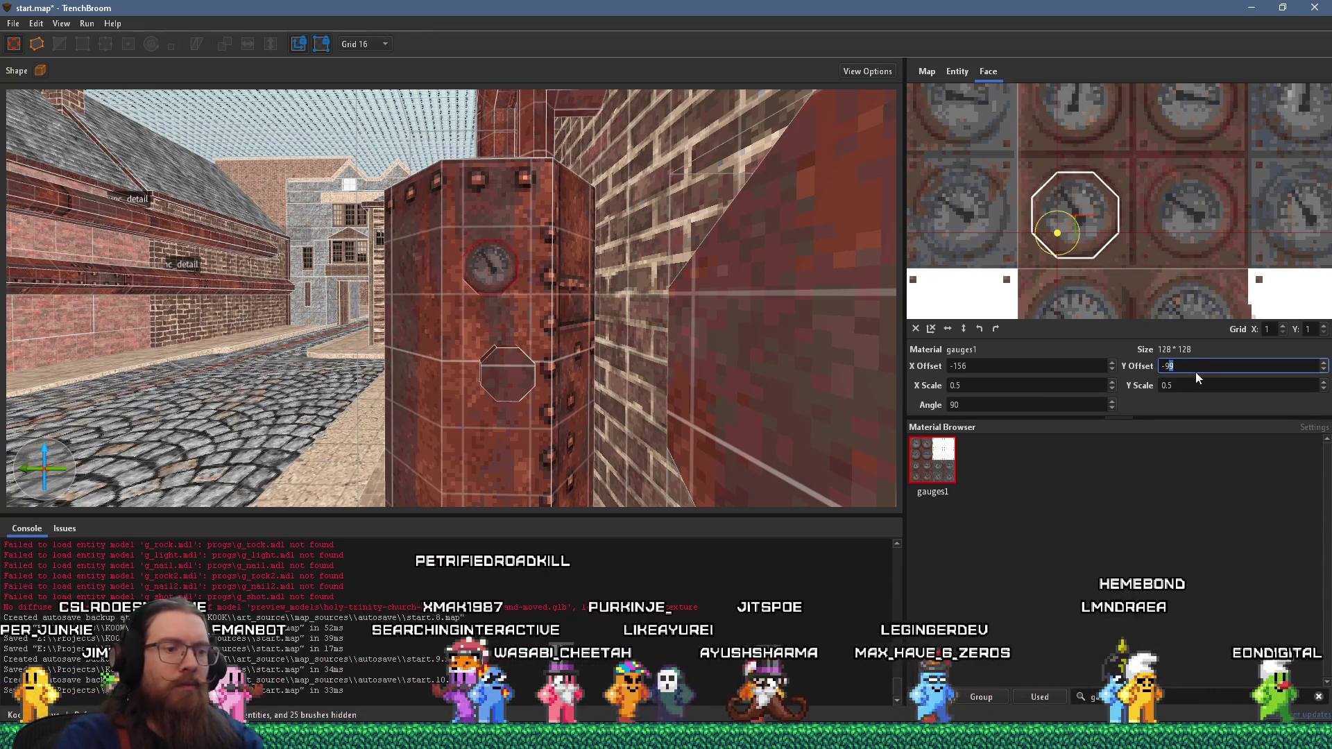
{"action": "key", "text": "BackSpace"}
{"action": "key", "text": "BackSpace"}
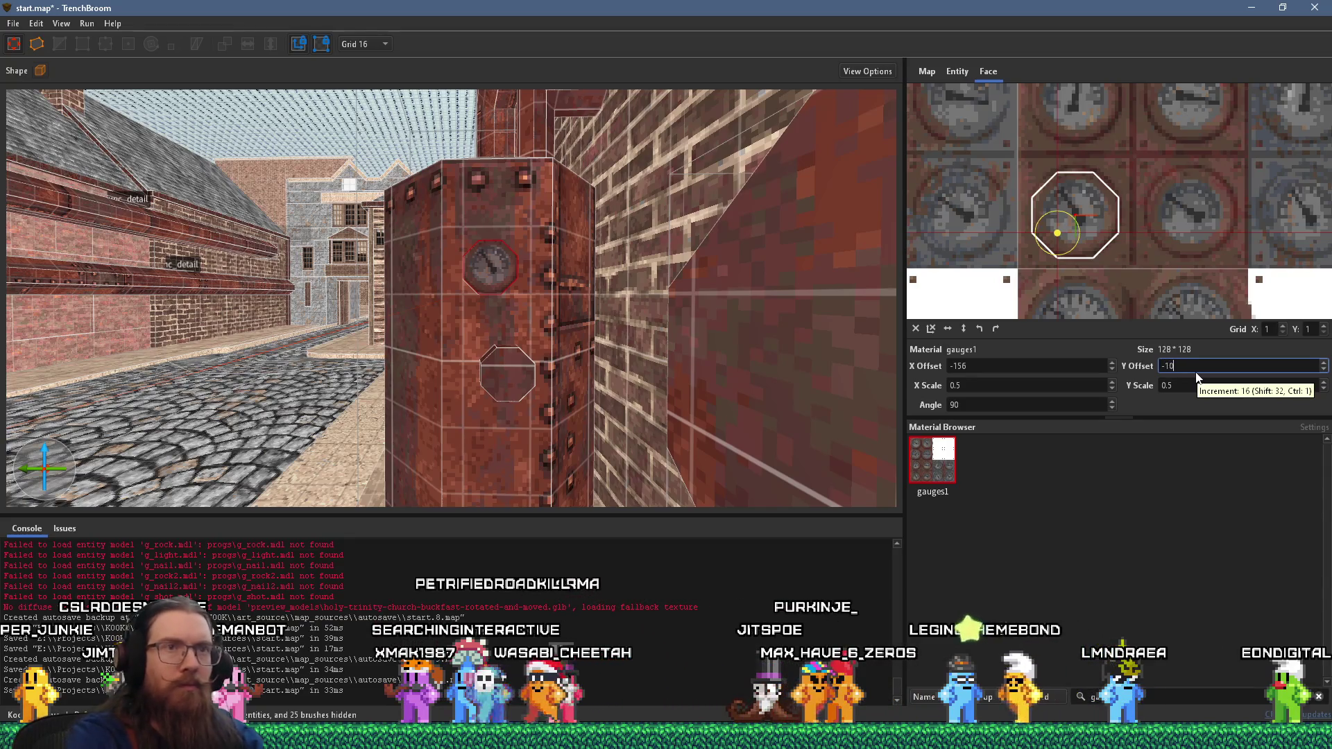
{"action": "type", "text": "0"}
{"action": "key", "text": "Return"}
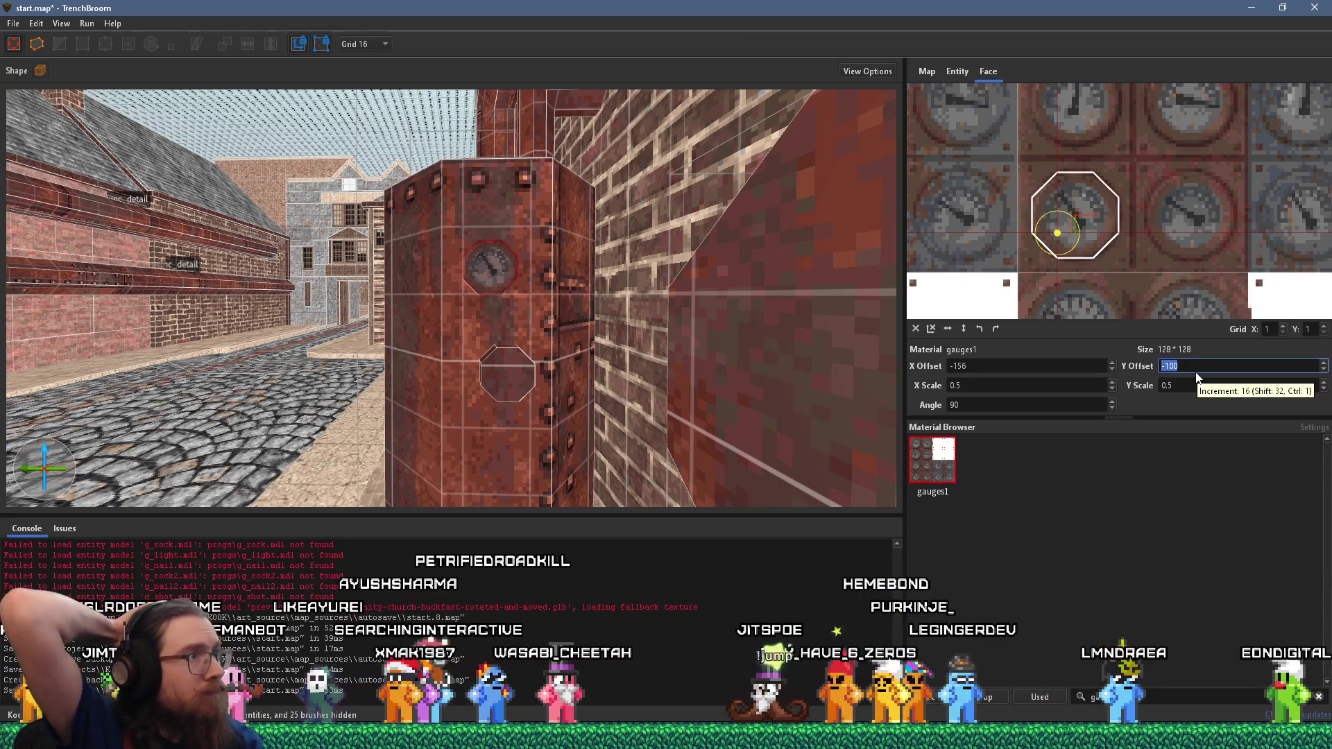
- Select the lower octagonal face and drag its gauges1 texture to centre a gauge
{"action": "mouse_move", "coordinate": [580, 335]}
{"action": "left_mouse_down"}
{"action": "mouse_move", "coordinate": [617, 285]}
{"action": "mouse_move", "coordinate": [653, 306]}
{"action": "mouse_move", "coordinate": [426, 335]}
{"action": "left_mouse_up"}
{"action": "left_click", "coordinate": [423, 338]}
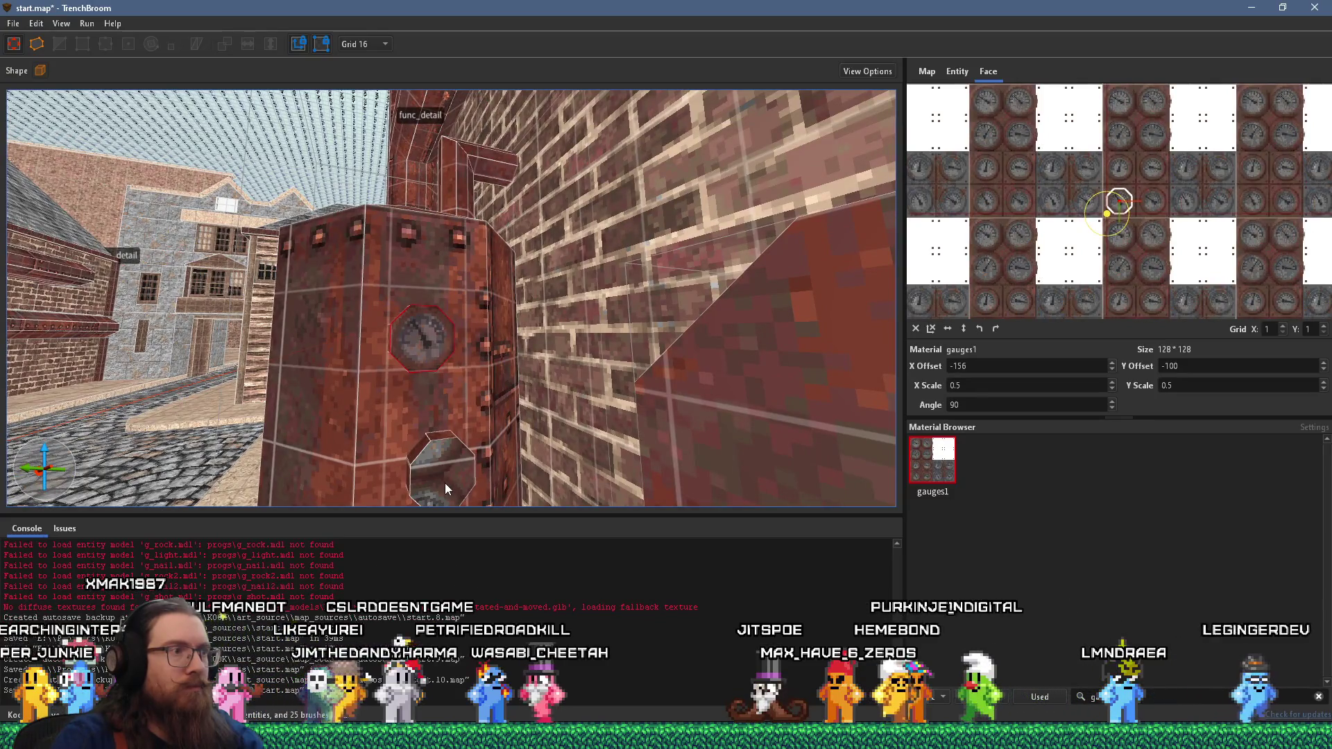
{"action": "left_click", "coordinate": [444, 482]}
{"action": "scroll", "coordinate": [1048, 273], "scroll_direction": "up", "scroll_amount": 2}
{"action": "left_click_drag", "start_coordinate": [1067, 274], "coordinate": [1135, 139]}
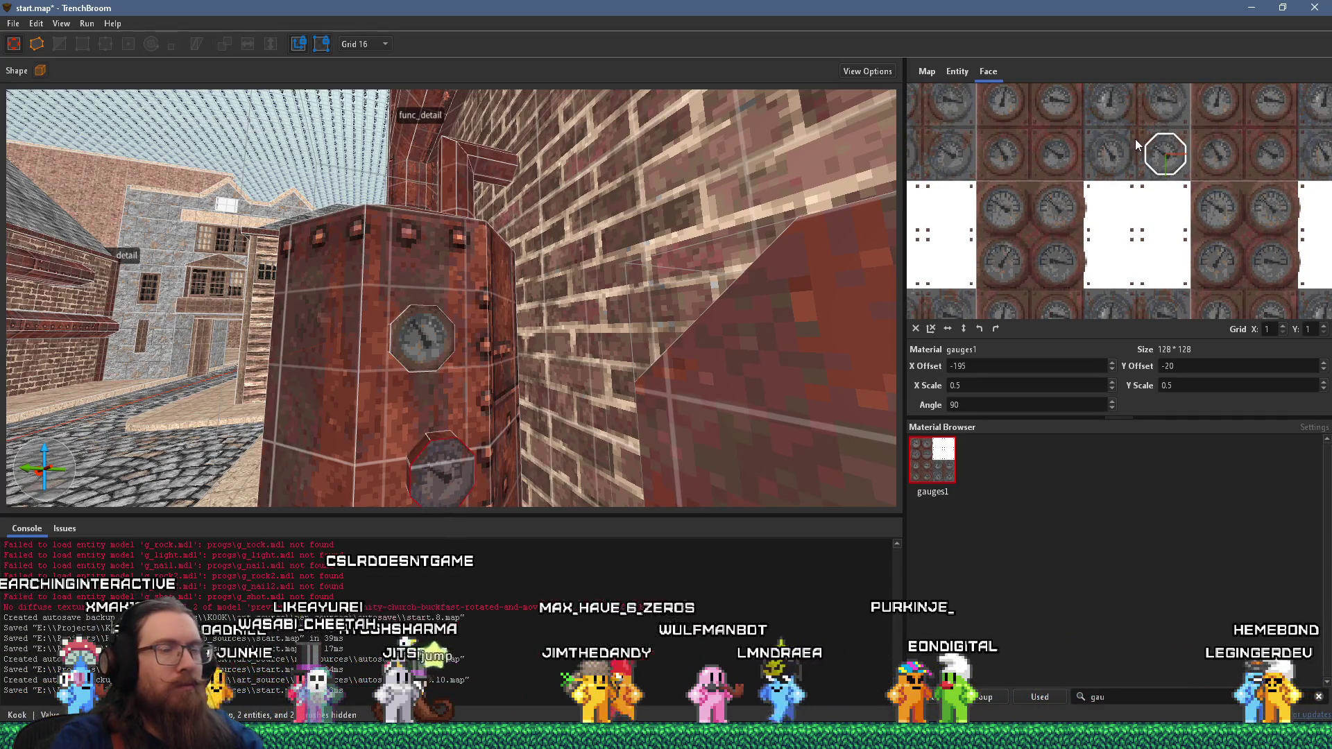
{"action": "scroll", "coordinate": [1191, 155], "scroll_direction": "up", "scroll_amount": 3}
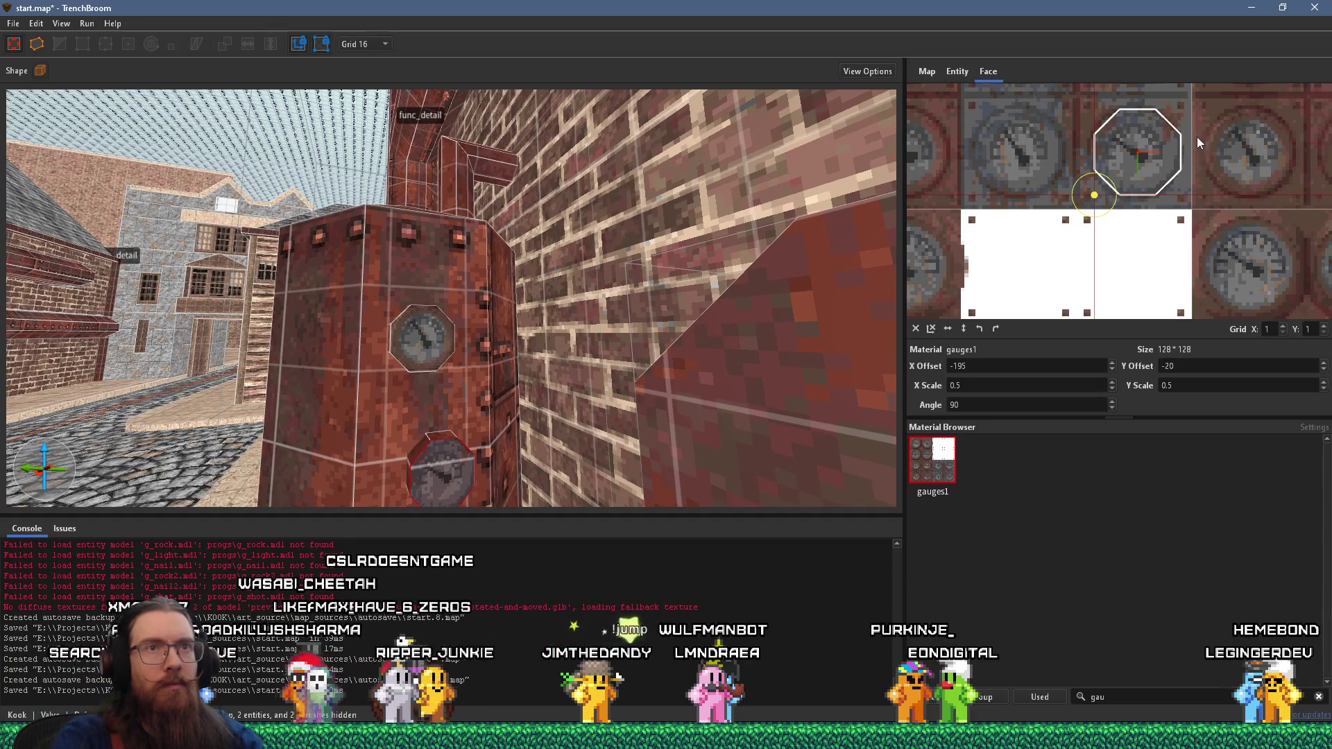
{"action": "left_click_drag", "start_coordinate": [1176, 106], "coordinate": [1176, 105]}
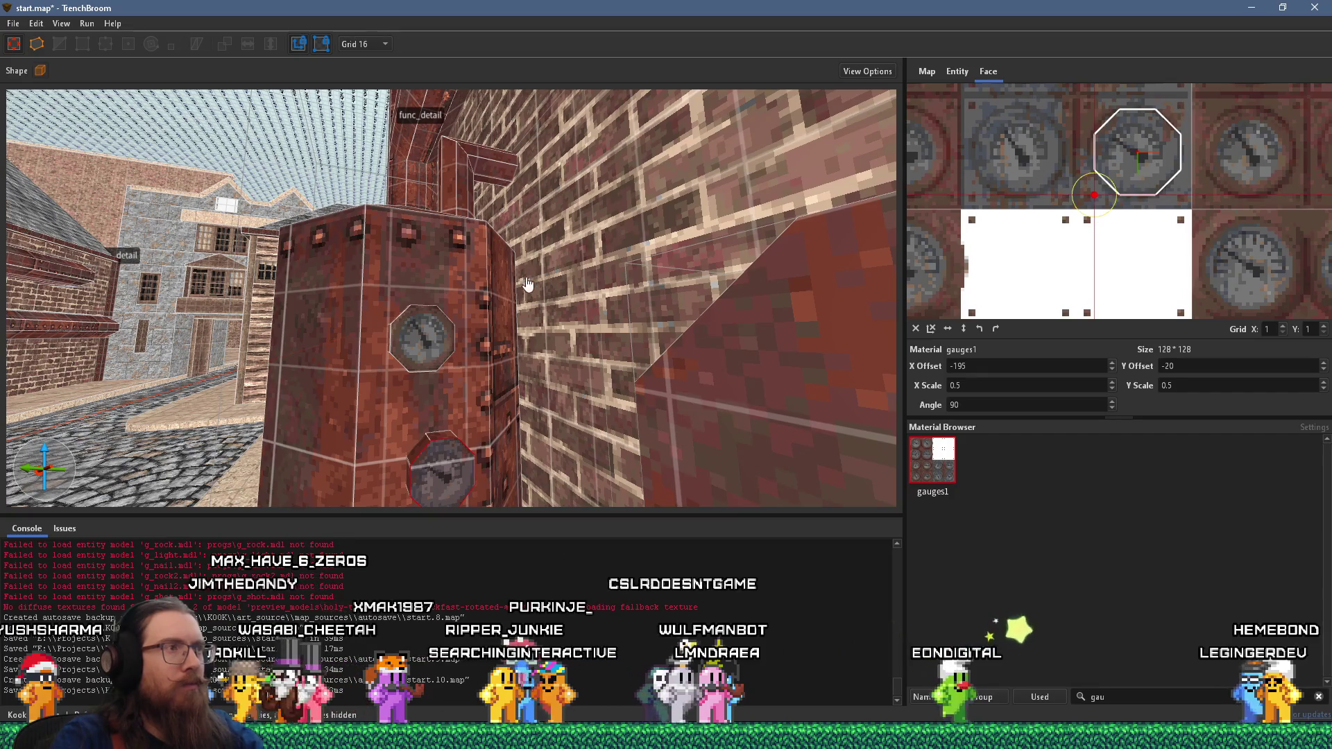
- Fly toward the gauge brush and select its upper-left bevel face
{"action": "key", "text": "w"}
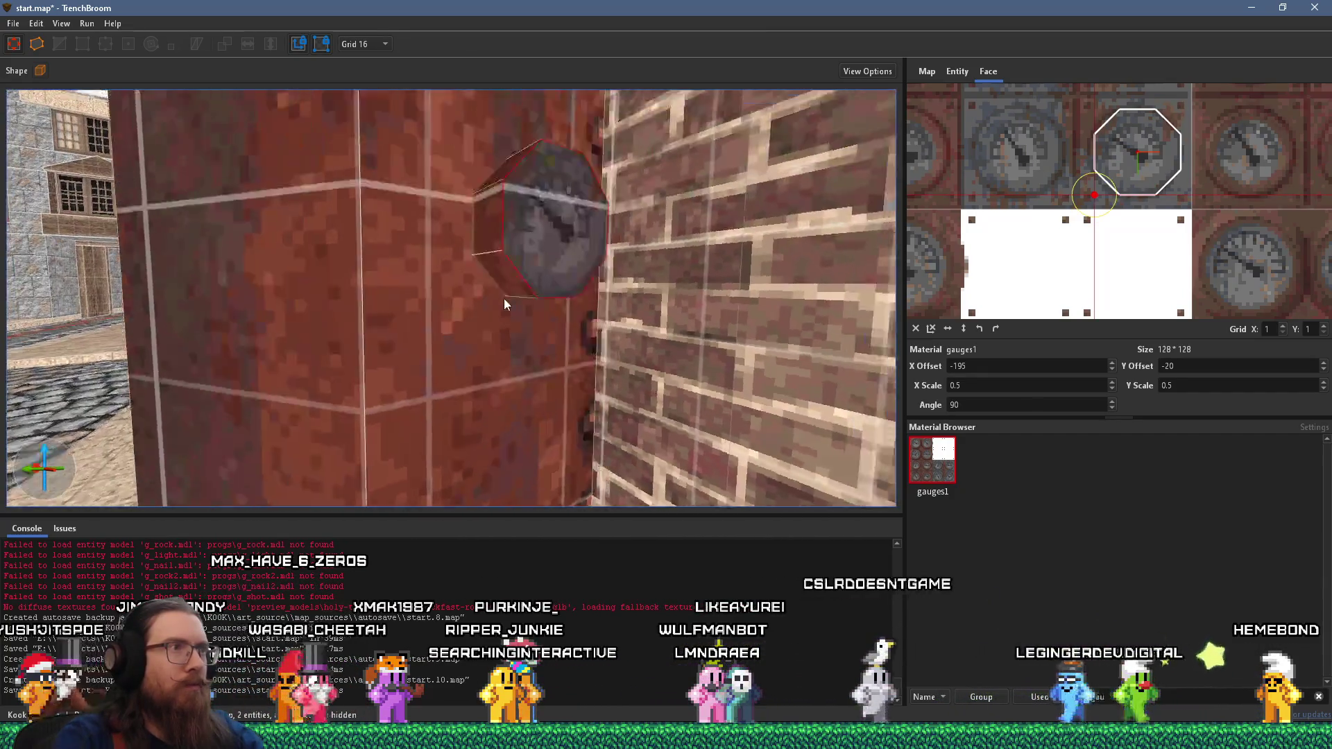
{"action": "key", "text": "d"}
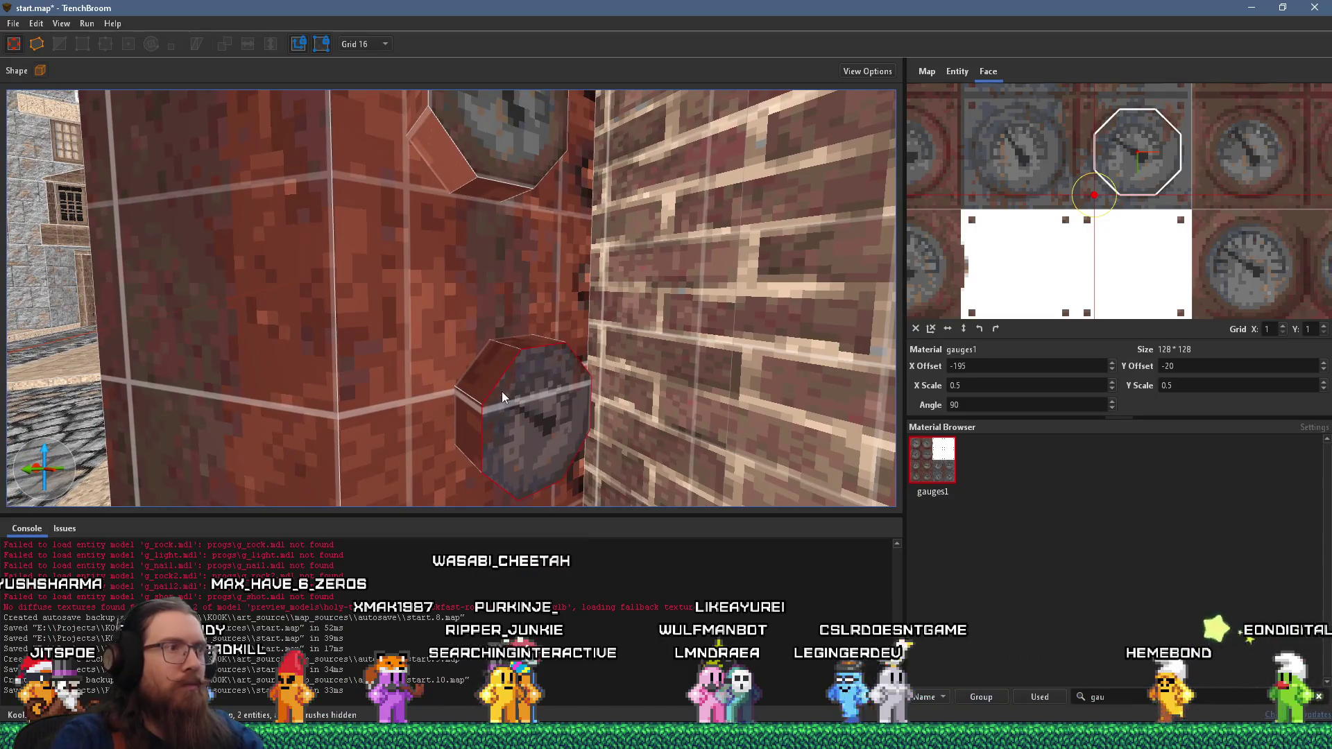
{"action": "left_click", "coordinate": [495, 381]}
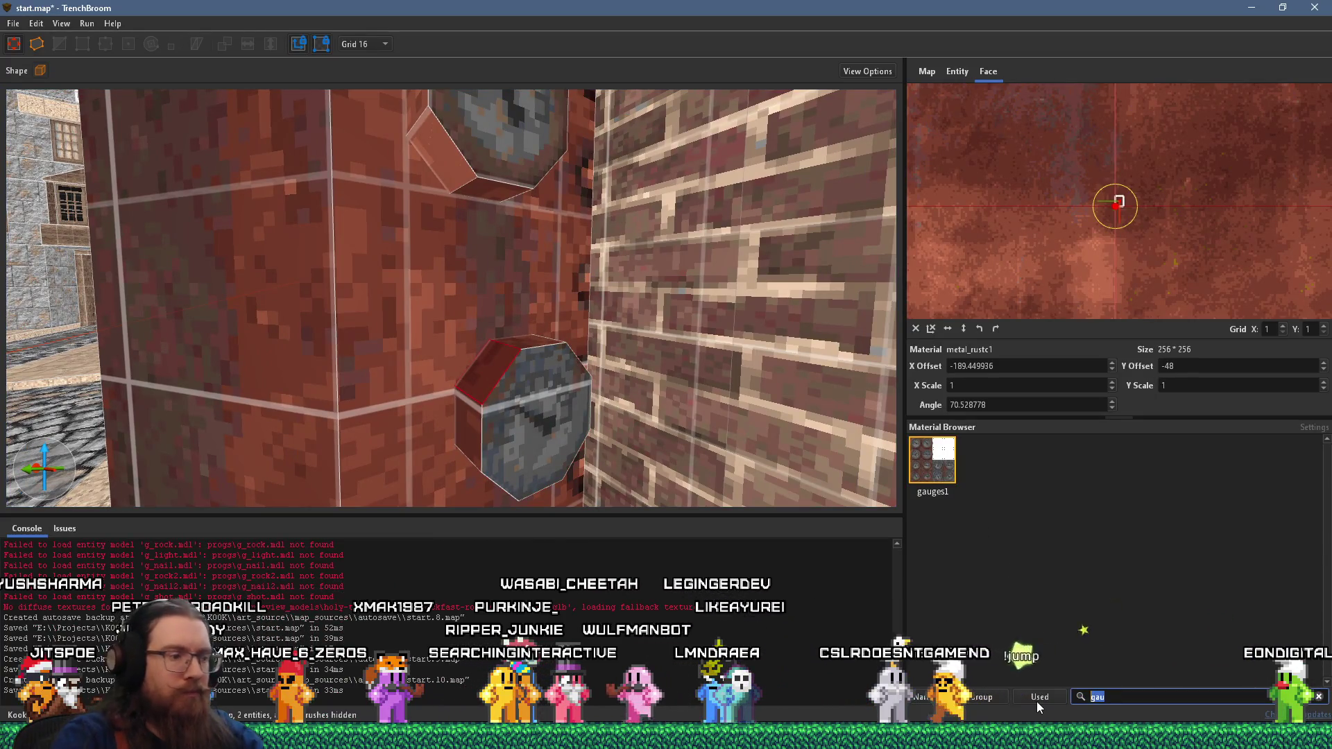
{"action": "type", "text": "met"}
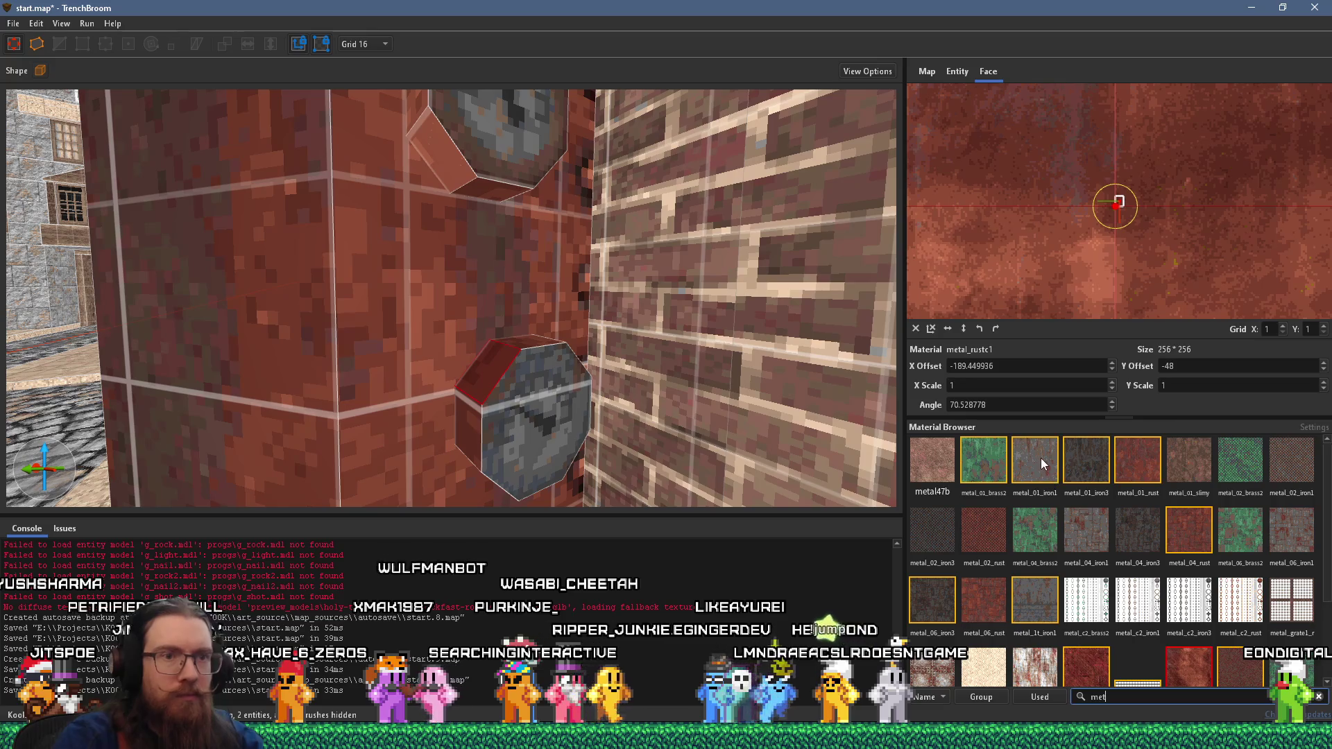
{"action": "left_click", "coordinate": [1041, 458]}
{"action": "key", "text": "a"}
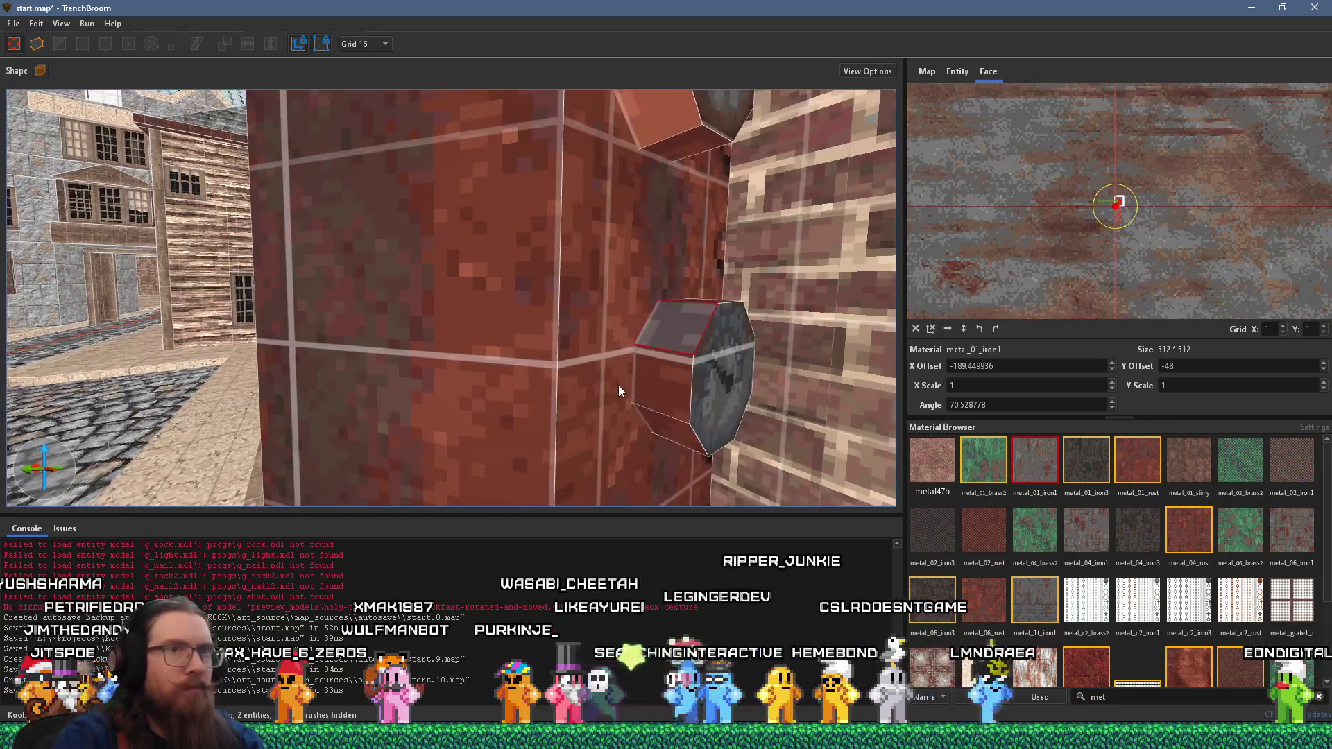
{"action": "left_click", "coordinate": [995, 333]}
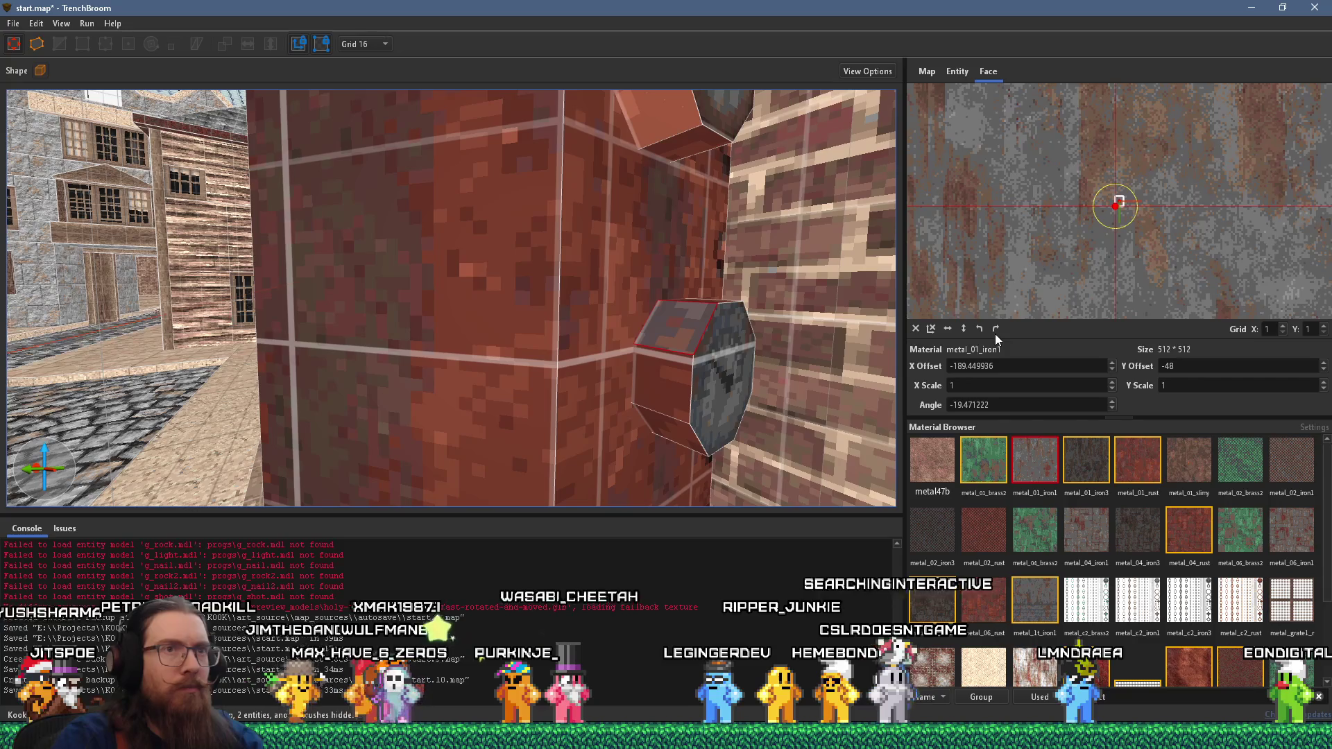
{"action": "mouse_move", "coordinate": [1048, 274]}
{"action": "left_mouse_down"}
{"action": "mouse_move", "coordinate": [1072, 244]}
{"action": "mouse_move", "coordinate": [1206, 231]}
{"action": "left_mouse_up"}
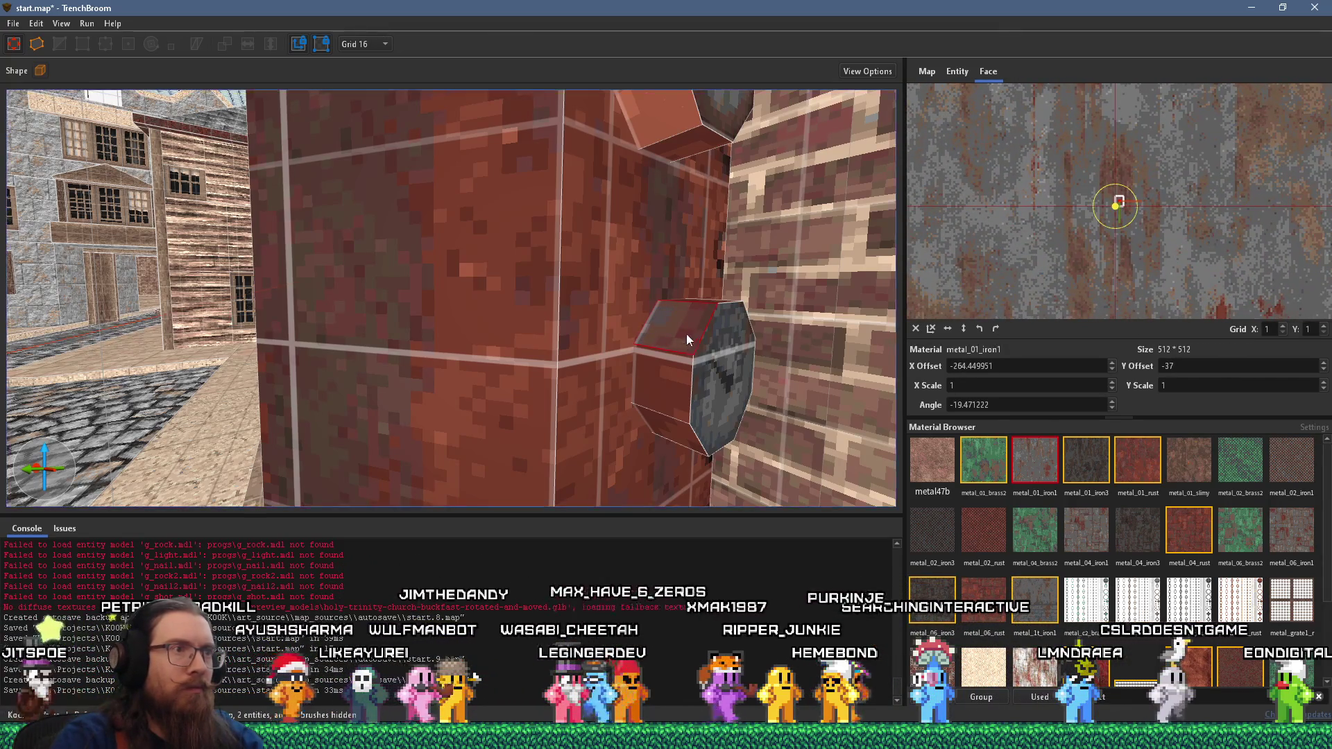
{"action": "mouse_move", "coordinate": [674, 438]}
{"action": "left_mouse_down"}
{"action": "mouse_move", "coordinate": [671, 411]}
{"action": "mouse_move", "coordinate": [548, 461]}
{"action": "mouse_move", "coordinate": [641, 360]}
{"action": "mouse_move", "coordinate": [706, 346]}
{"action": "mouse_move", "coordinate": [671, 351]}
{"action": "left_mouse_up"}
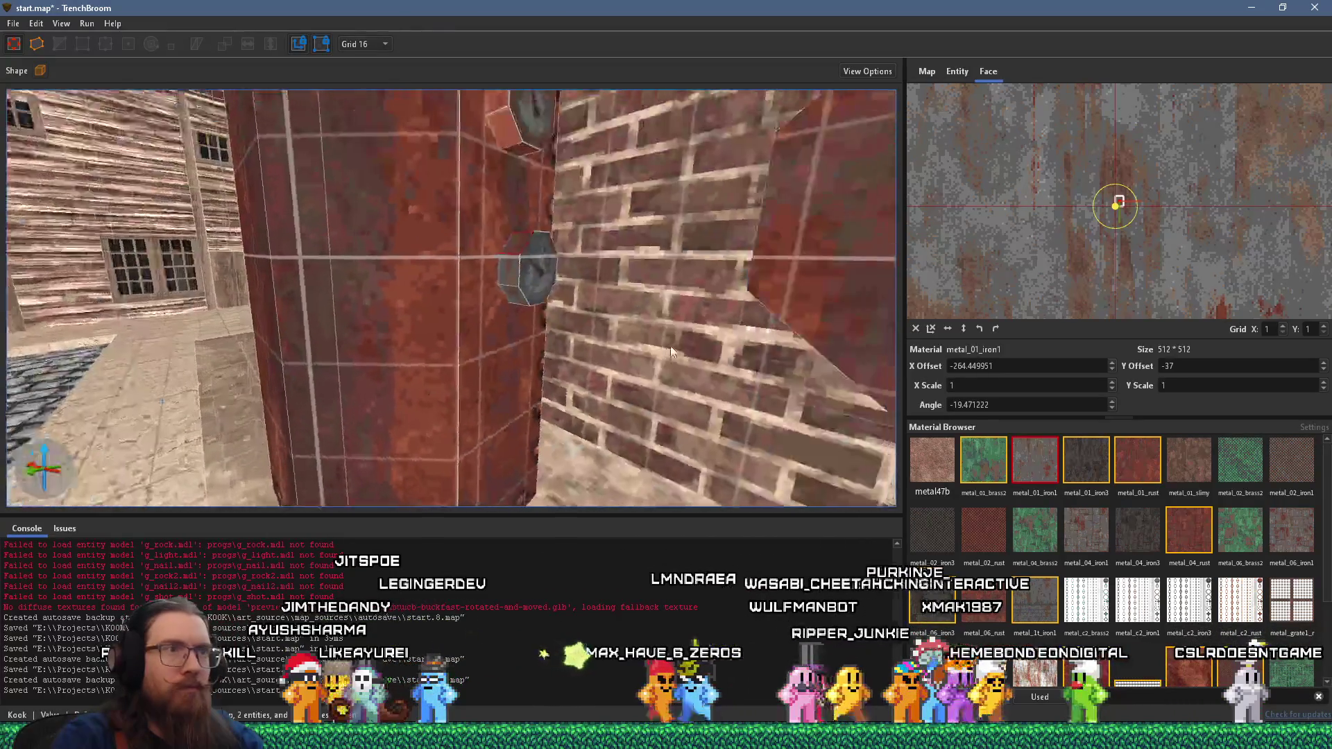
{"action": "mouse_move", "coordinate": [517, 294]}
{"action": "left_mouse_down"}
{"action": "mouse_move", "coordinate": [538, 311]}
{"action": "mouse_move", "coordinate": [394, 419]}
{"action": "mouse_move", "coordinate": [487, 377]}
{"action": "mouse_move", "coordinate": [324, 404]}
{"action": "left_mouse_up"}
{"action": "left_click", "coordinate": [318, 405]}
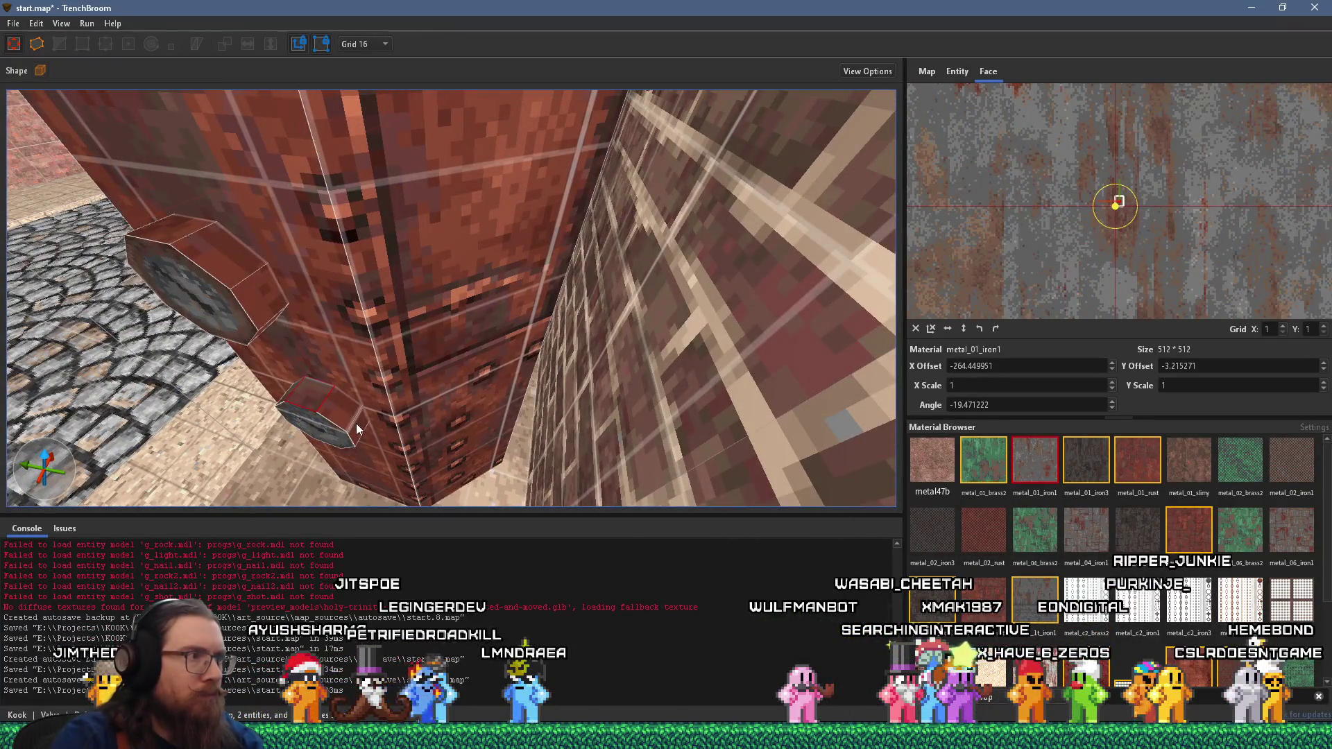
{"action": "mouse_move", "coordinate": [364, 430]}
{"action": "left_mouse_down"}
{"action": "mouse_move", "coordinate": [365, 201]}
{"action": "mouse_move", "coordinate": [419, 197]}
{"action": "mouse_move", "coordinate": [393, 273]}
{"action": "mouse_move", "coordinate": [582, 306]}
{"action": "mouse_move", "coordinate": [467, 323]}
{"action": "mouse_move", "coordinate": [472, 343]}
{"action": "mouse_move", "coordinate": [562, 417]}
{"action": "left_mouse_up"}
{"action": "left_click", "coordinate": [457, 342]}
{"action": "left_click", "coordinate": [562, 417]}
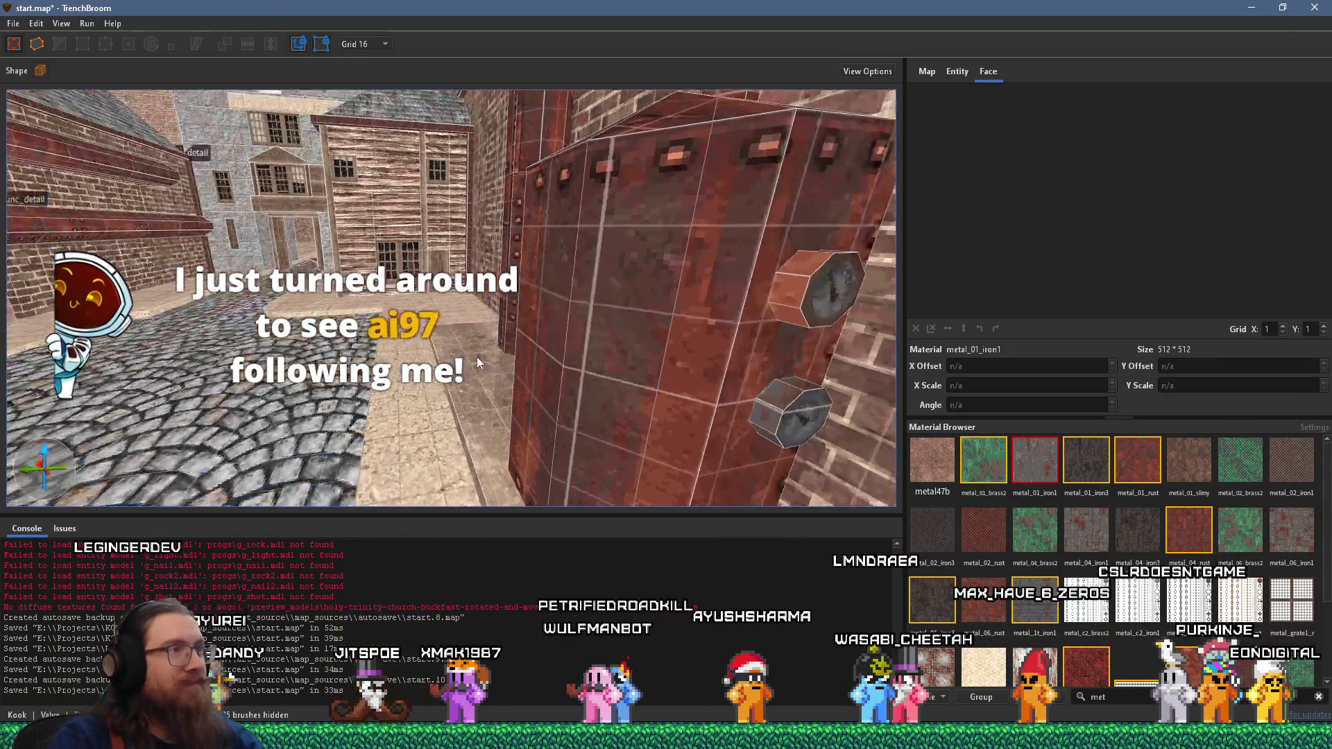
{"action": "mouse_move", "coordinate": [569, 389]}
{"action": "left_mouse_down"}
{"action": "mouse_move", "coordinate": [477, 356]}
{"action": "mouse_move", "coordinate": [558, 351]}
{"action": "mouse_move", "coordinate": [381, 237]}
{"action": "mouse_move", "coordinate": [302, 260]}
{"action": "mouse_move", "coordinate": [430, 277]}
{"action": "mouse_move", "coordinate": [372, 289]}
{"action": "mouse_move", "coordinate": [387, 357]}
{"action": "mouse_move", "coordinate": [311, 369]}
{"action": "mouse_move", "coordinate": [272, 281]}
{"action": "mouse_move", "coordinate": [398, 381]}
{"action": "left_mouse_up"}
{"action": "key", "text": "s"}
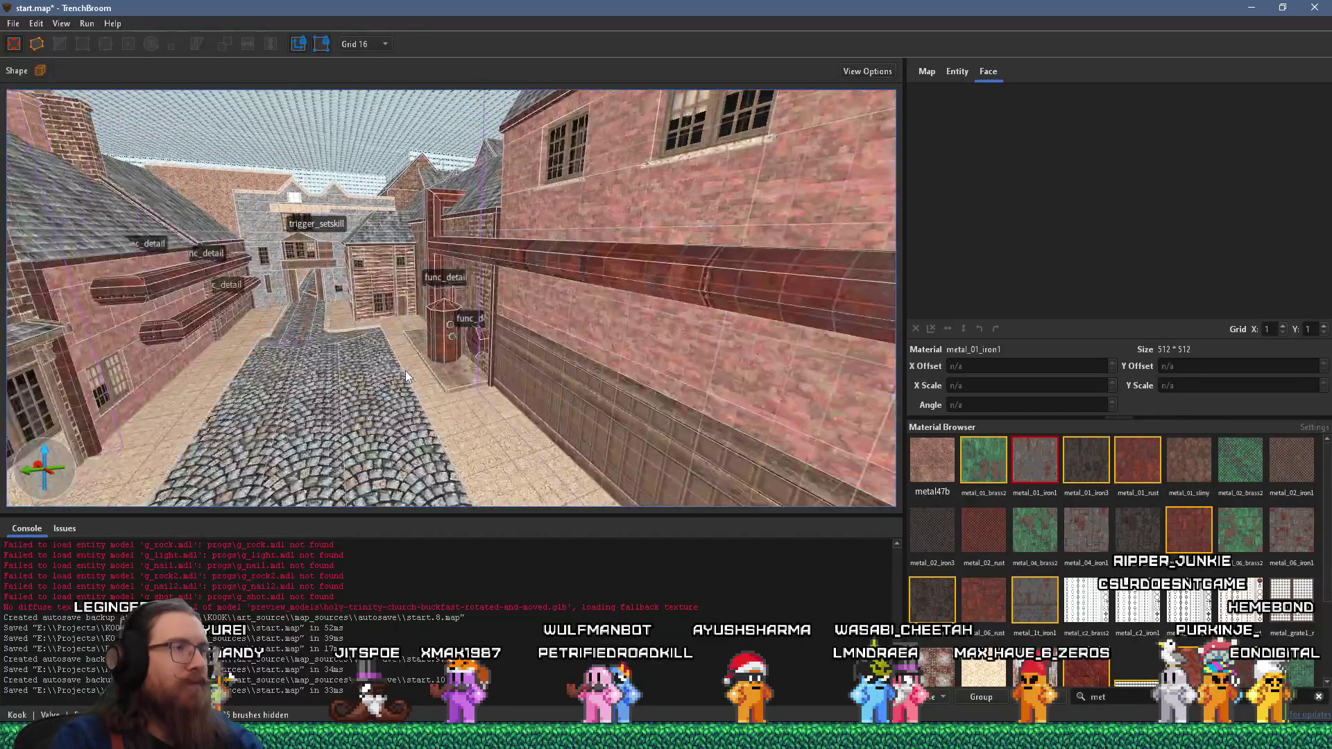
- Save start.map and compile it with the qbsp profile
{"action": "key", "text": "w"}
{"action": "left_click", "coordinate": [13, 23]}
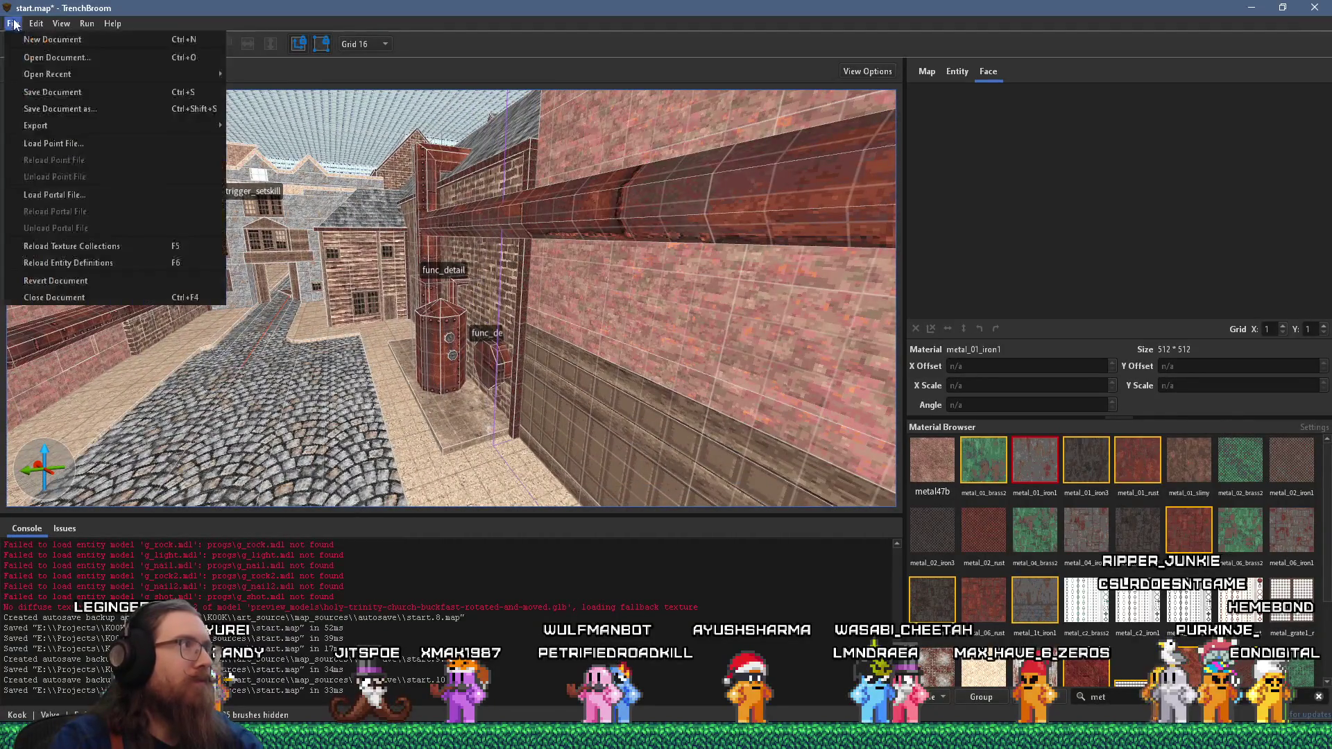
{"action": "left_click", "coordinate": [35, 92]}
{"action": "left_click", "coordinate": [87, 23]}
{"action": "left_click", "coordinate": [104, 40]}
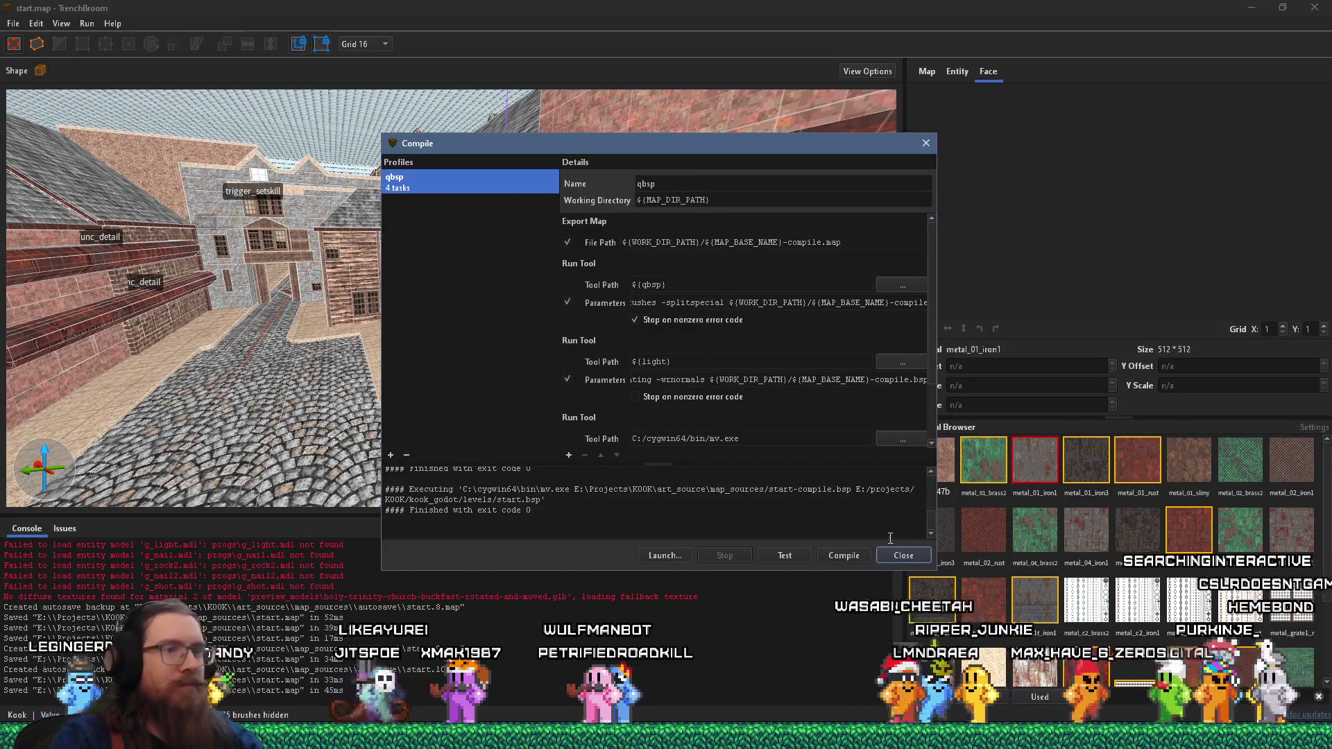
{"action": "left_click", "coordinate": [844, 556]}
- Bring the godot_bsp_importer GitHub issue in Firefox to the front
{"action": "key", "text": "alt+Tab"}
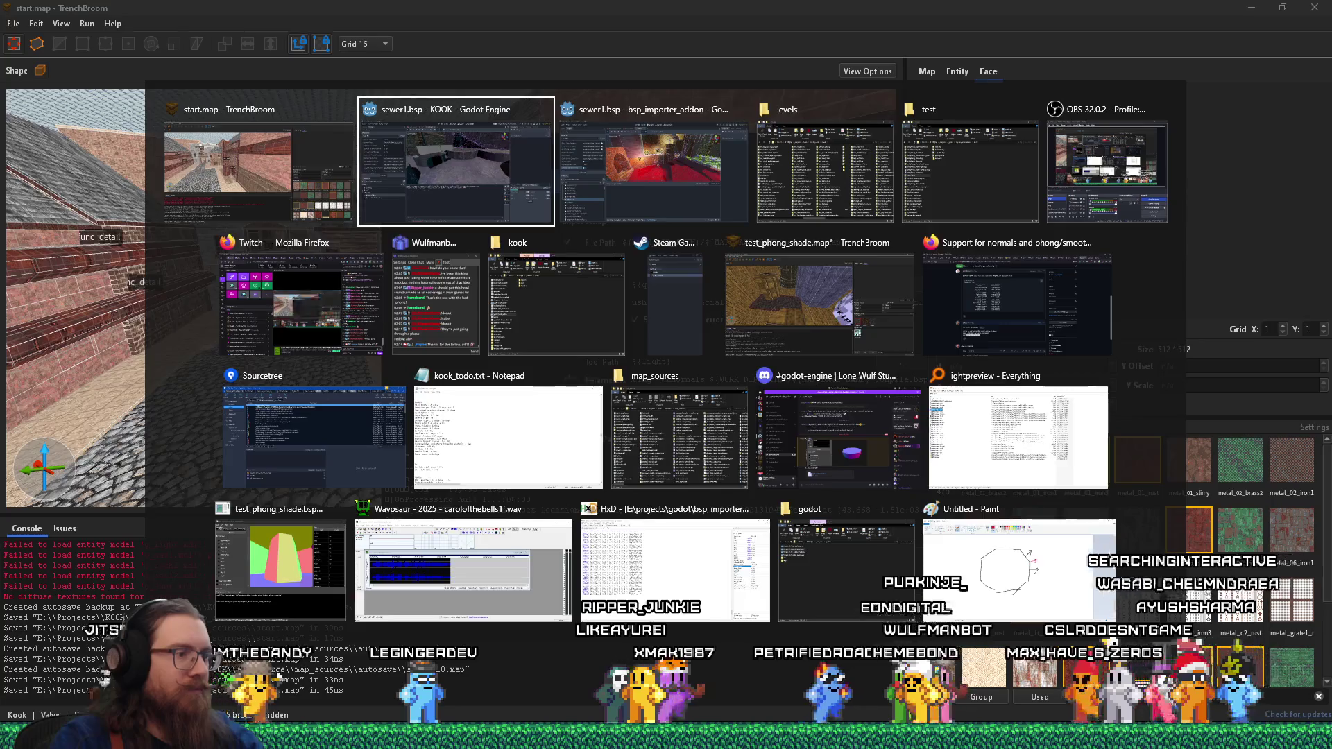
{"action": "key", "text": "Escape"}
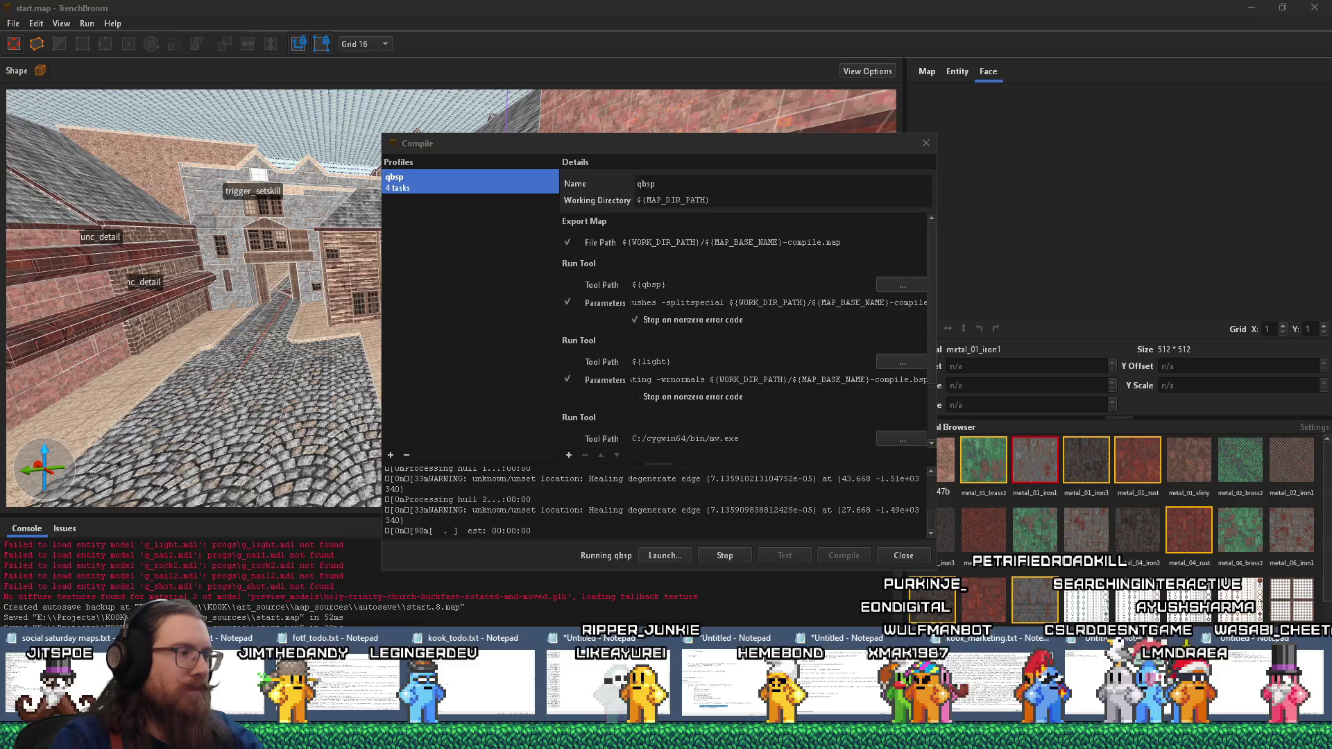
{"action": "mouse_move", "coordinate": [666, 736]}
{"action": "left_click", "coordinate": [1223, 683]}
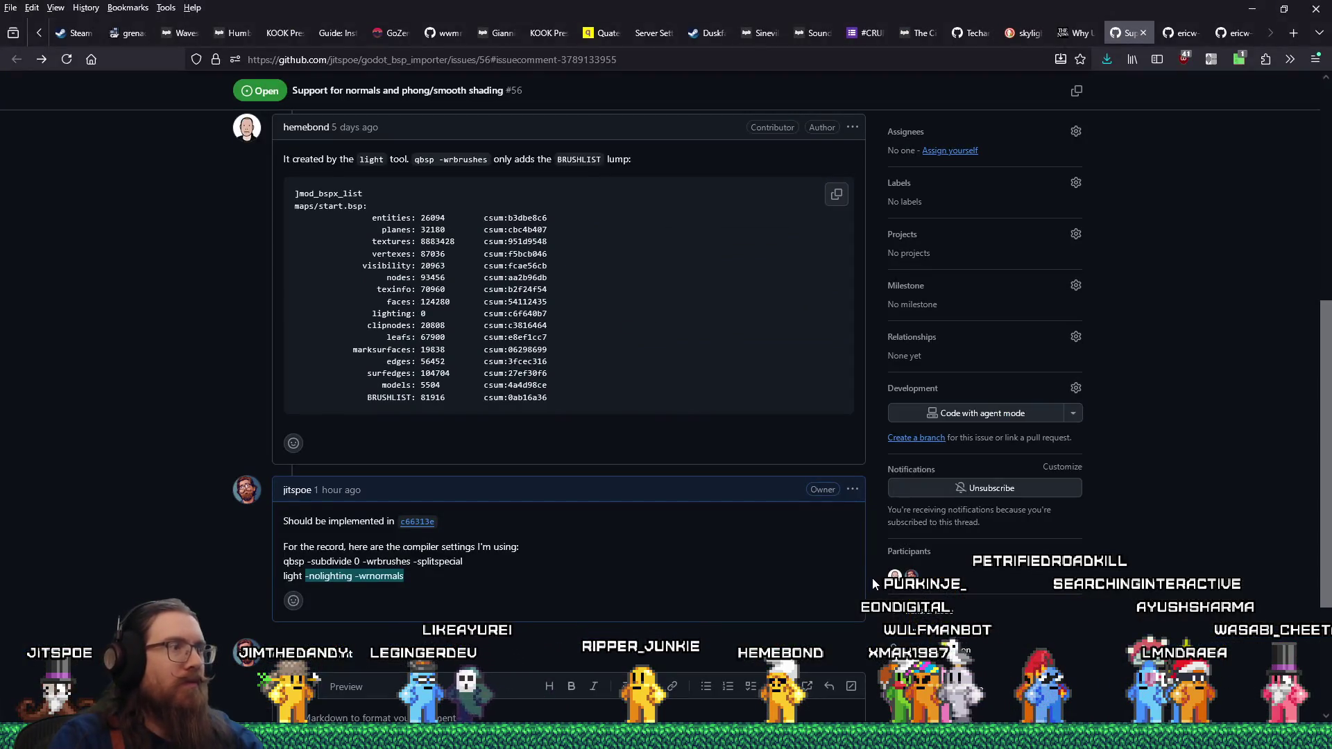
- Open the repository's issues list and view issue #51, add support for smooth shading
{"action": "scroll", "coordinate": [876, 582], "scroll_direction": "down", "scroll_amount": 3}
{"action": "scroll", "coordinate": [901, 586], "scroll_direction": "up", "scroll_amount": 10}
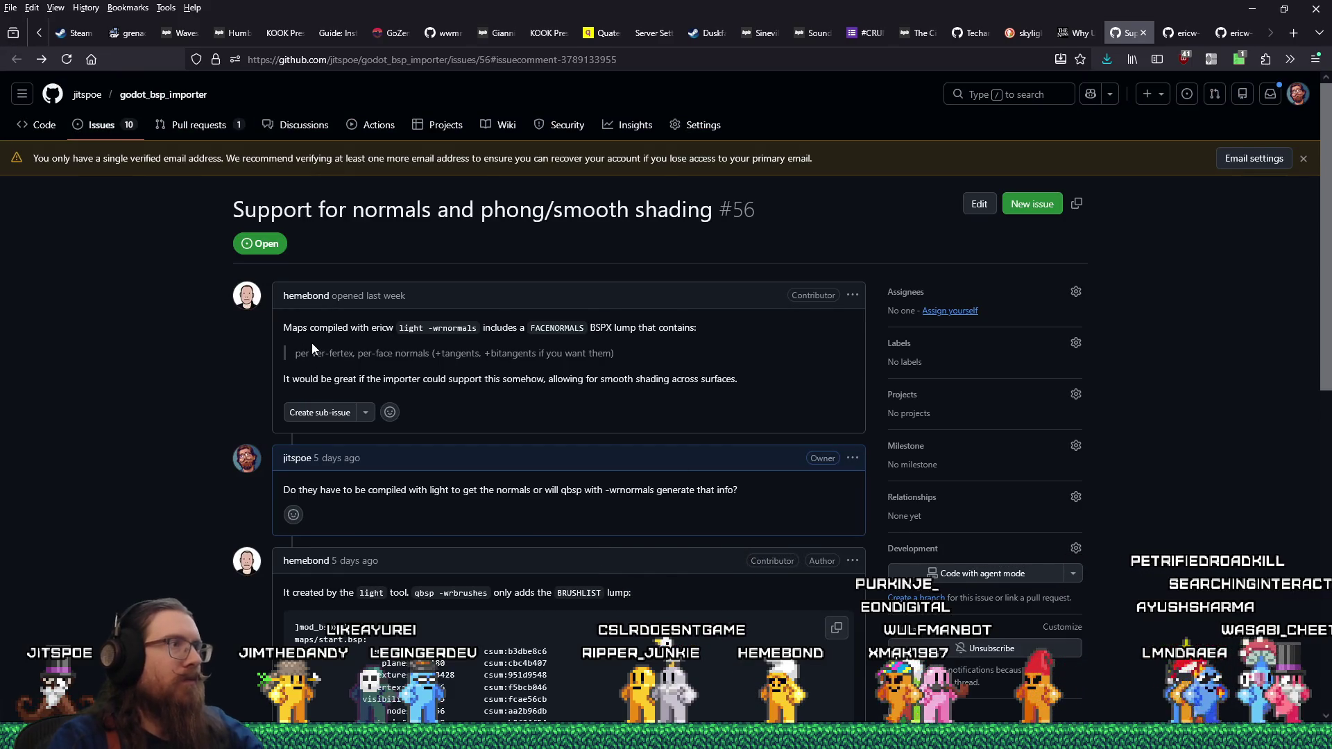
{"action": "left_click", "coordinate": [102, 125]}
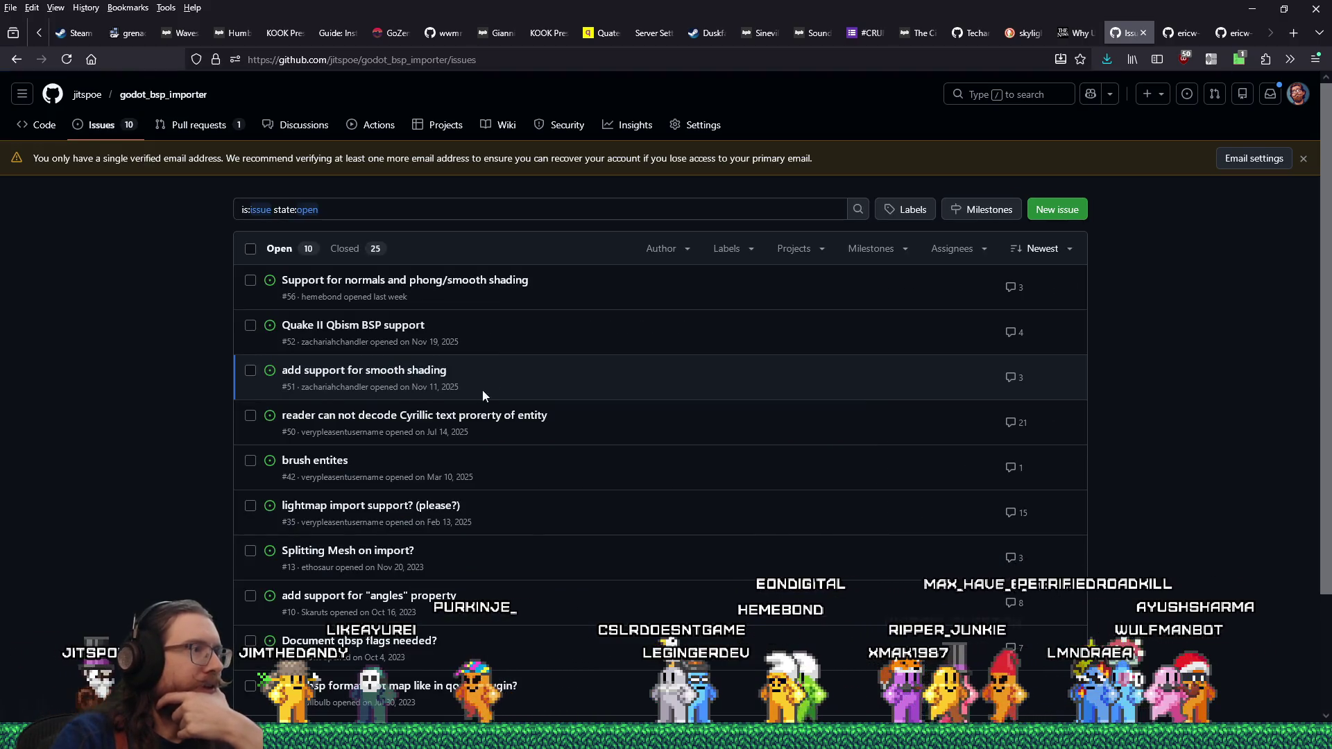
{"action": "left_click", "coordinate": [411, 378]}
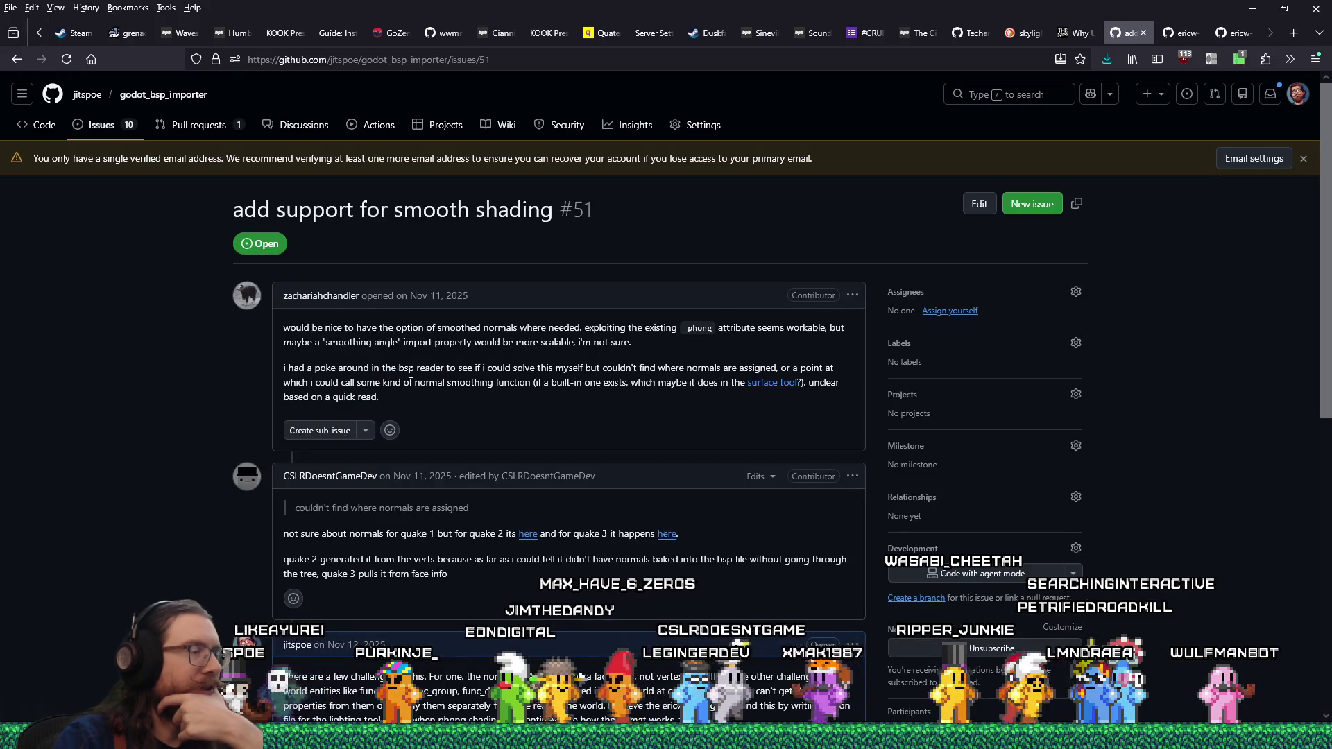
{"action": "scroll", "coordinate": [410, 375], "scroll_direction": "down", "scroll_amount": 10}
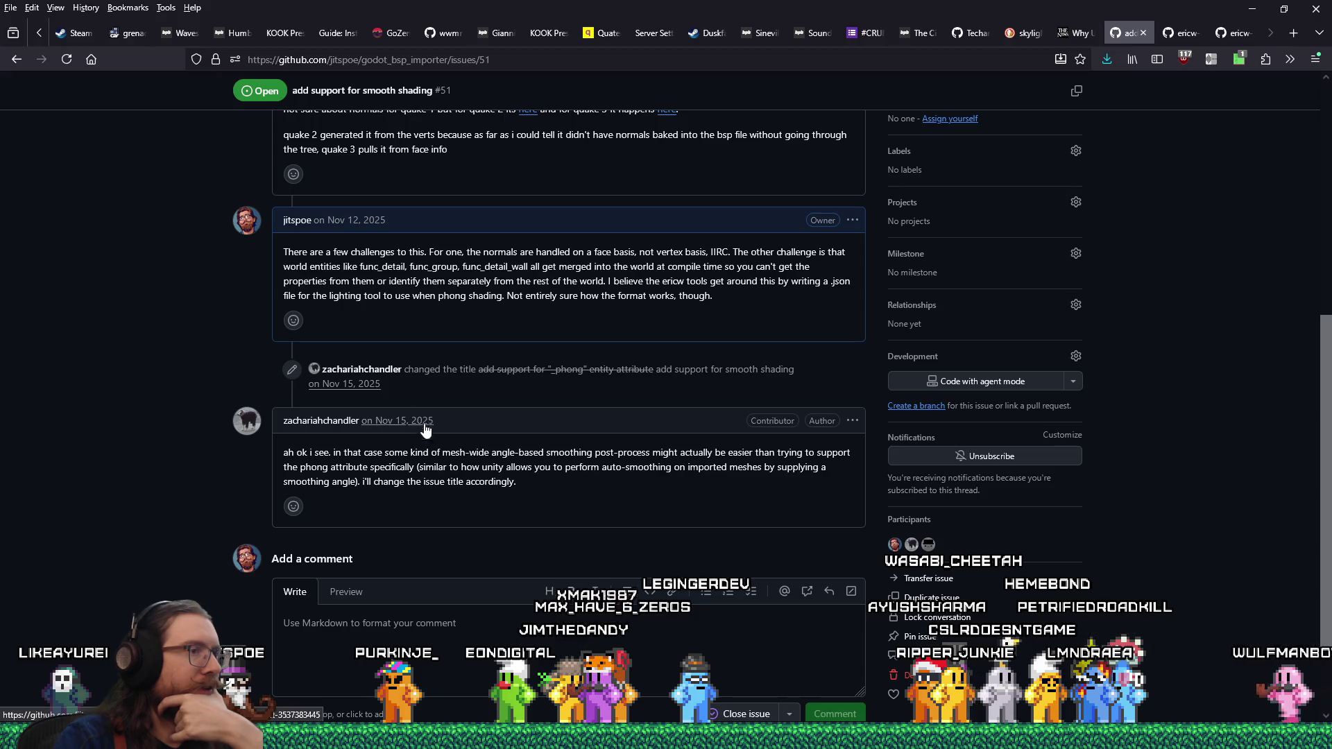
{"action": "left_click", "coordinate": [488, 632]}
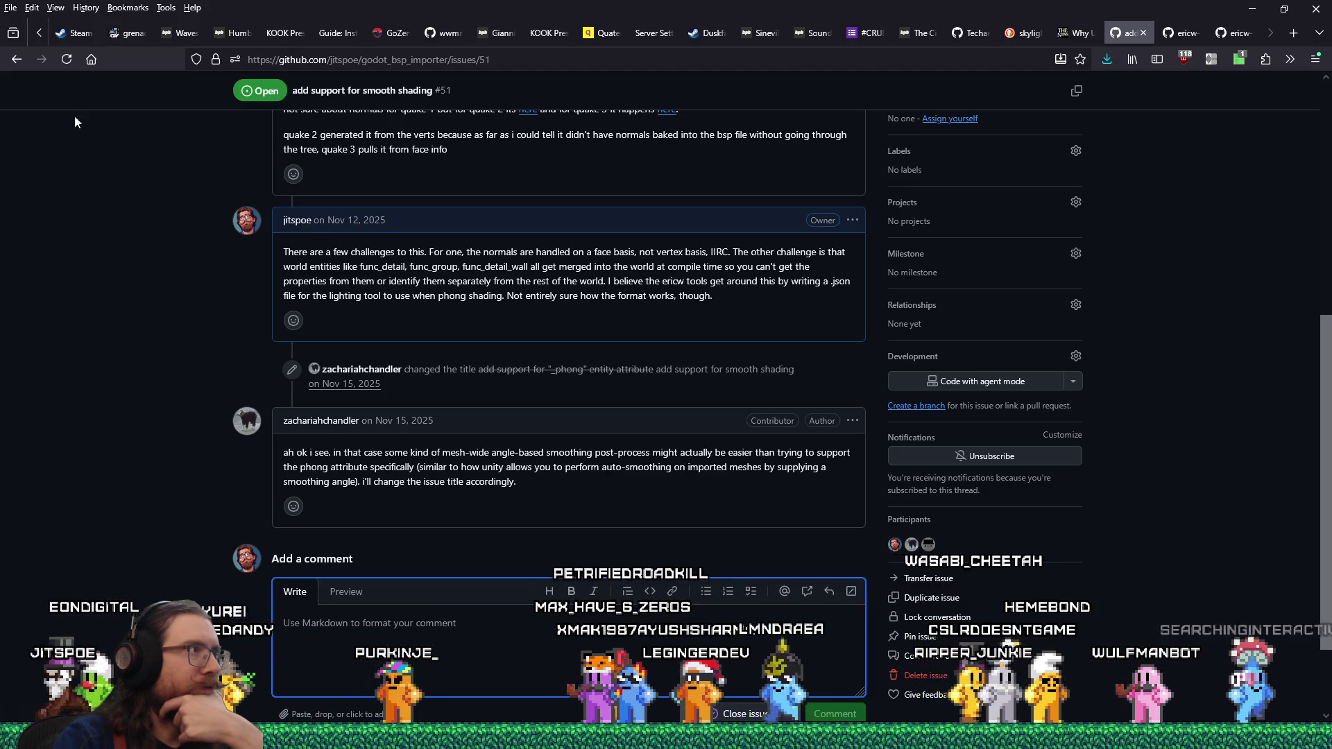
- Go back to issue #56, copy the fix's commit link, and reopen issue #51
{"action": "left_click", "coordinate": [19, 60]}
{"action": "left_click", "coordinate": [19, 60]}
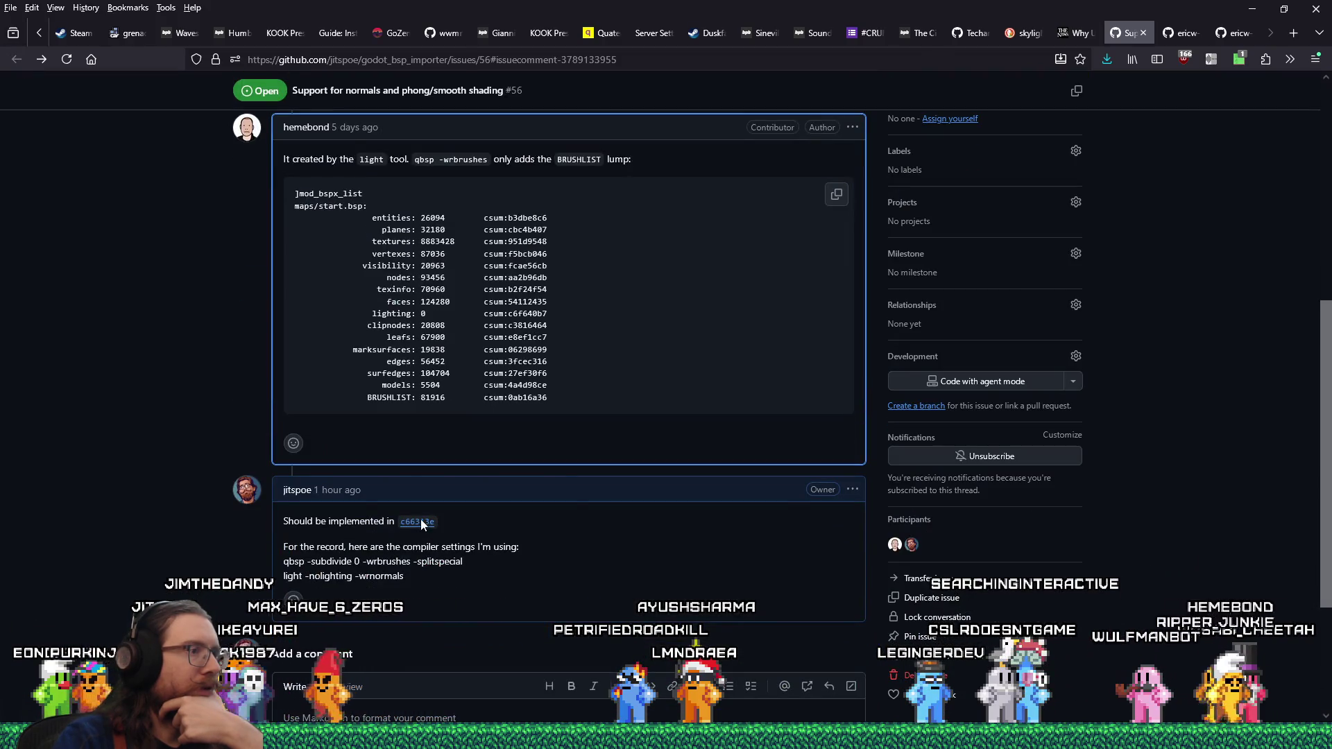
{"action": "right_click", "coordinate": [421, 524]}
{"action": "left_click", "coordinate": [466, 355]}
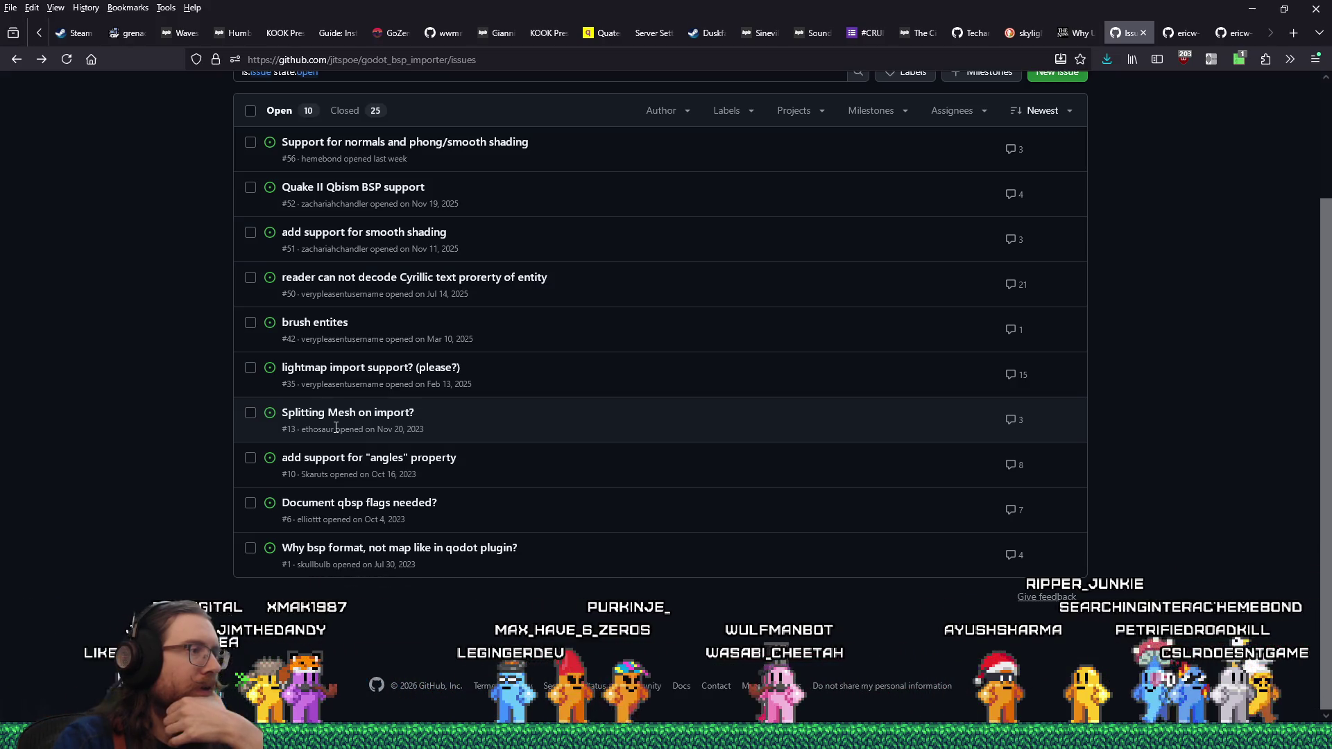
{"action": "scroll", "coordinate": [343, 437], "scroll_direction": "up", "scroll_amount": 2}
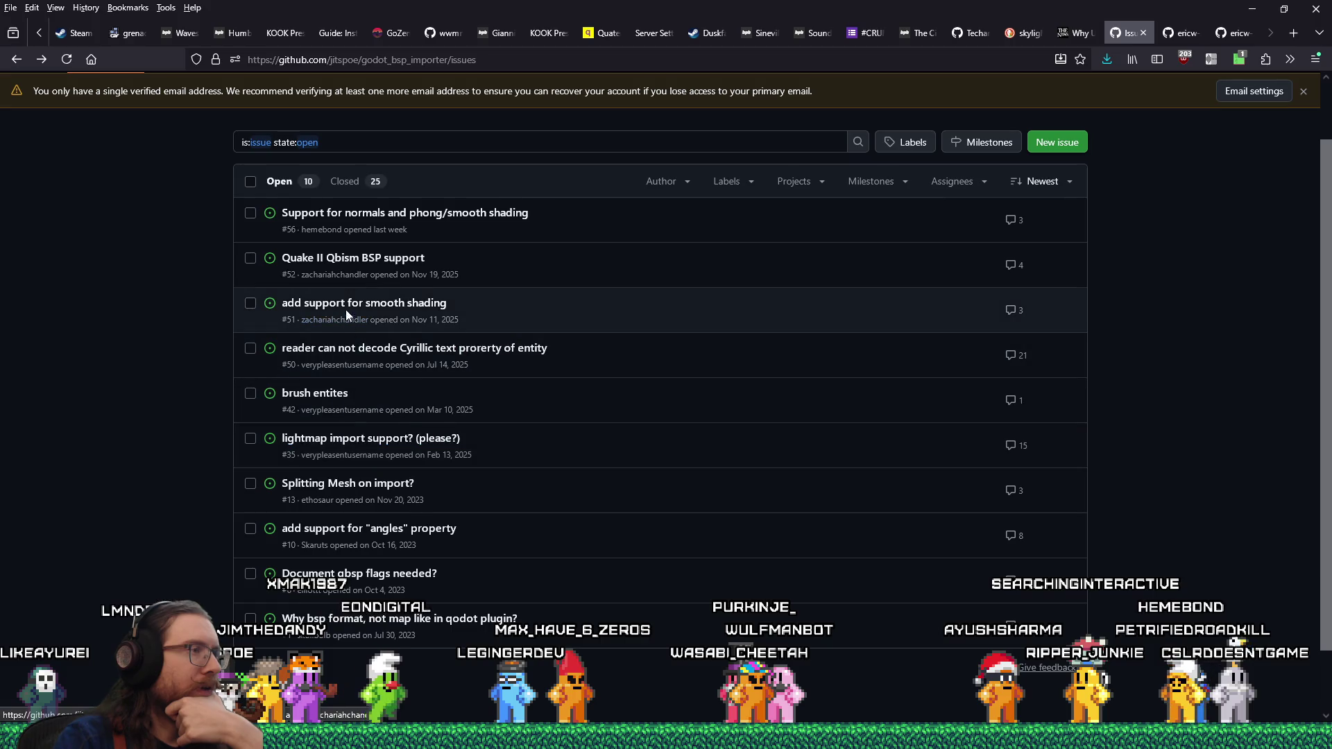
{"action": "left_click", "coordinate": [346, 310]}
{"action": "scroll", "coordinate": [512, 531], "scroll_direction": "down", "scroll_amount": 8}
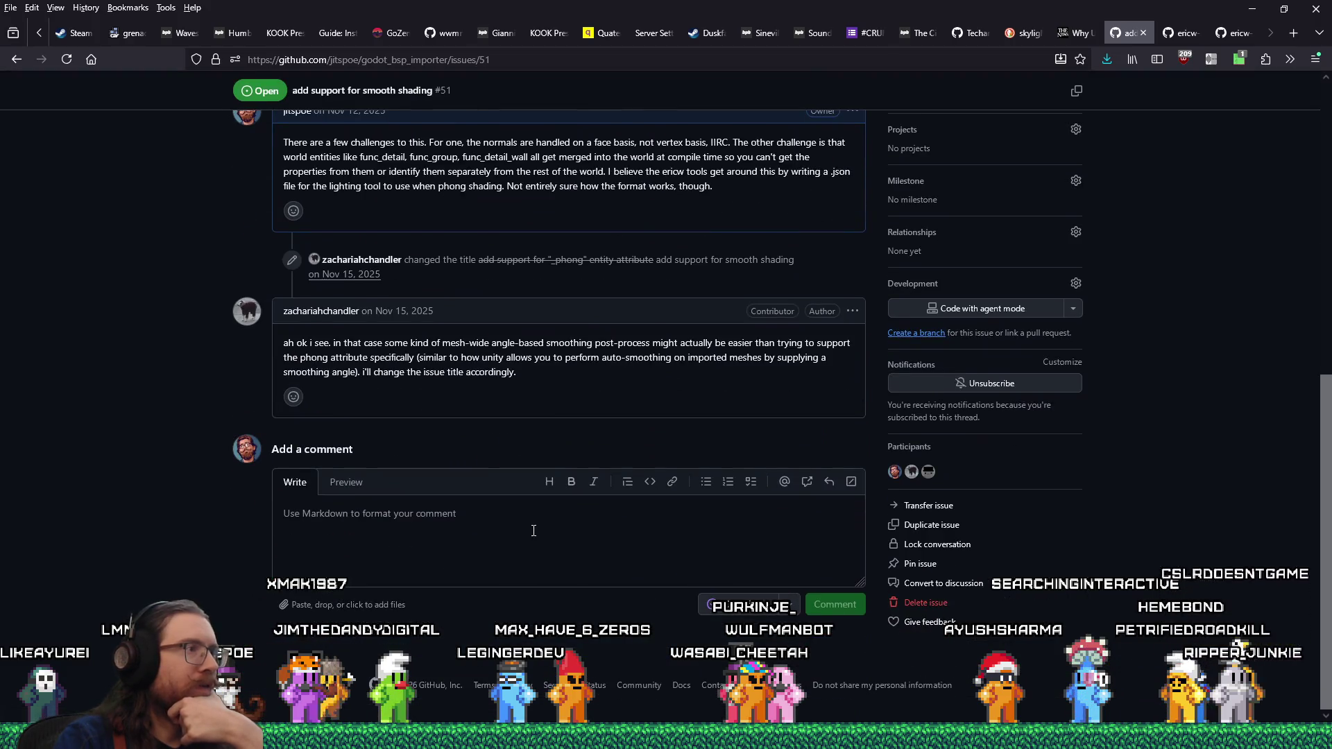
- Start the #51 comment explaining smooth normals work via ericw's light tool with -wrnormals
{"action": "left_click", "coordinate": [617, 550]}
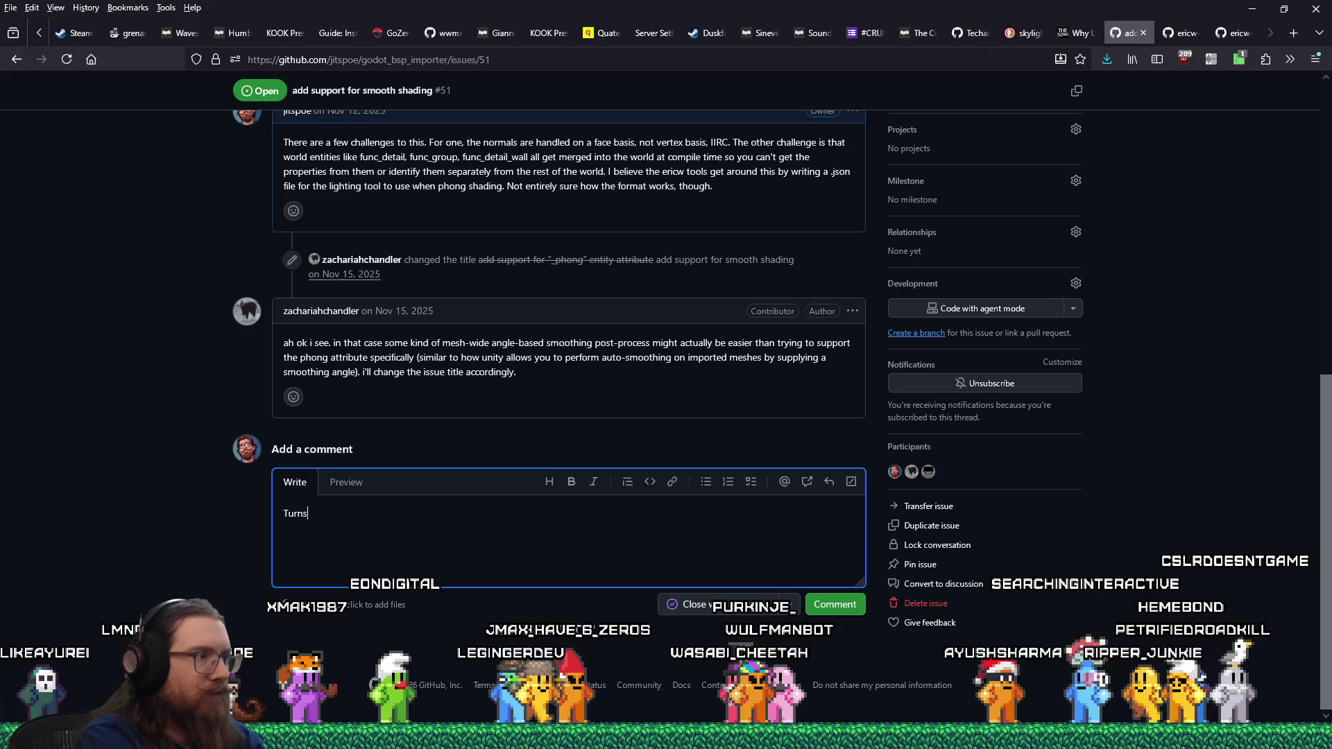
{"action": "type", "text": "out this is possible by using the"}
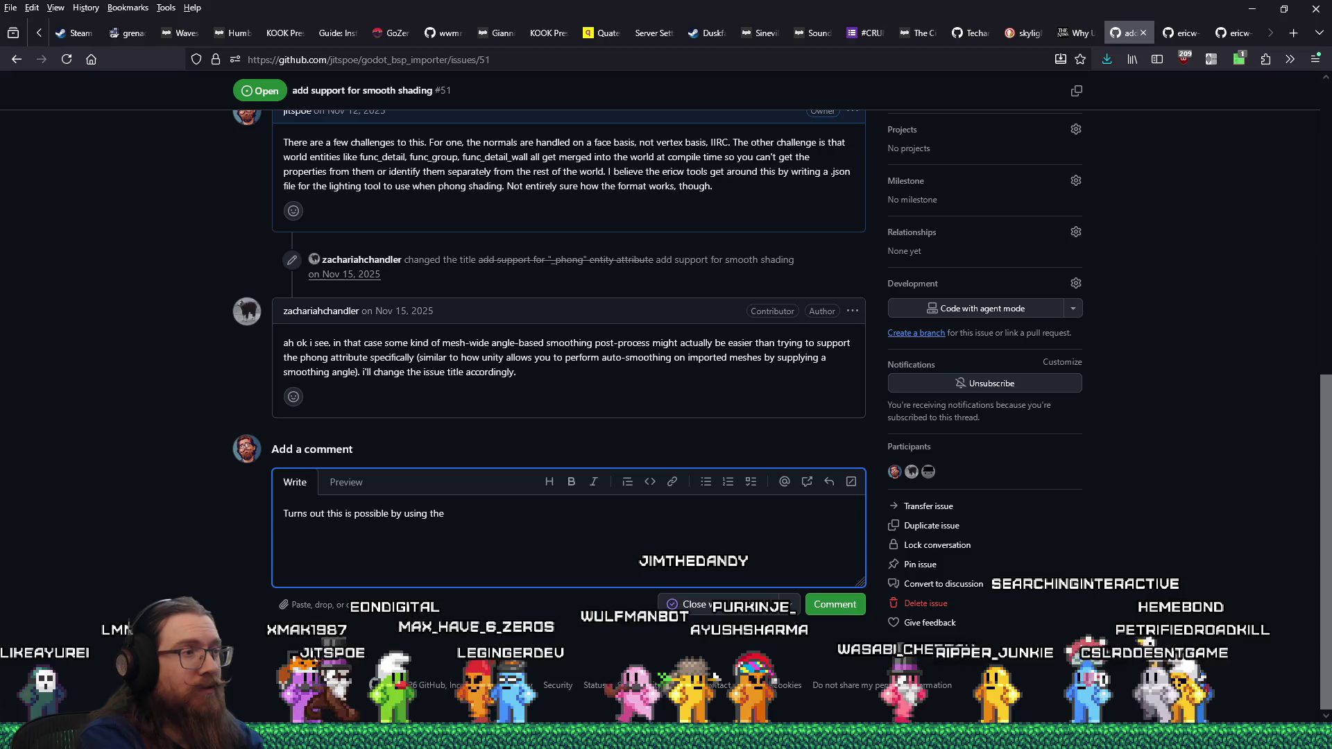
{"action": "type", "text": " ligh"}
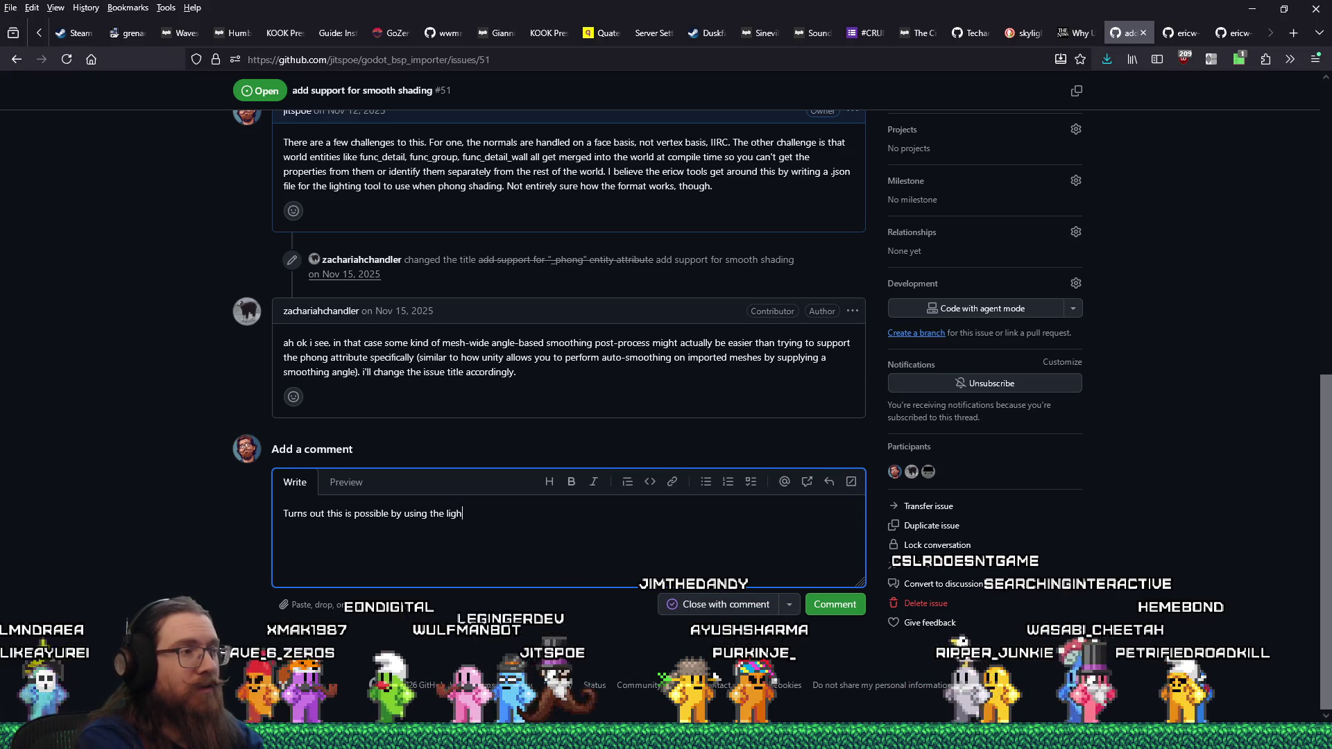
{"action": "key", "text": "BackSpace"}
{"action": "key", "text": "BackSpace"}
{"action": "key", "text": "BackSpace"}
{"action": "key", "text": "BackSpace"}
{"action": "key", "text": "BackSpace"}
{"action": "key", "text": "BackSpace"}
{"action": "key", "text": "BackSpace"}
{"action": "key", "text": "BackSpace"}
{"action": "type", "text": "ericw"}
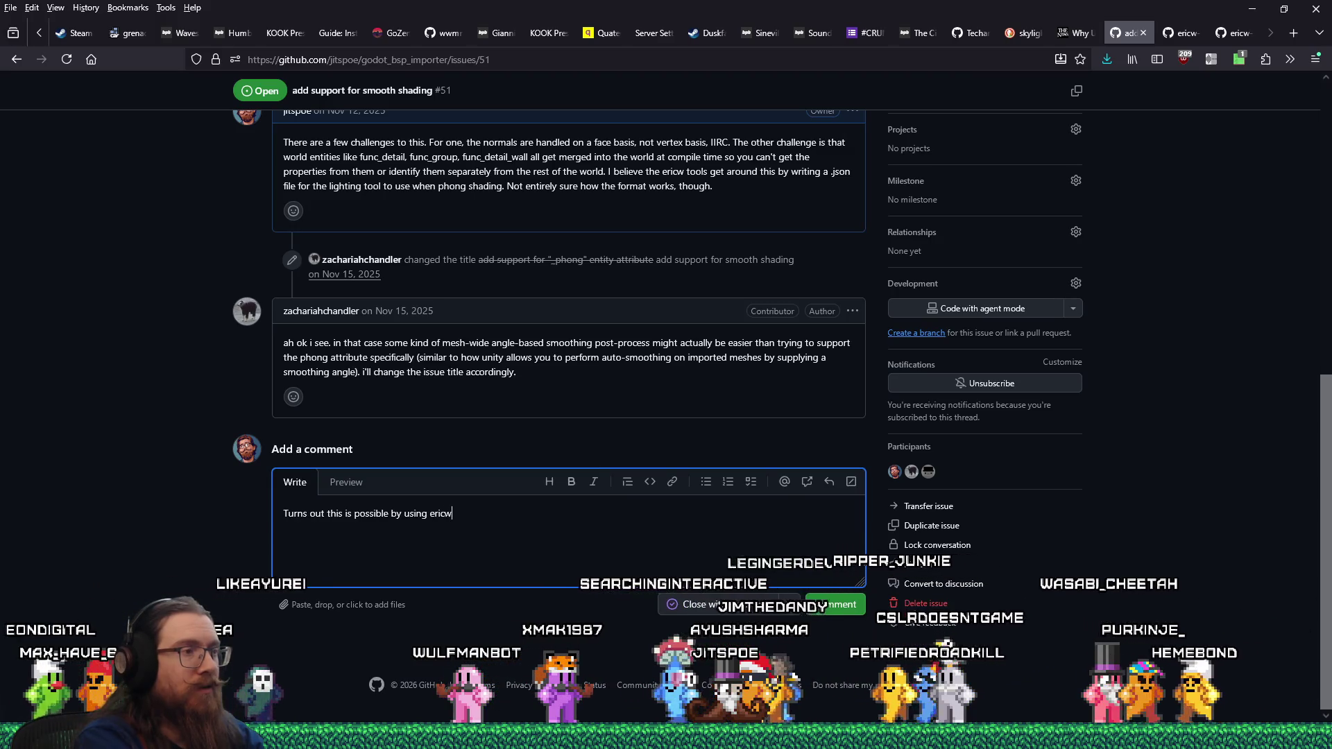
{"action": "type", "text": "'s light too"}
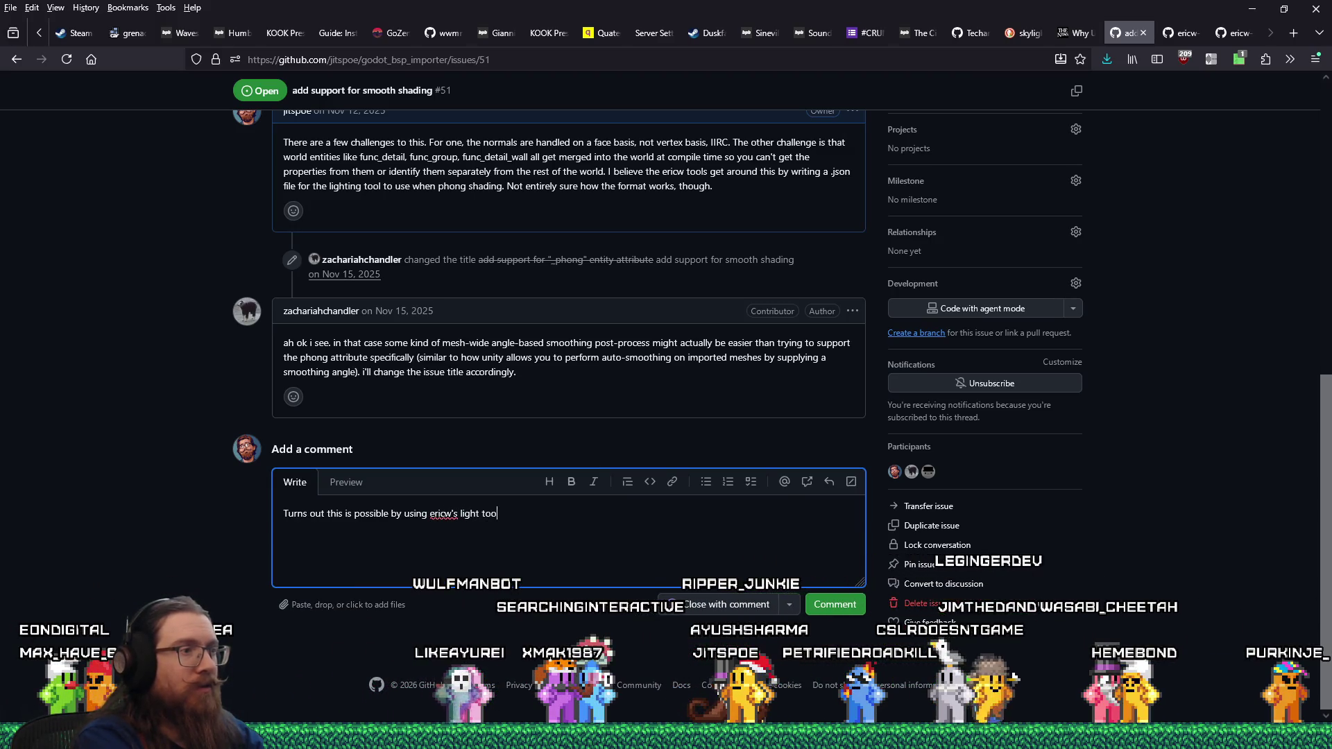
{"action": "type", "text": "l with -wrnormals"}
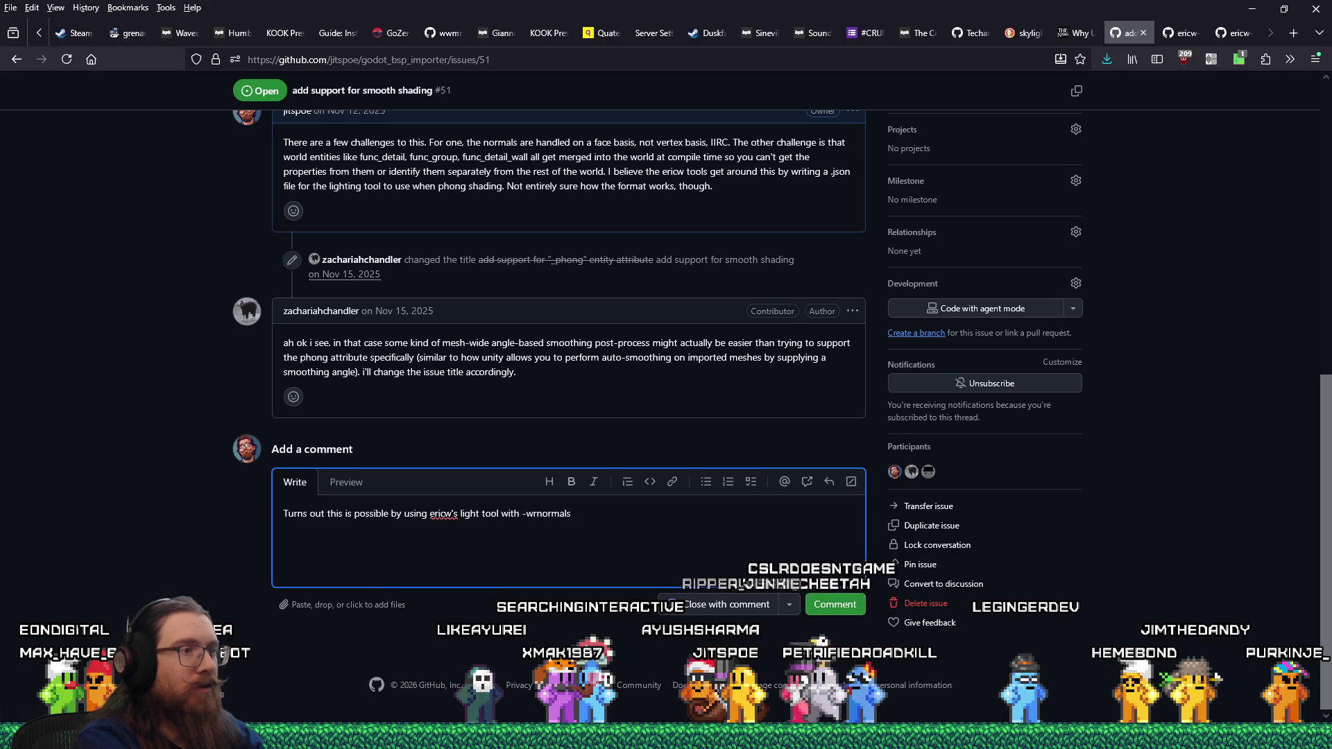
{"action": "type", "text": ".  I"}
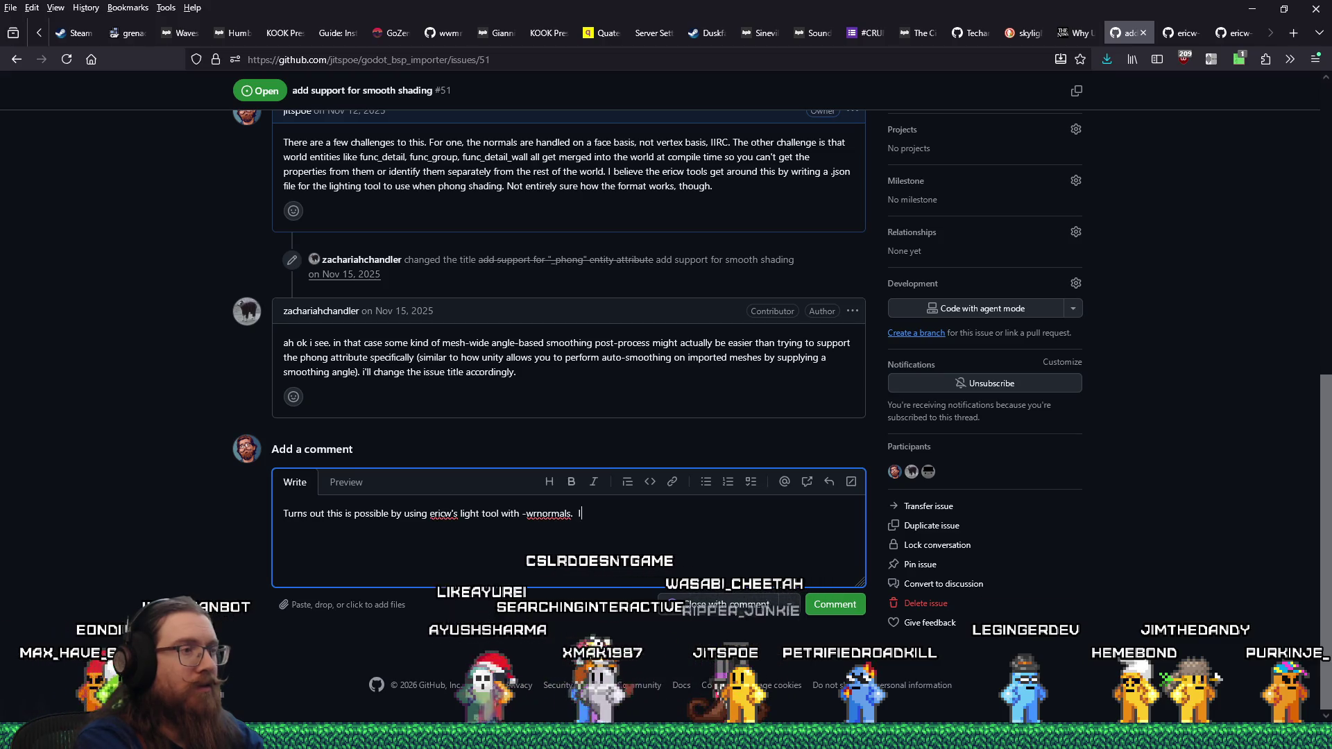
{"action": "type", "text": "'ve adde s"}
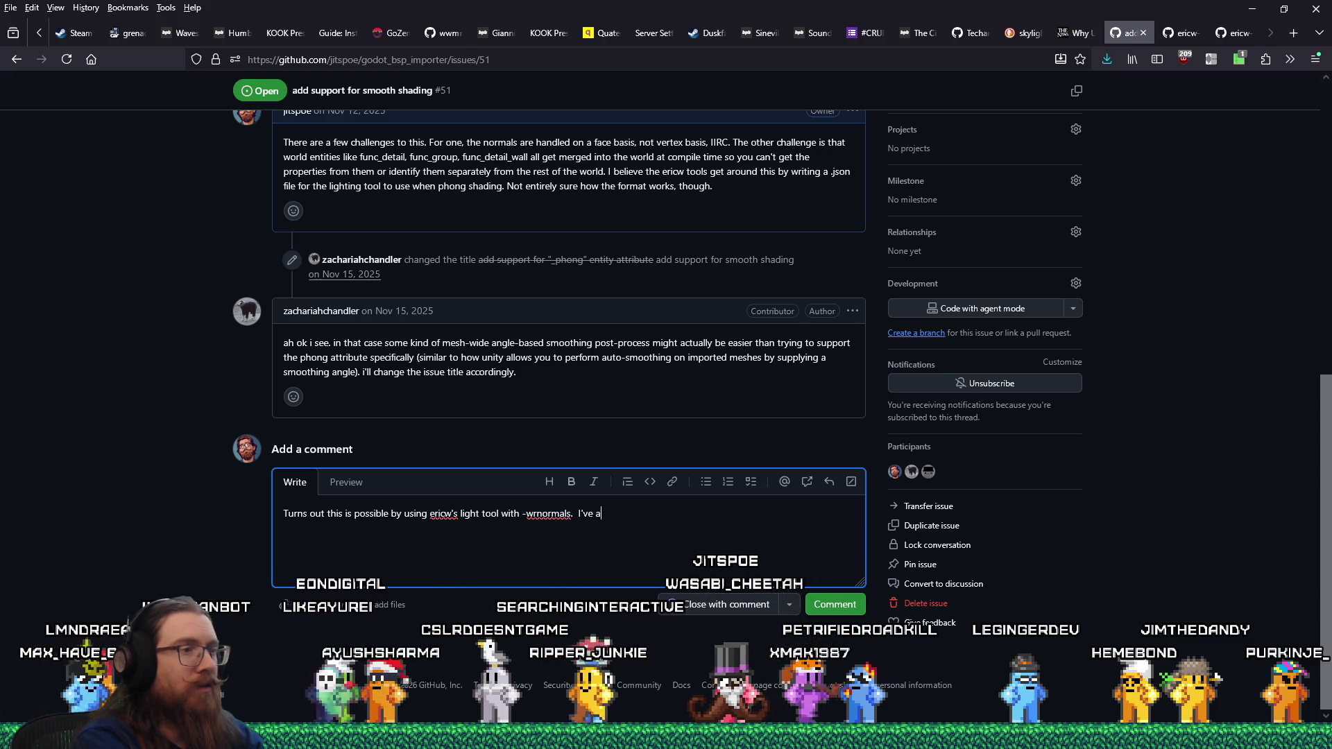
{"action": "key", "text": "BackSpace"}
{"action": "key", "text": "BackSpace"}
- Paste the commit link after 'added support for it here:' and add a 'My compile parameters:' line
{"action": "type", "text": "d supp"}
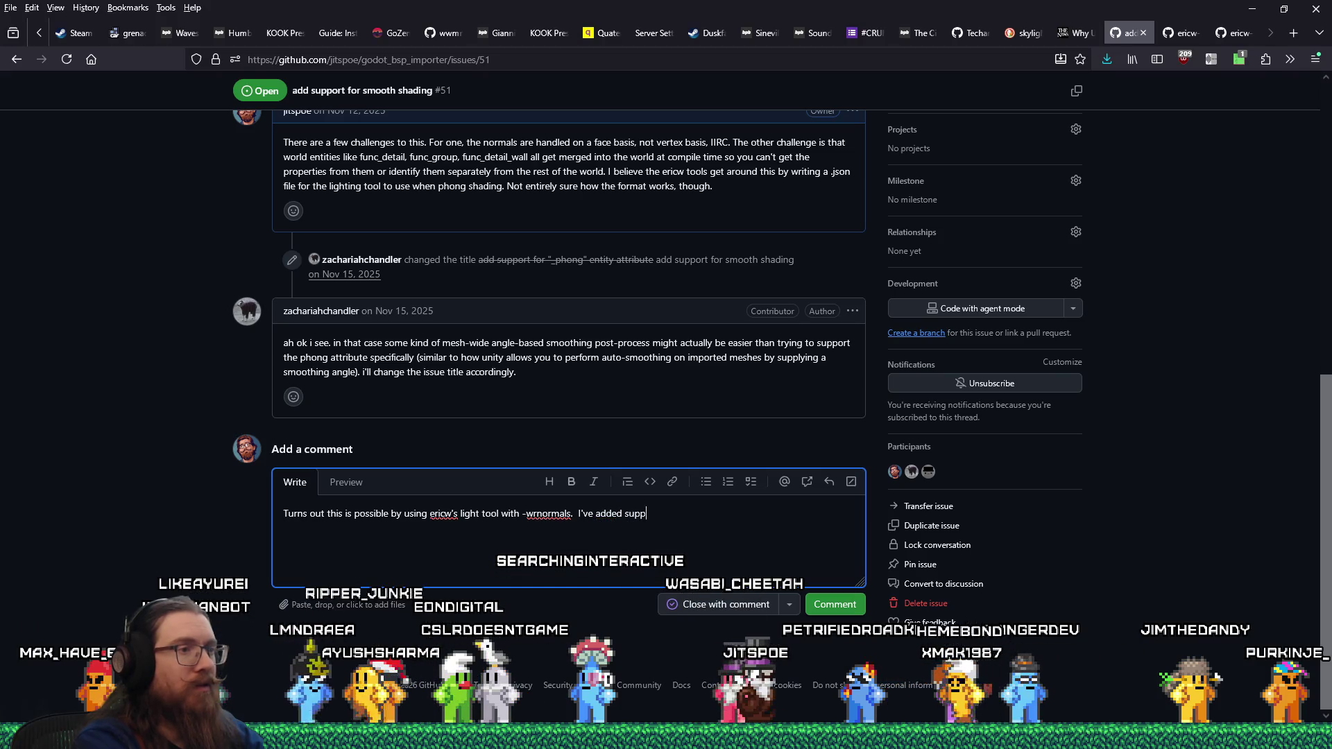
{"action": "type", "text": "ort for it here:"}
{"action": "type", "text": "https://github.com/jitspoe/godot_bsp_importer/commit/c66313e5246935f45b237b44ac845ed34a3e9d0d"}
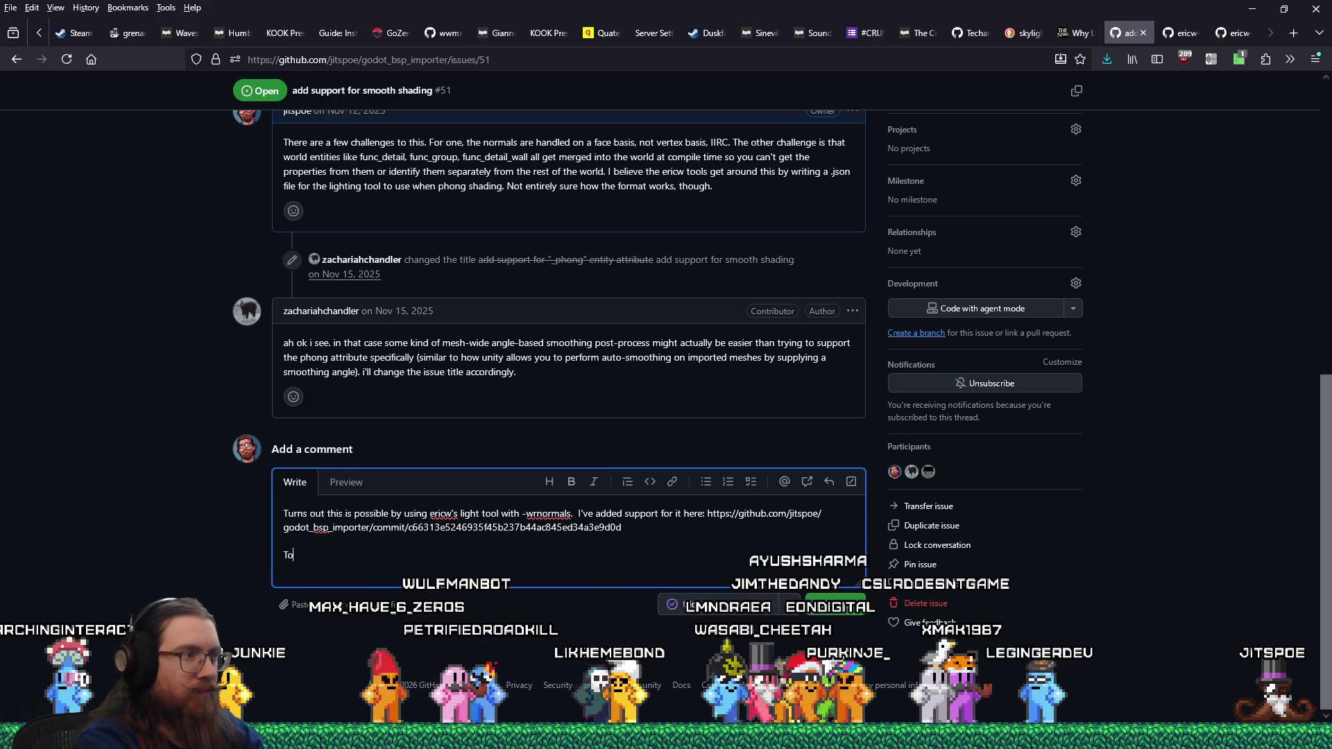
{"action": "type", "text": "parameters:"}
{"action": "key", "text": "Return"}
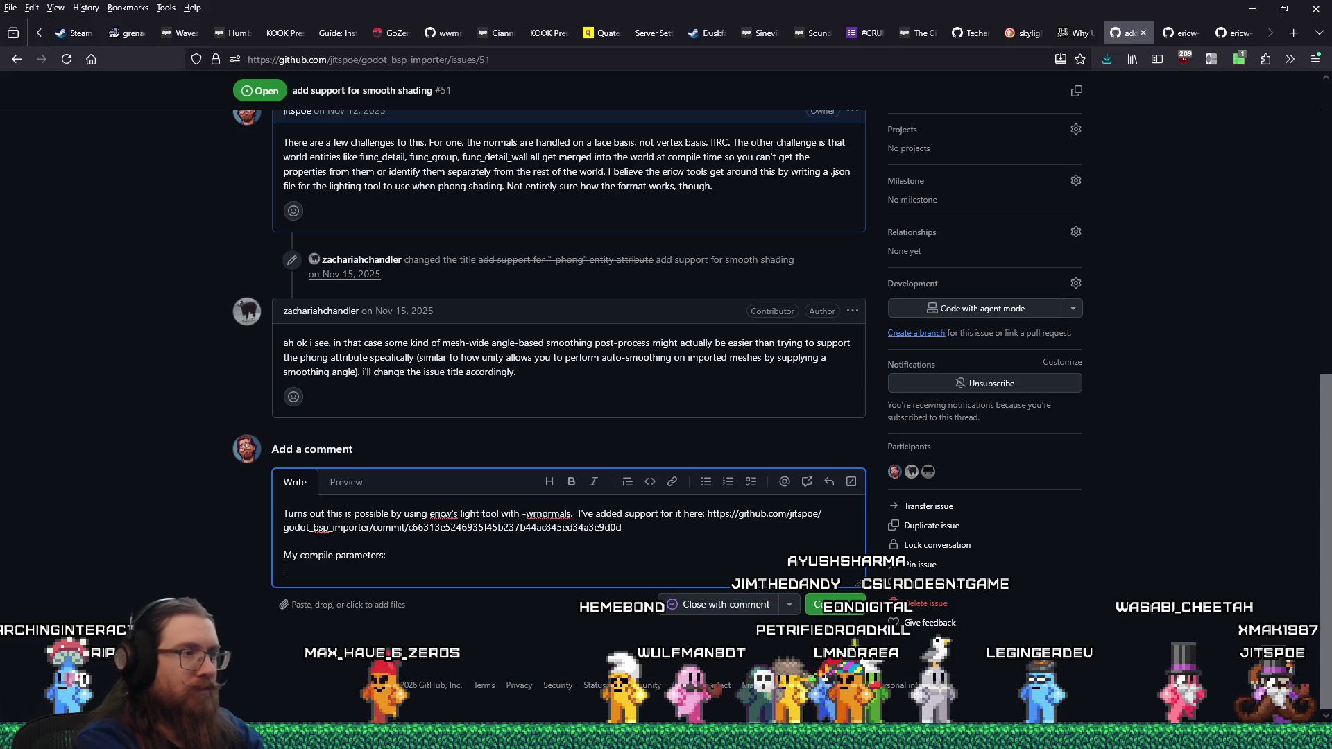
{"action": "key", "text": "alt+Tab"}
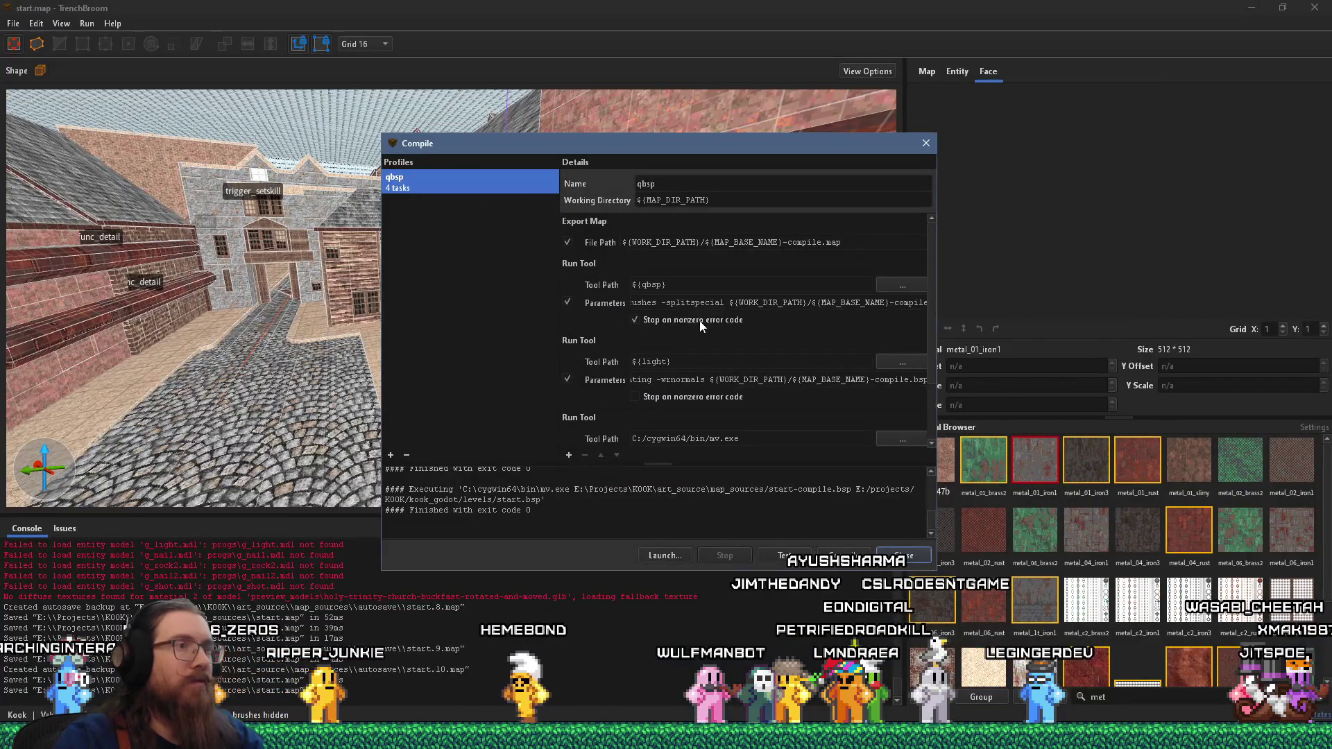
- Copy the qbsp flags '-subdivide 0 -wrbrushes -splitspecial' into the comment after 'qbsp'
{"action": "left_click_drag", "start_coordinate": [718, 302], "coordinate": [646, 298]}
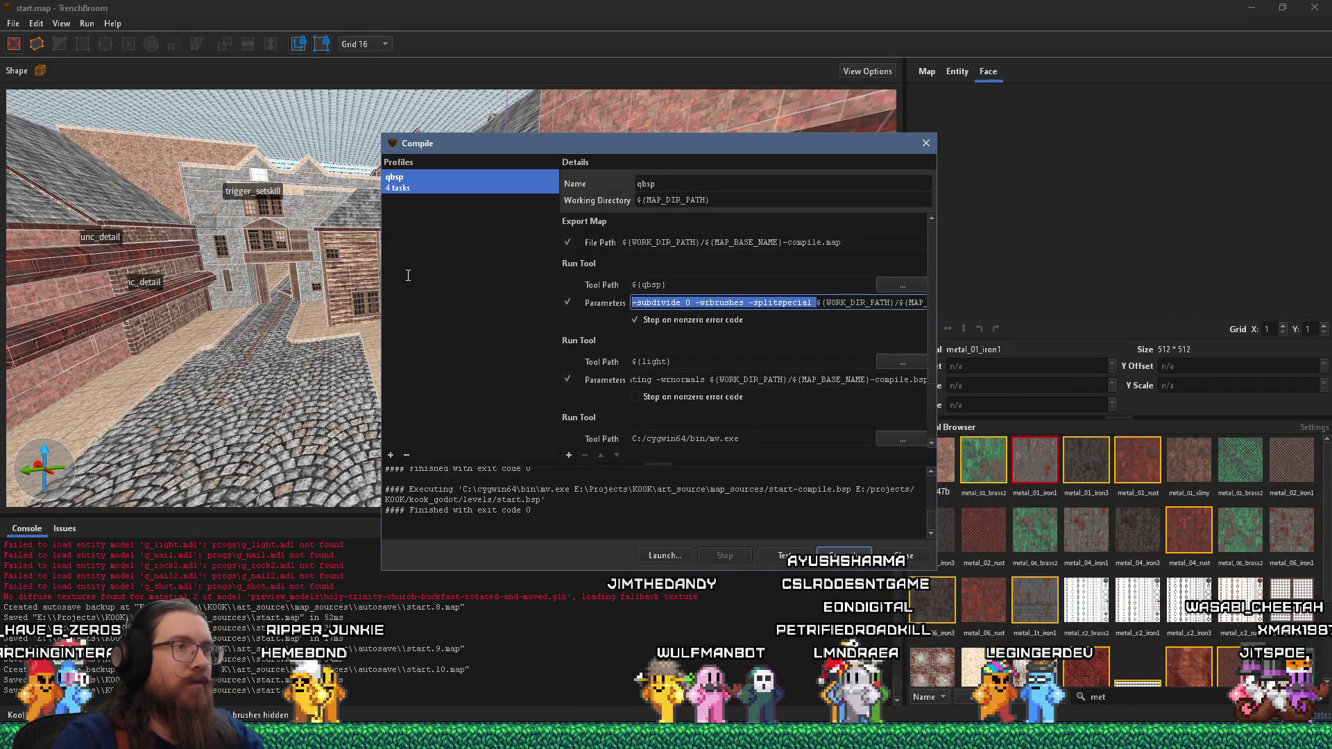
{"action": "right_click", "coordinate": [652, 304]}
{"action": "left_click", "coordinate": [678, 357]}
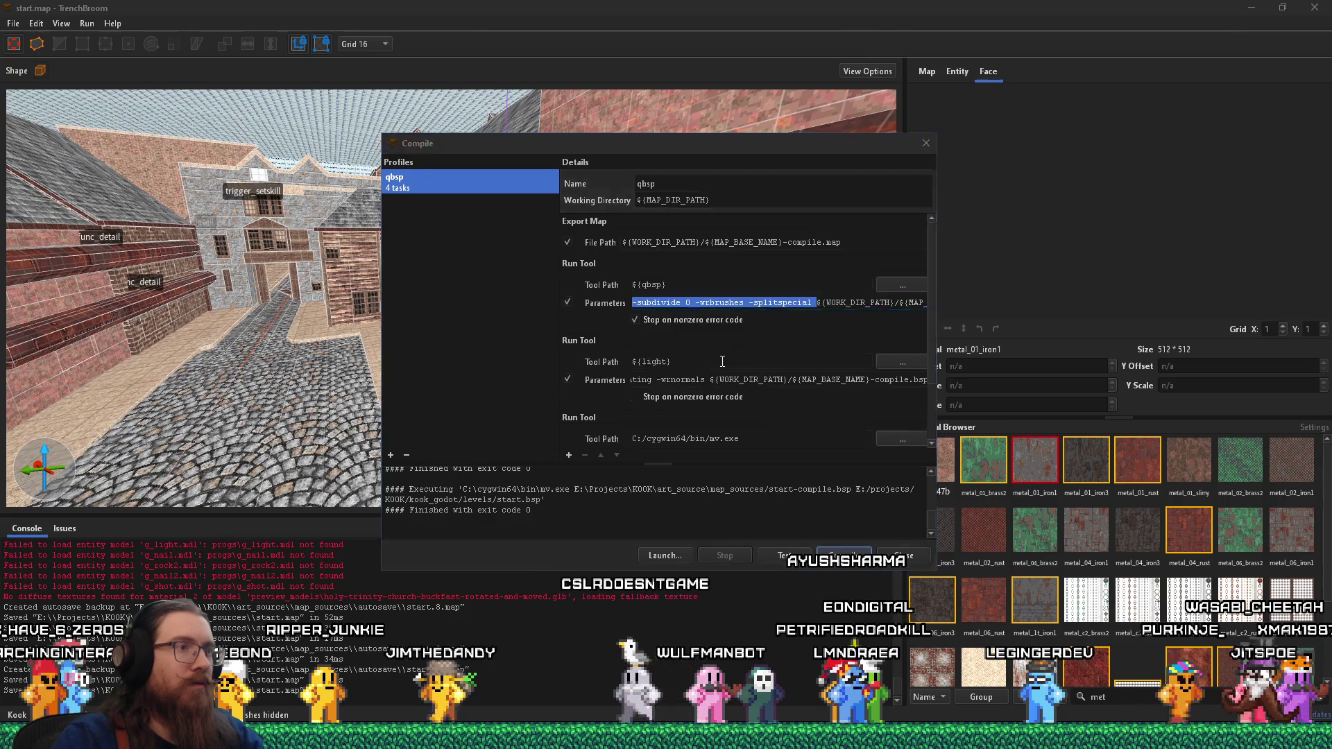
{"action": "key", "text": "alt+Tab"}
{"action": "key", "text": "ctrl+v"}
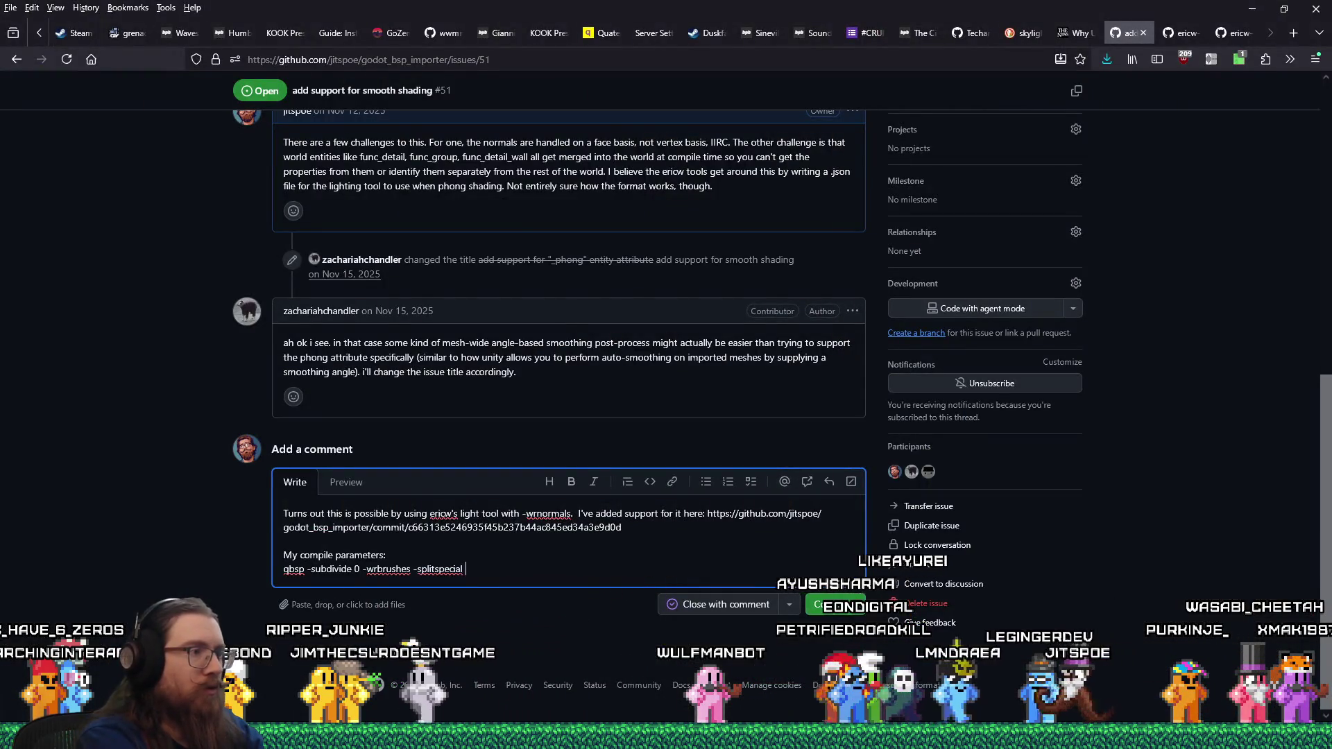
{"action": "key", "text": "alt+Tab"}
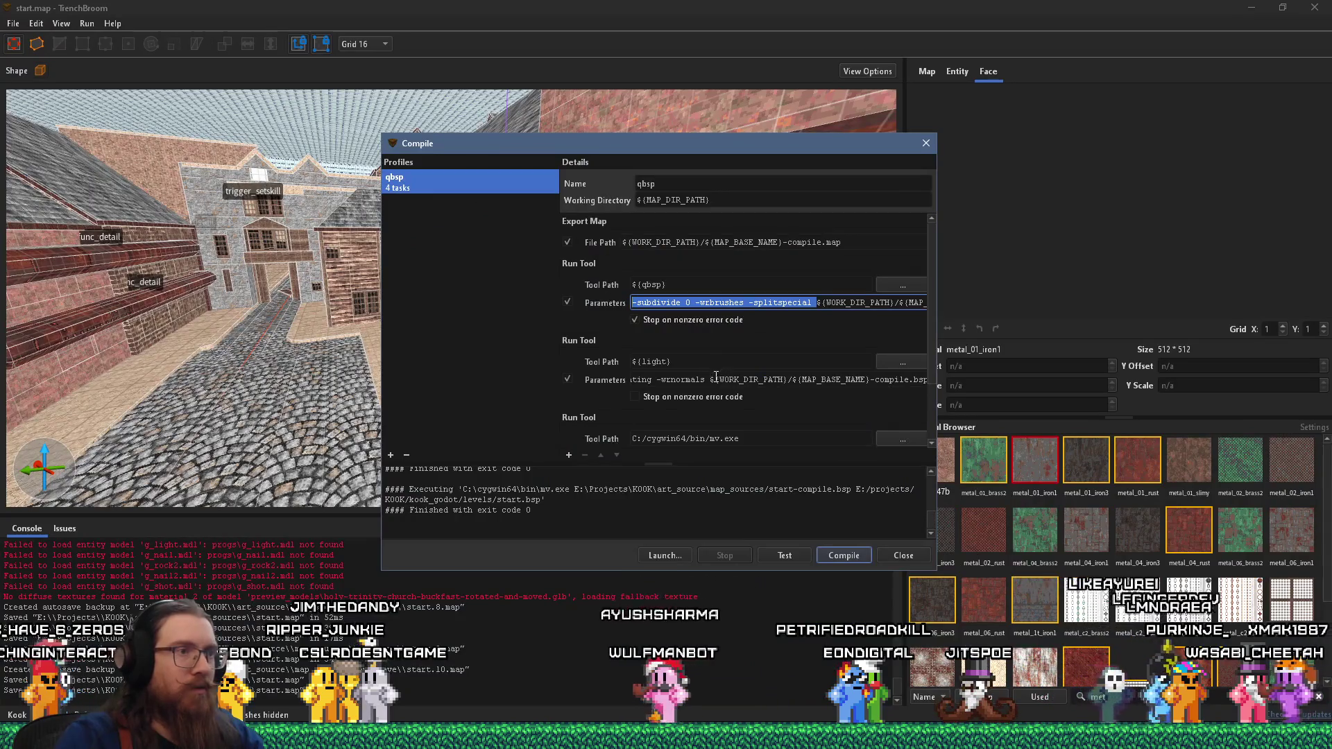
- Copy the light tool's parameter flags and start a new 'light' line in the comment
{"action": "left_click_drag", "start_coordinate": [738, 379], "coordinate": [487, 381]}
{"action": "right_click", "coordinate": [652, 380]}
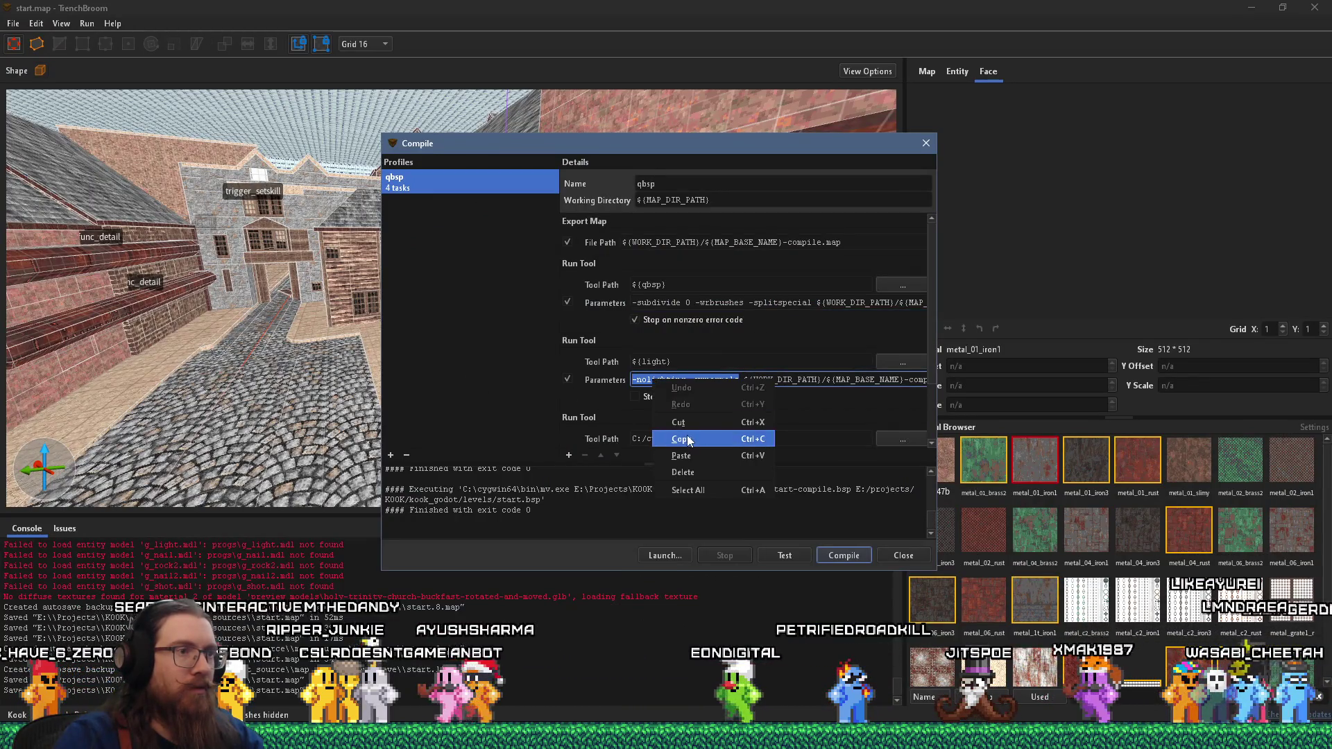
{"action": "left_click", "coordinate": [683, 441]}
{"action": "key", "text": "alt+Tab"}
{"action": "key", "text": "Return"}
{"action": "type", "text": "li"}
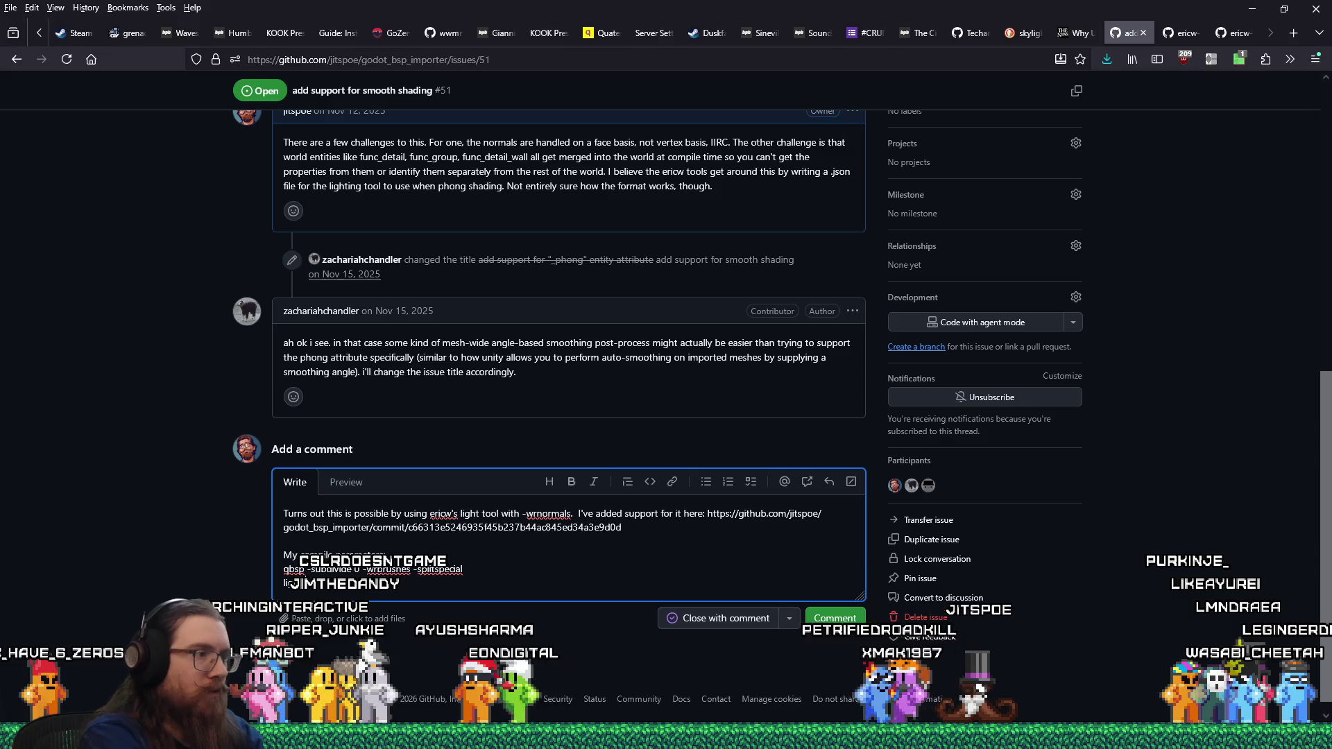
{"action": "type", "text": "ght"}
- Paste the light flags, explain -nolighting avoids bloating .bsp files with lightmap data, and post
{"action": "key", "text": "ctrl+v"}
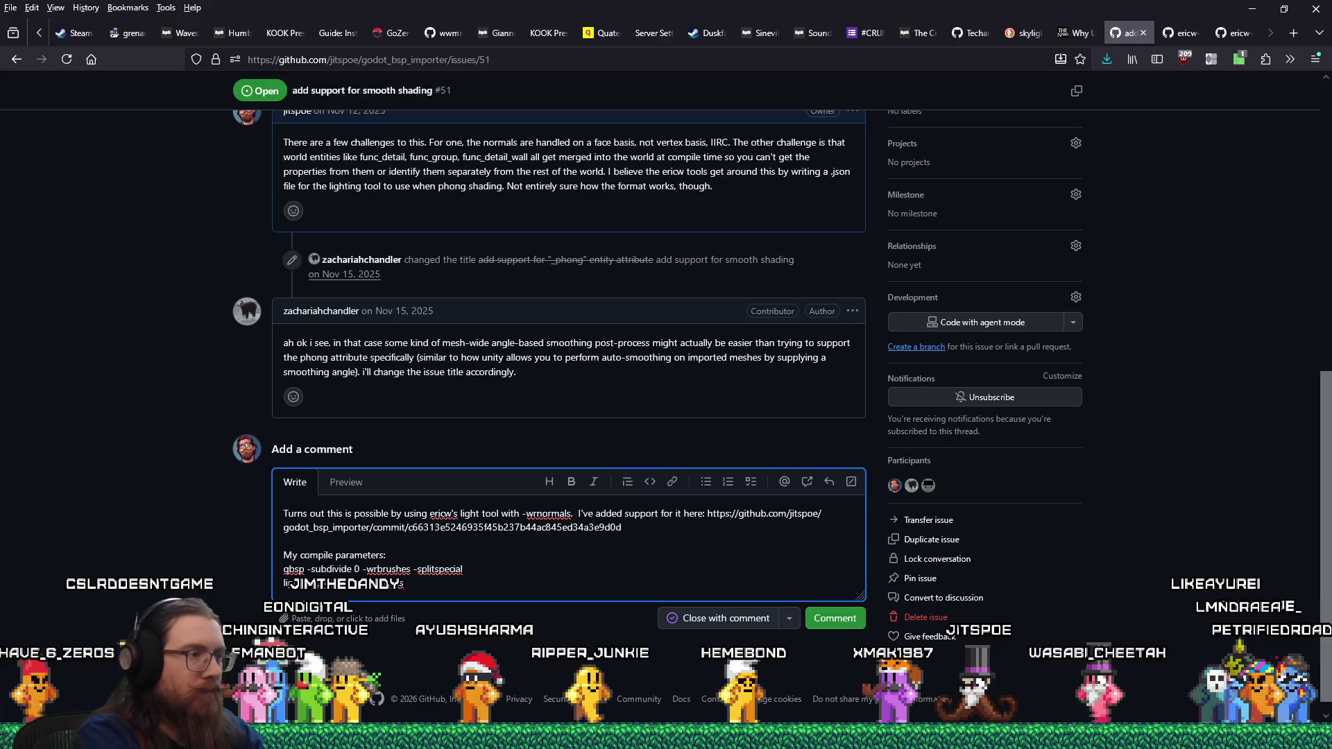
{"action": "key", "text": "Return"}
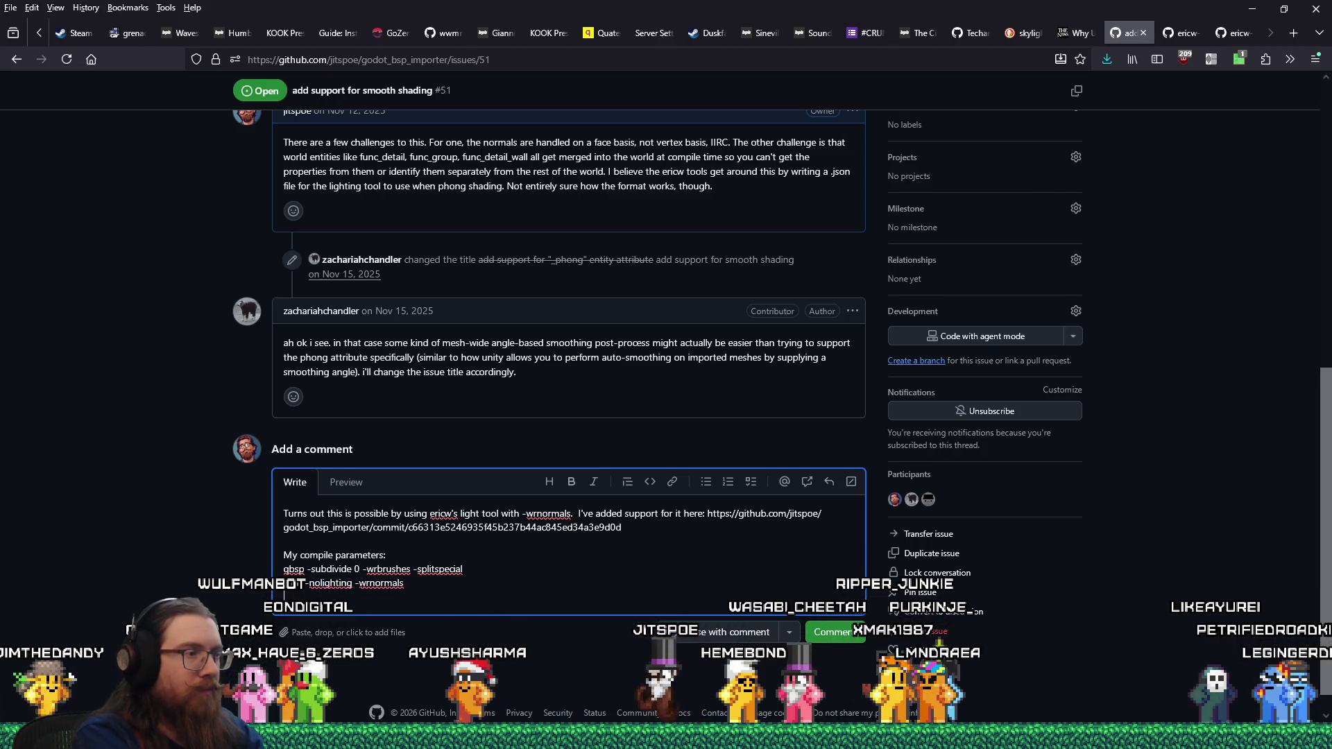
{"action": "key", "text": "Return"}
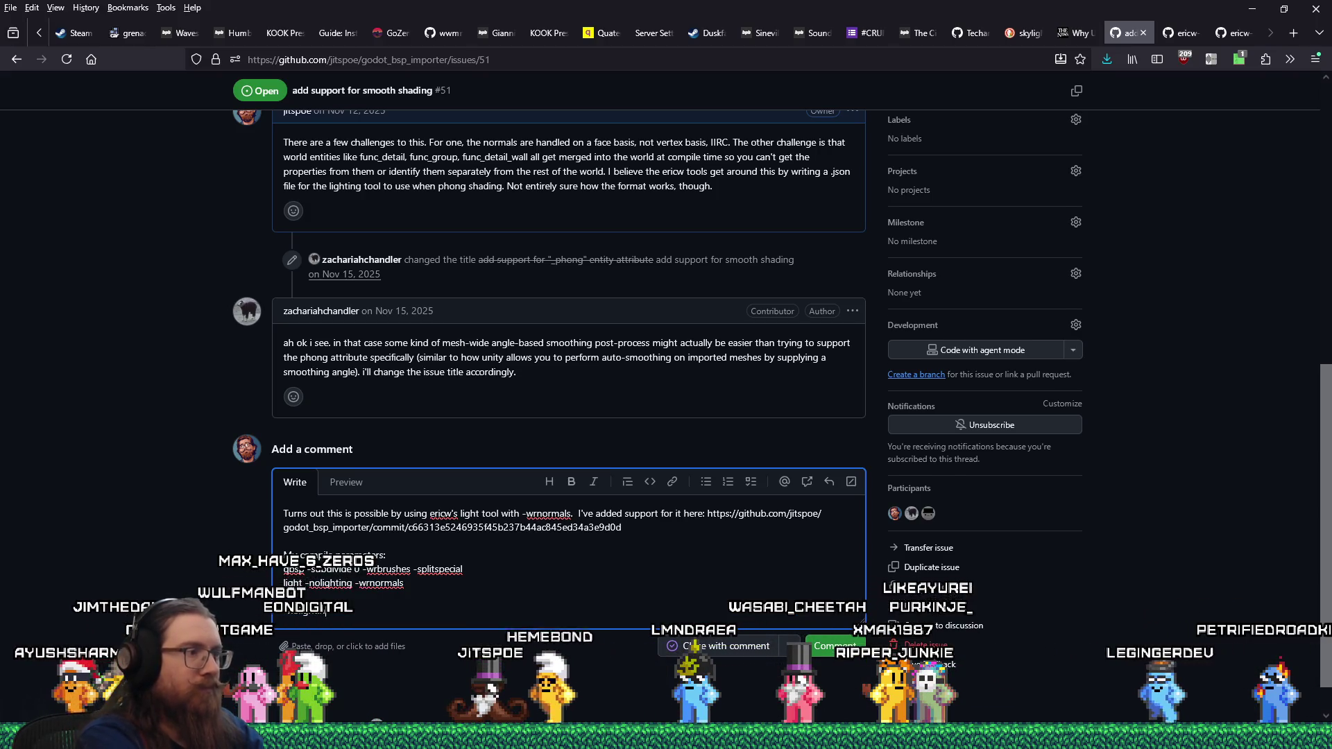
{"action": "type", "text": "light -extra4 -wr"}
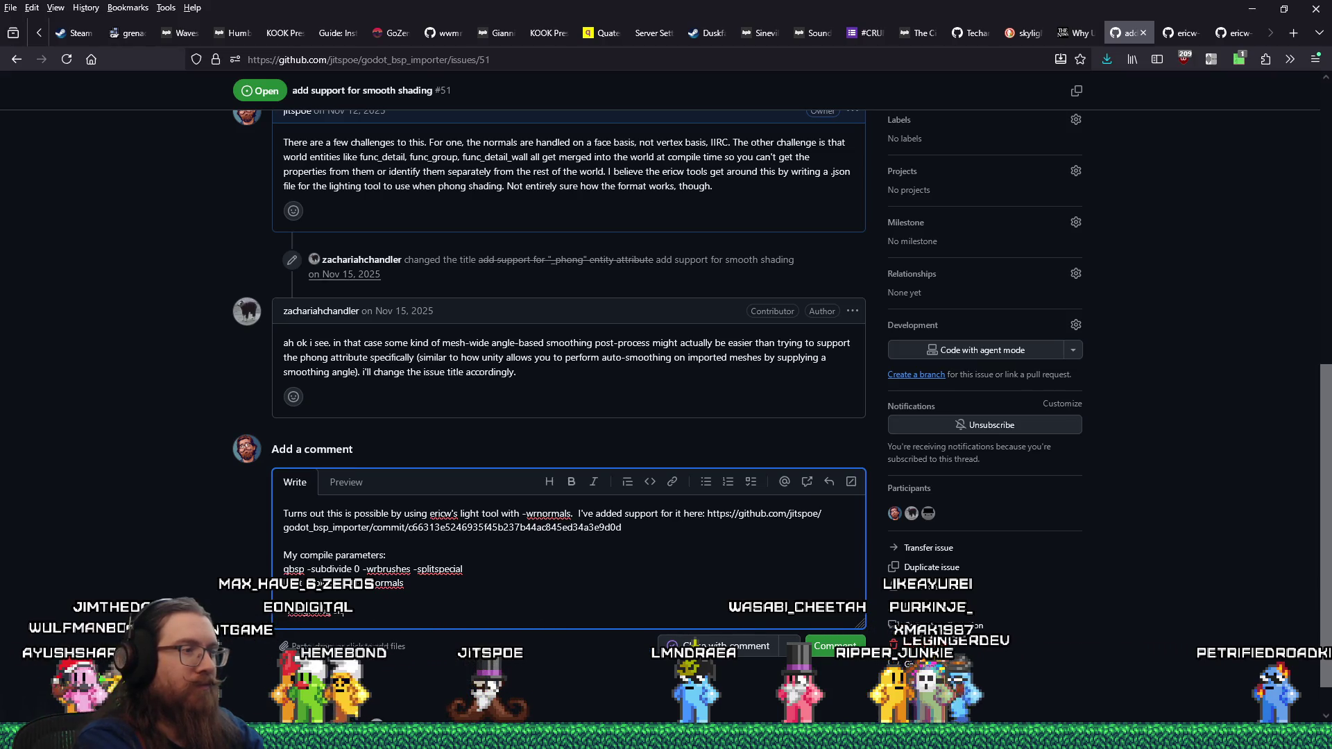
{"action": "type", "text": " the lig"}
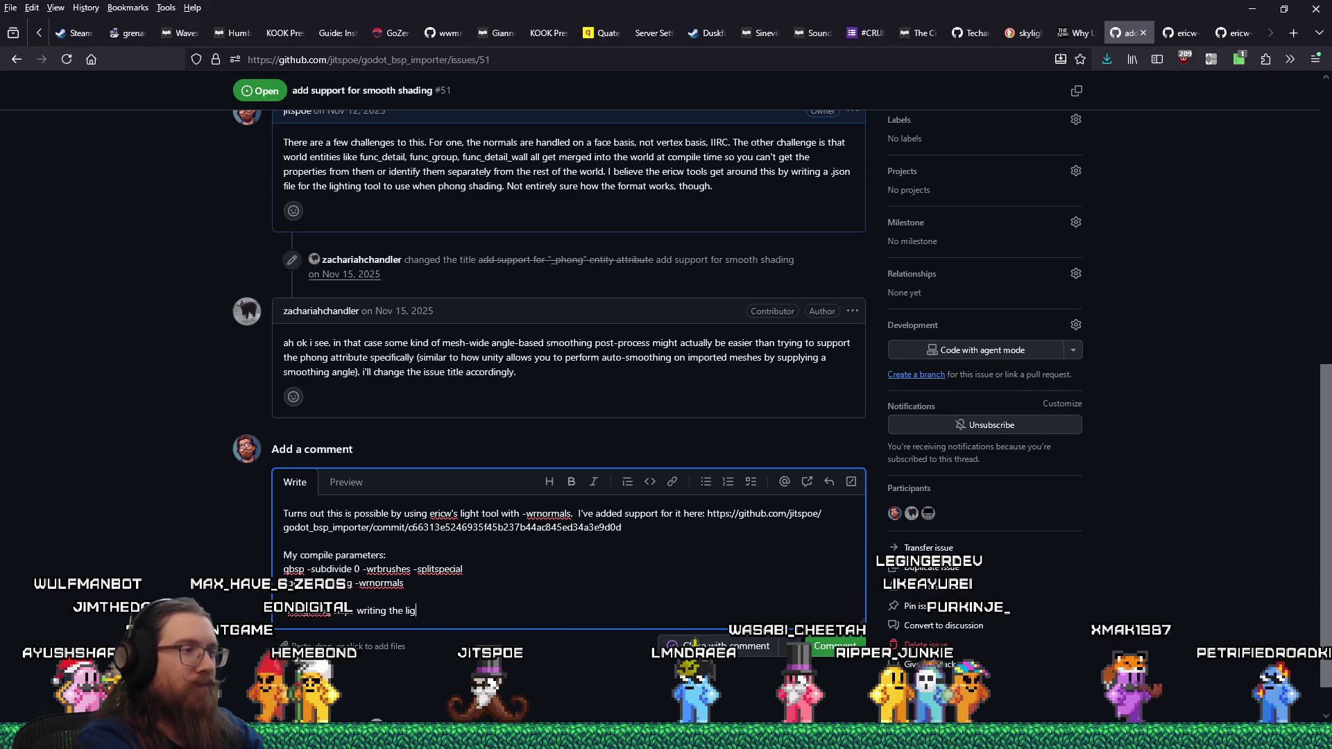
{"action": "type", "text": "htmap data so we d"}
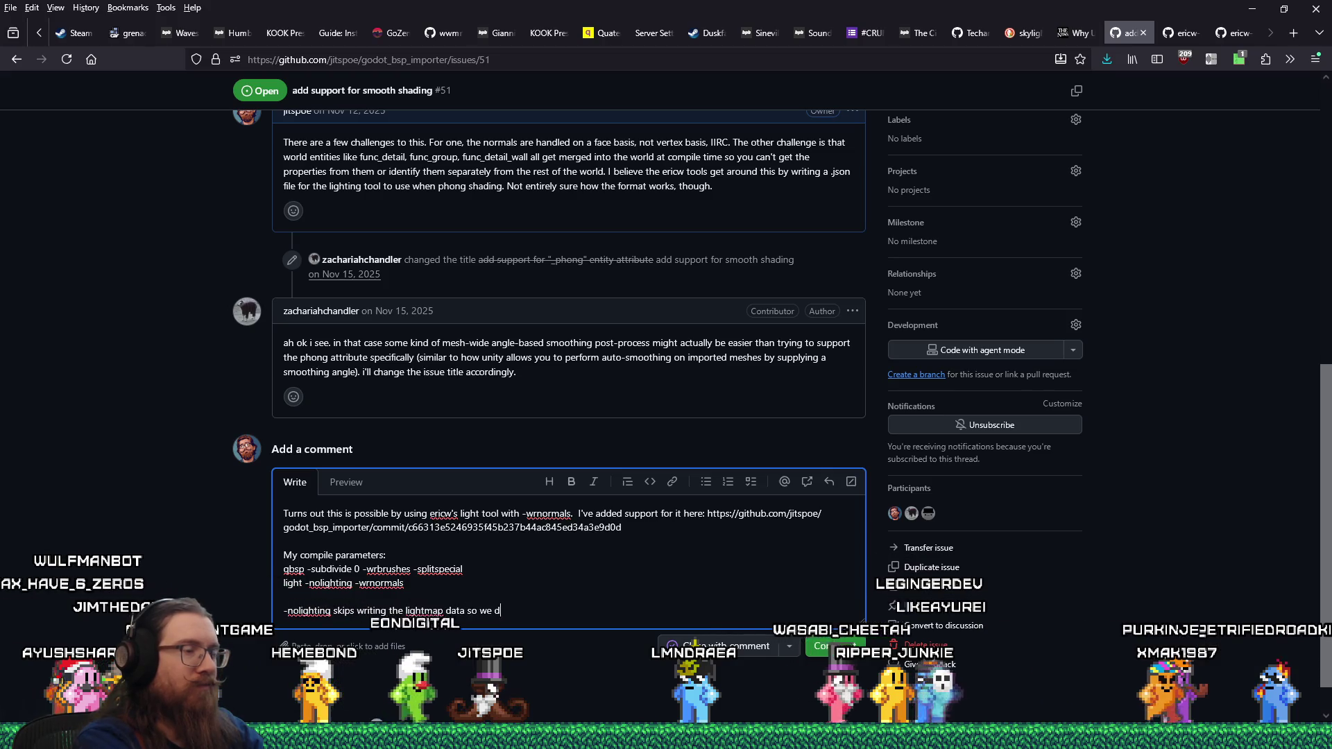
{"action": "type", "text": "on't unneces"}
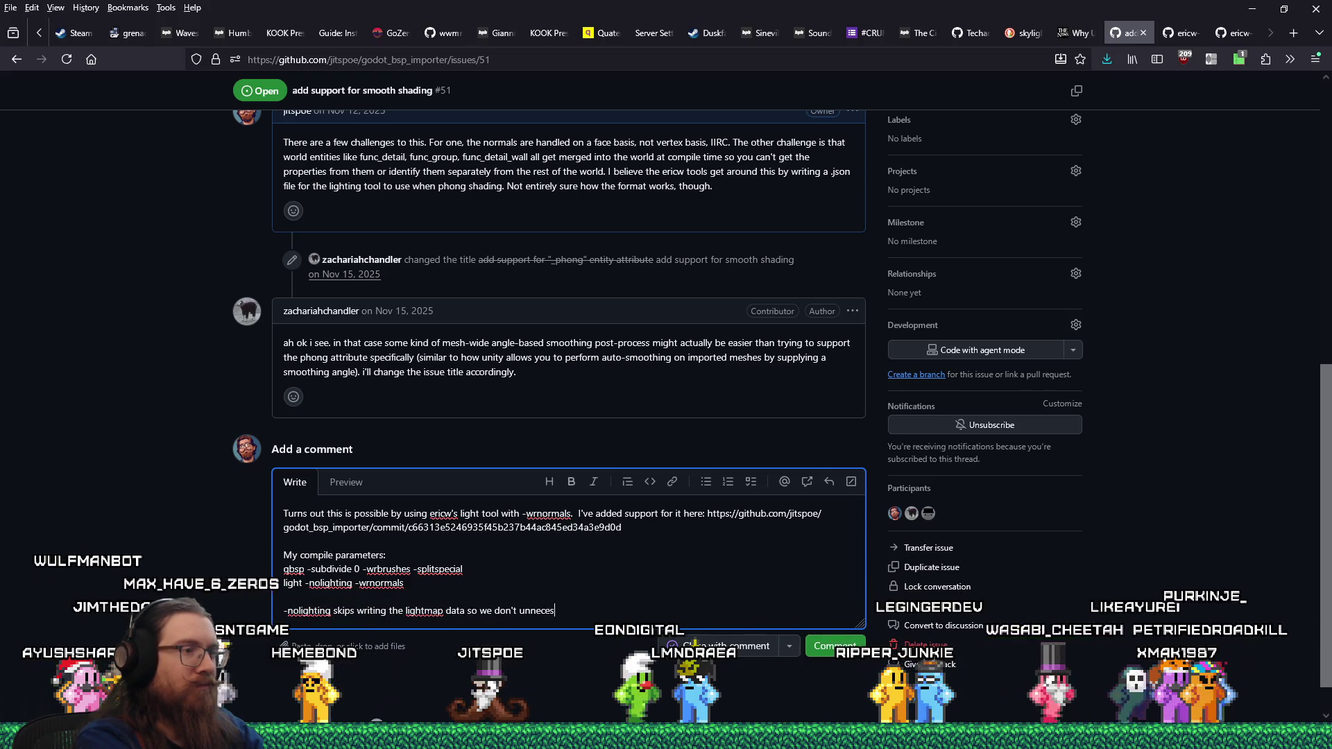
{"action": "type", "text": "sarily bloat"}
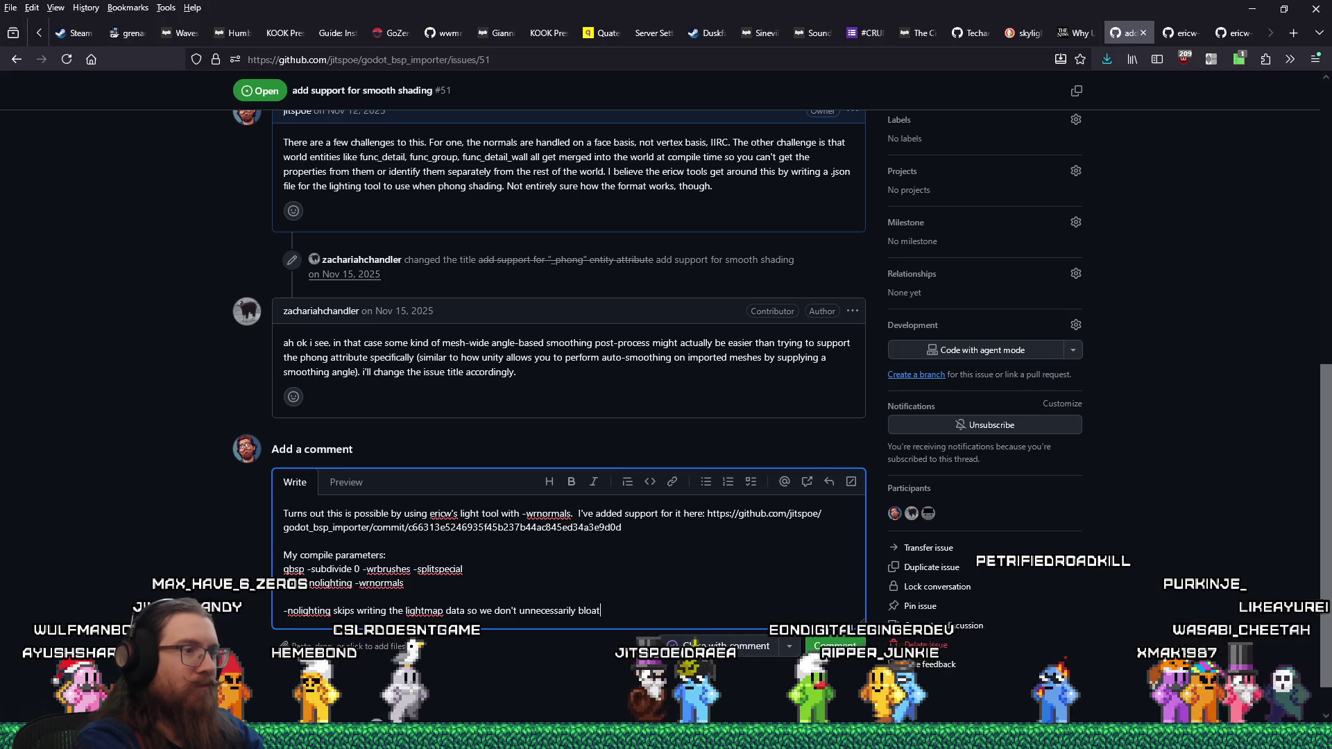
{"action": "type", "text": " the .bsp files"}
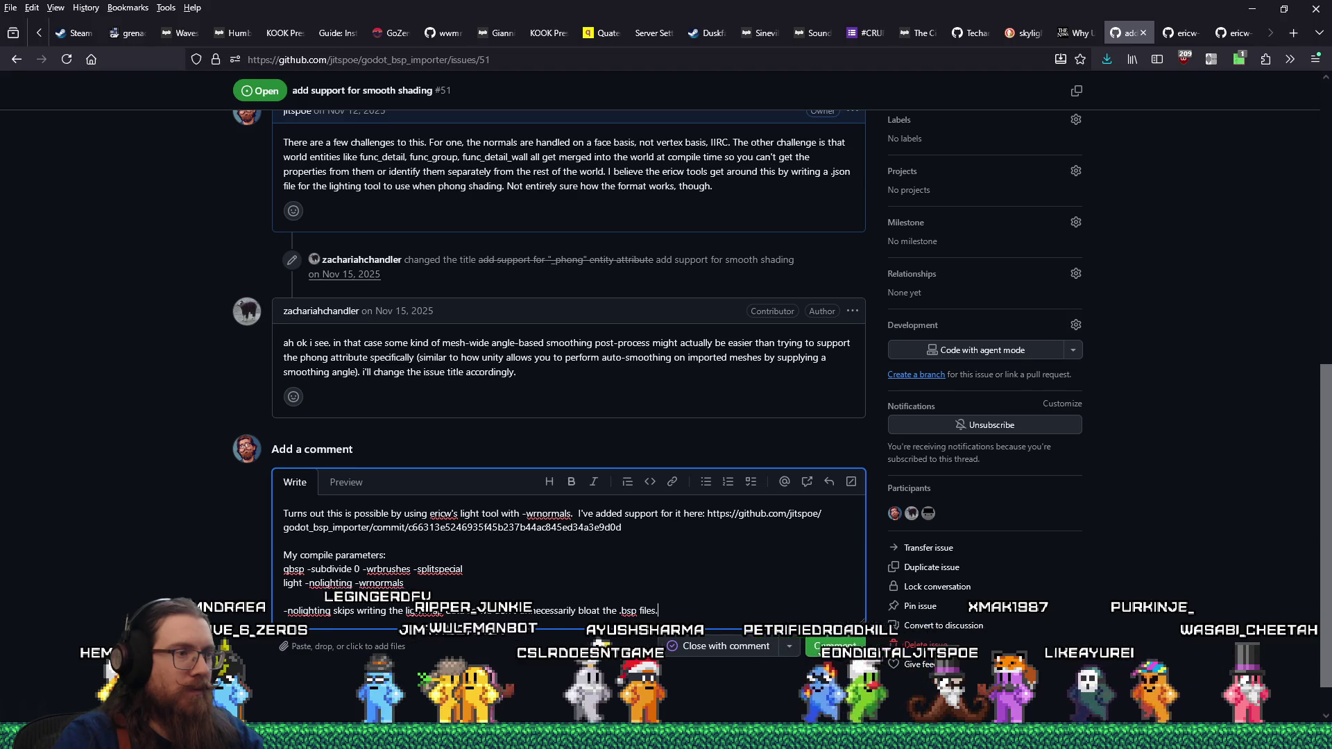
{"action": "left_click", "coordinate": [823, 649]}
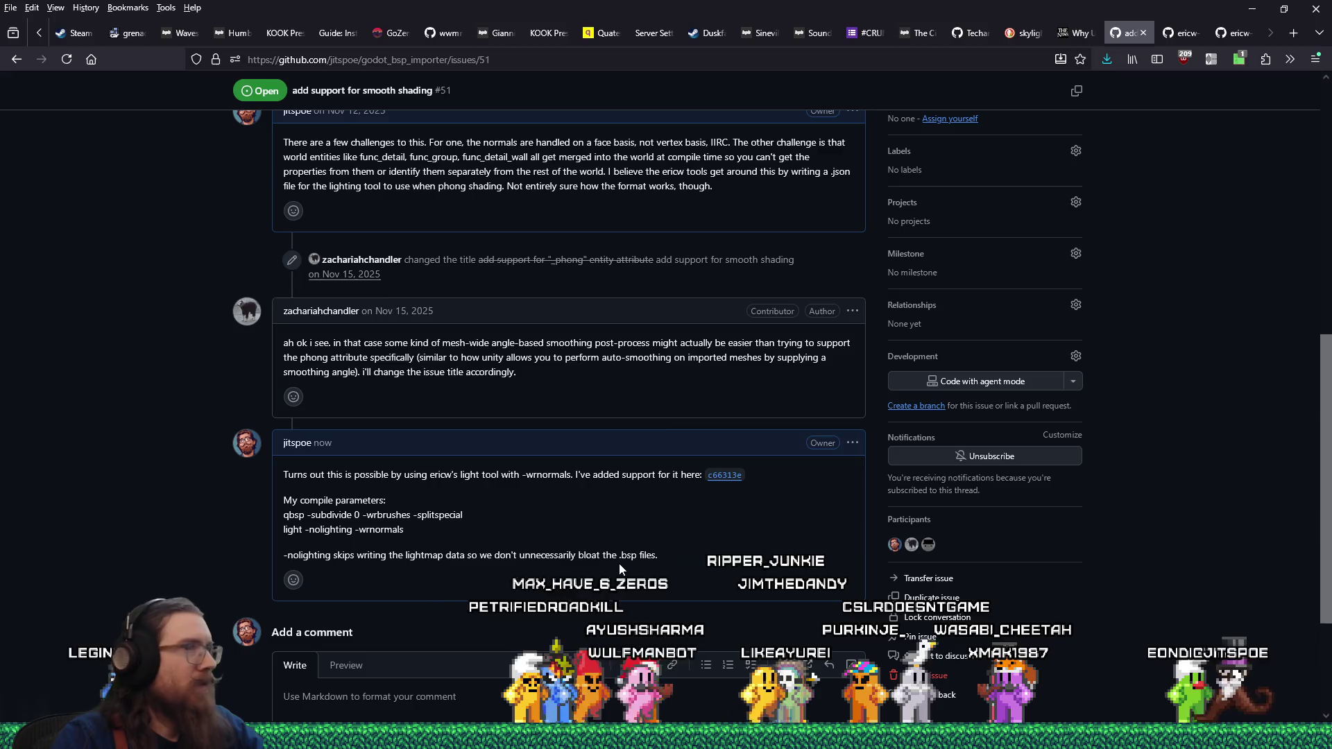
- Close TrenchBroom's Compile dialog and return to the Godot editor showing sewer1.bsp
{"action": "key", "text": "alt+Tab"}
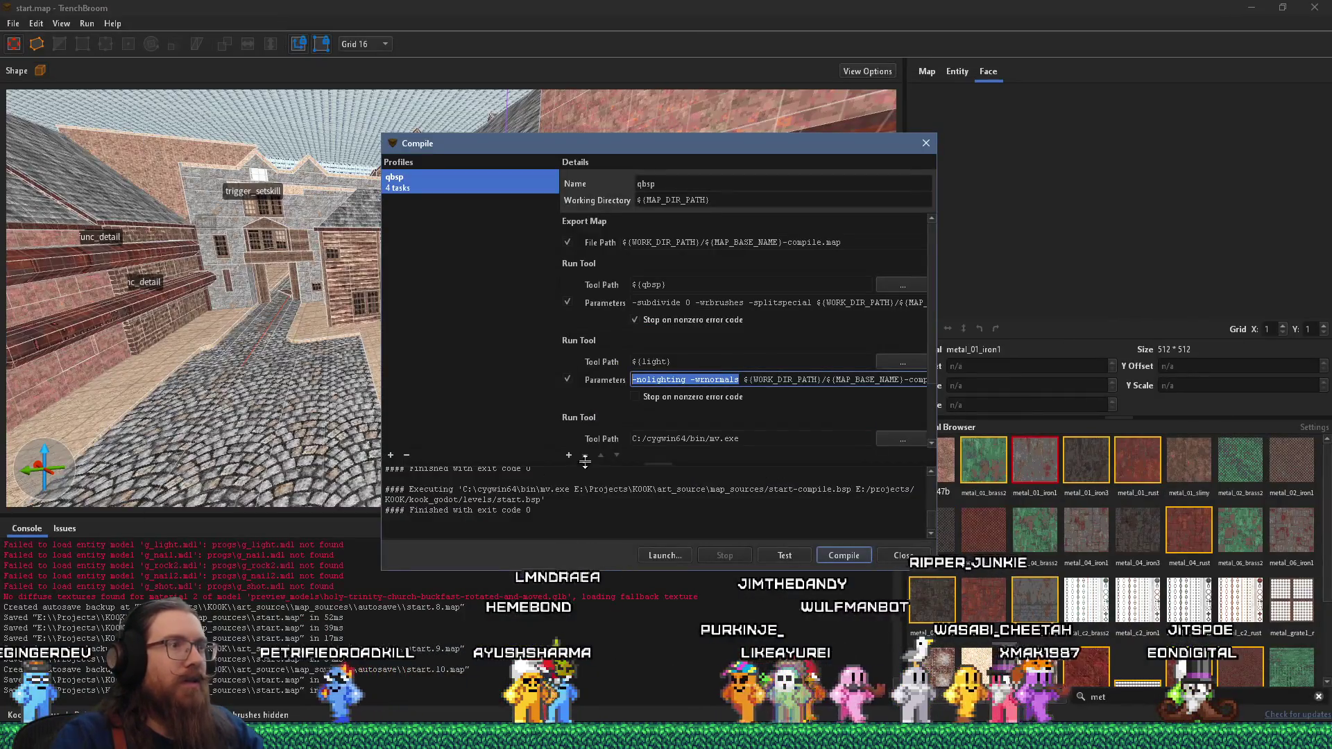
{"action": "left_click", "coordinate": [898, 556]}
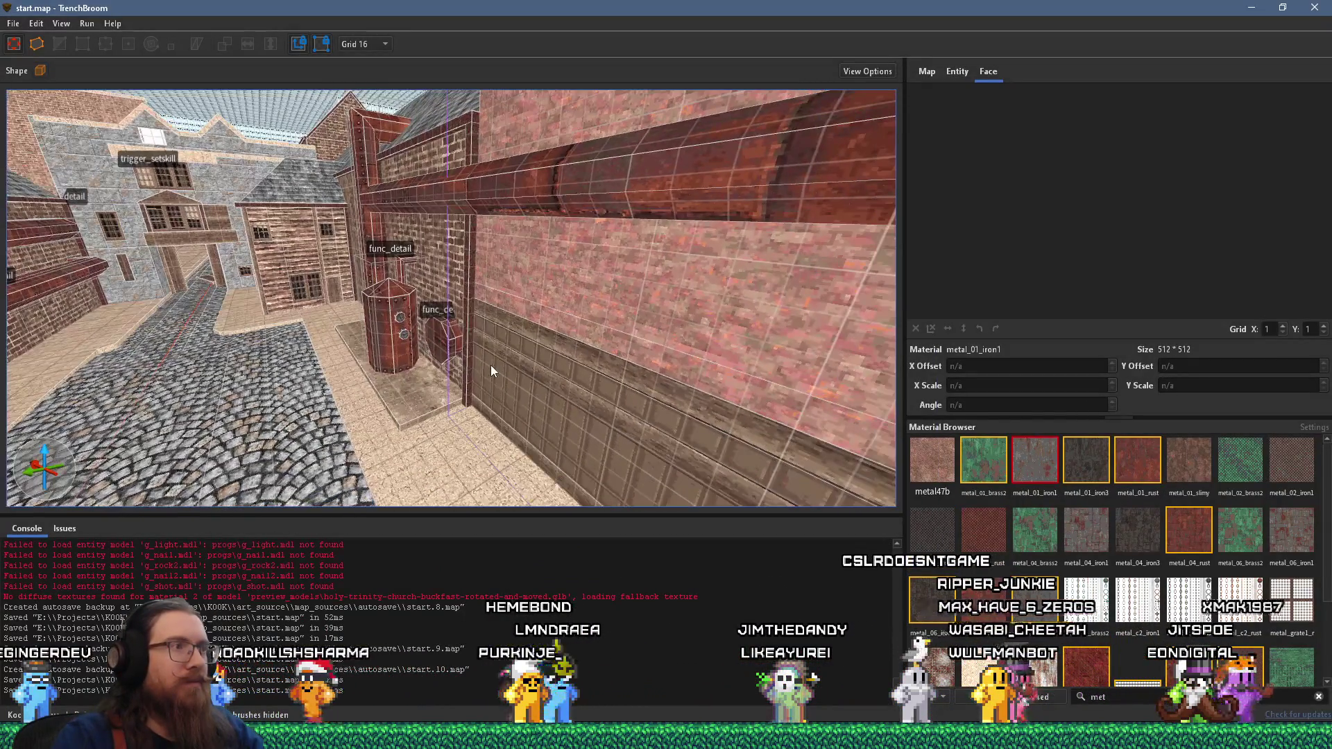
{"action": "key", "text": "alt+Tab"}
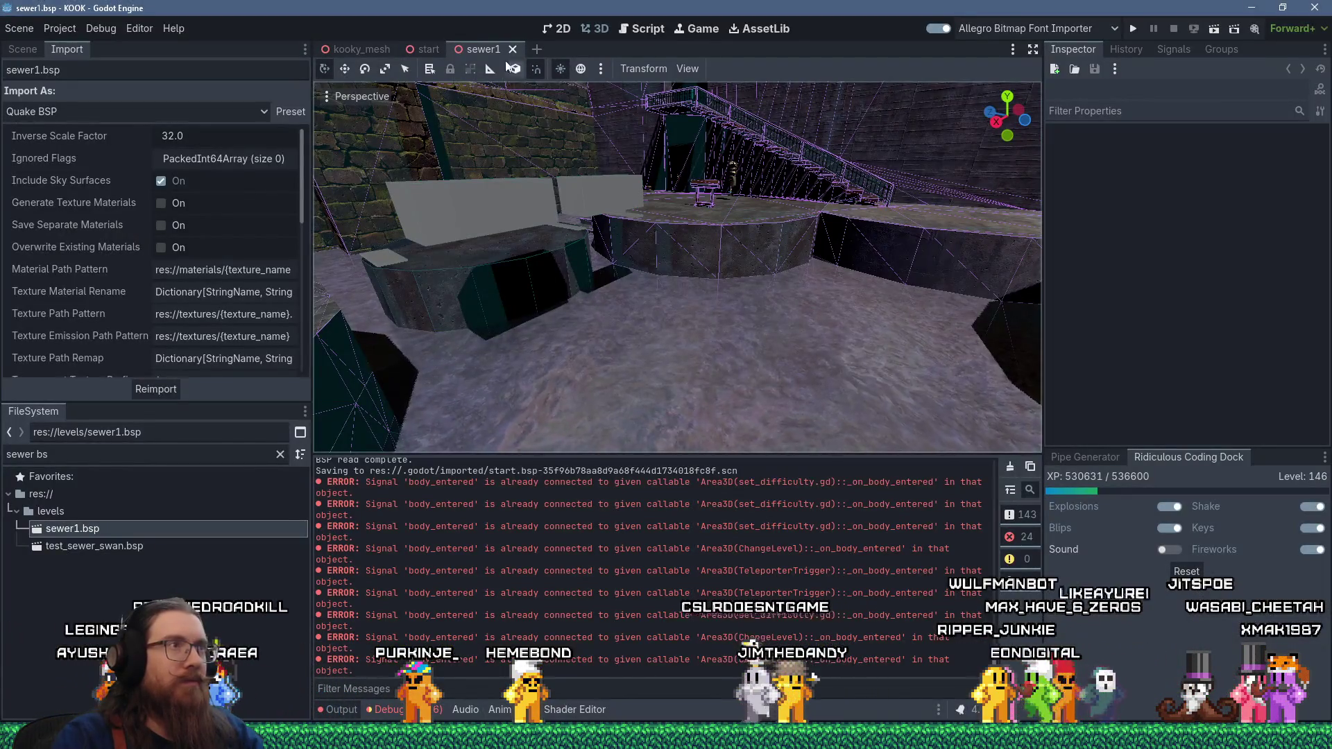
- Run KOOK from Godot and walk down the cobbled street toward the lamp-lit building
{"action": "left_click", "coordinate": [1133, 28]}
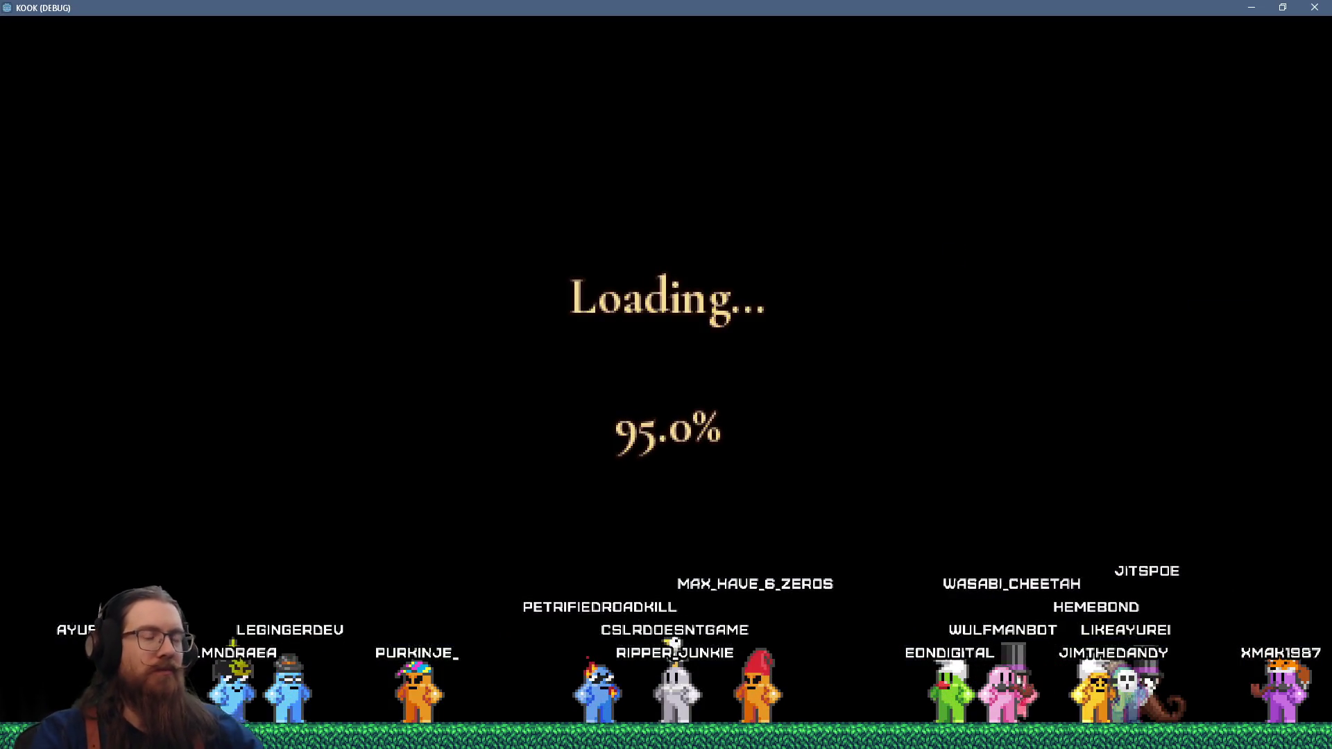
{"action": "key", "text": "w"}
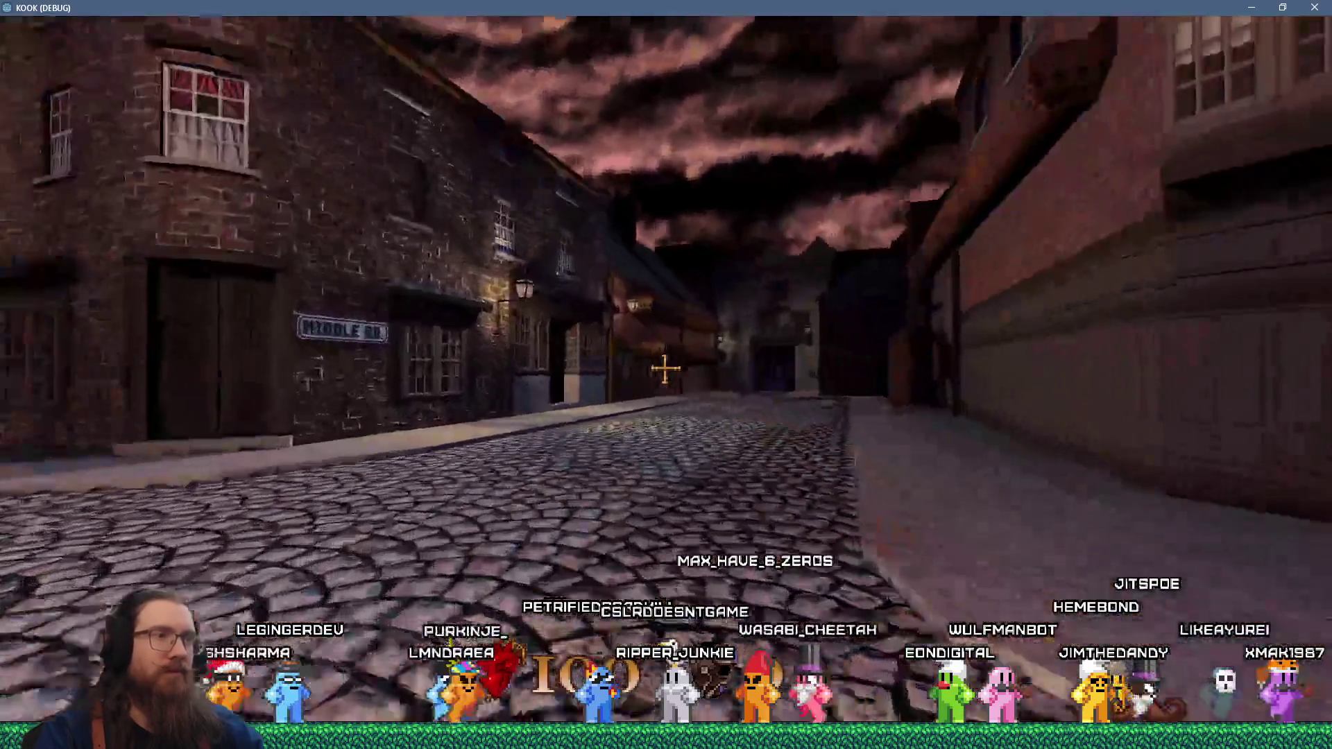
{"action": "key", "text": "w"}
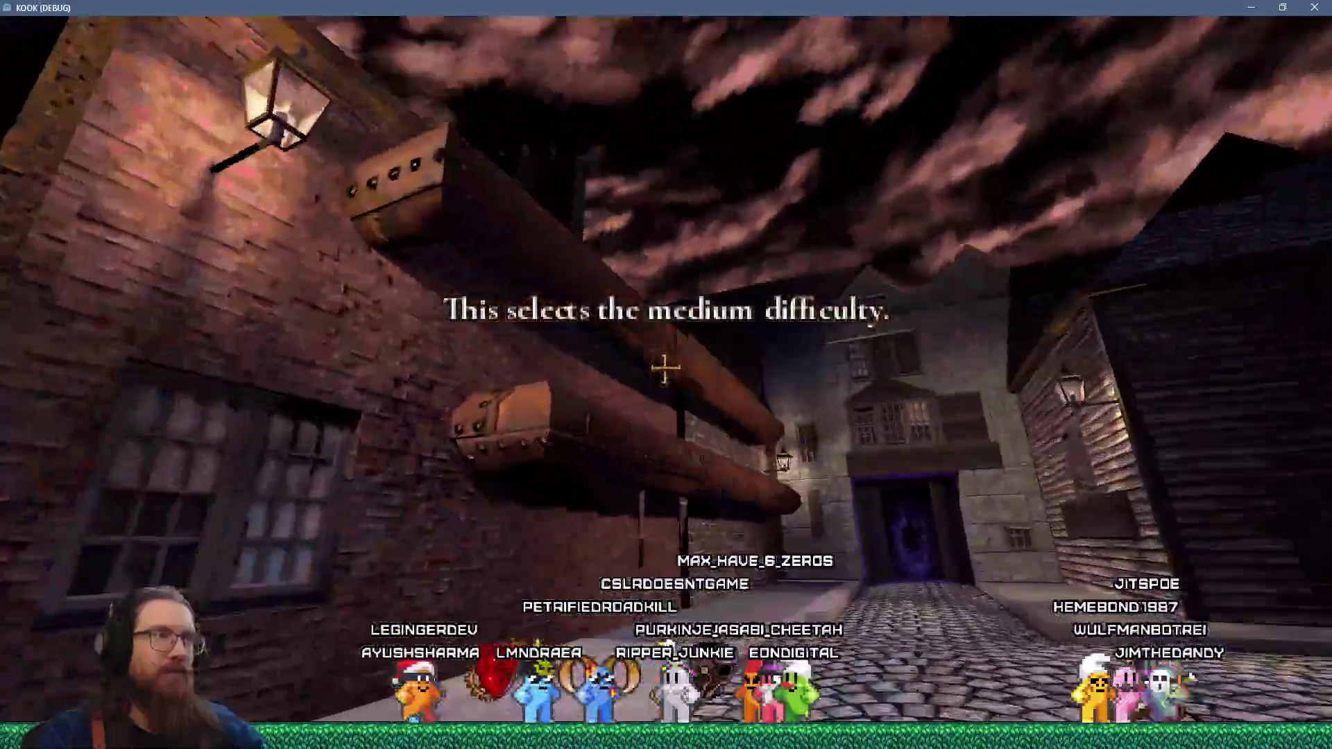
{"action": "key", "text": "w"}
{"action": "key", "text": "w"}
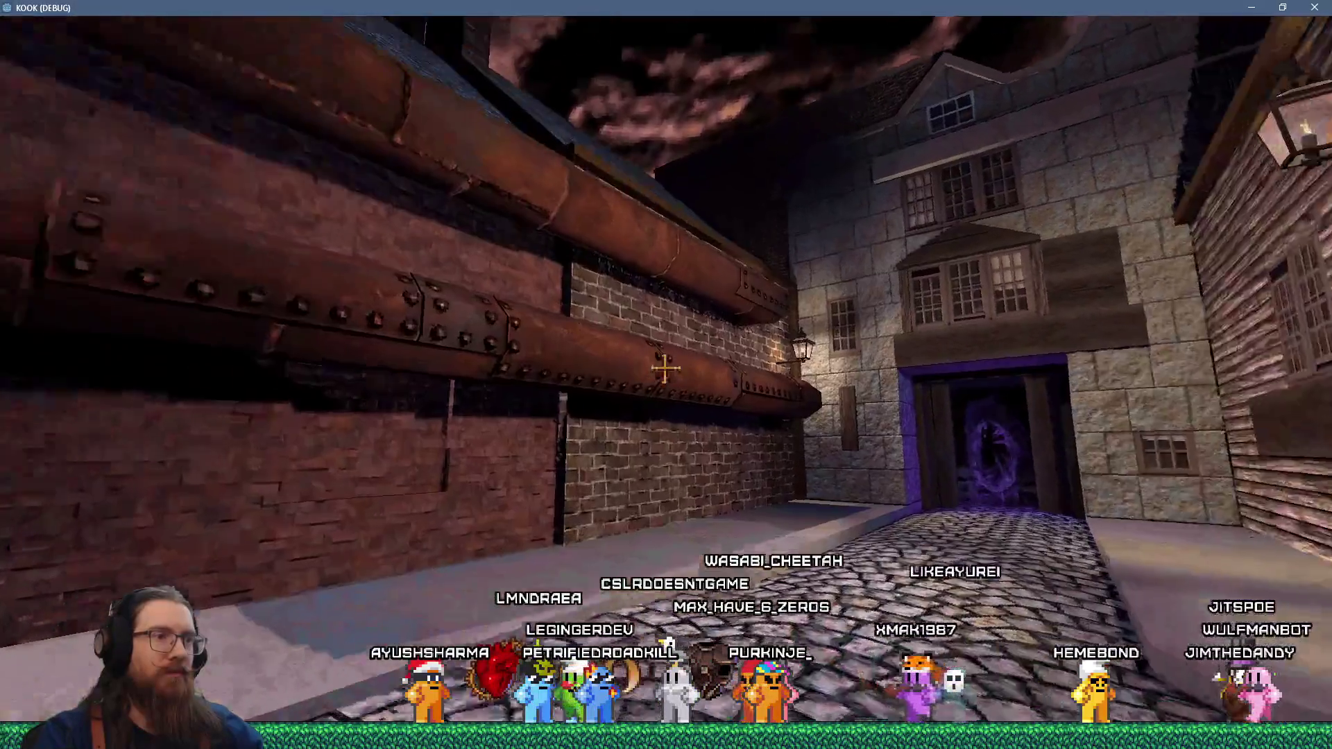
{"action": "key", "text": "w"}
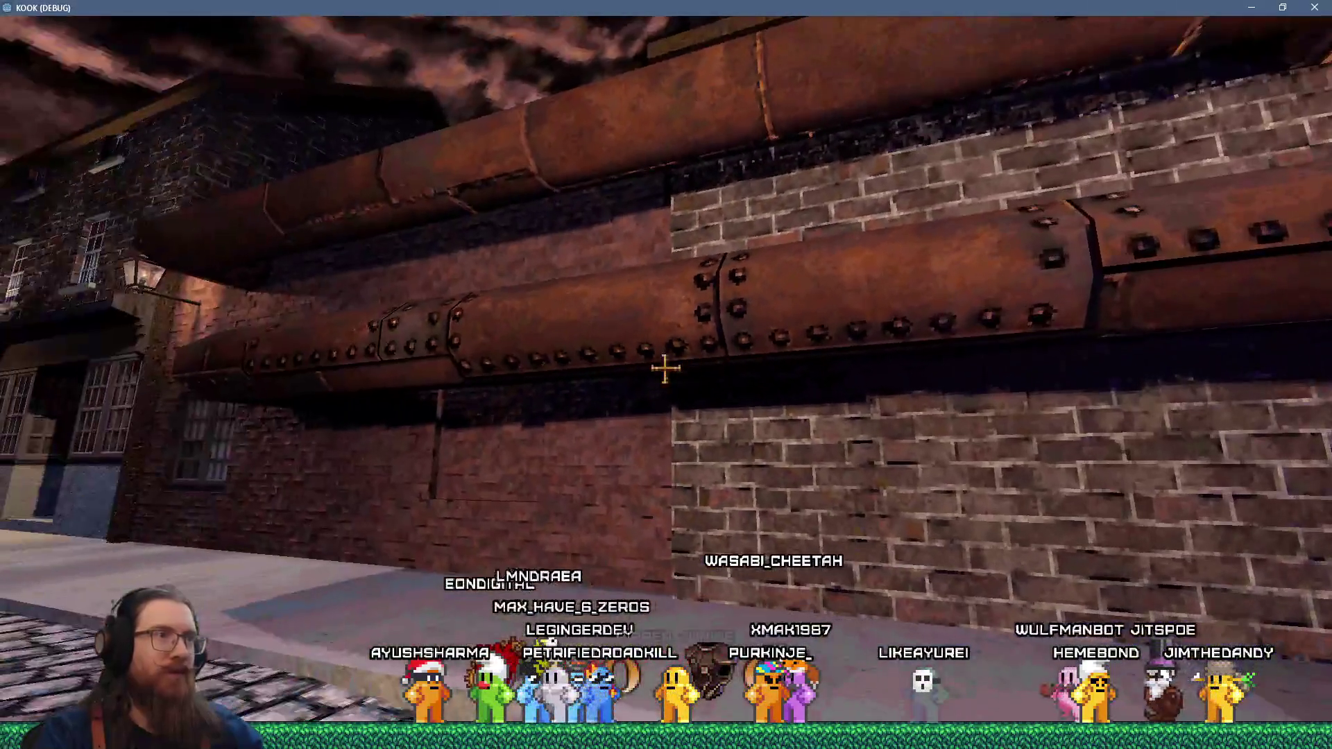
{"action": "key", "text": "w"}
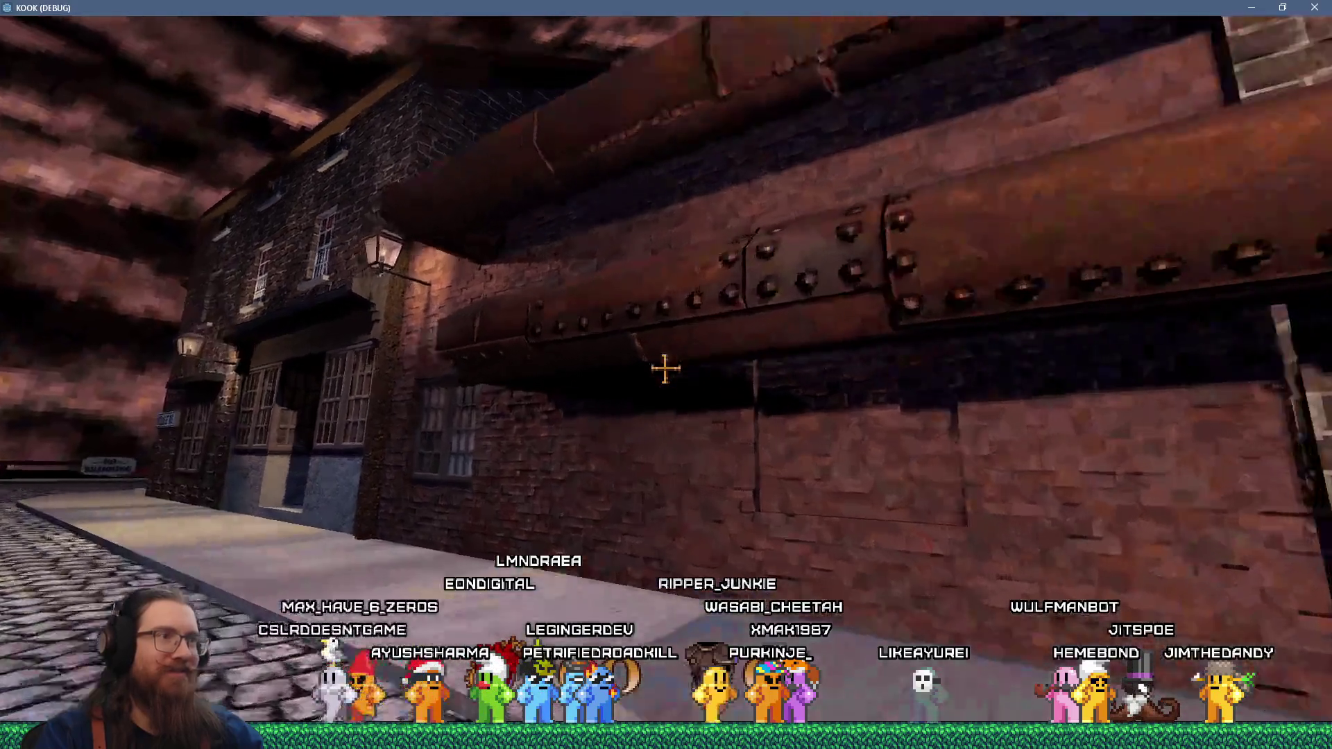
{"action": "key", "text": "w"}
{"action": "key", "text": "w"}
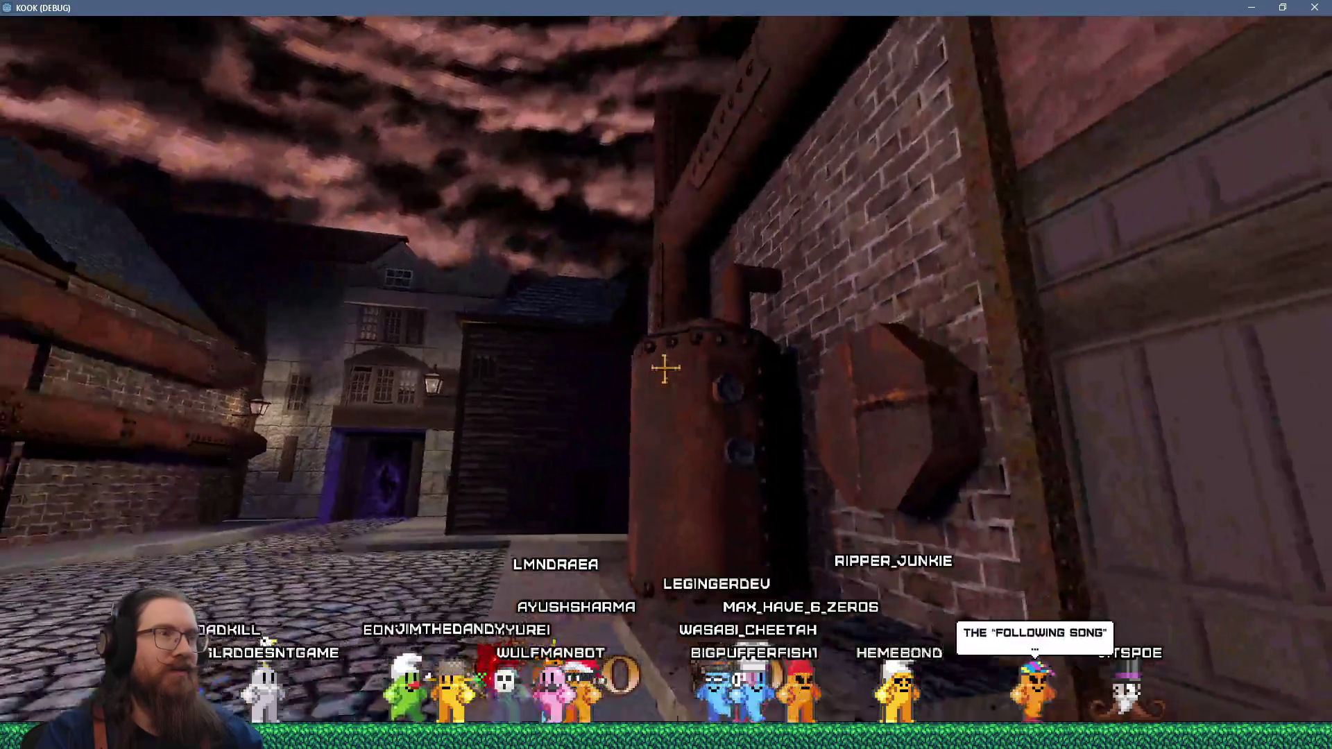
- Walk past the HARD WAY building and medium difficulty marker into the London streets portal
{"action": "mouse_move", "coordinate": [665, 369]}
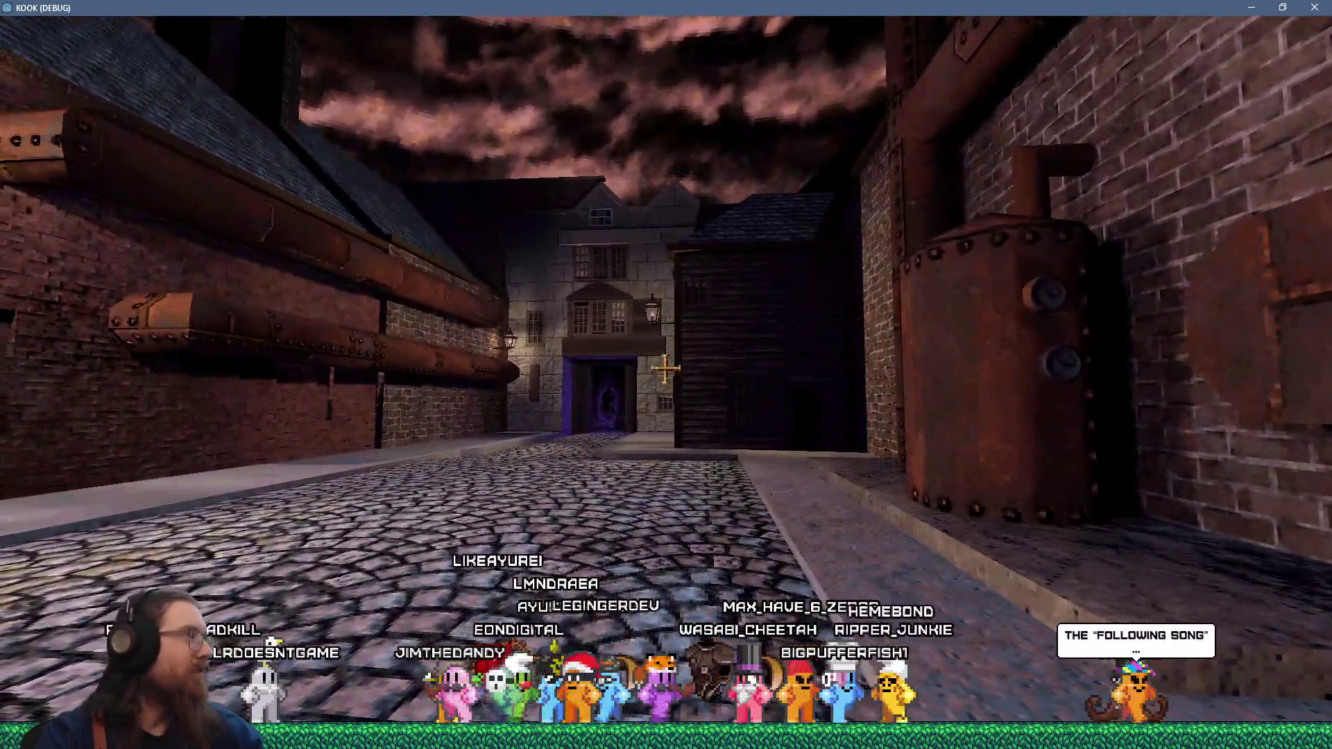
{"action": "key", "text": "w"}
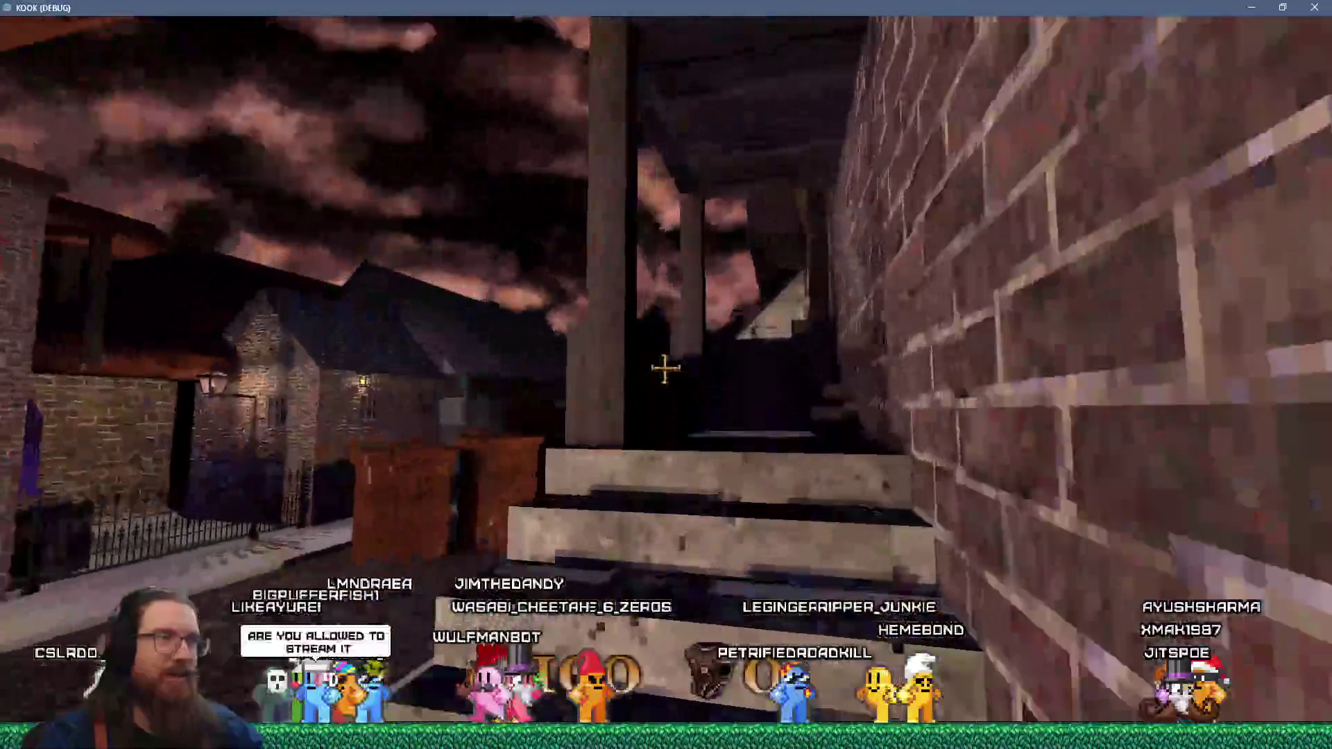
{"action": "mouse_move", "coordinate": [665, 369]}
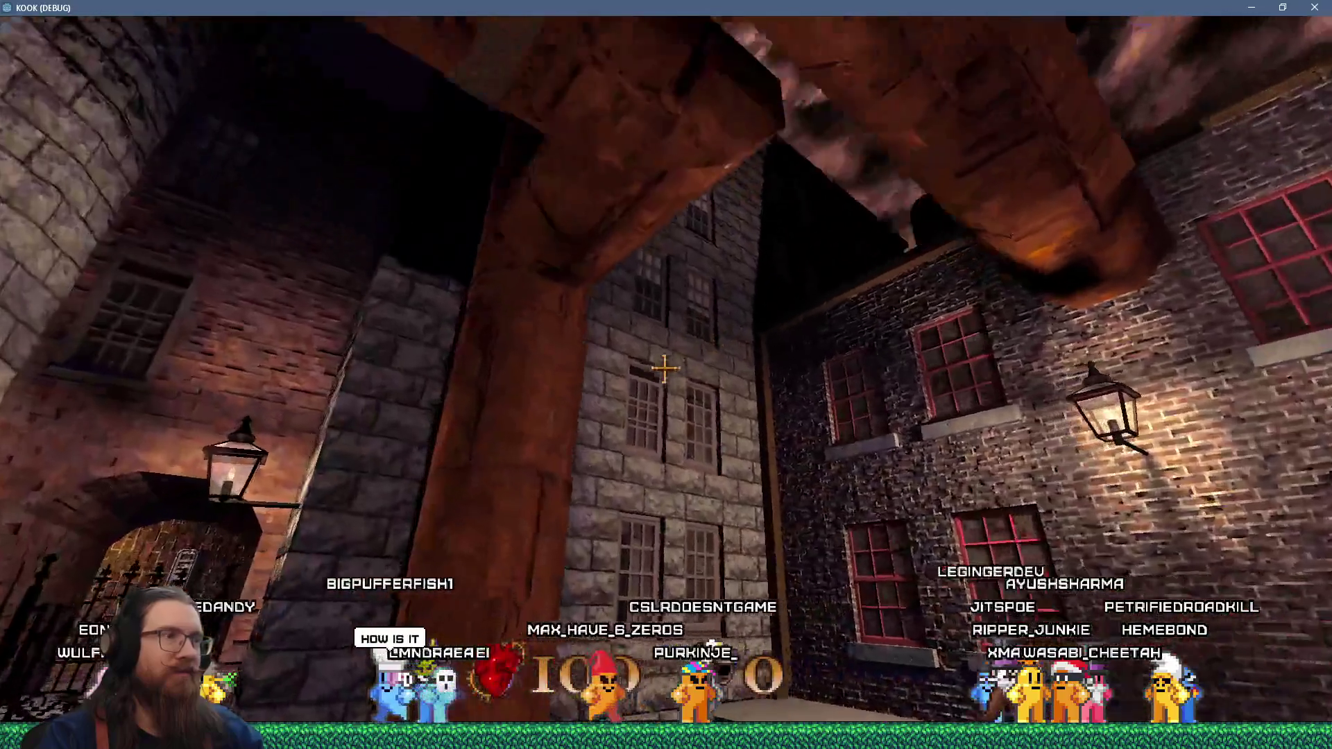
{"action": "key", "text": "w"}
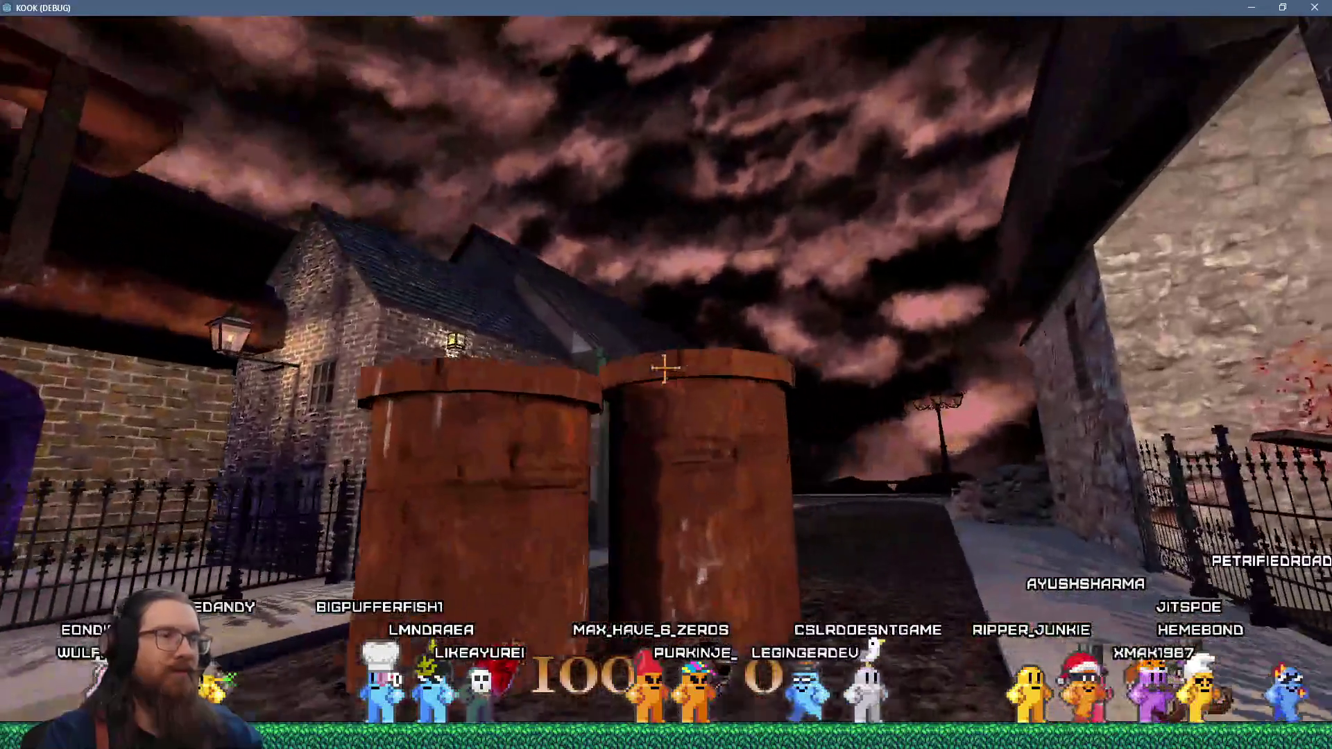
{"action": "key", "text": "s"}
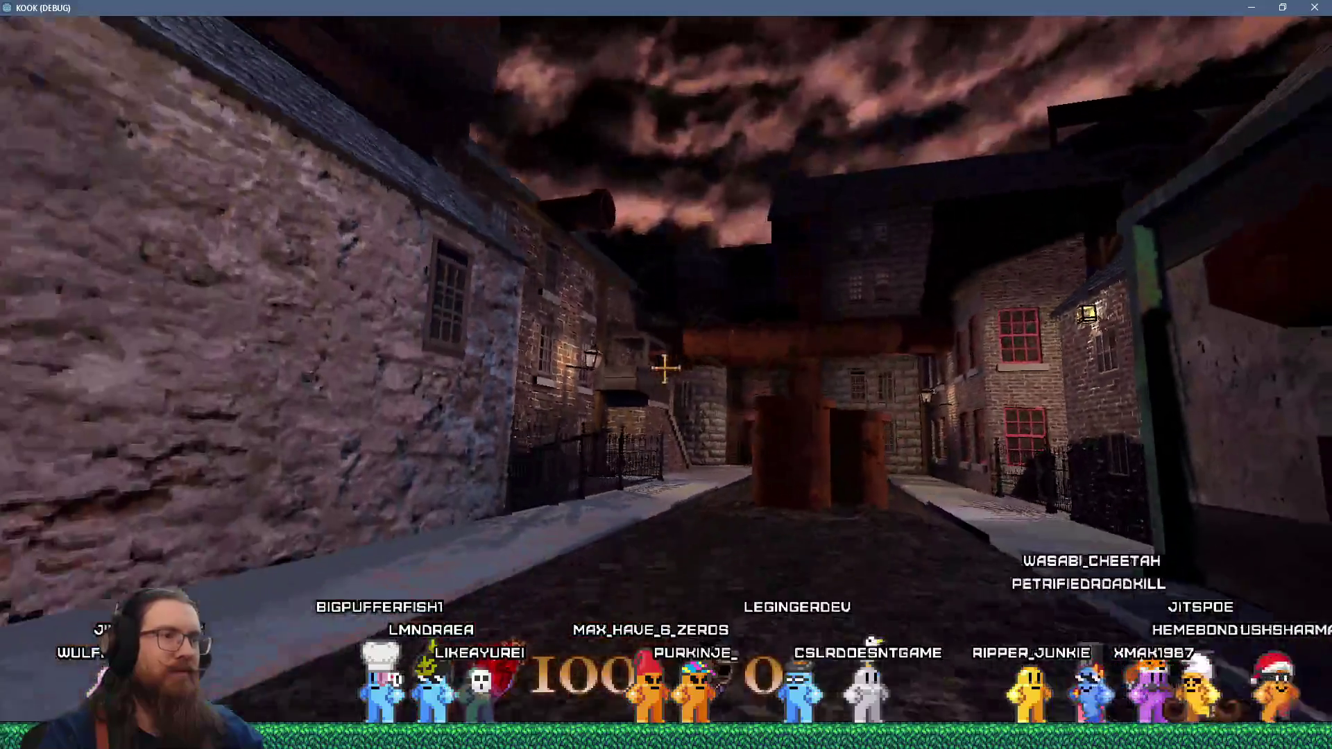
{"action": "key", "text": "w"}
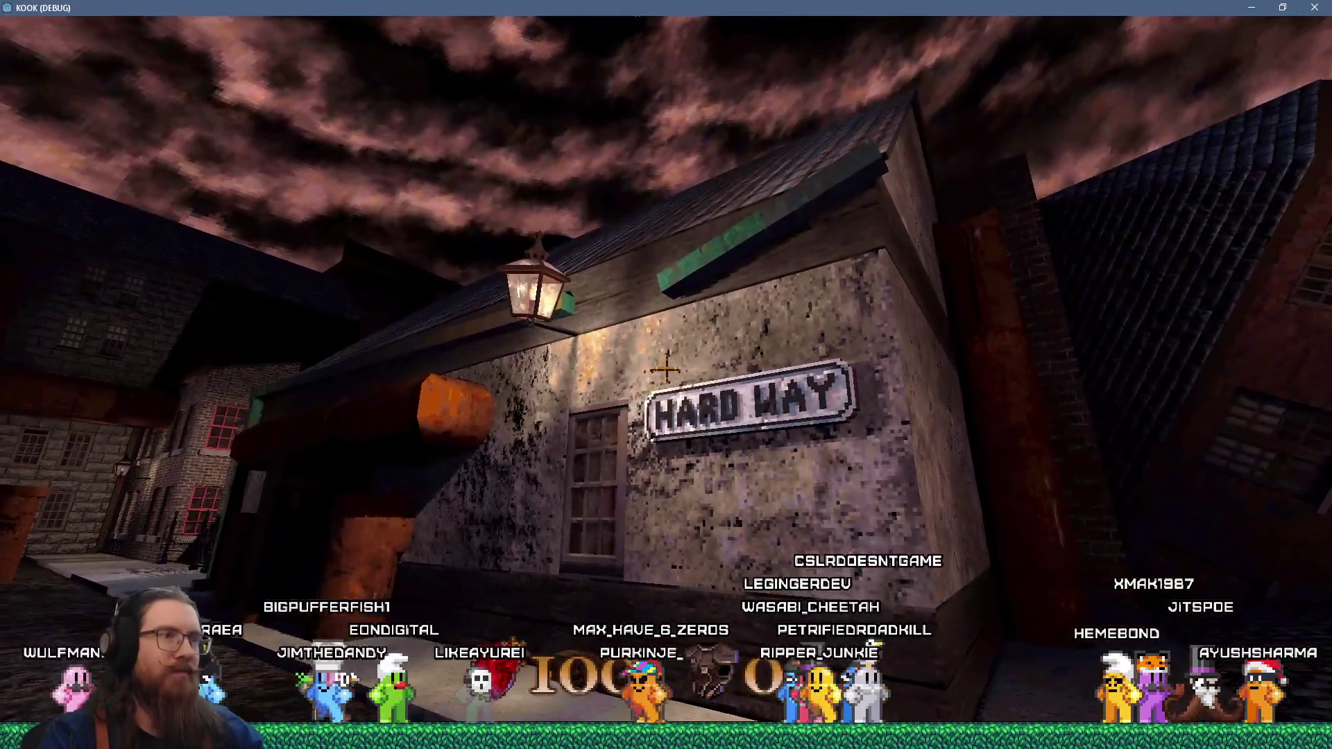
{"action": "key", "text": "w"}
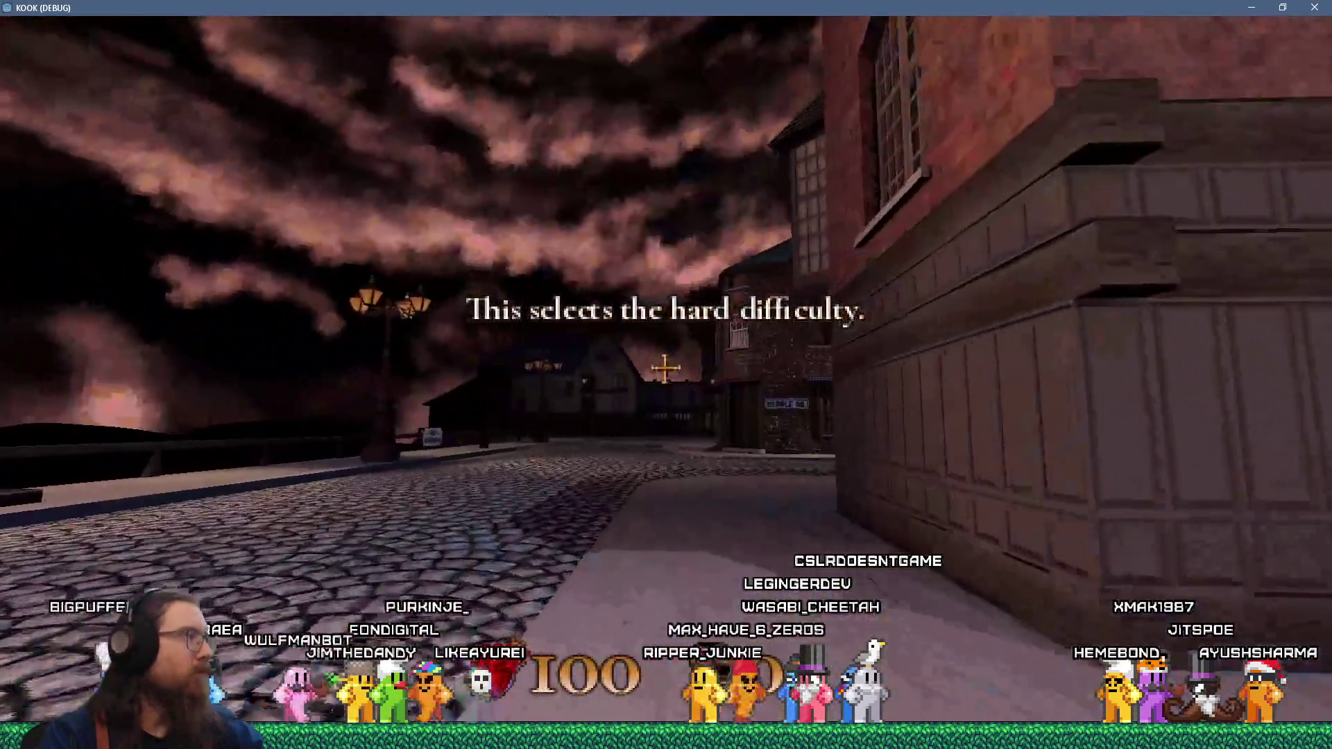
{"action": "key", "text": "w"}
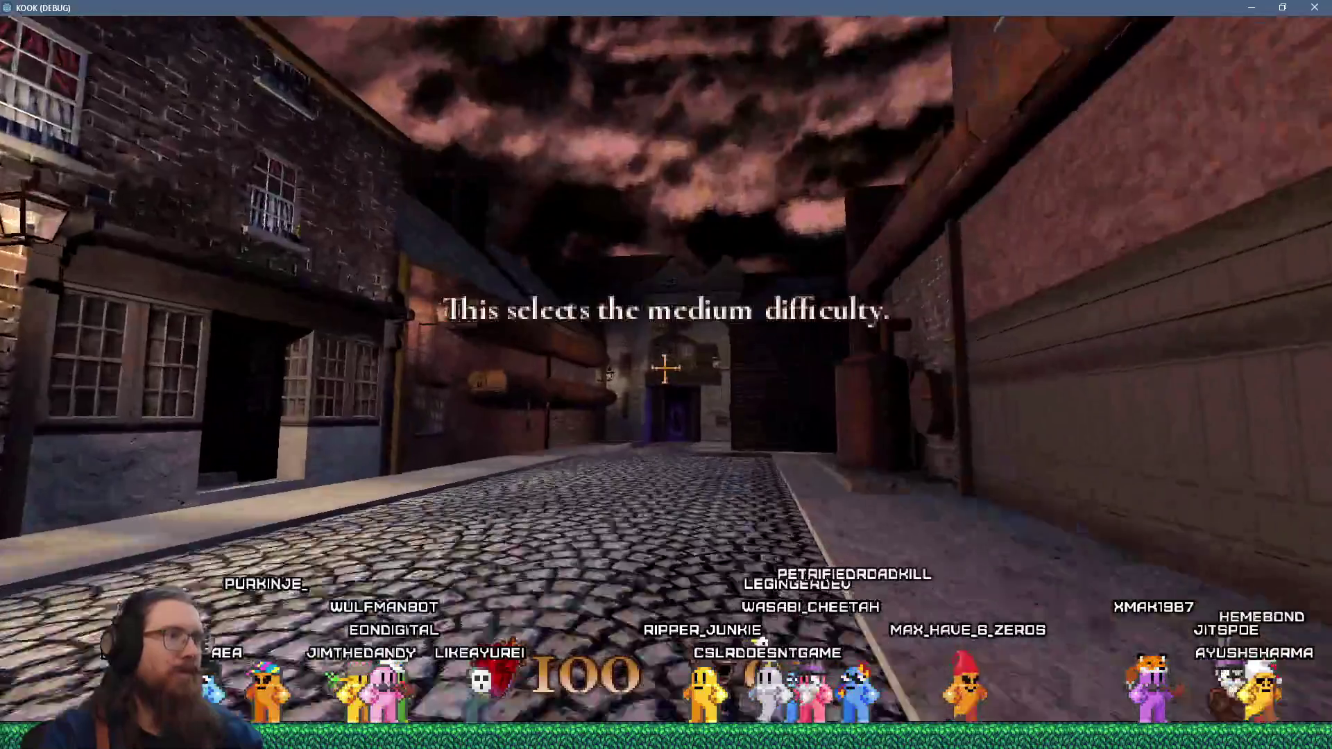
{"action": "key", "text": "w"}
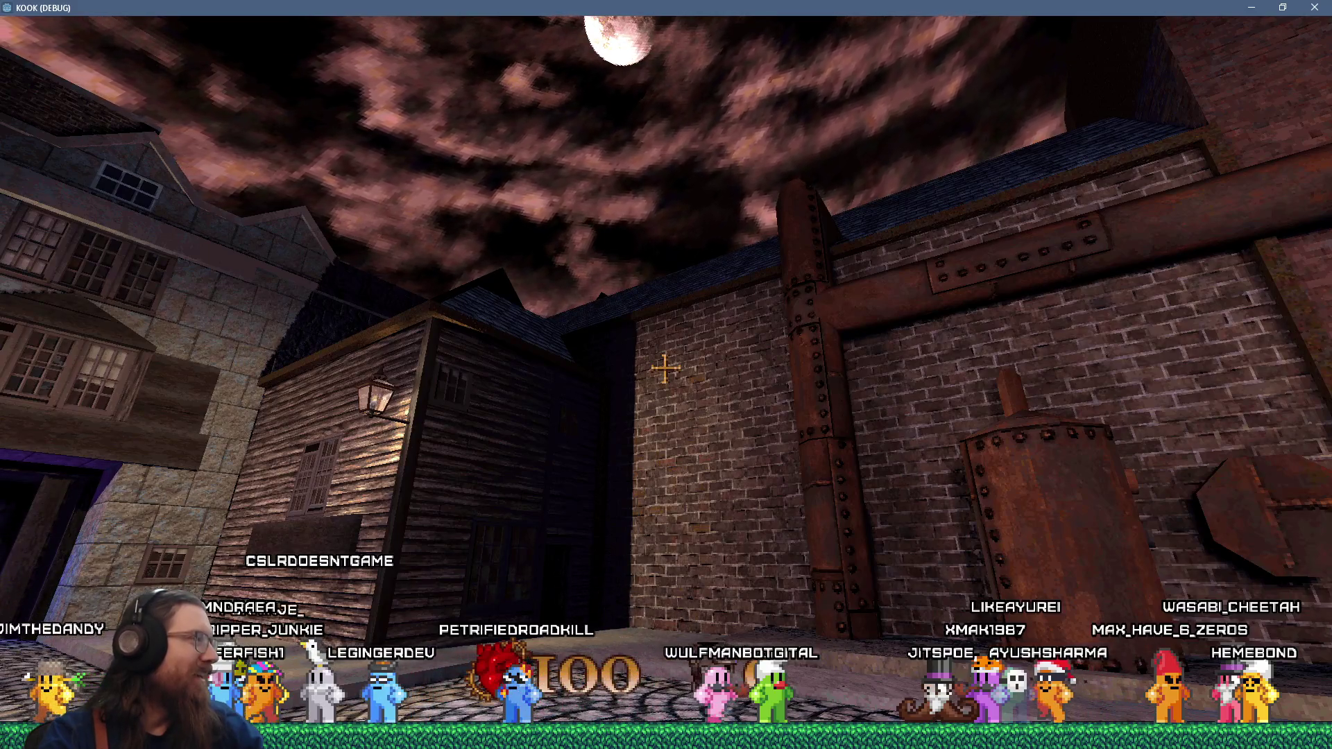
{"action": "key", "text": "w"}
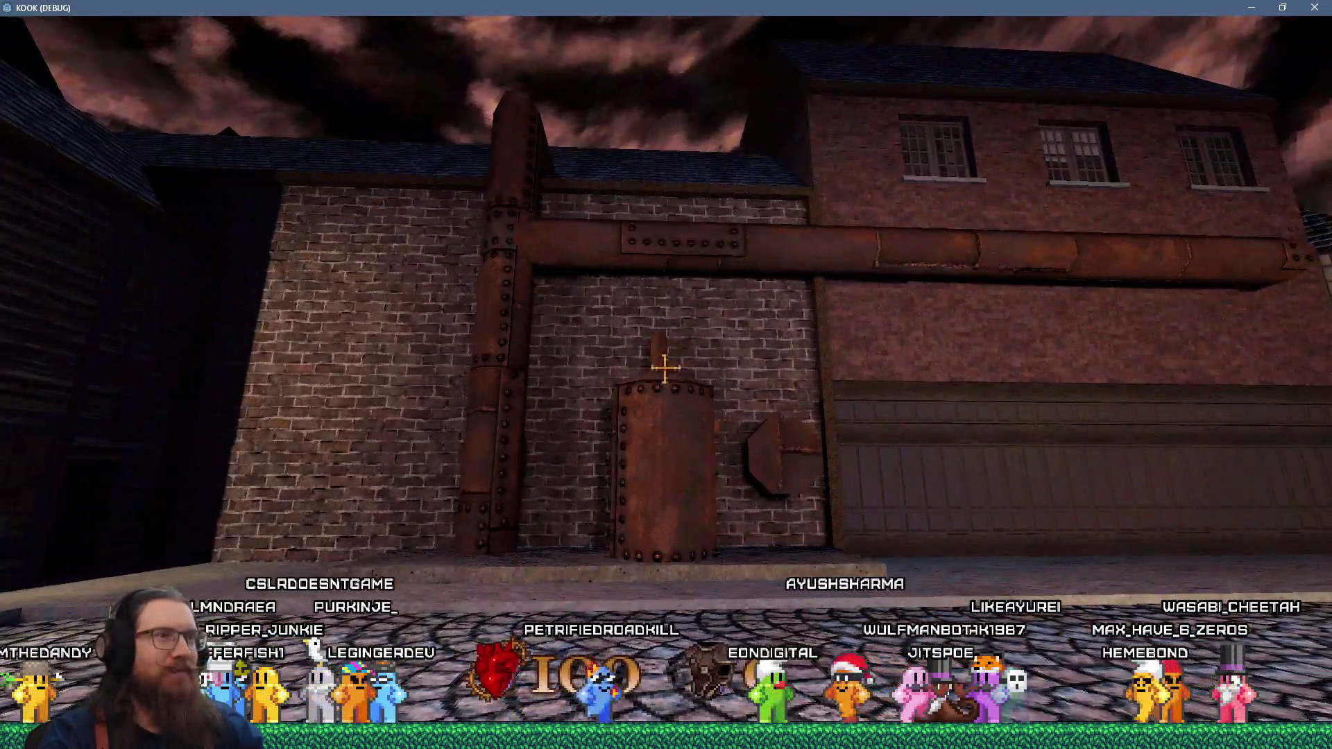
{"action": "key", "text": "d"}
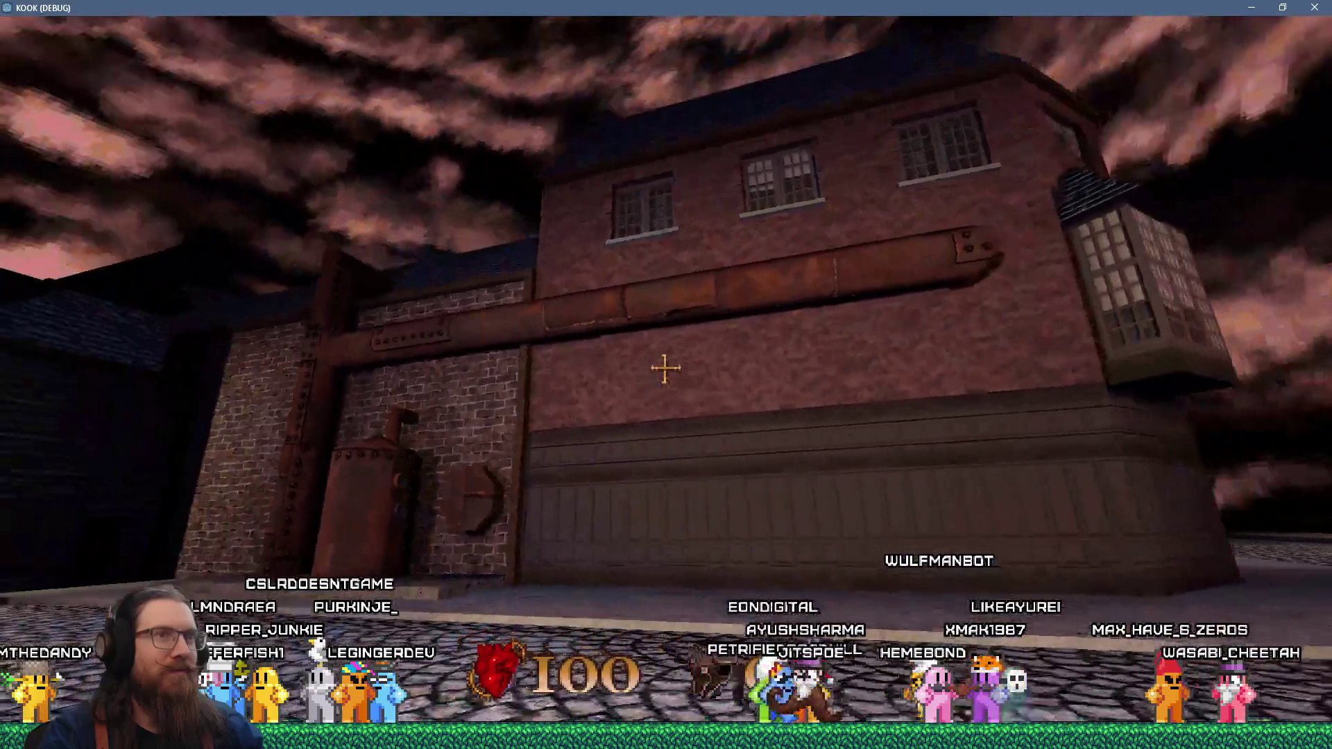
- Walk down the alley and through the portal to the boarded sewer entrance, then stop the game with F8
{"action": "key", "text": "w"}
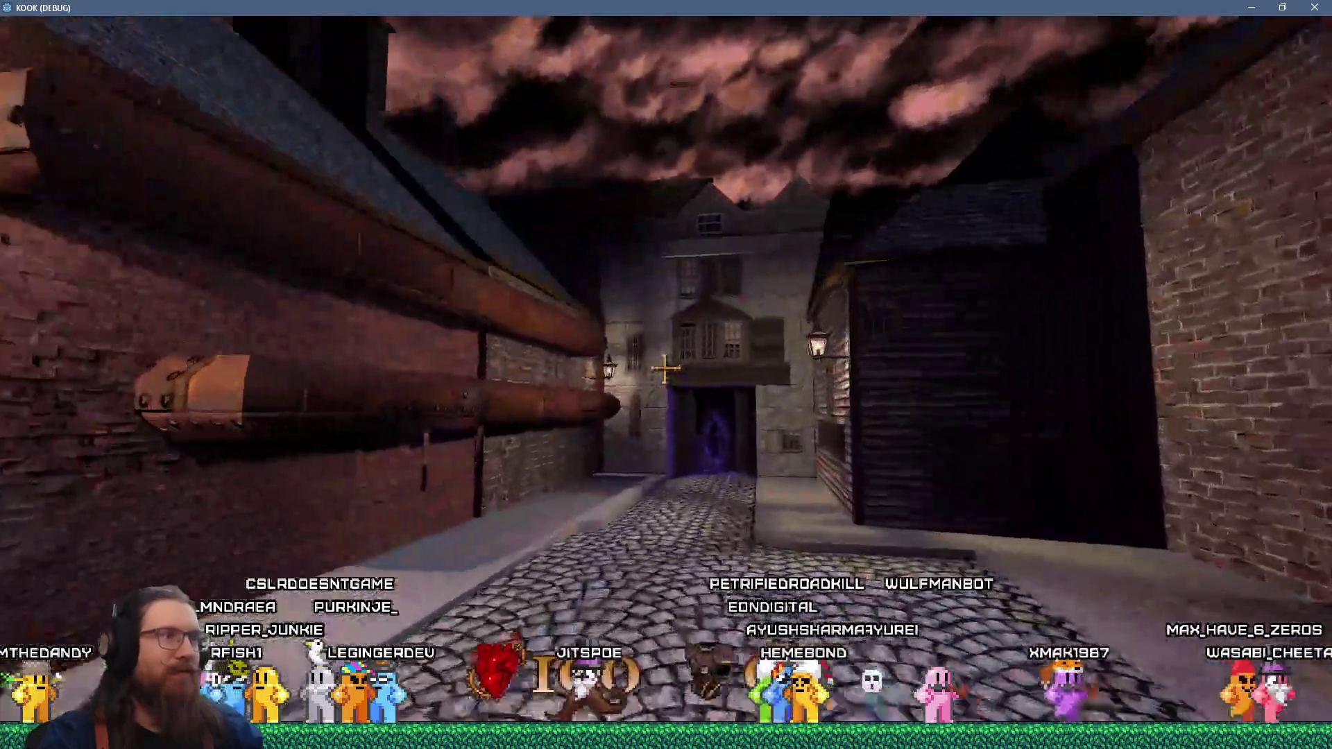
{"action": "key", "text": "w"}
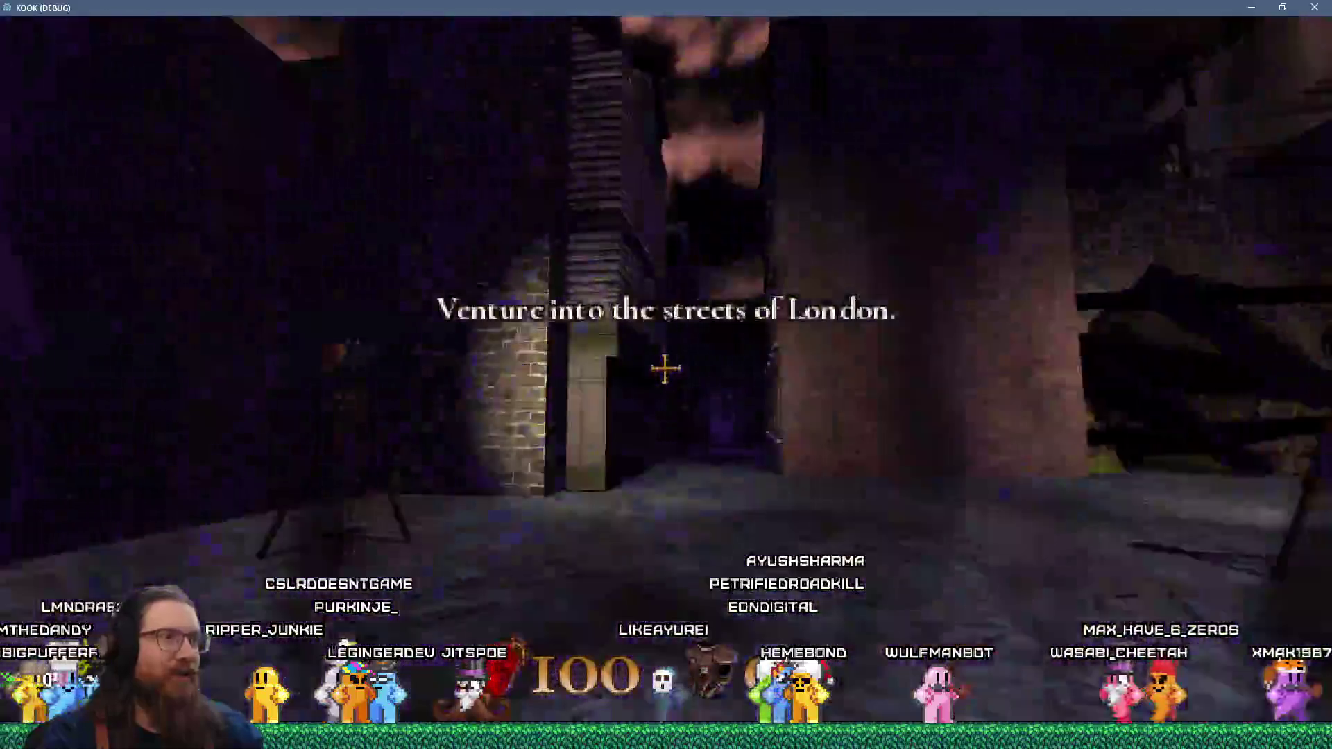
{"action": "key", "text": "w"}
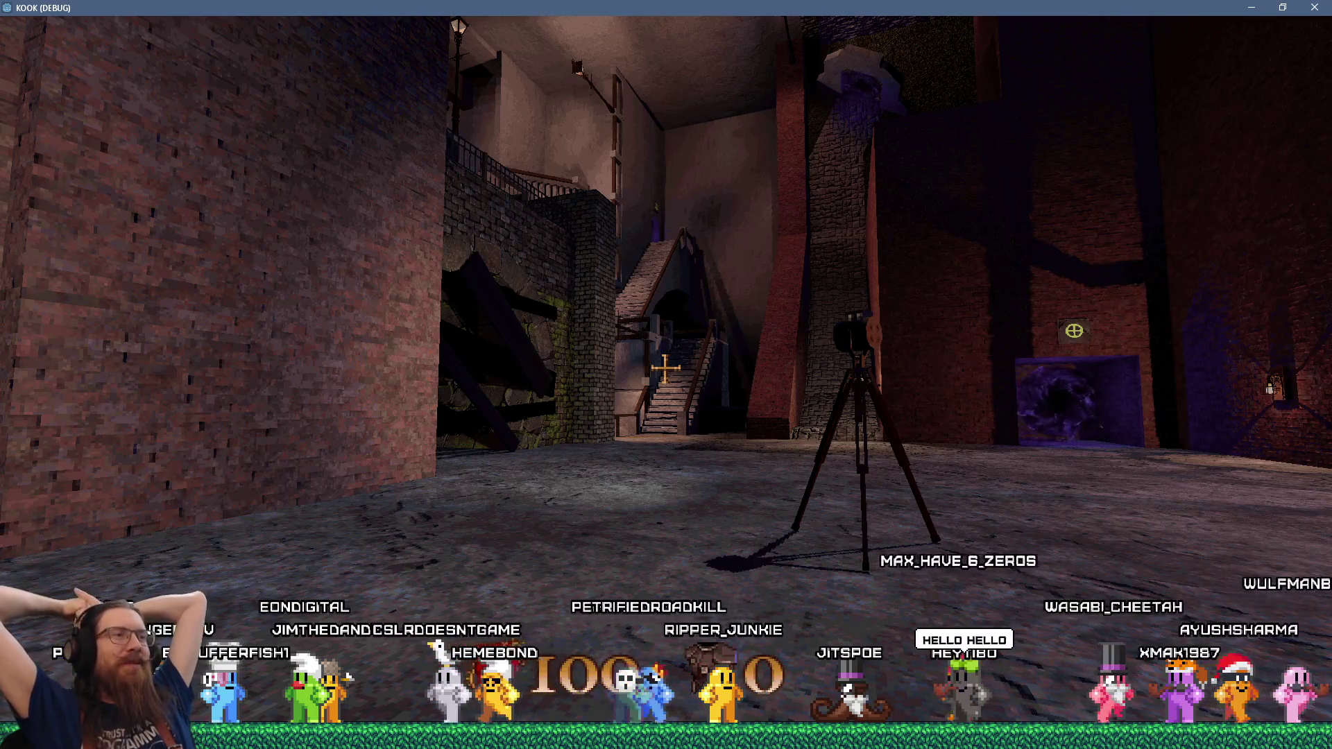
{"action": "mouse_move", "coordinate": [665, 370]}
{"action": "key", "text": "w"}
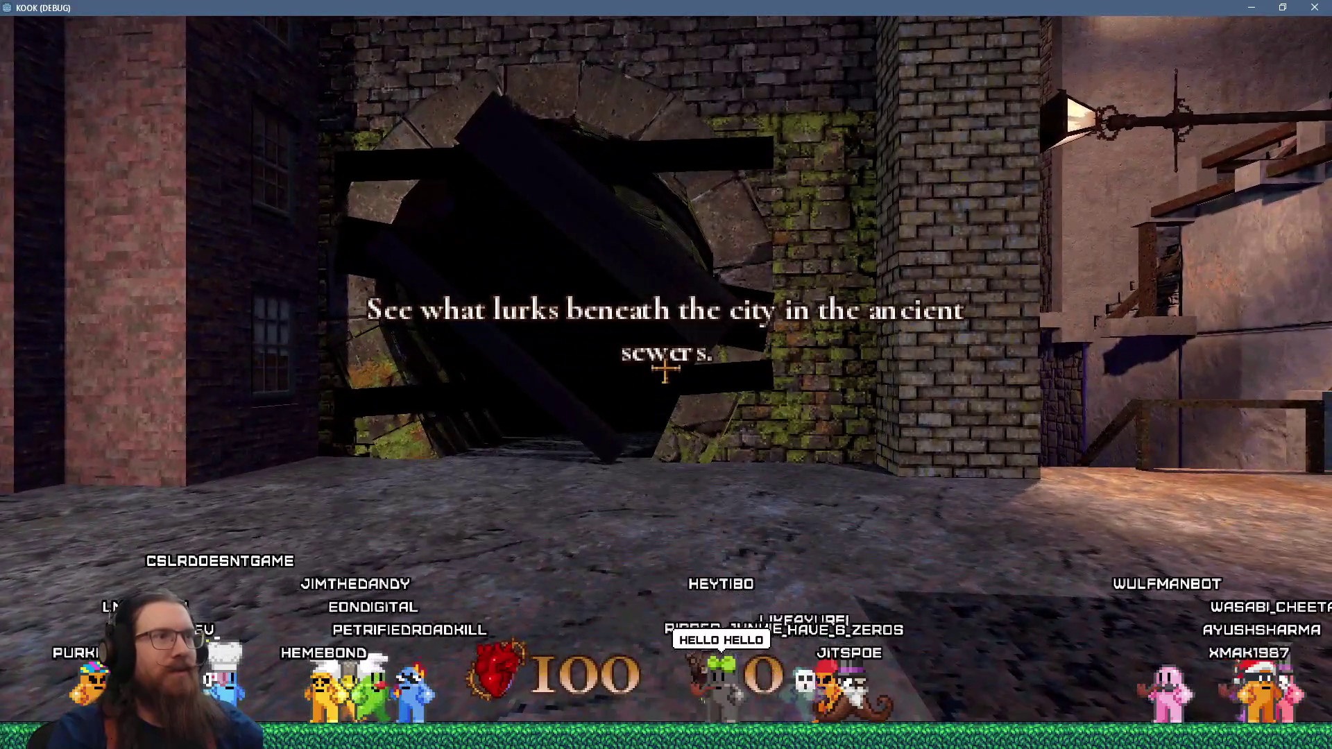
{"action": "key", "text": "w"}
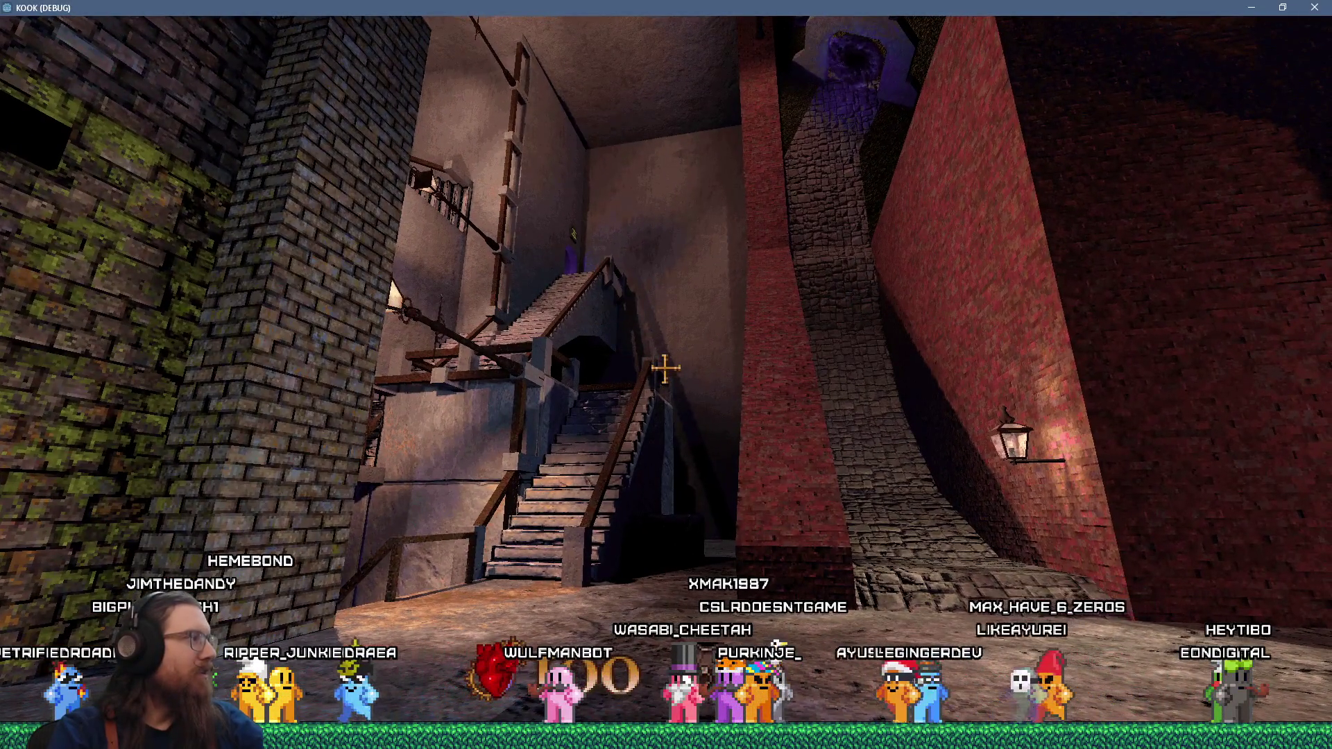
{"action": "key", "text": "F8"}
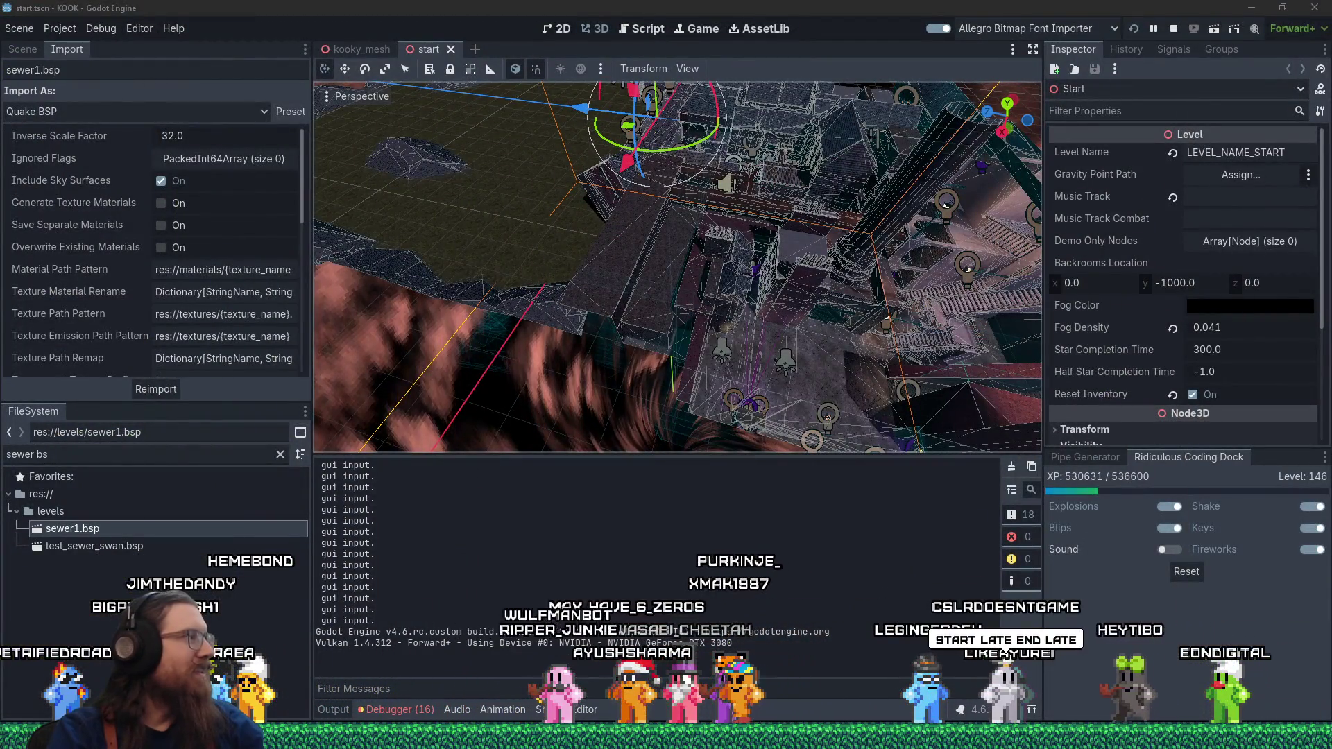
- Return to the running KOOK game, walk toward the red brick pillar, and open the development console
{"action": "key", "text": "alt+Tab"}
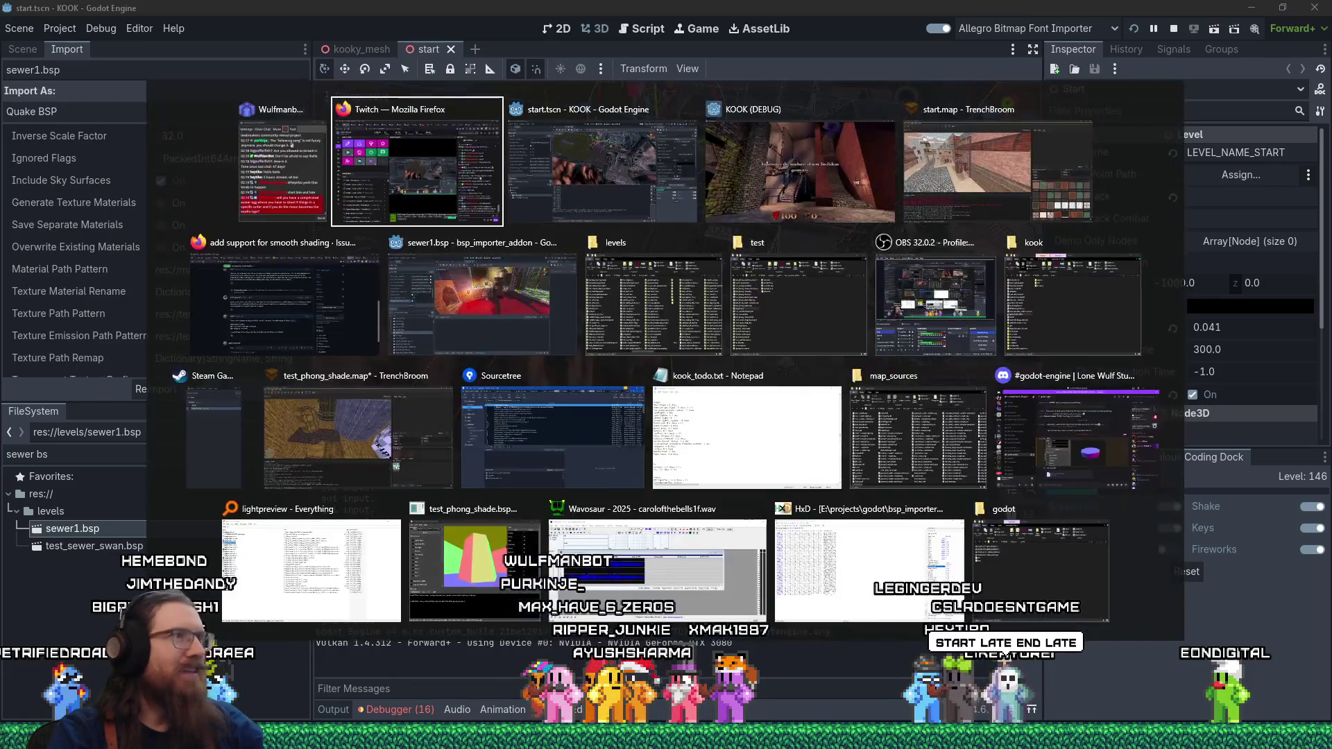
{"action": "key", "text": "Tab"}
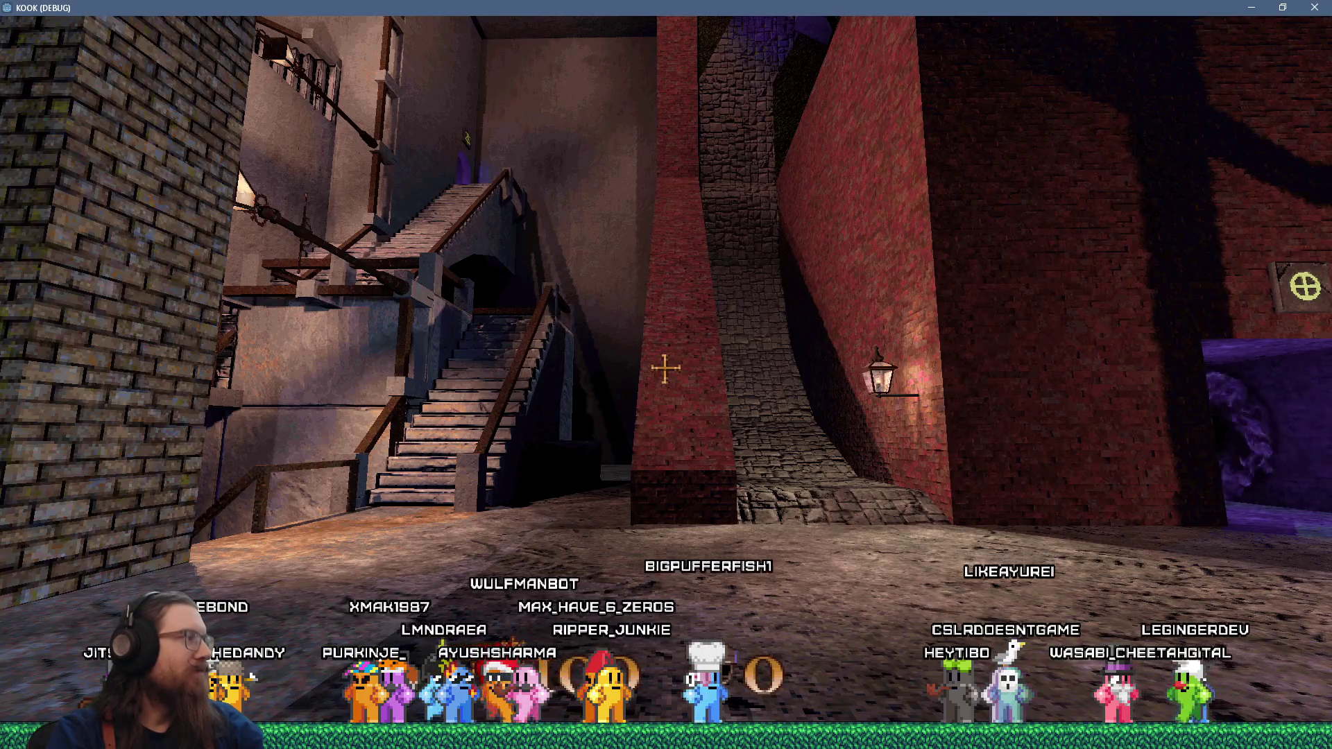
{"action": "key", "text": "w"}
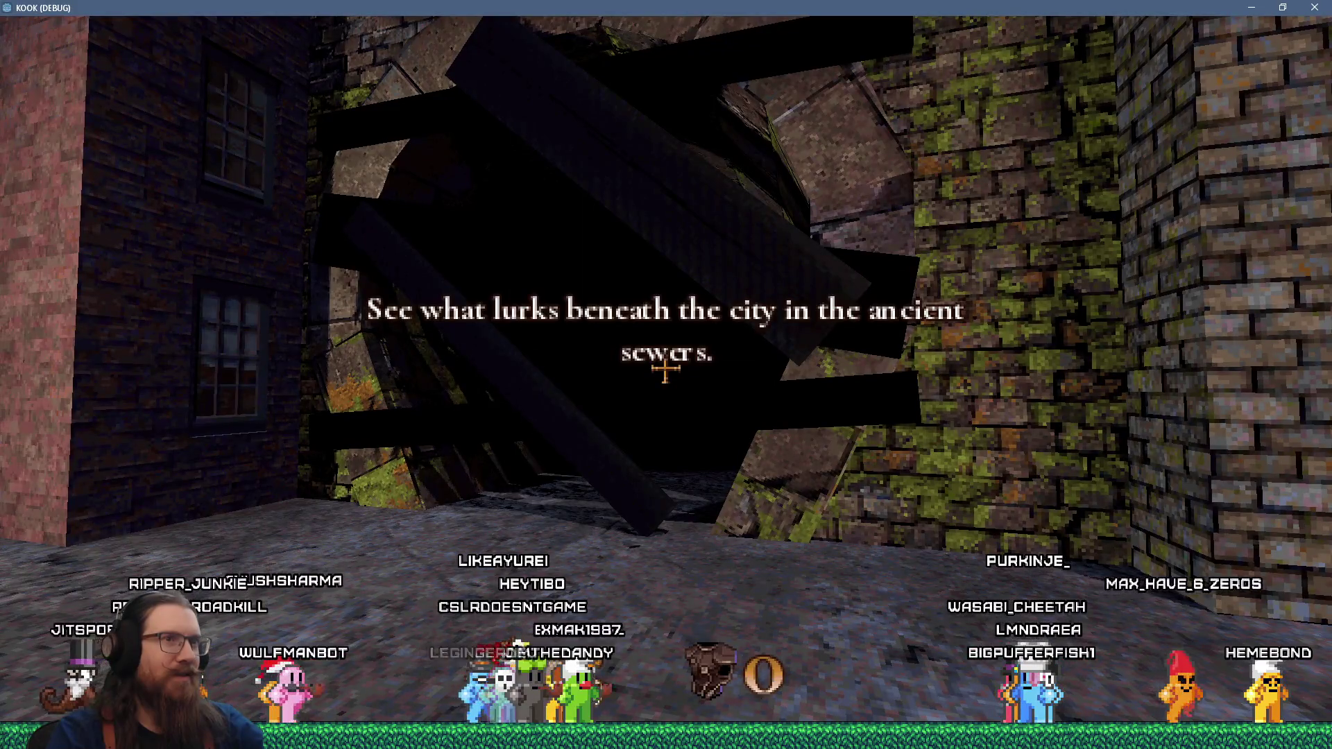
{"action": "key", "text": "grave"}
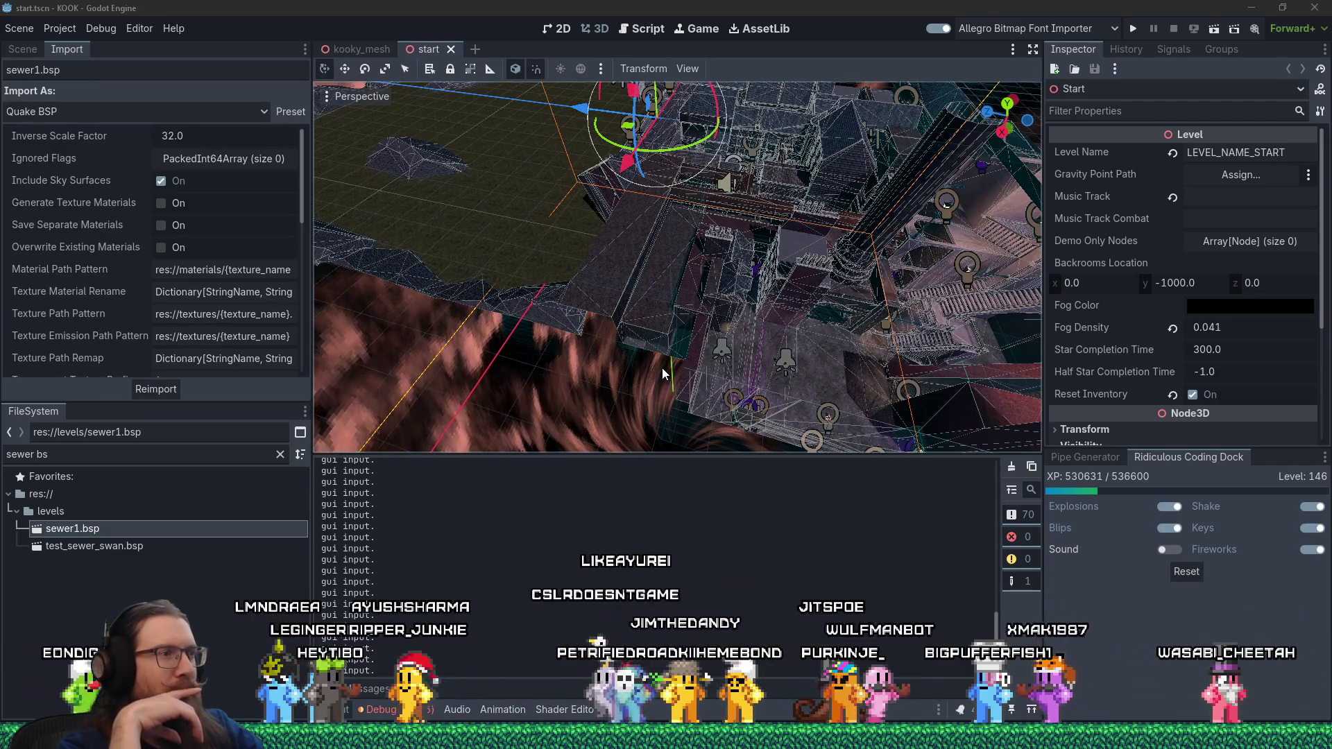
- Switch to the bsp_importer_addon editor window and adjust the FileSystem dock
{"action": "key", "text": "alt+Tab"}
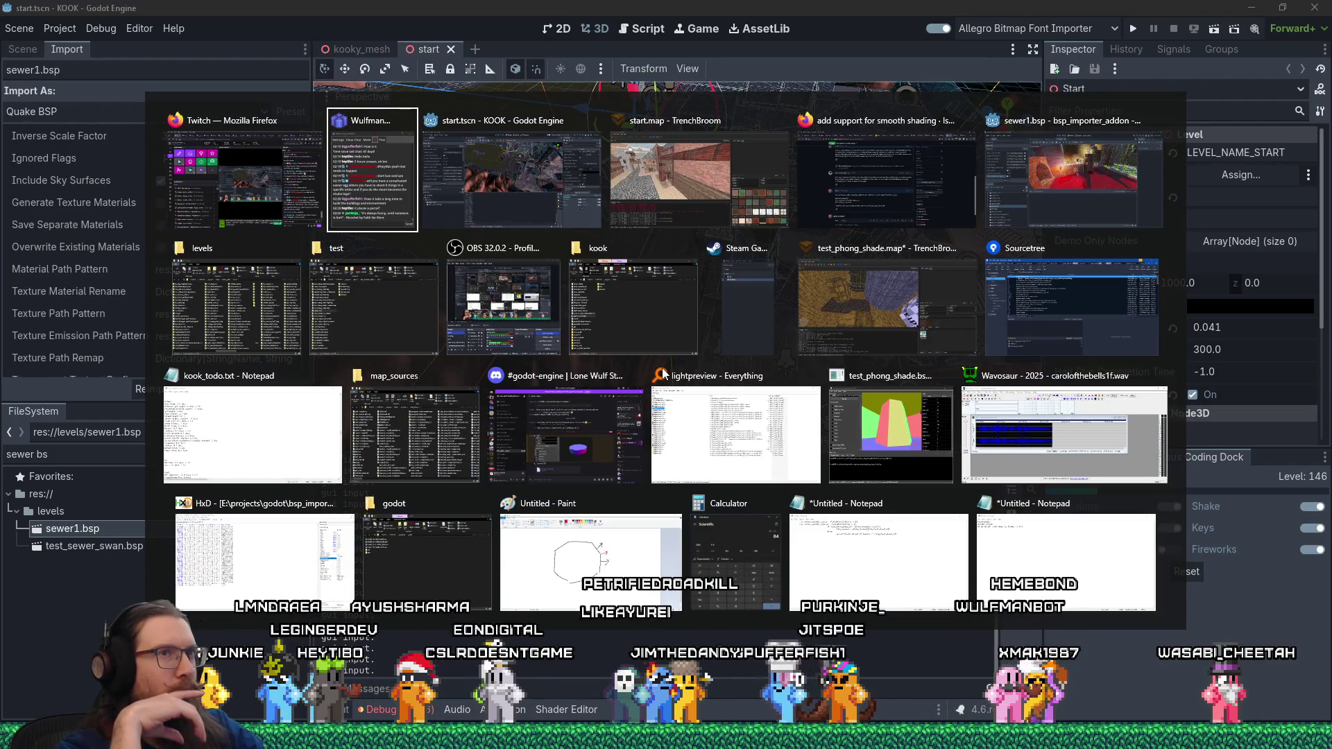
{"action": "key", "text": "Tab"}
{"action": "key", "text": "Tab"}
{"action": "key", "text": "Tab"}
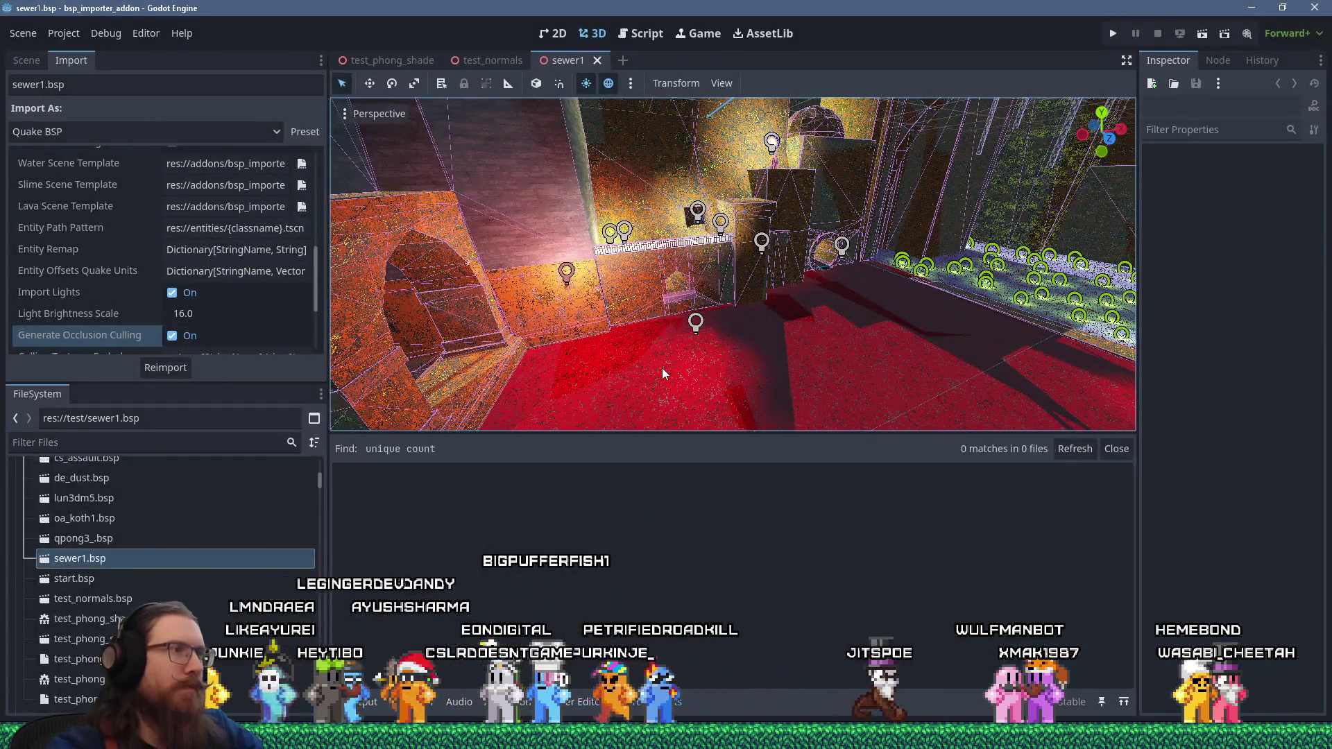
{"action": "left_click_drag", "start_coordinate": [320, 483], "coordinate": [318, 459]}
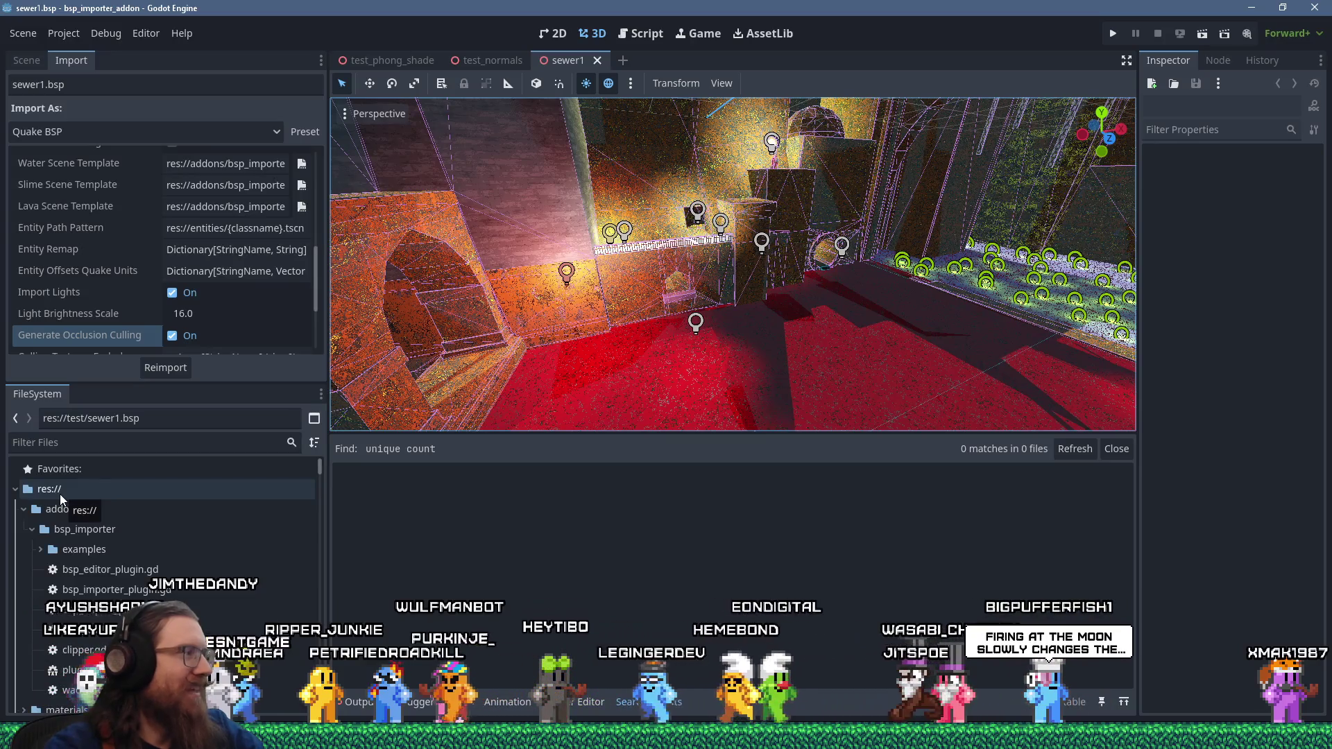
{"action": "left_click", "coordinate": [119, 447]}
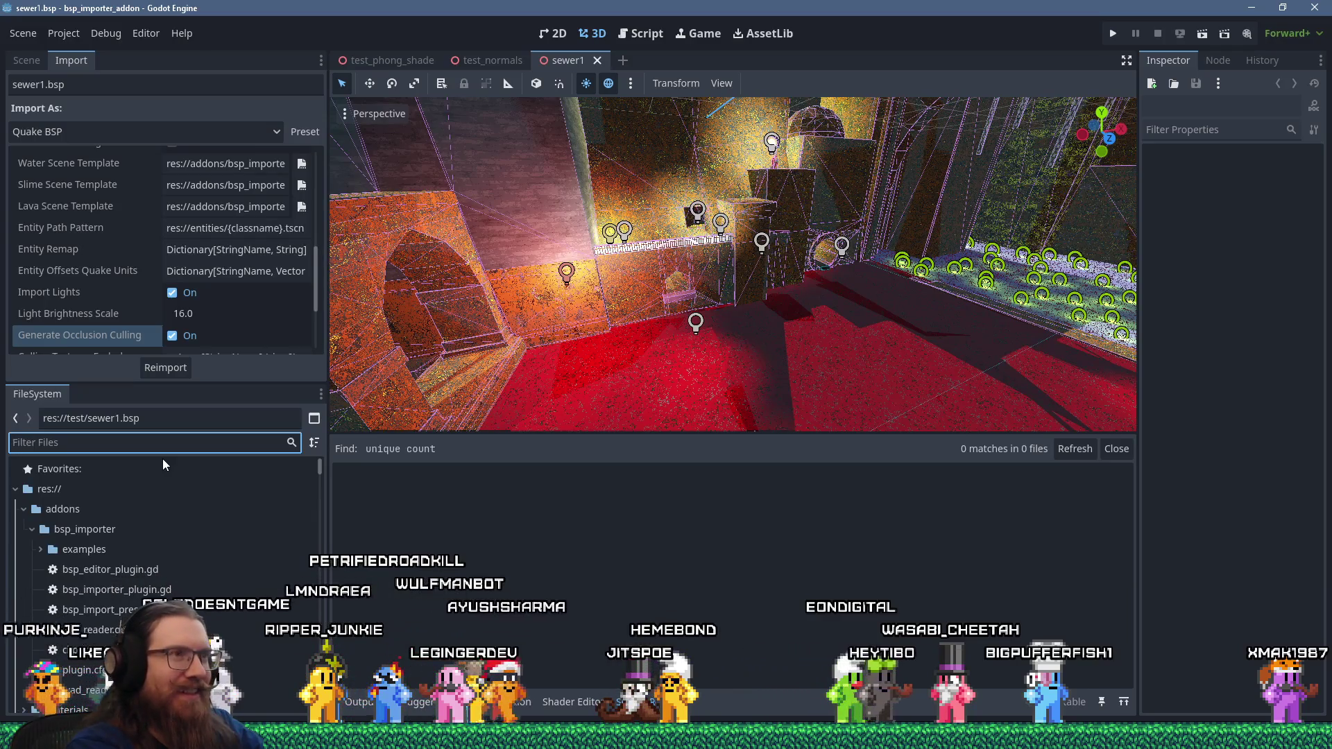
{"action": "scroll", "coordinate": [634, 280], "scroll_direction": "down", "scroll_amount": 5}
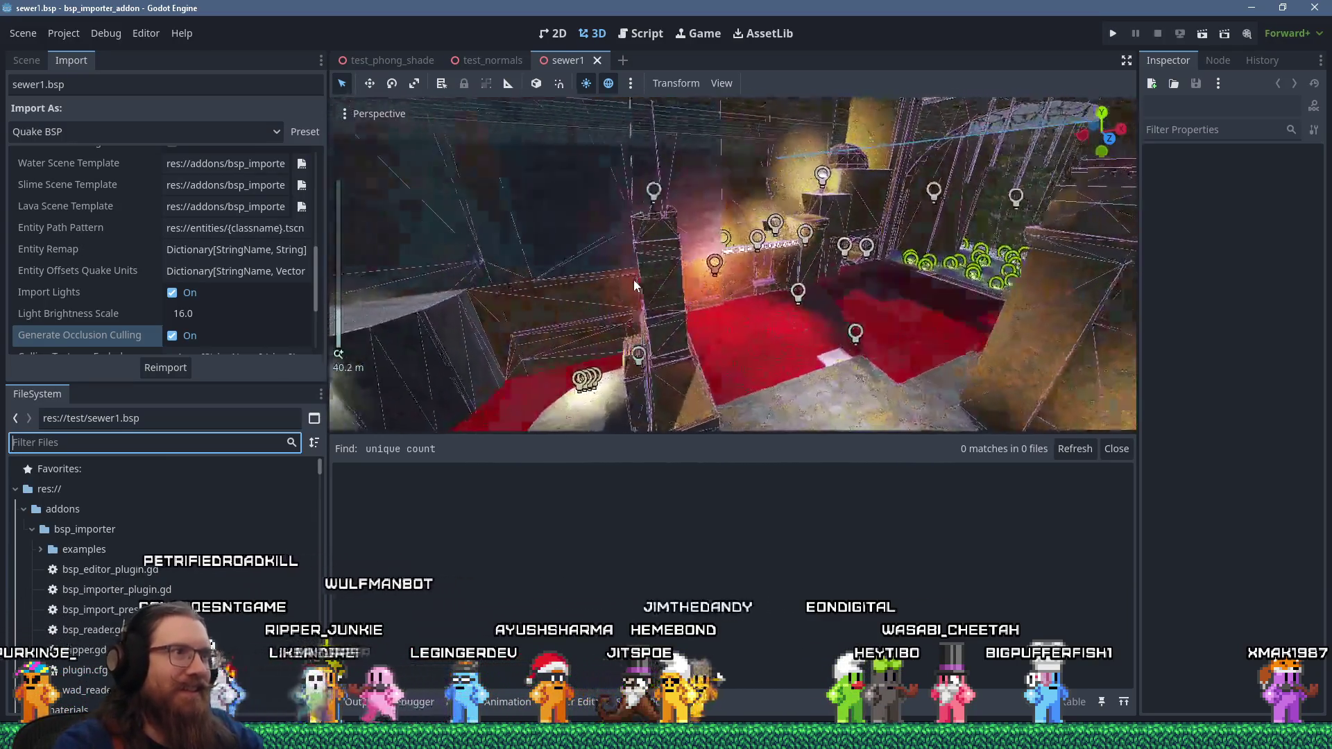
{"action": "scroll", "coordinate": [634, 280], "scroll_direction": "up", "scroll_amount": 5}
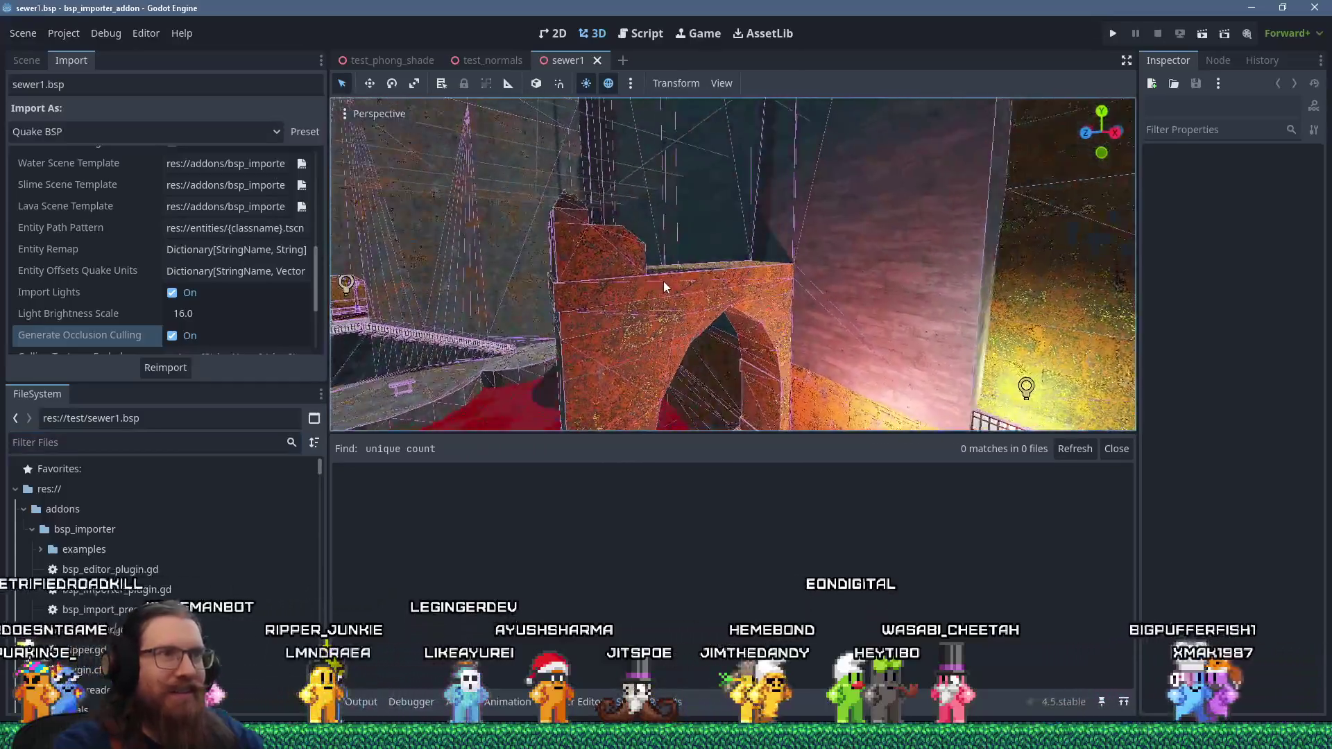
- Orbit and zoom around sewer1's brick arch and the wall beside it, ending on a wide view
{"action": "mouse_move", "coordinate": [597, 271]}
{"action": "left_mouse_down"}
{"action": "mouse_move", "coordinate": [739, 270]}
{"action": "mouse_move", "coordinate": [756, 301]}
{"action": "left_mouse_up"}
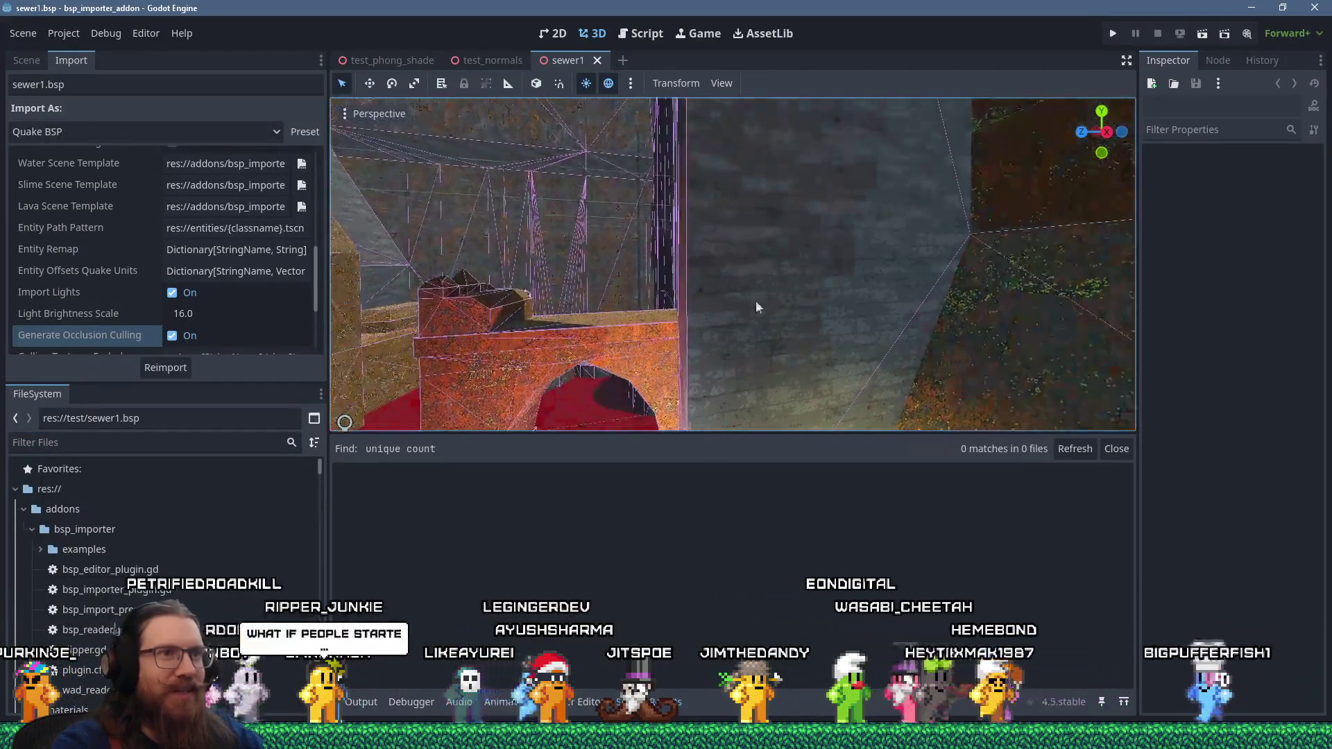
{"action": "scroll", "coordinate": [709, 294], "scroll_direction": "up", "scroll_amount": 4}
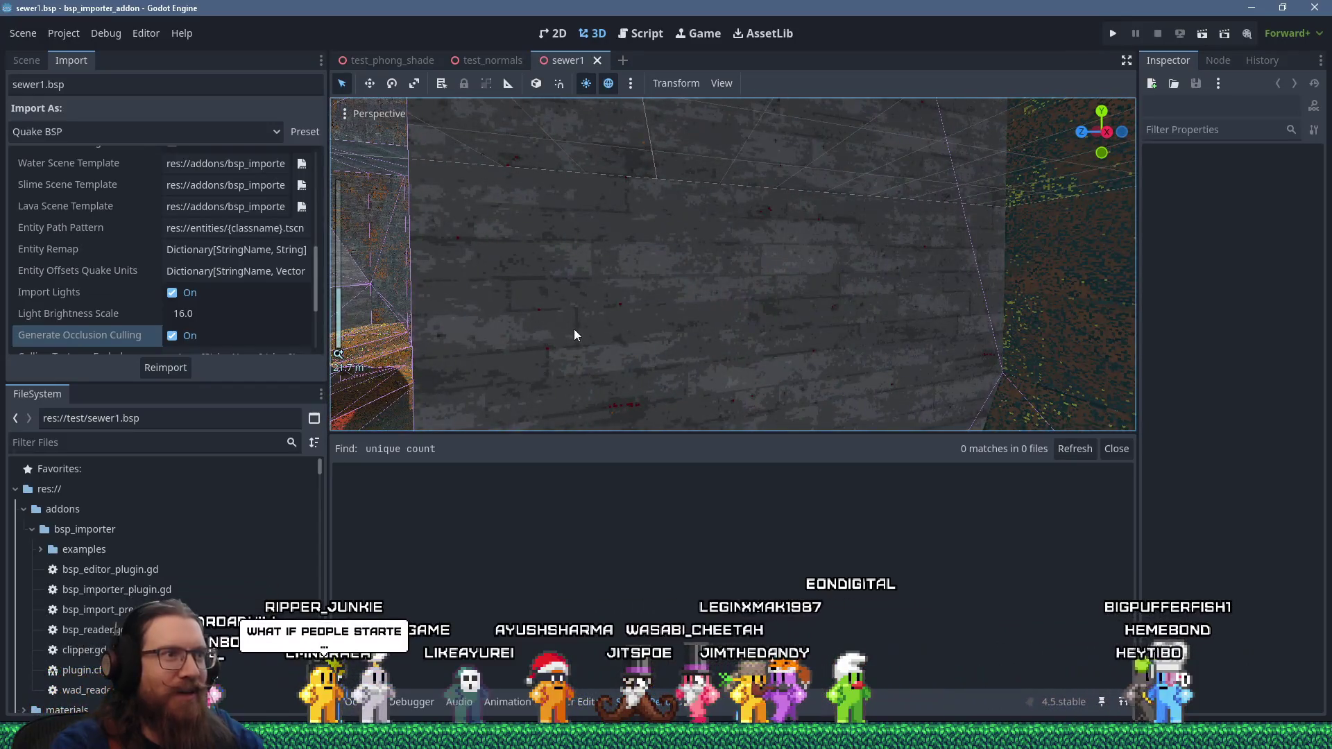
{"action": "mouse_move", "coordinate": [573, 329]}
{"action": "left_mouse_down"}
{"action": "mouse_move", "coordinate": [597, 226]}
{"action": "mouse_move", "coordinate": [620, 193]}
{"action": "left_mouse_up"}
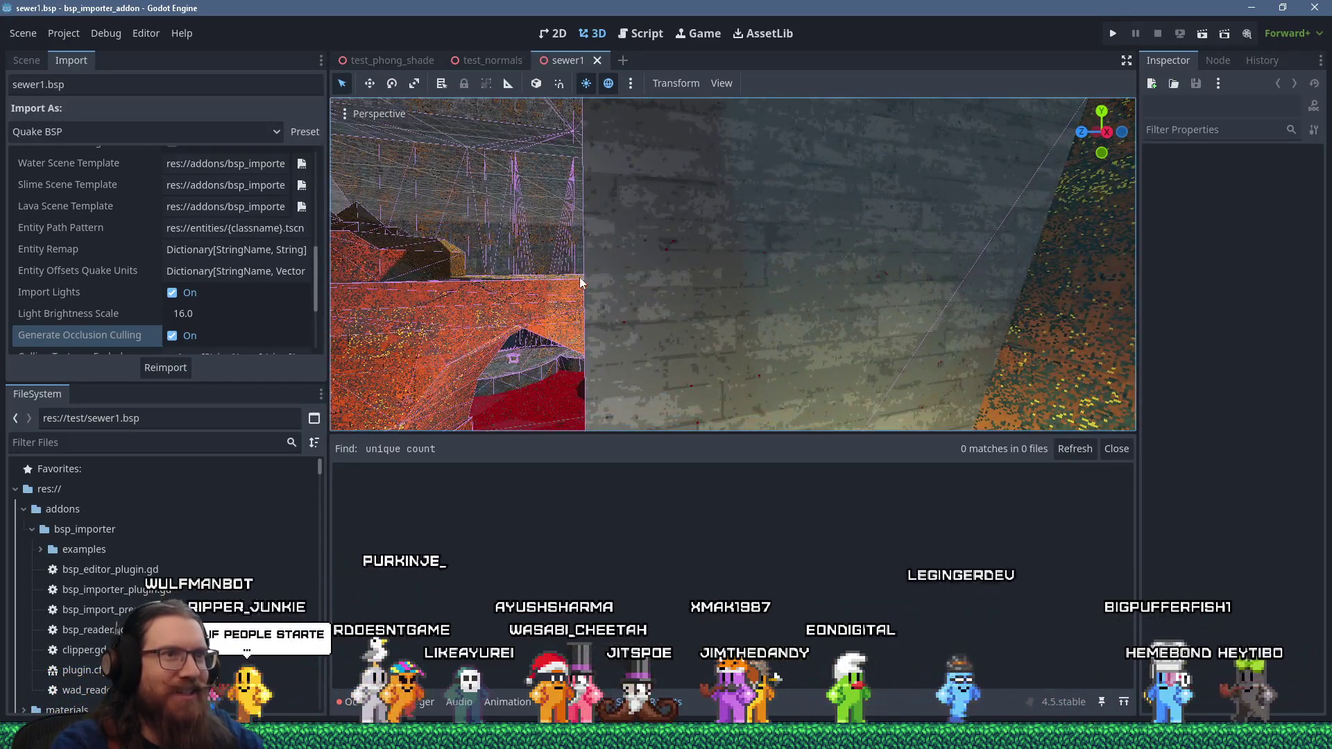
{"action": "mouse_move", "coordinate": [581, 282]}
{"action": "left_mouse_down"}
{"action": "mouse_move", "coordinate": [659, 298]}
{"action": "mouse_move", "coordinate": [860, 218]}
{"action": "mouse_move", "coordinate": [707, 262]}
{"action": "mouse_move", "coordinate": [662, 356]}
{"action": "mouse_move", "coordinate": [633, 318]}
{"action": "mouse_move", "coordinate": [827, 243]}
{"action": "mouse_move", "coordinate": [775, 251]}
{"action": "left_mouse_up"}
{"action": "scroll", "coordinate": [721, 272], "scroll_direction": "down", "scroll_amount": 4}
{"action": "scroll", "coordinate": [827, 243], "scroll_direction": "up", "scroll_amount": 5}
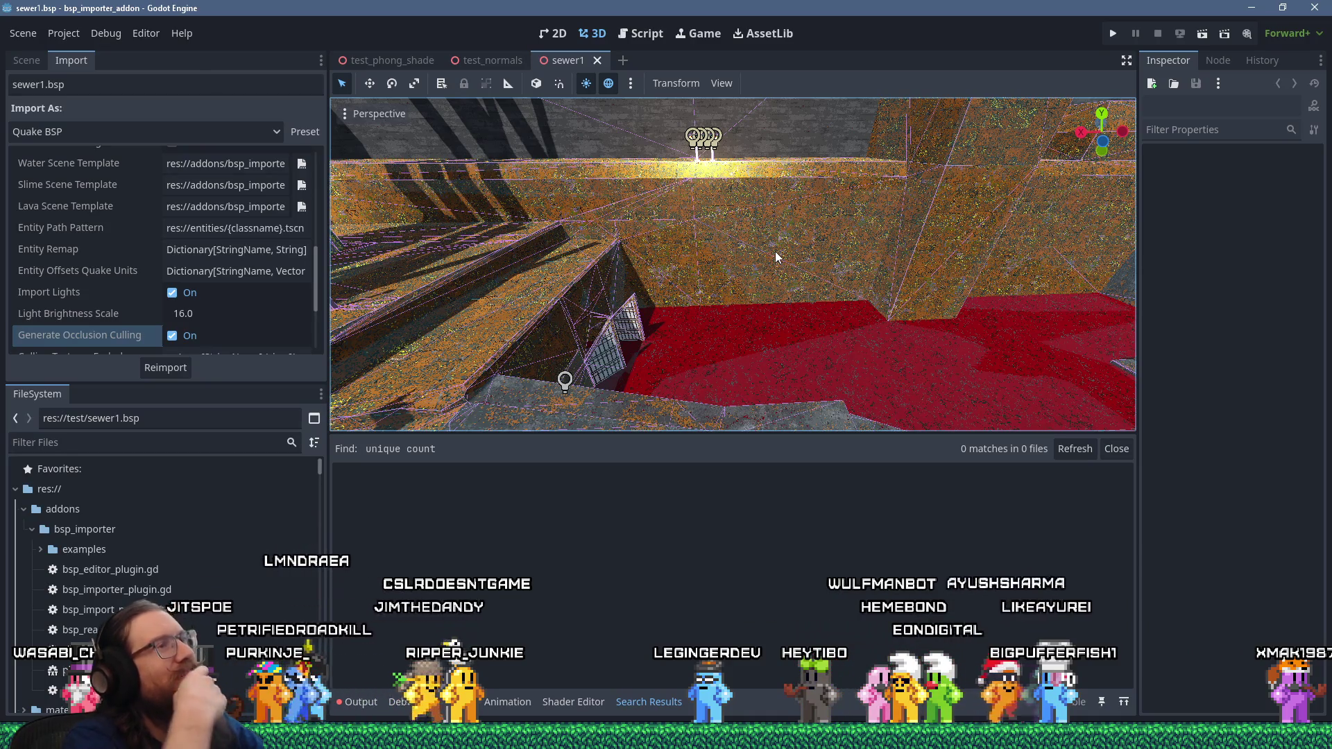
{"action": "scroll", "coordinate": [767, 230], "scroll_direction": "down", "scroll_amount": 5}
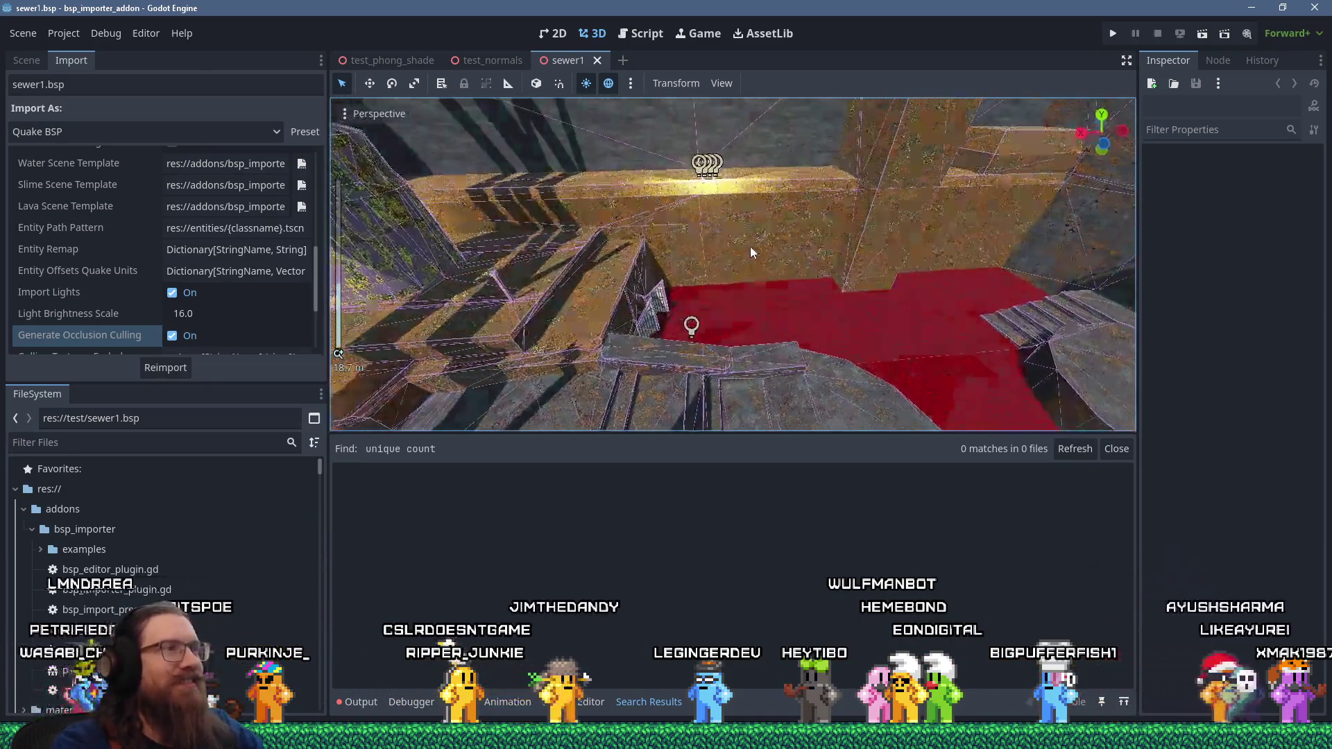
{"action": "mouse_move", "coordinate": [873, 278]}
{"action": "left_mouse_down"}
{"action": "mouse_move", "coordinate": [934, 219]}
{"action": "mouse_move", "coordinate": [913, 240]}
{"action": "left_mouse_up"}
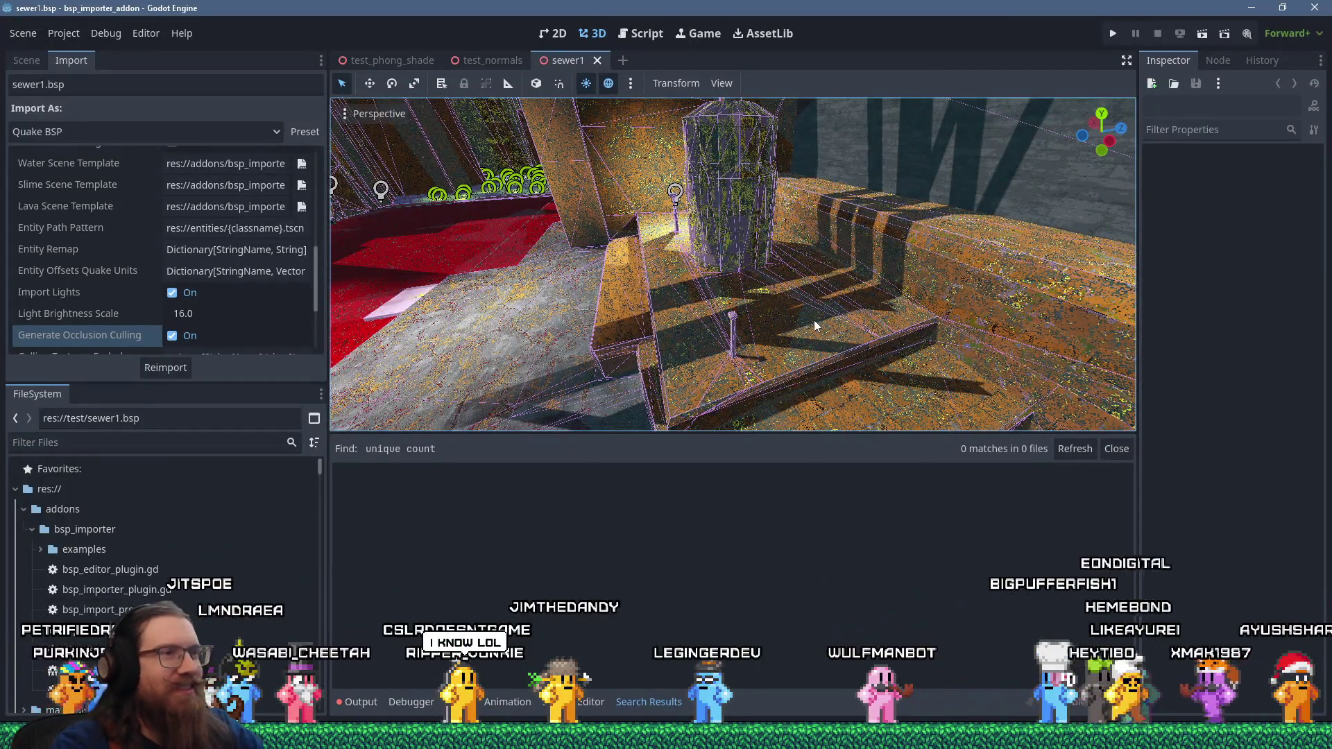
{"action": "mouse_move", "coordinate": [814, 319]}
{"action": "left_mouse_down"}
{"action": "mouse_move", "coordinate": [730, 199]}
{"action": "mouse_move", "coordinate": [793, 253]}
{"action": "mouse_move", "coordinate": [812, 251]}
{"action": "mouse_move", "coordinate": [822, 280]}
{"action": "left_mouse_up"}
{"action": "scroll", "coordinate": [731, 198], "scroll_direction": "down", "scroll_amount": 3}
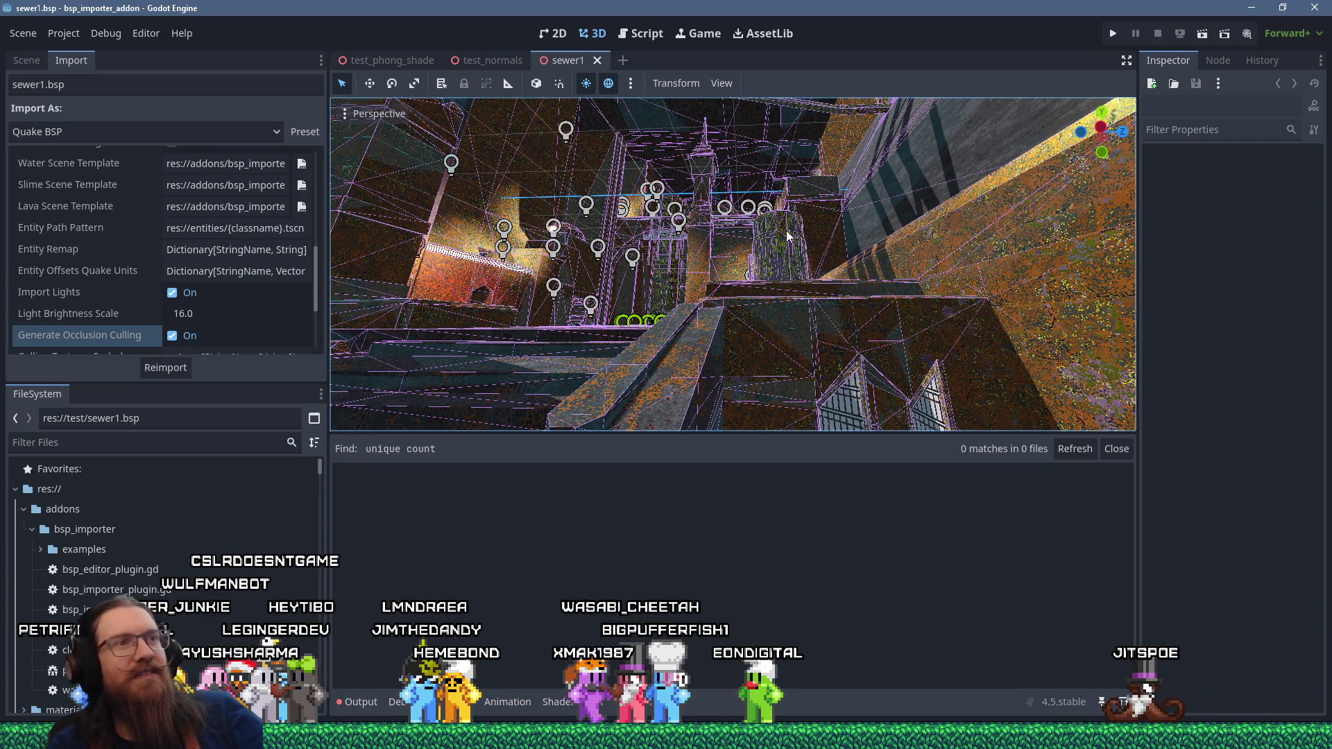
{"action": "mouse_move", "coordinate": [785, 230]}
{"action": "left_mouse_down"}
{"action": "mouse_move", "coordinate": [801, 190]}
{"action": "mouse_move", "coordinate": [925, 261]}
{"action": "mouse_move", "coordinate": [824, 247]}
{"action": "mouse_move", "coordinate": [808, 220]}
{"action": "mouse_move", "coordinate": [846, 211]}
{"action": "mouse_move", "coordinate": [746, 271]}
{"action": "mouse_move", "coordinate": [759, 247]}
{"action": "mouse_move", "coordinate": [892, 238]}
{"action": "mouse_move", "coordinate": [810, 251]}
{"action": "mouse_move", "coordinate": [772, 227]}
{"action": "mouse_move", "coordinate": [917, 236]}
{"action": "left_mouse_up"}
{"action": "scroll", "coordinate": [795, 160], "scroll_direction": "down", "scroll_amount": 4}
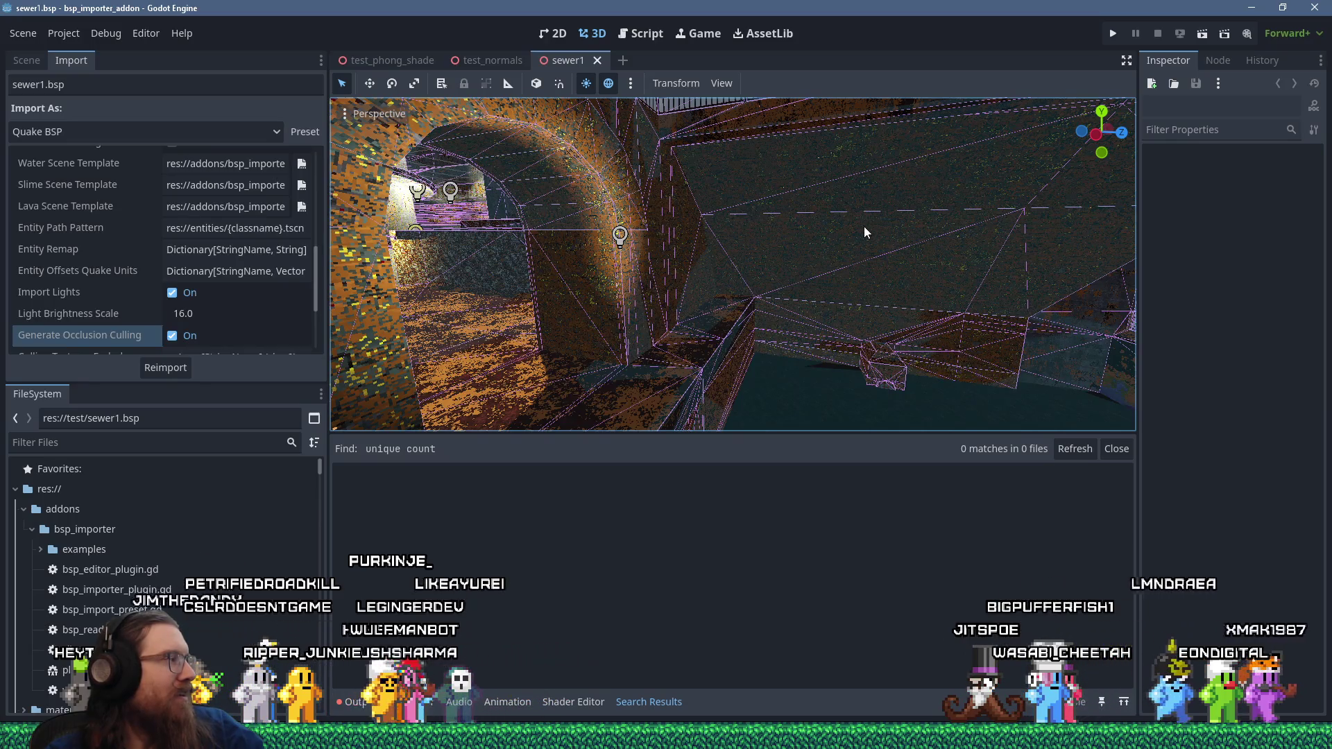
{"action": "mouse_move", "coordinate": [864, 226]}
{"action": "left_mouse_down"}
{"action": "mouse_move", "coordinate": [897, 249]}
{"action": "mouse_move", "coordinate": [922, 238]}
{"action": "mouse_move", "coordinate": [861, 247]}
{"action": "mouse_move", "coordinate": [922, 246]}
{"action": "mouse_move", "coordinate": [838, 248]}
{"action": "mouse_move", "coordinate": [737, 283]}
{"action": "mouse_move", "coordinate": [739, 305]}
{"action": "mouse_move", "coordinate": [921, 306]}
{"action": "mouse_move", "coordinate": [818, 277]}
{"action": "mouse_move", "coordinate": [794, 217]}
{"action": "mouse_move", "coordinate": [761, 265]}
{"action": "mouse_move", "coordinate": [876, 218]}
{"action": "left_mouse_up"}
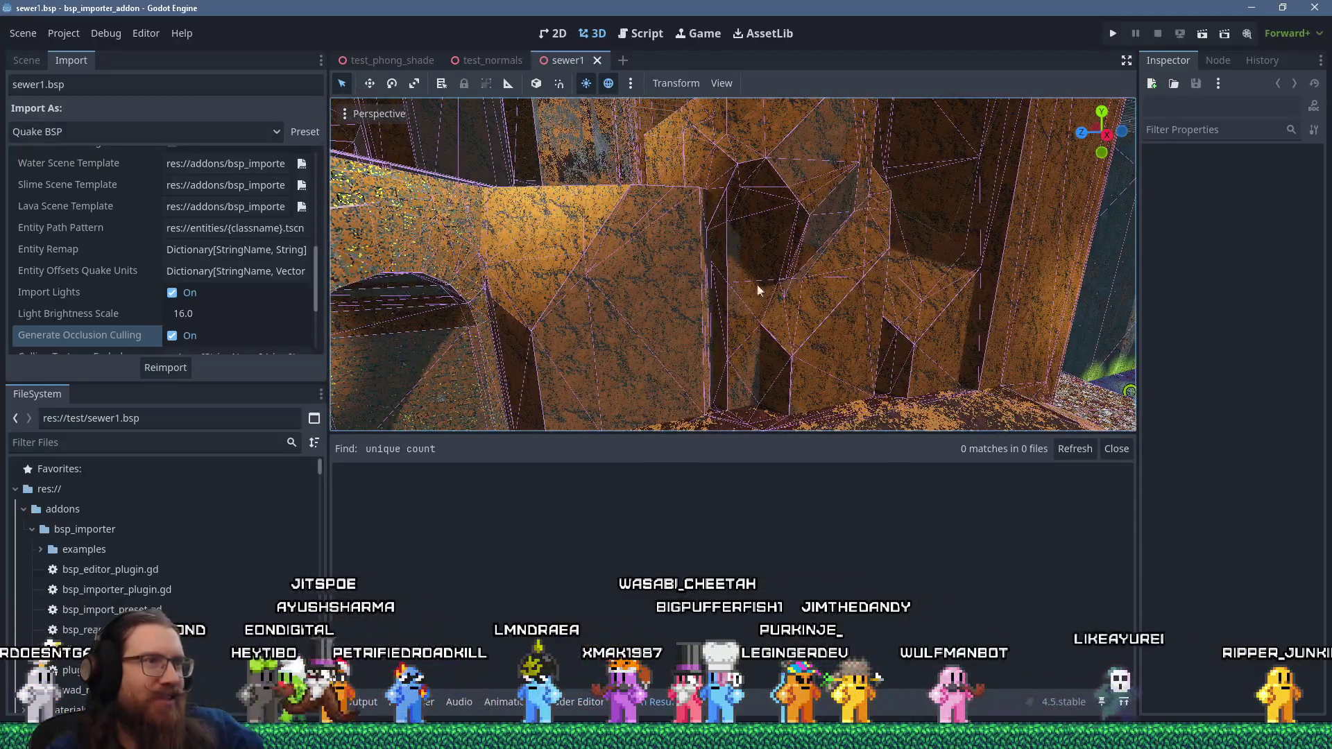
{"action": "mouse_move", "coordinate": [699, 272]}
{"action": "left_mouse_down"}
{"action": "mouse_move", "coordinate": [707, 256]}
{"action": "mouse_move", "coordinate": [727, 293]}
{"action": "mouse_move", "coordinate": [702, 269]}
{"action": "mouse_move", "coordinate": [725, 269]}
{"action": "mouse_move", "coordinate": [690, 280]}
{"action": "mouse_move", "coordinate": [822, 272]}
{"action": "mouse_move", "coordinate": [822, 313]}
{"action": "left_mouse_up"}
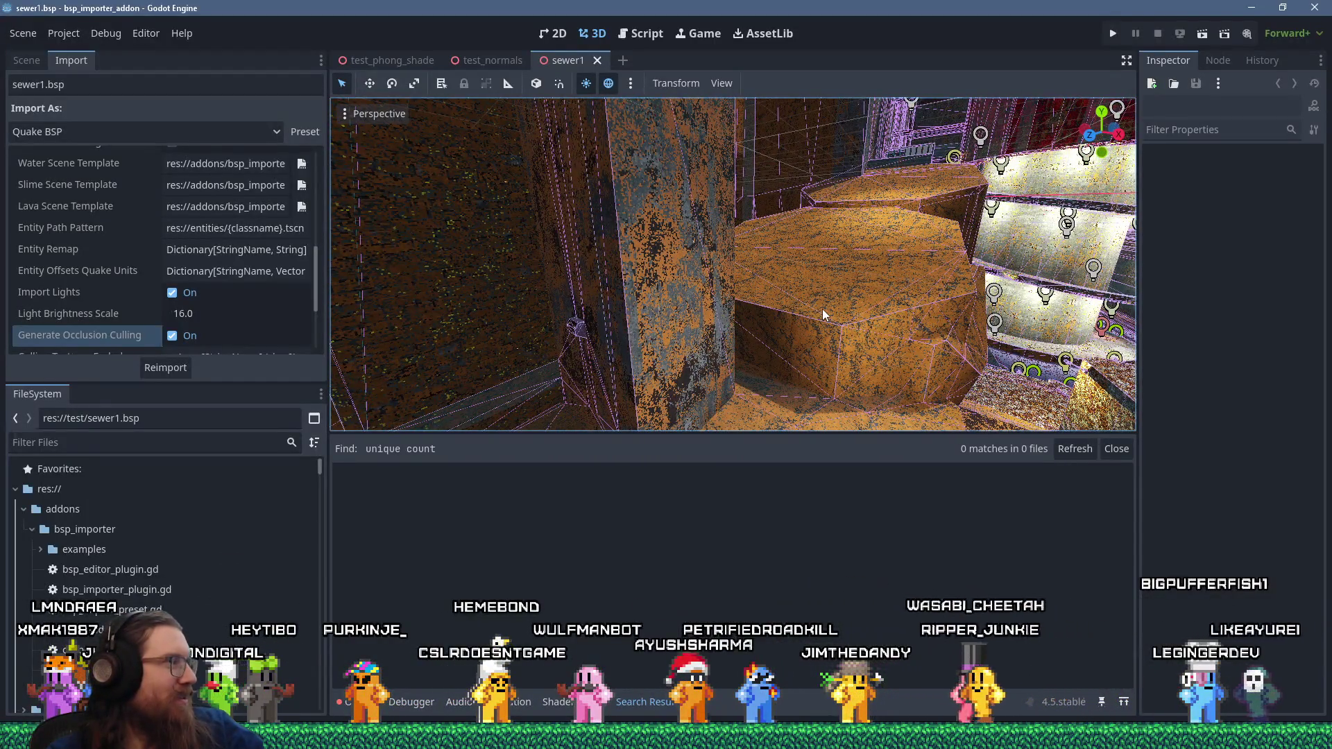
{"action": "mouse_move", "coordinate": [822, 309]}
{"action": "left_mouse_down"}
{"action": "mouse_move", "coordinate": [544, 277]}
{"action": "mouse_move", "coordinate": [775, 284]}
{"action": "left_mouse_up"}
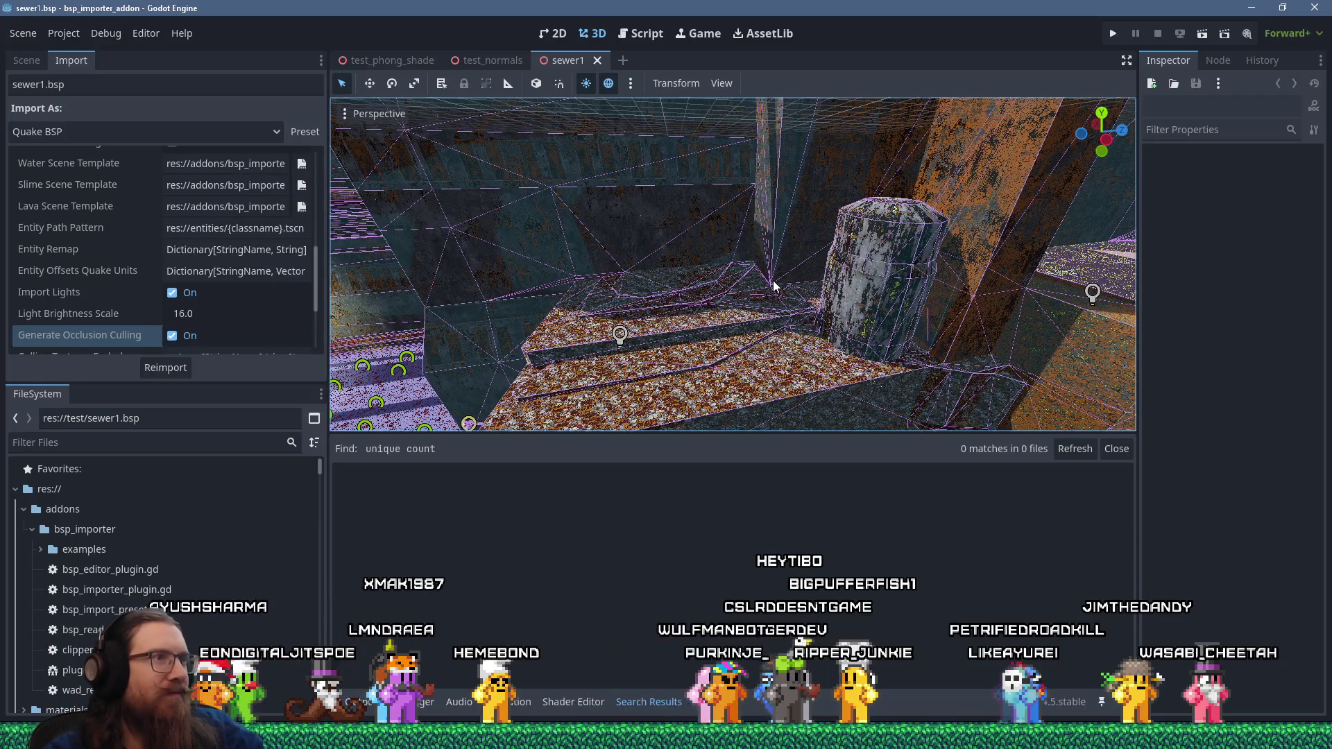
{"action": "mouse_move", "coordinate": [774, 285]}
{"action": "left_mouse_down"}
{"action": "mouse_move", "coordinate": [873, 232]}
{"action": "mouse_move", "coordinate": [930, 223]}
{"action": "mouse_move", "coordinate": [827, 224]}
{"action": "mouse_move", "coordinate": [807, 252]}
{"action": "mouse_move", "coordinate": [889, 214]}
{"action": "mouse_move", "coordinate": [960, 260]}
{"action": "mouse_move", "coordinate": [933, 273]}
{"action": "mouse_move", "coordinate": [977, 255]}
{"action": "mouse_move", "coordinate": [929, 197]}
{"action": "mouse_move", "coordinate": [1091, 203]}
{"action": "mouse_move", "coordinate": [366, 223]}
{"action": "mouse_move", "coordinate": [510, 253]}
{"action": "left_mouse_up"}
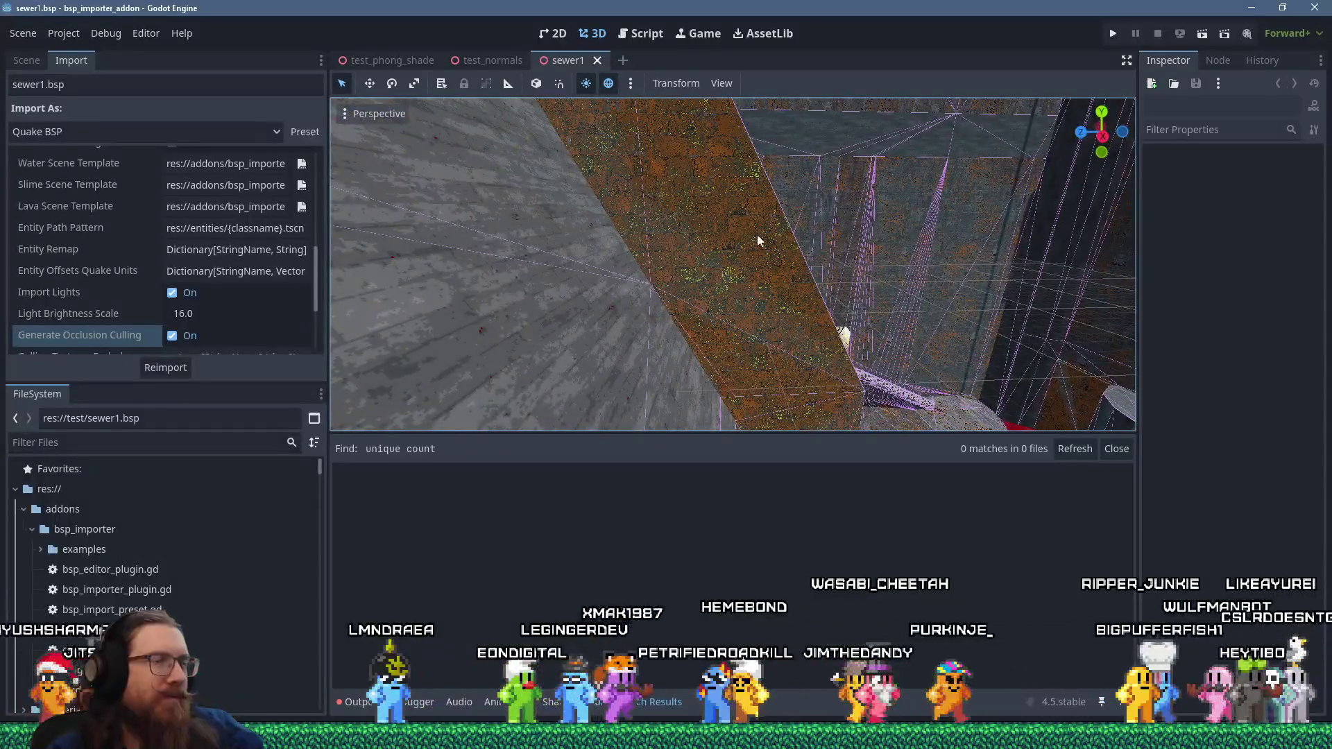
- Enlarge the Import dock to review sewer1.bsp's entity path pattern and mesh separation grid size 256.0
{"action": "left_click_drag", "start_coordinate": [757, 239], "coordinate": [506, 291]}
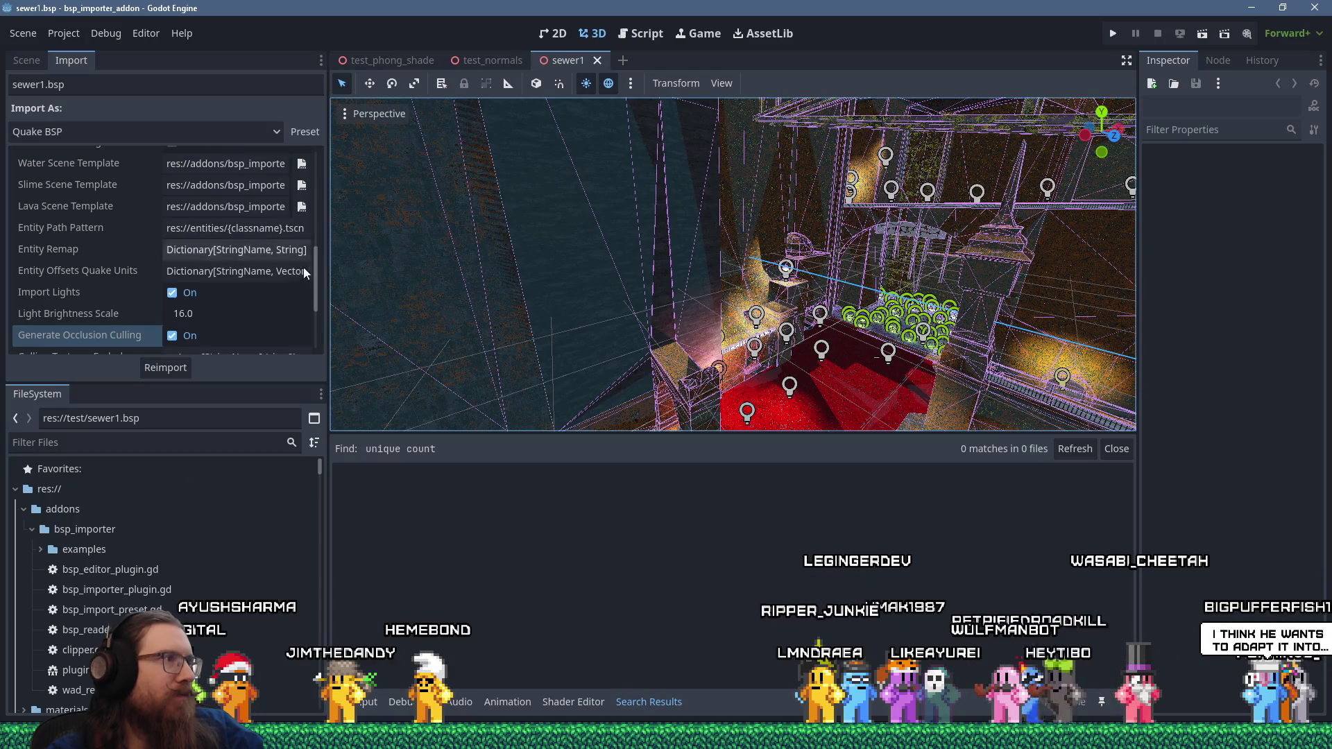
{"action": "mouse_move", "coordinate": [315, 270]}
{"action": "left_mouse_down"}
{"action": "mouse_move", "coordinate": [318, 181]}
{"action": "mouse_move", "coordinate": [303, 336]}
{"action": "left_mouse_up"}
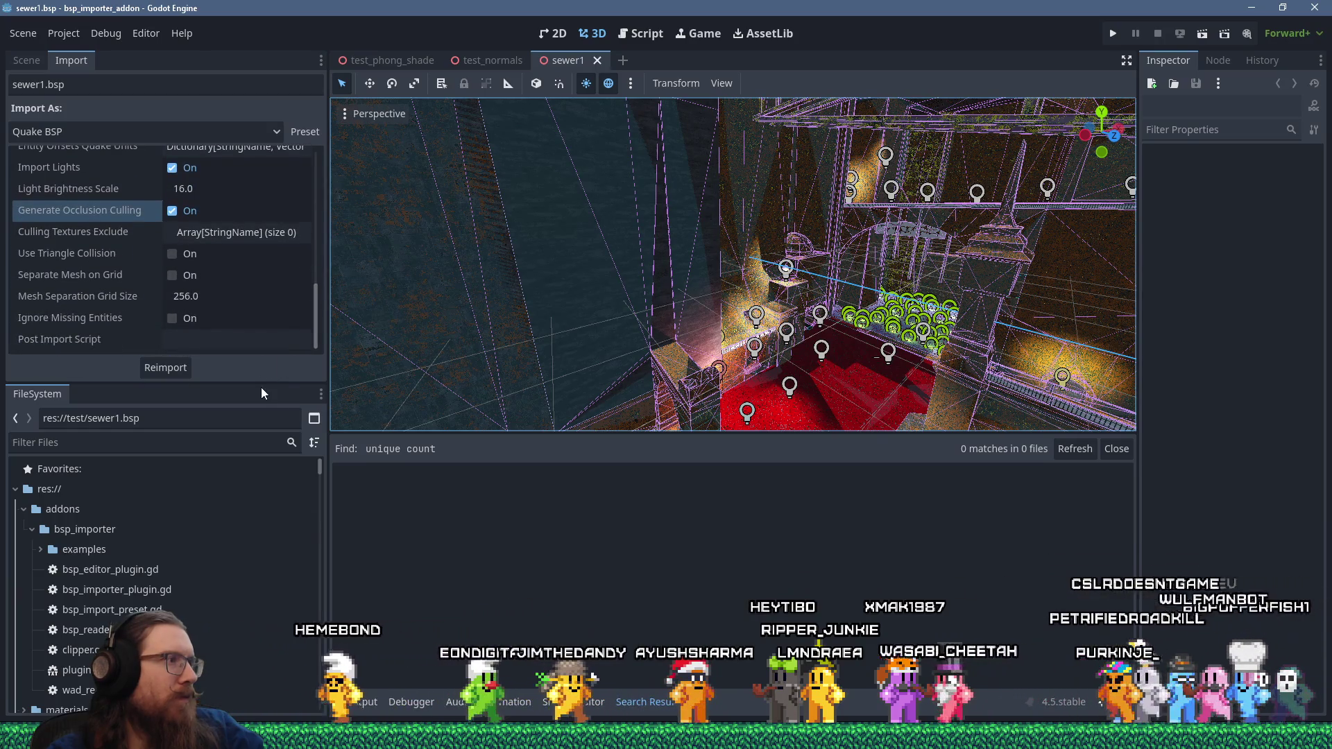
{"action": "left_click_drag", "start_coordinate": [260, 382], "coordinate": [249, 479]}
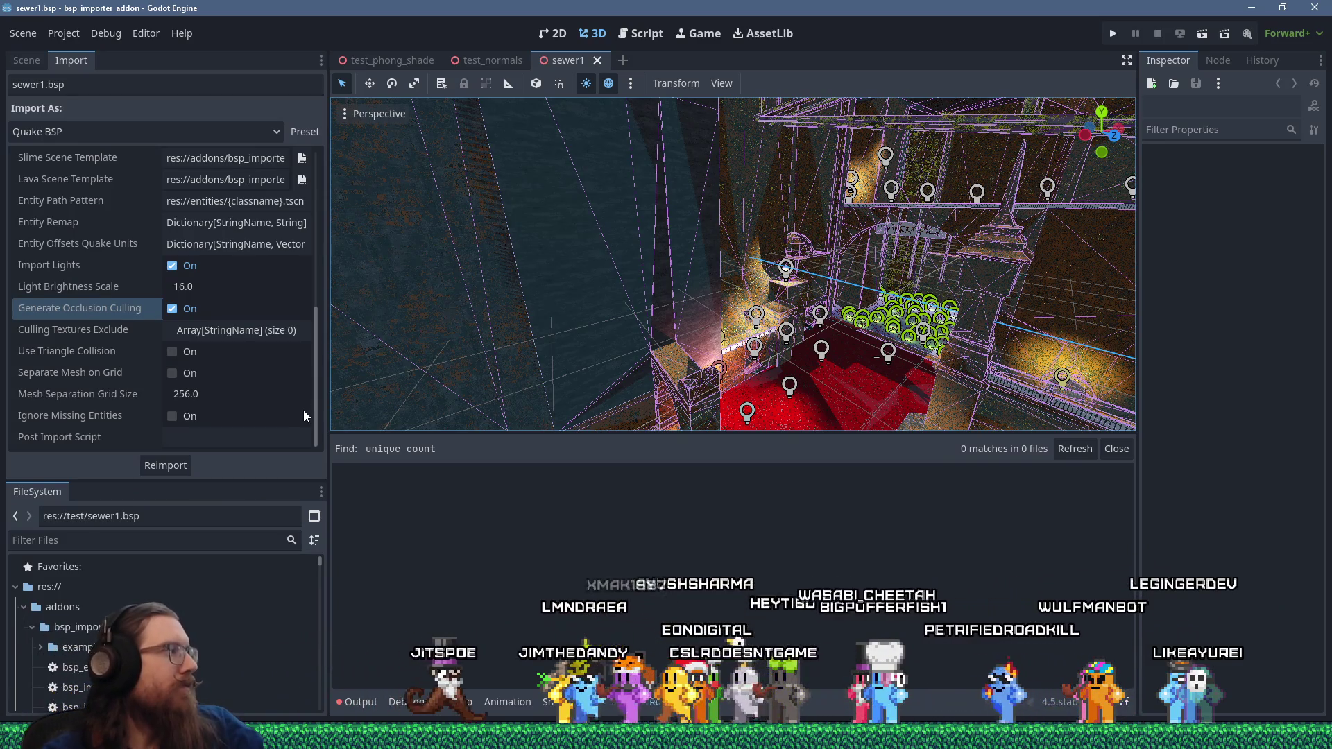
{"action": "left_click_drag", "start_coordinate": [317, 407], "coordinate": [314, 376]}
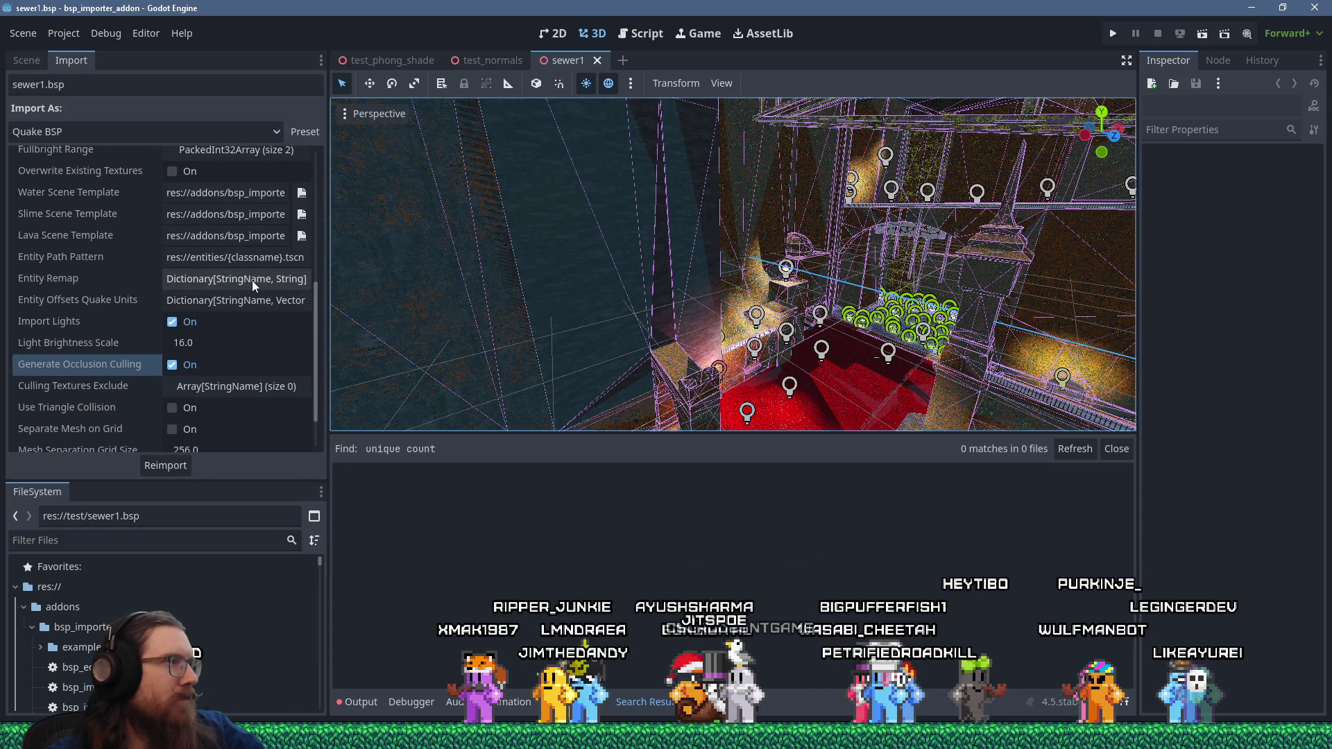
- Create a new folder named 'entities' at the res:// project root
{"action": "left_click", "coordinate": [24, 609]}
{"action": "left_click", "coordinate": [28, 650]}
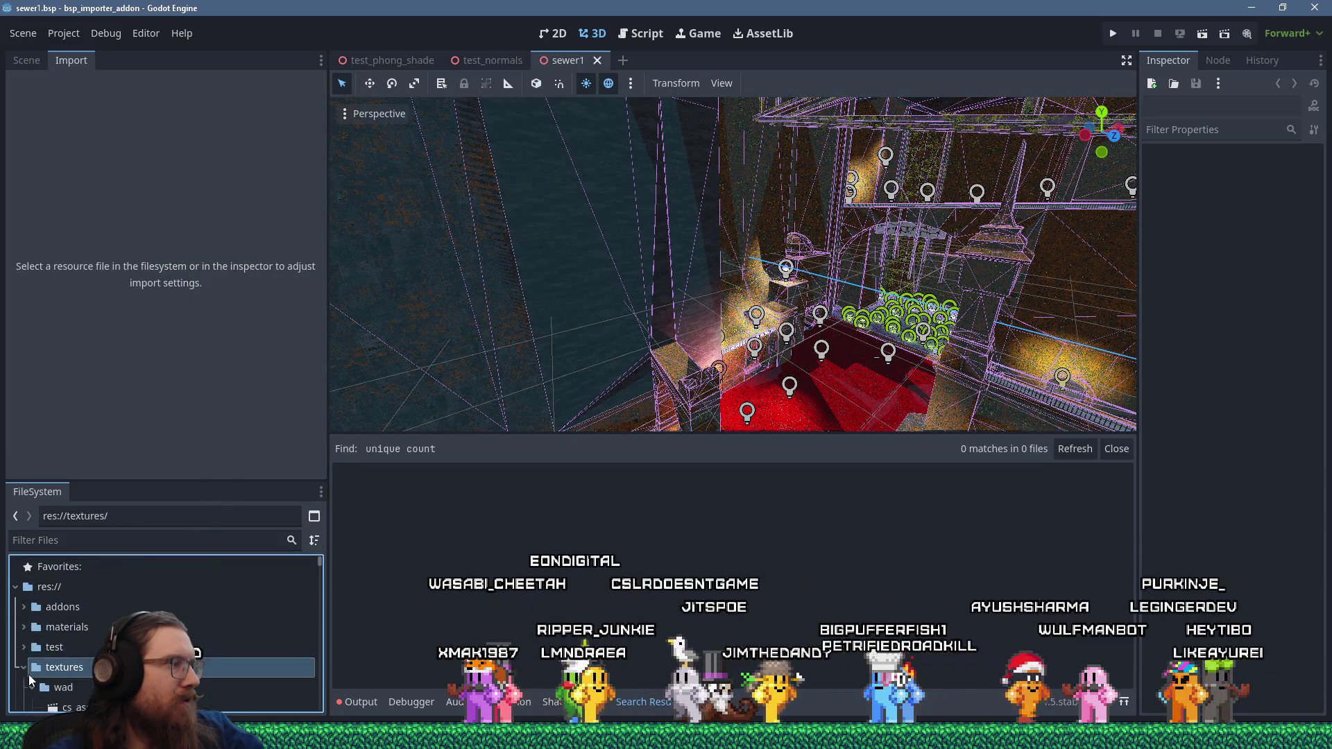
{"action": "right_click", "coordinate": [45, 590]}
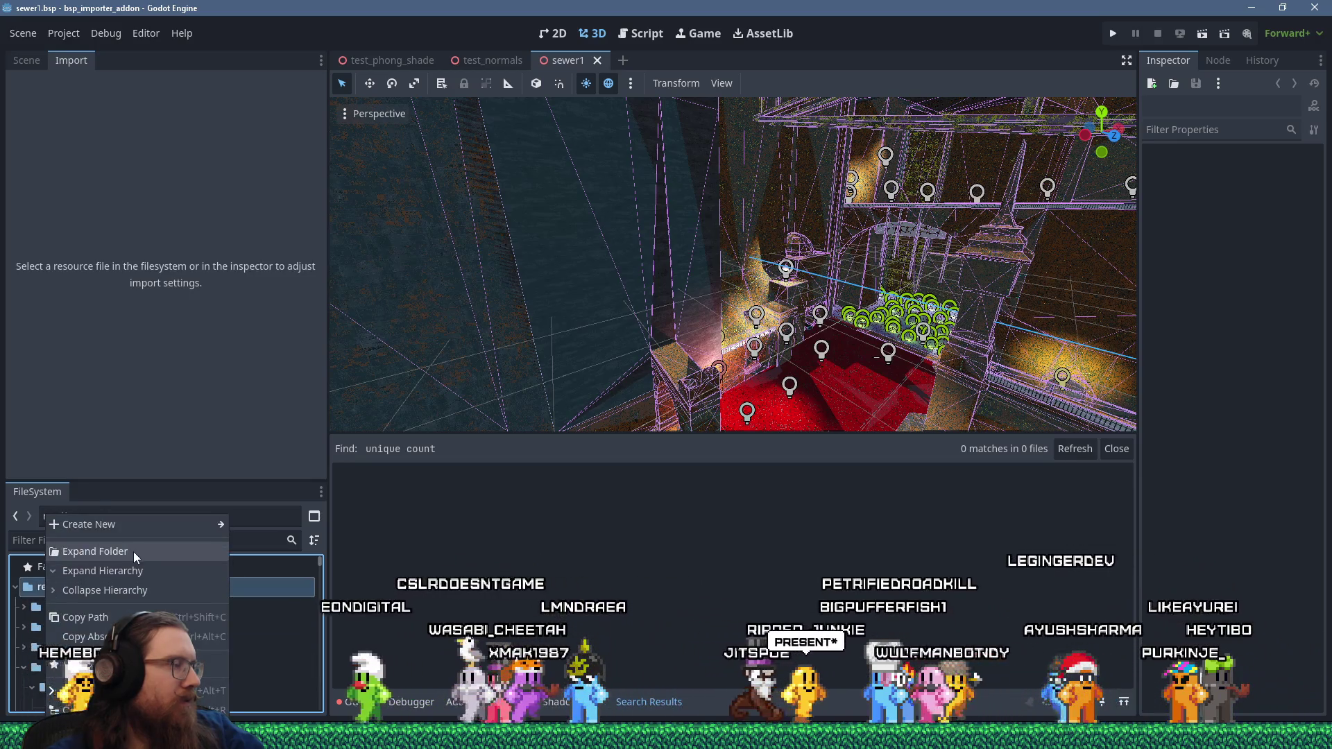
{"action": "mouse_move", "coordinate": [148, 524]}
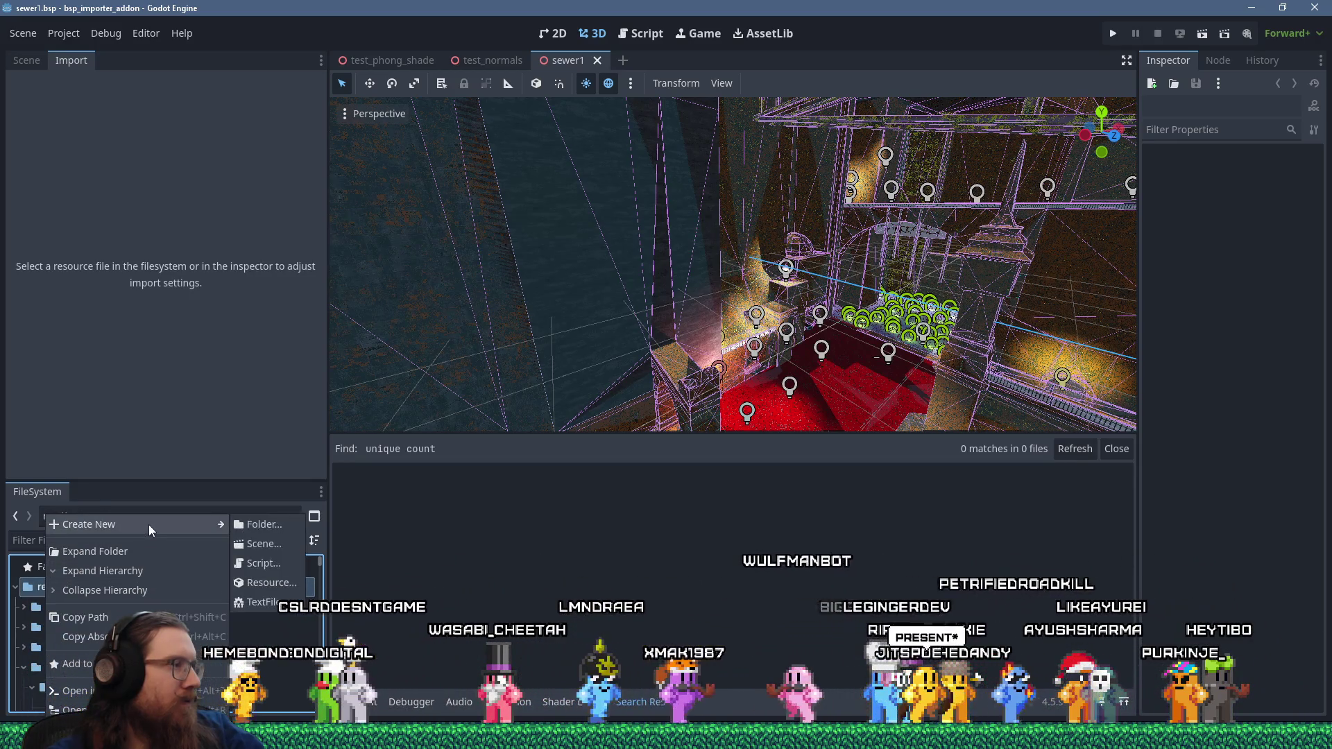
{"action": "left_click", "coordinate": [263, 526]}
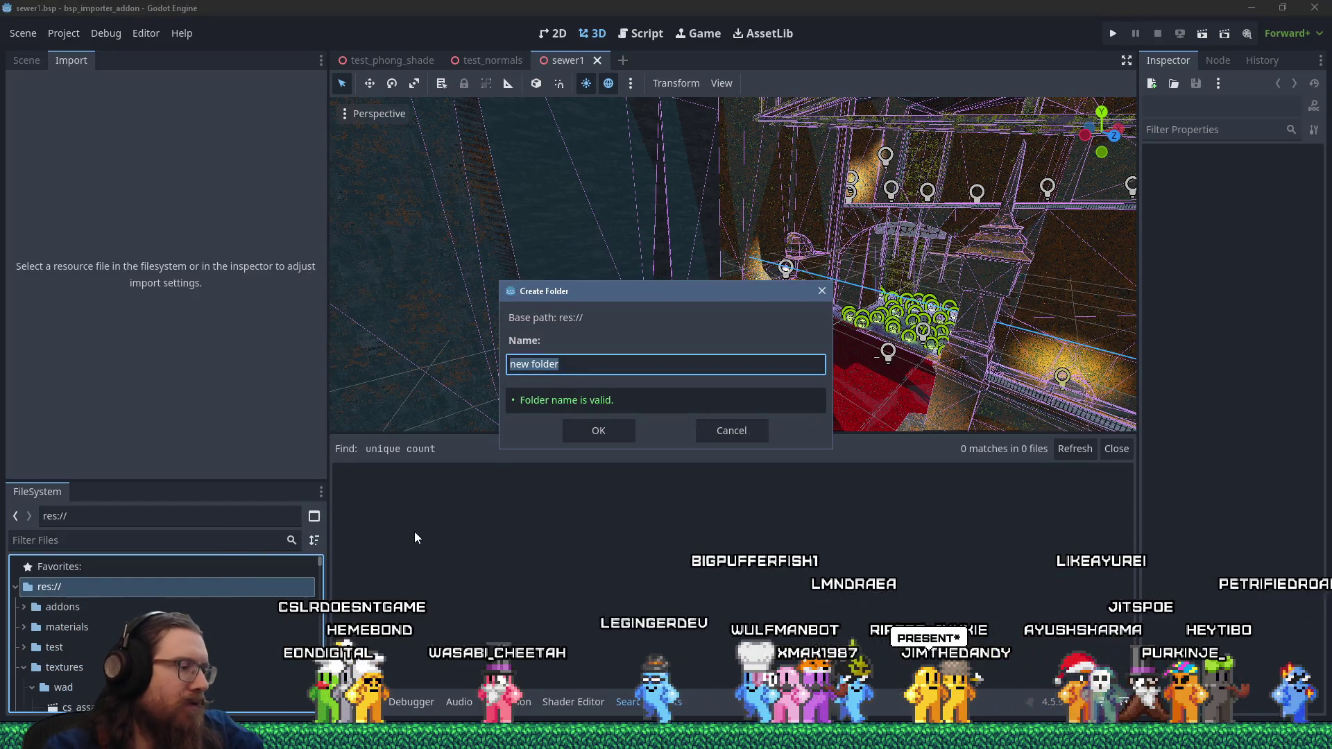
{"action": "type", "text": "entities"}
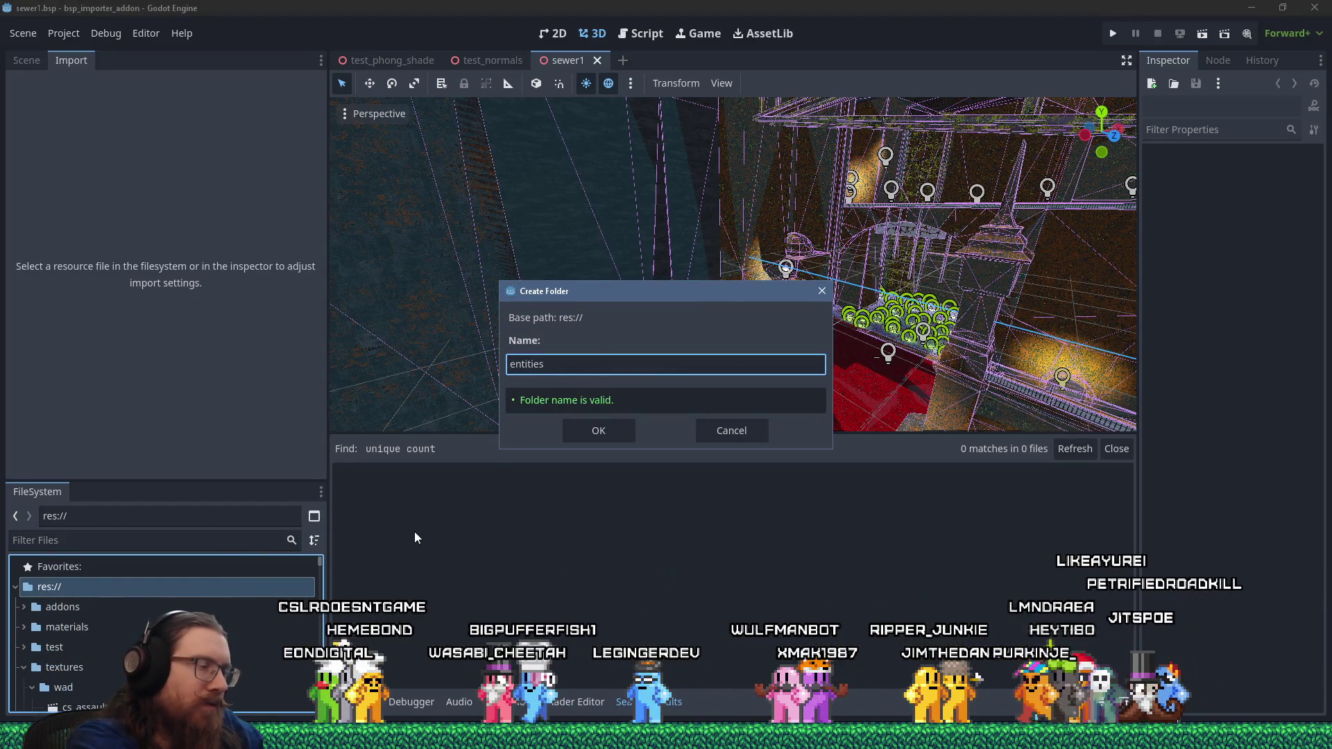
{"action": "key", "text": "Return"}
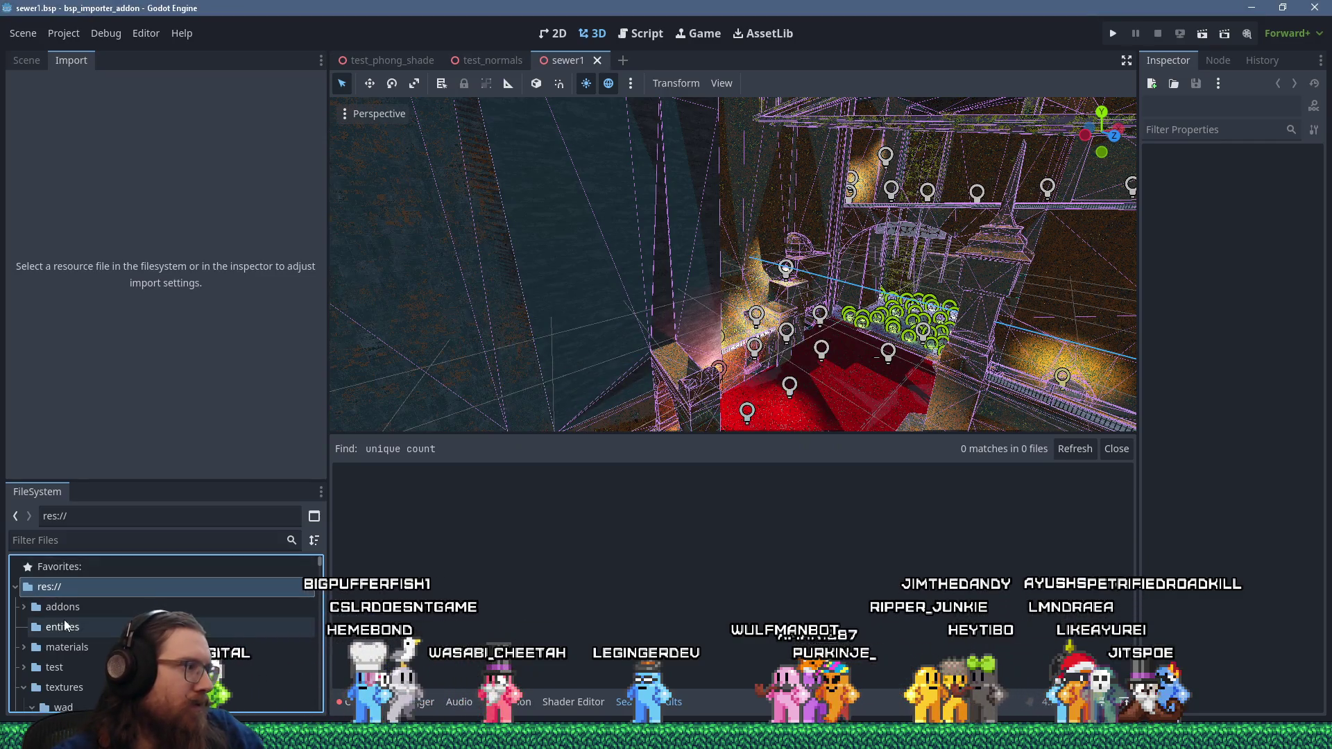
- Create a func_door scene in entities with a CharacterBody3D root named FuncDoor
{"action": "right_click", "coordinate": [65, 622]}
{"action": "mouse_move", "coordinate": [145, 427]}
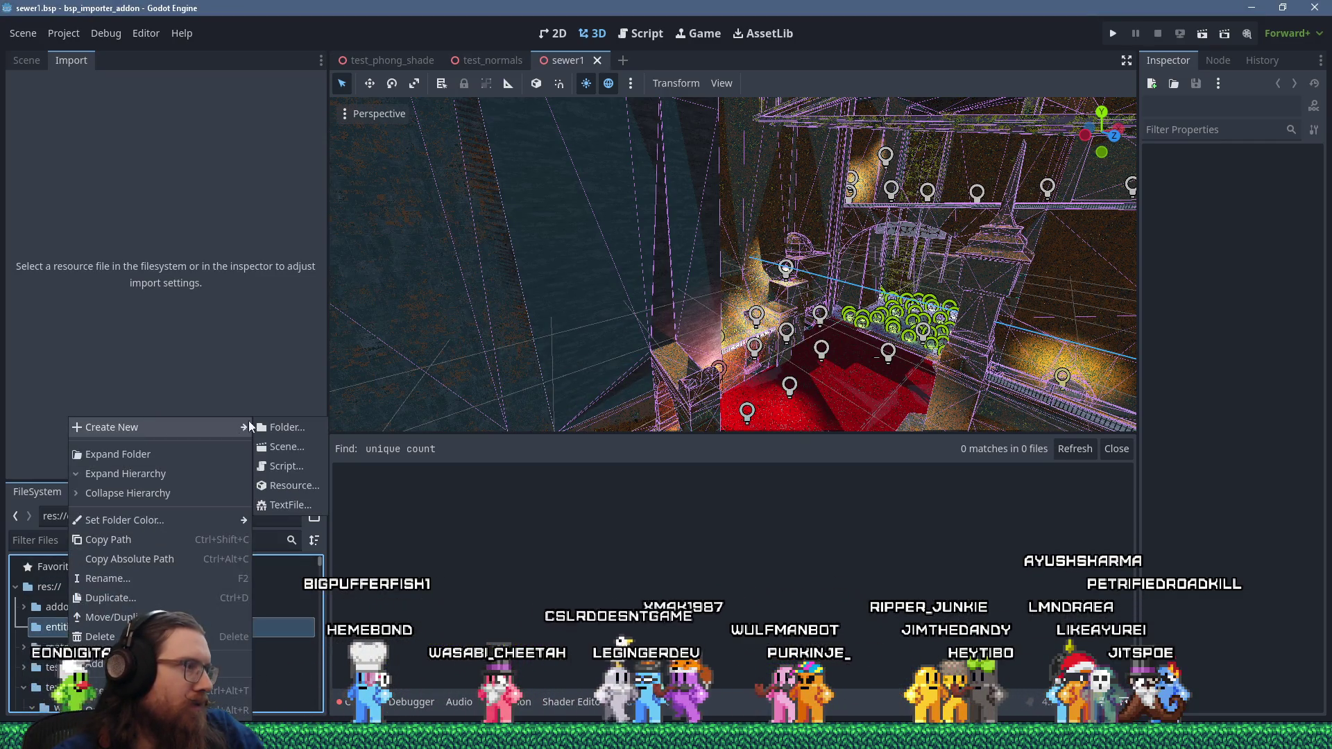
{"action": "left_click", "coordinate": [278, 444]}
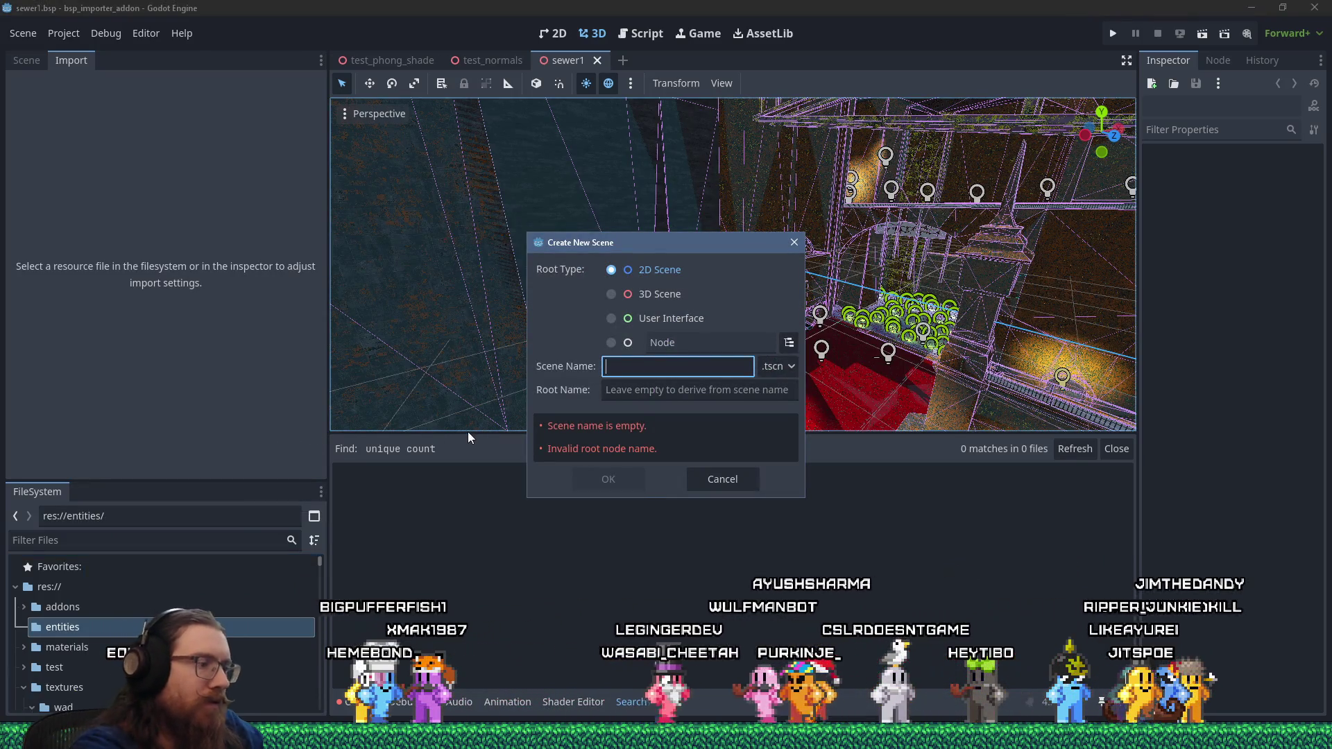
{"action": "type", "text": "func_door"}
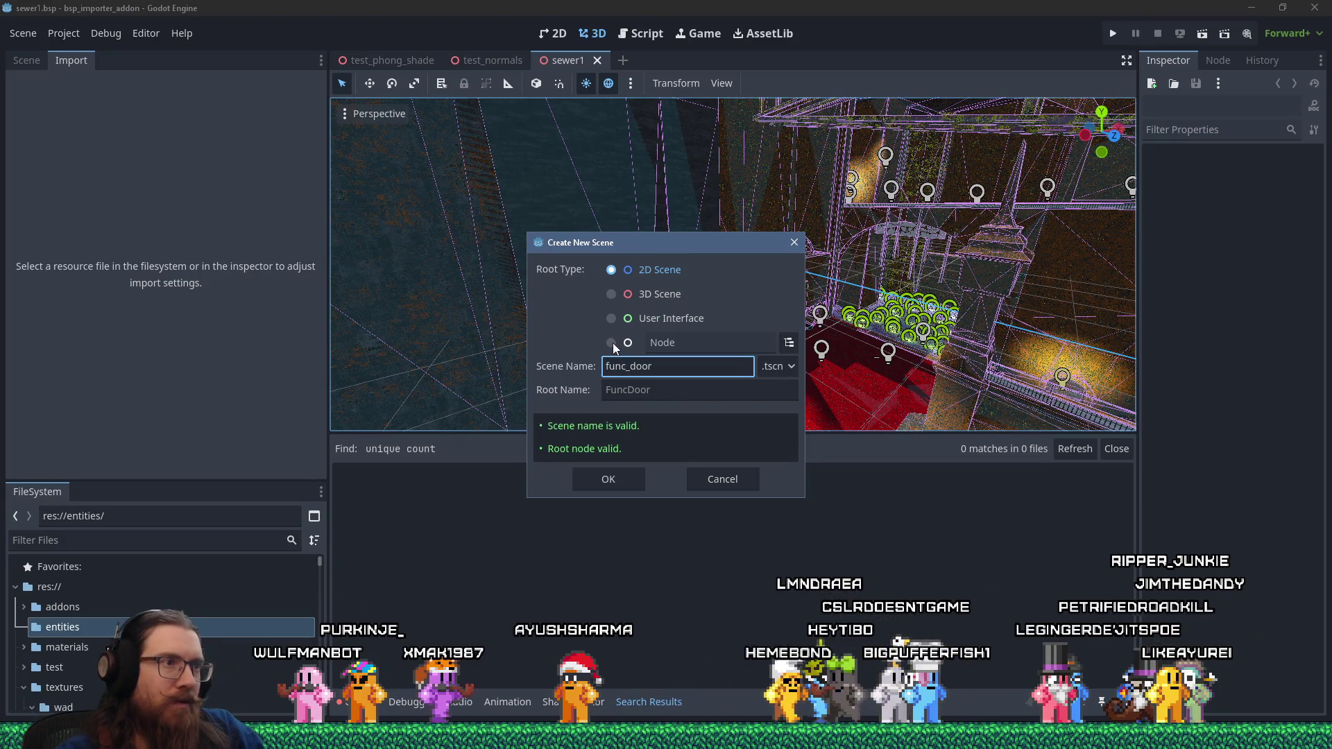
{"action": "left_click", "coordinate": [788, 344]}
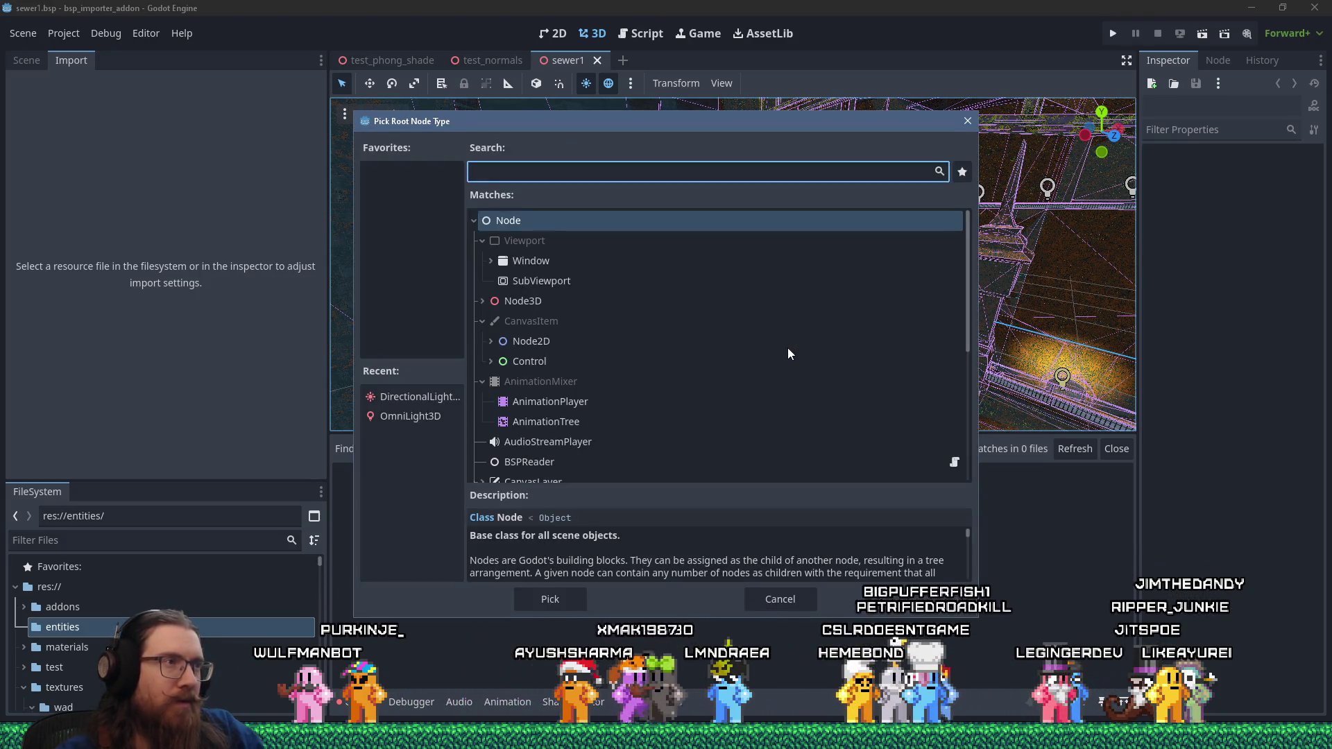
{"action": "type", "text": "characte"}
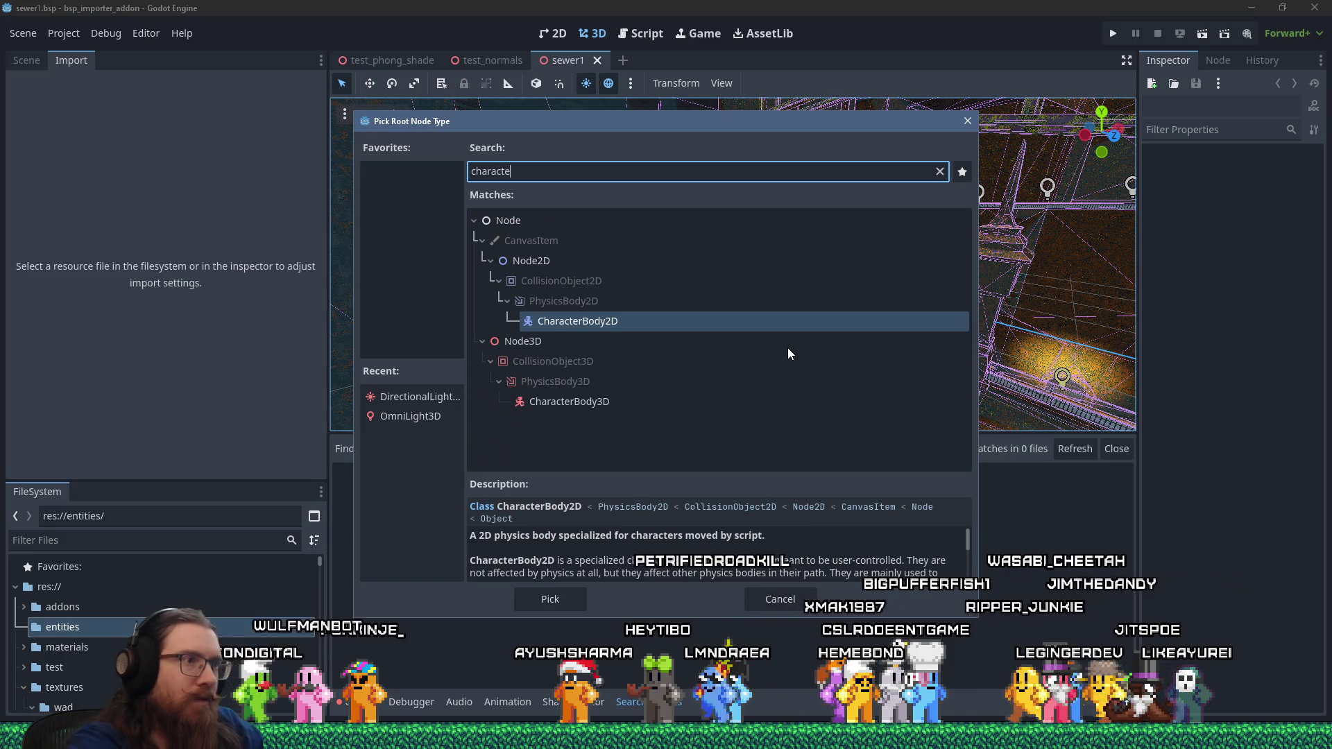
{"action": "double_click", "coordinate": [621, 402]}
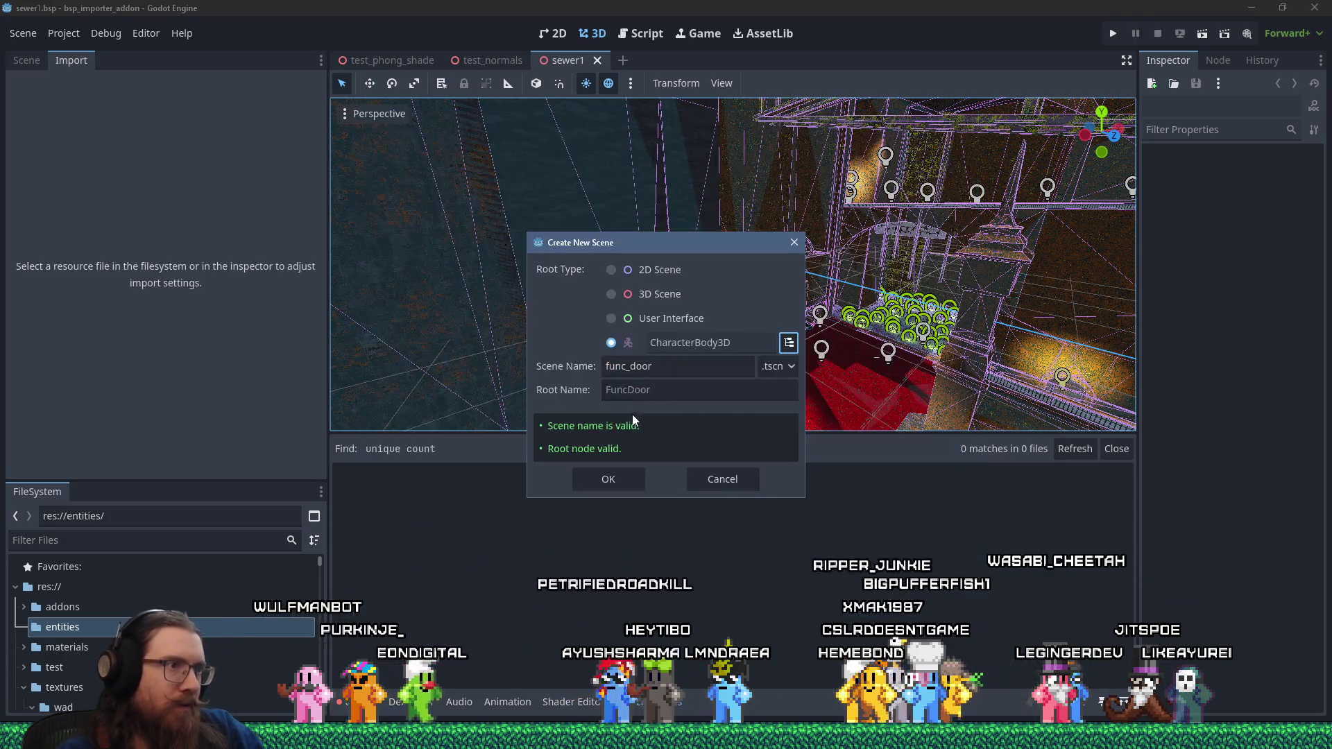
{"action": "left_click", "coordinate": [614, 482]}
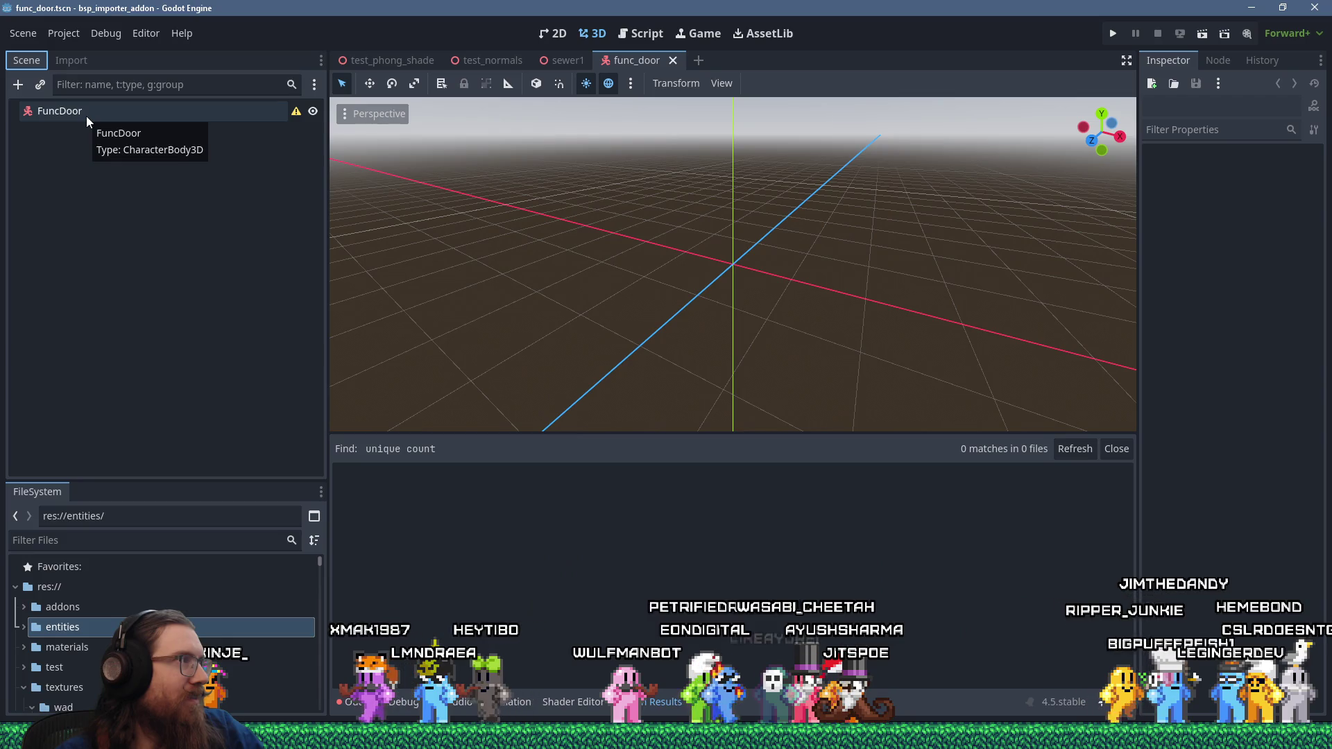
- Save func_door.tscn, return to the sewer1 scene, and focus the FileSystem file filter
{"action": "left_click", "coordinate": [163, 166]}
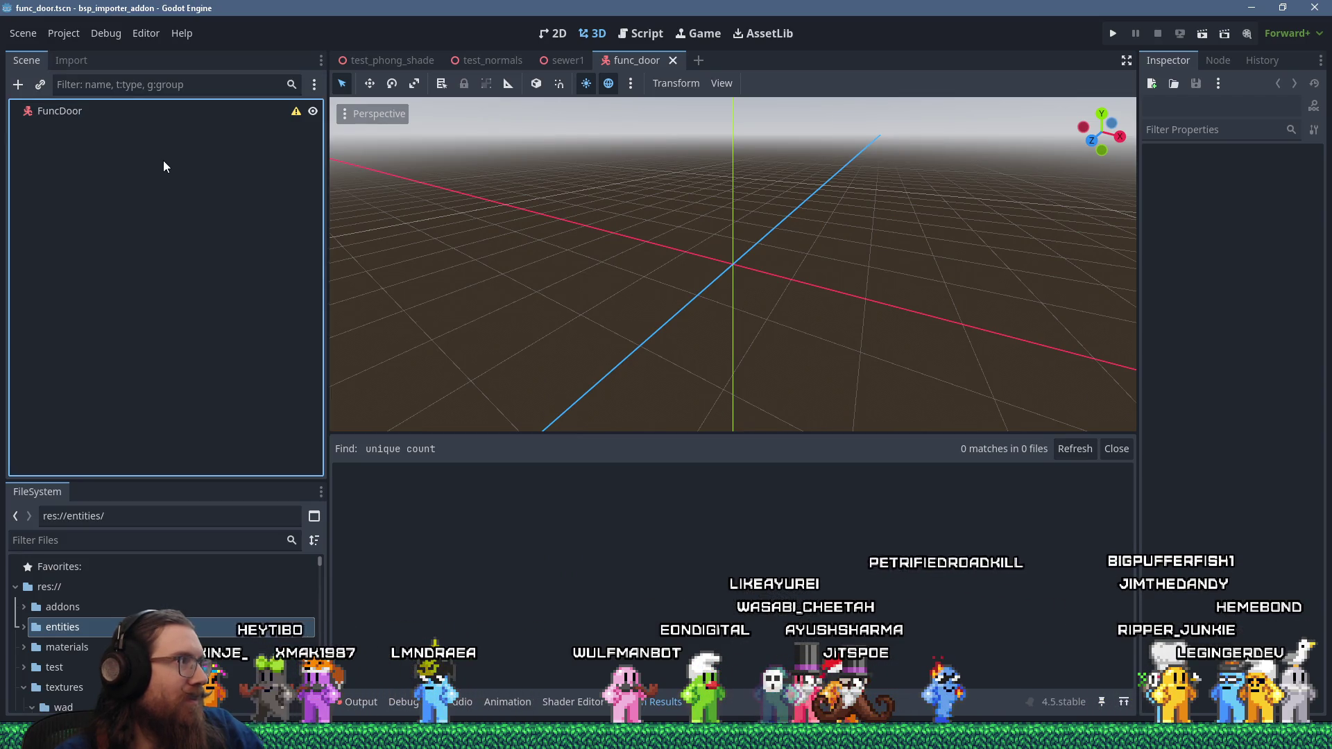
{"action": "key", "text": "ctrl+s"}
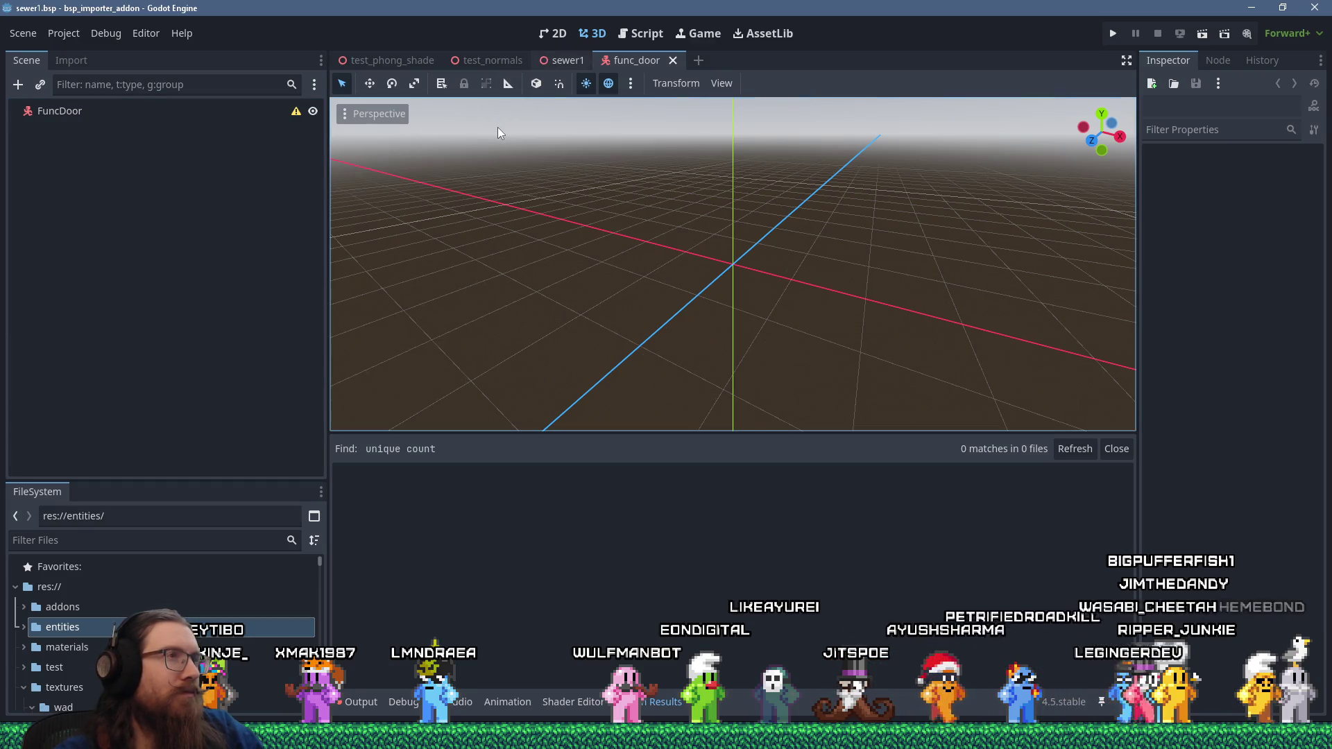
{"action": "key", "text": "ctrl+shift+Tab"}
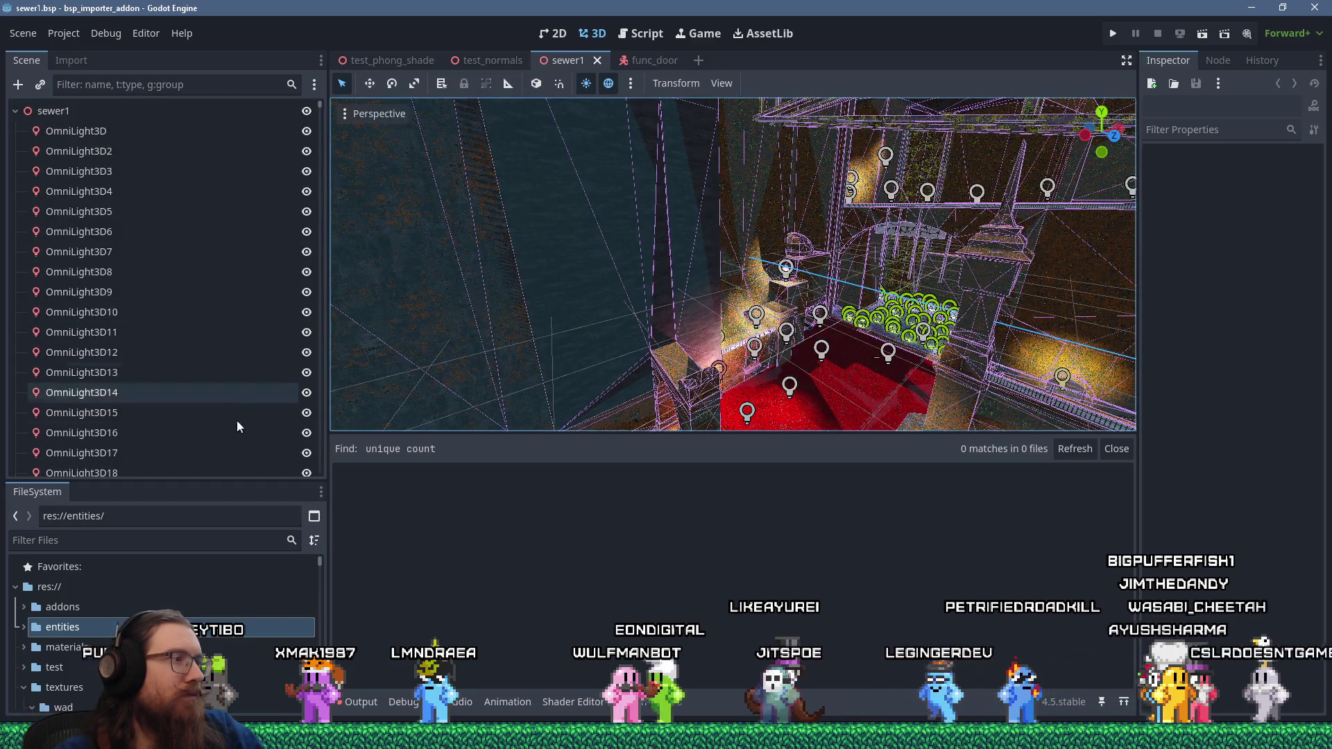
{"action": "left_click", "coordinate": [129, 539]}
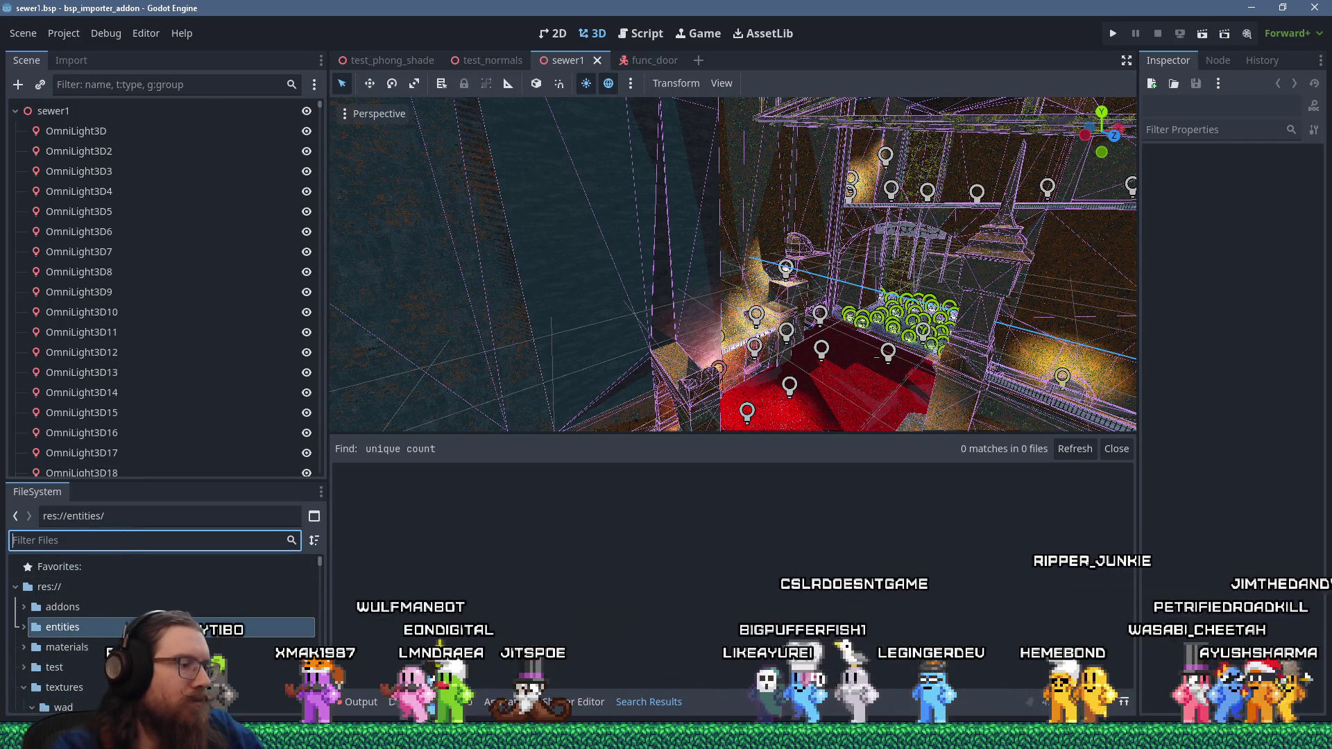
- Filter files by 'sewer1' and reimport sewer1.bsp to pick up the FuncDoor entity
{"action": "type", "text": "sewer1"}
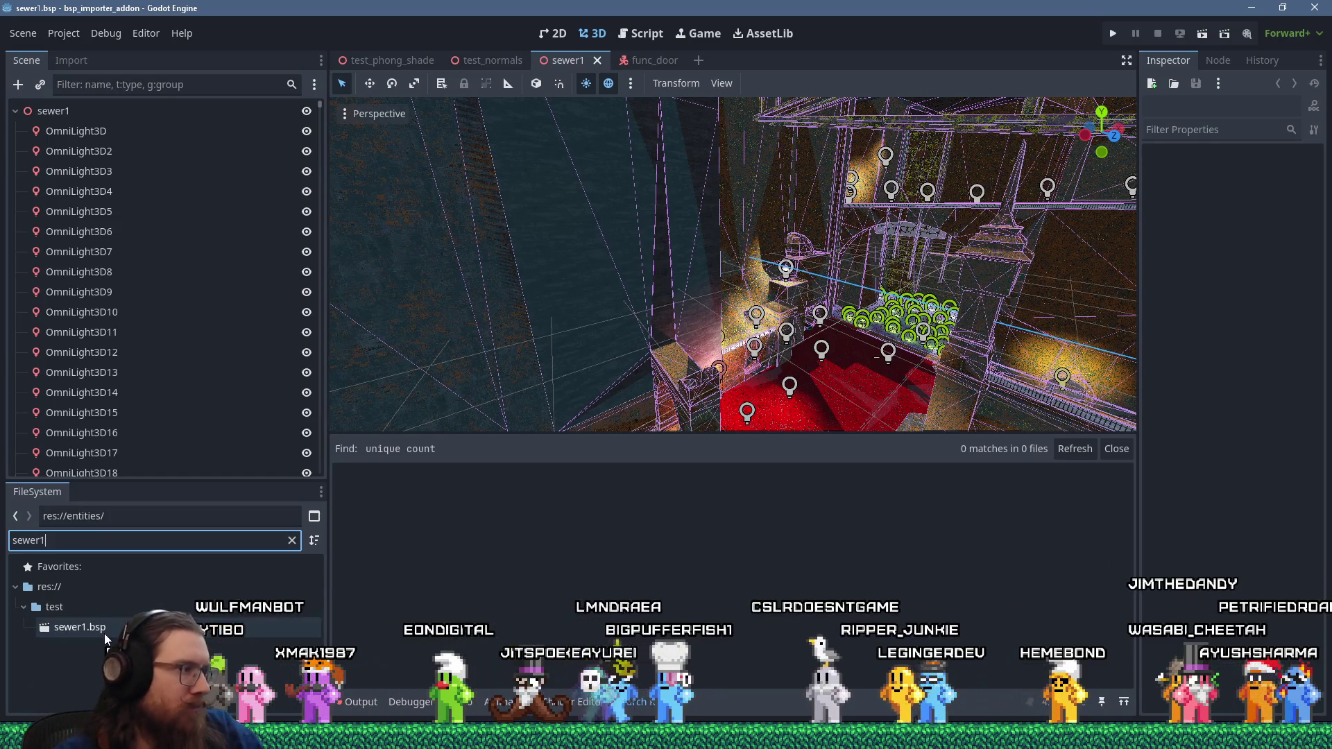
{"action": "right_click", "coordinate": [104, 632]}
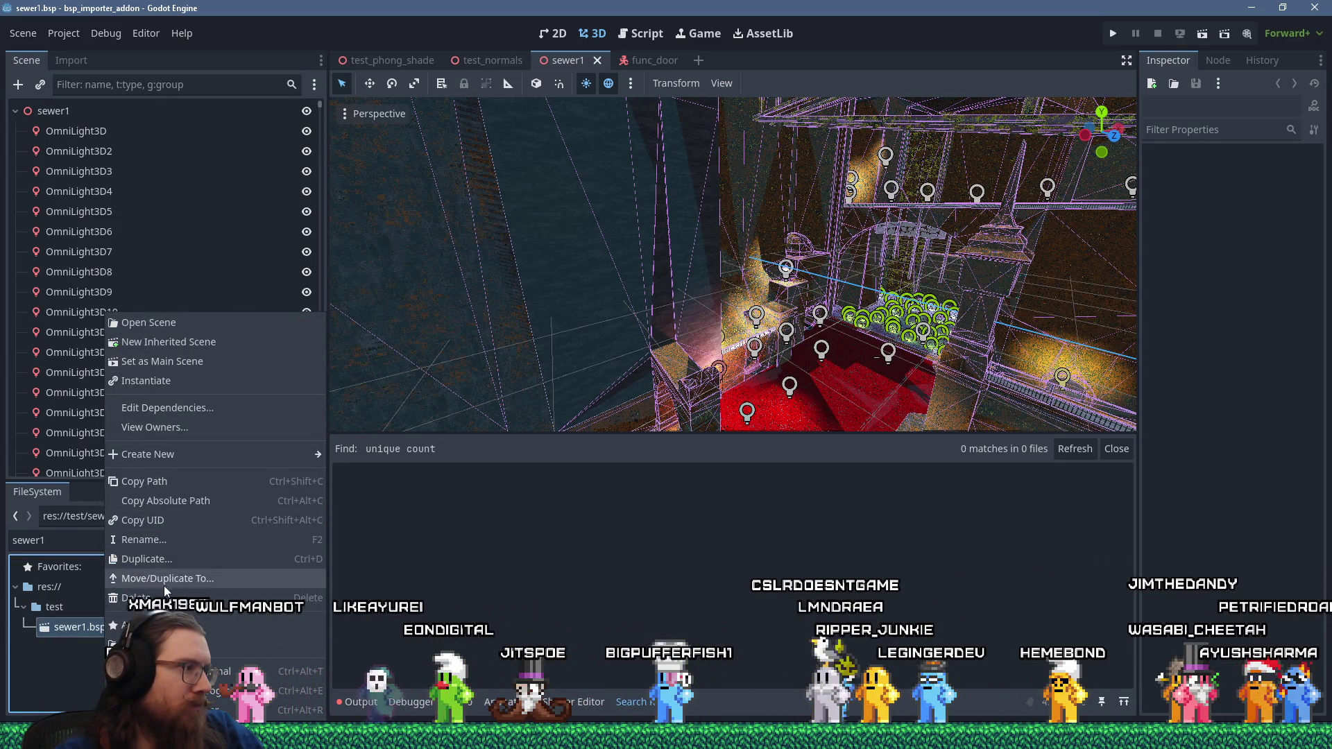
{"action": "left_click", "coordinate": [160, 626]}
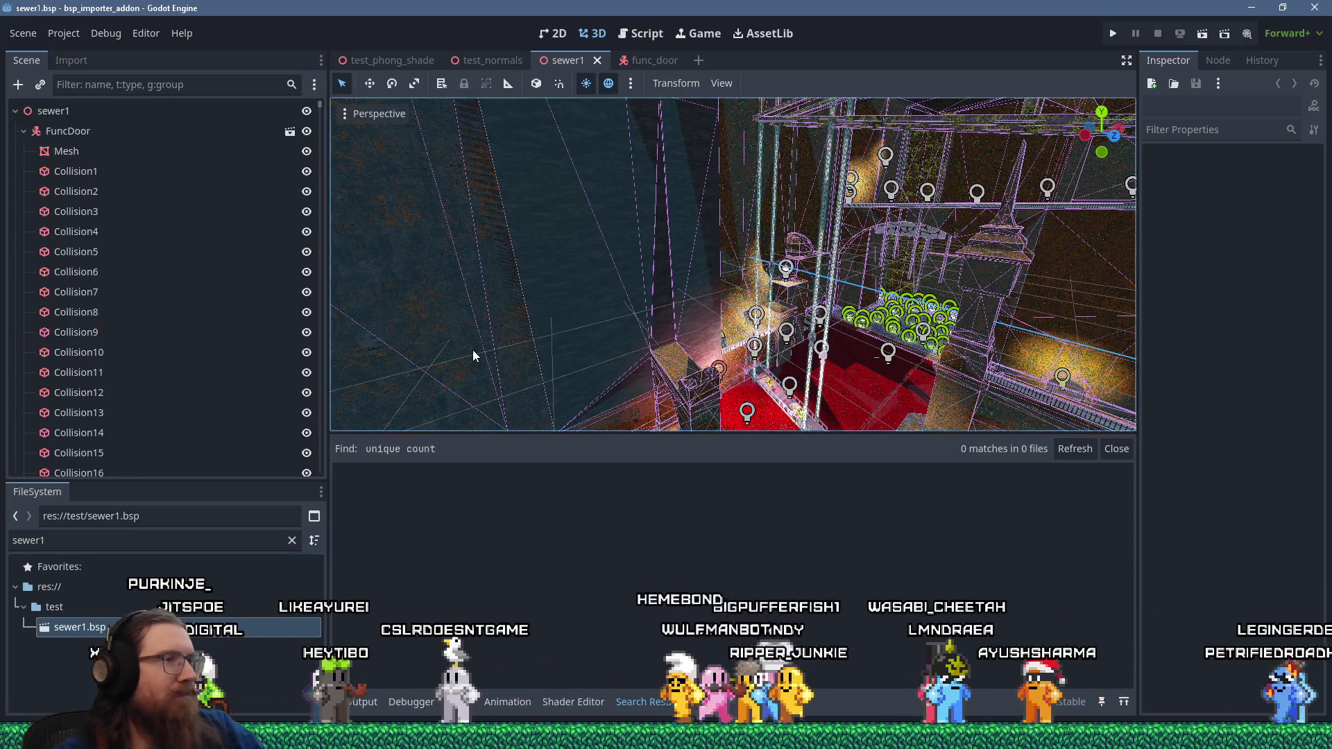
{"action": "mouse_move", "coordinate": [472, 350]}
{"action": "left_mouse_down"}
{"action": "mouse_move", "coordinate": [698, 323]}
{"action": "mouse_move", "coordinate": [658, 363]}
{"action": "mouse_move", "coordinate": [544, 387]}
{"action": "mouse_move", "coordinate": [724, 219]}
{"action": "mouse_move", "coordinate": [723, 258]}
{"action": "mouse_move", "coordinate": [670, 380]}
{"action": "mouse_move", "coordinate": [902, 303]}
{"action": "mouse_move", "coordinate": [951, 320]}
{"action": "mouse_move", "coordinate": [779, 302]}
{"action": "mouse_move", "coordinate": [759, 305]}
{"action": "mouse_move", "coordinate": [901, 349]}
{"action": "mouse_move", "coordinate": [1008, 330]}
{"action": "mouse_move", "coordinate": [1073, 345]}
{"action": "mouse_move", "coordinate": [774, 267]}
{"action": "mouse_move", "coordinate": [741, 276]}
{"action": "mouse_move", "coordinate": [905, 293]}
{"action": "mouse_move", "coordinate": [885, 314]}
{"action": "mouse_move", "coordinate": [871, 250]}
{"action": "mouse_move", "coordinate": [910, 256]}
{"action": "mouse_move", "coordinate": [811, 280]}
{"action": "mouse_move", "coordinate": [847, 274]}
{"action": "mouse_move", "coordinate": [729, 252]}
{"action": "mouse_move", "coordinate": [694, 271]}
{"action": "mouse_move", "coordinate": [869, 256]}
{"action": "mouse_move", "coordinate": [859, 208]}
{"action": "mouse_move", "coordinate": [995, 263]}
{"action": "mouse_move", "coordinate": [1003, 292]}
{"action": "mouse_move", "coordinate": [889, 247]}
{"action": "mouse_move", "coordinate": [839, 257]}
{"action": "mouse_move", "coordinate": [831, 276]}
{"action": "mouse_move", "coordinate": [879, 275]}
{"action": "mouse_move", "coordinate": [782, 336]}
{"action": "mouse_move", "coordinate": [814, 289]}
{"action": "mouse_move", "coordinate": [645, 319]}
{"action": "mouse_move", "coordinate": [747, 303]}
{"action": "mouse_move", "coordinate": [767, 268]}
{"action": "left_mouse_up"}
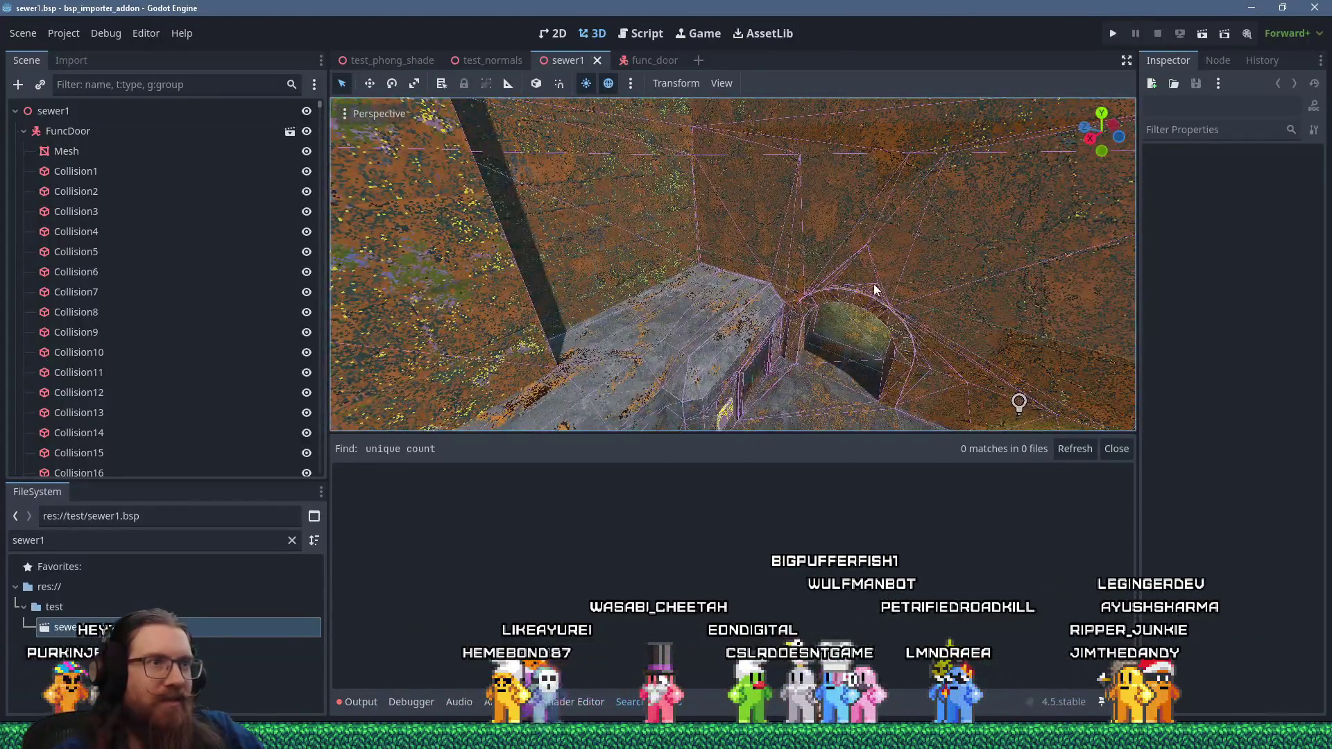
{"action": "mouse_move", "coordinate": [875, 290]}
{"action": "left_mouse_down"}
{"action": "mouse_move", "coordinate": [735, 255]}
{"action": "mouse_move", "coordinate": [938, 268]}
{"action": "mouse_move", "coordinate": [659, 262]}
{"action": "mouse_move", "coordinate": [819, 257]}
{"action": "mouse_move", "coordinate": [768, 264]}
{"action": "mouse_move", "coordinate": [806, 200]}
{"action": "mouse_move", "coordinate": [820, 250]}
{"action": "mouse_move", "coordinate": [663, 289]}
{"action": "mouse_move", "coordinate": [862, 287]}
{"action": "mouse_move", "coordinate": [624, 327]}
{"action": "mouse_move", "coordinate": [854, 309]}
{"action": "mouse_move", "coordinate": [874, 273]}
{"action": "mouse_move", "coordinate": [931, 275]}
{"action": "mouse_move", "coordinate": [872, 303]}
{"action": "mouse_move", "coordinate": [662, 327]}
{"action": "left_mouse_up"}
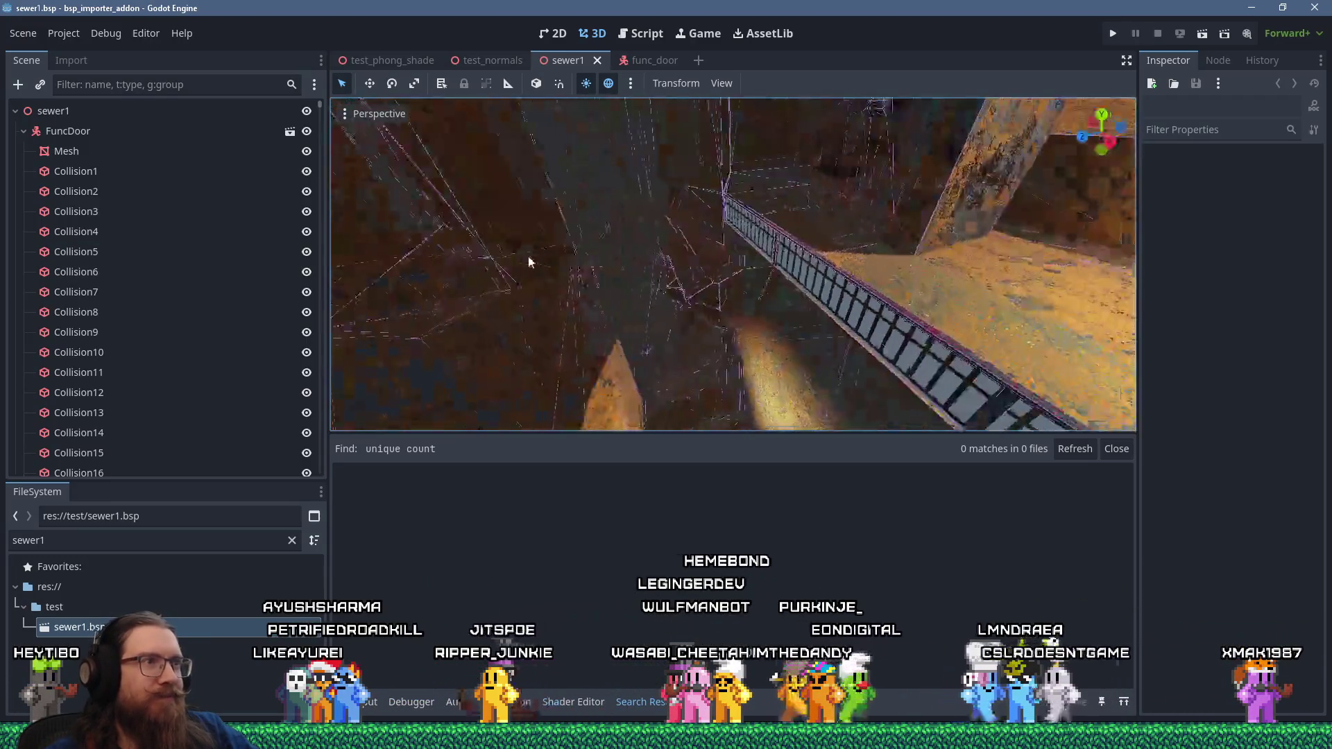
{"action": "scroll", "coordinate": [677, 267], "scroll_direction": "up", "scroll_amount": 5}
{"action": "mouse_move", "coordinate": [809, 253]}
{"action": "left_mouse_down"}
{"action": "mouse_move", "coordinate": [596, 320]}
{"action": "mouse_move", "coordinate": [647, 298]}
{"action": "mouse_move", "coordinate": [559, 319]}
{"action": "mouse_move", "coordinate": [647, 240]}
{"action": "left_mouse_up"}
{"action": "scroll", "coordinate": [597, 321], "scroll_direction": "up", "scroll_amount": 2}
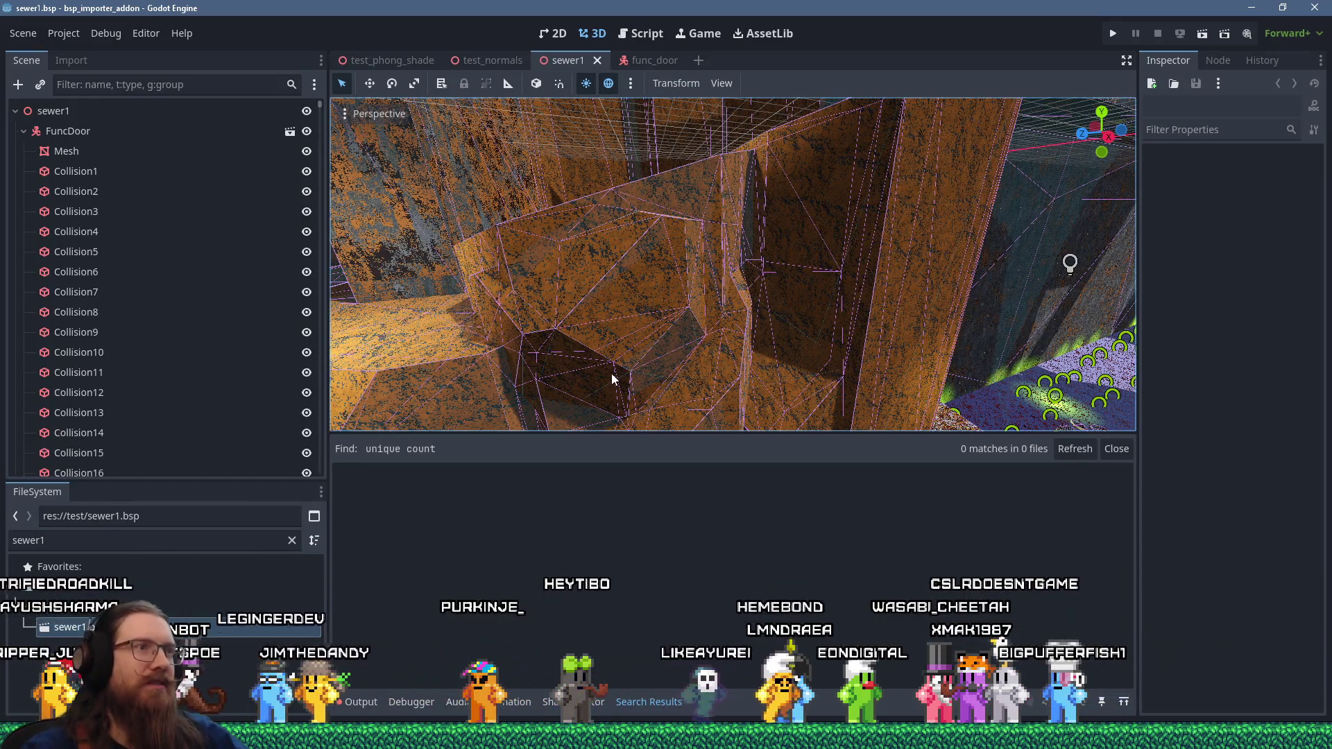
{"action": "scroll", "coordinate": [676, 332], "scroll_direction": "down", "scroll_amount": 5}
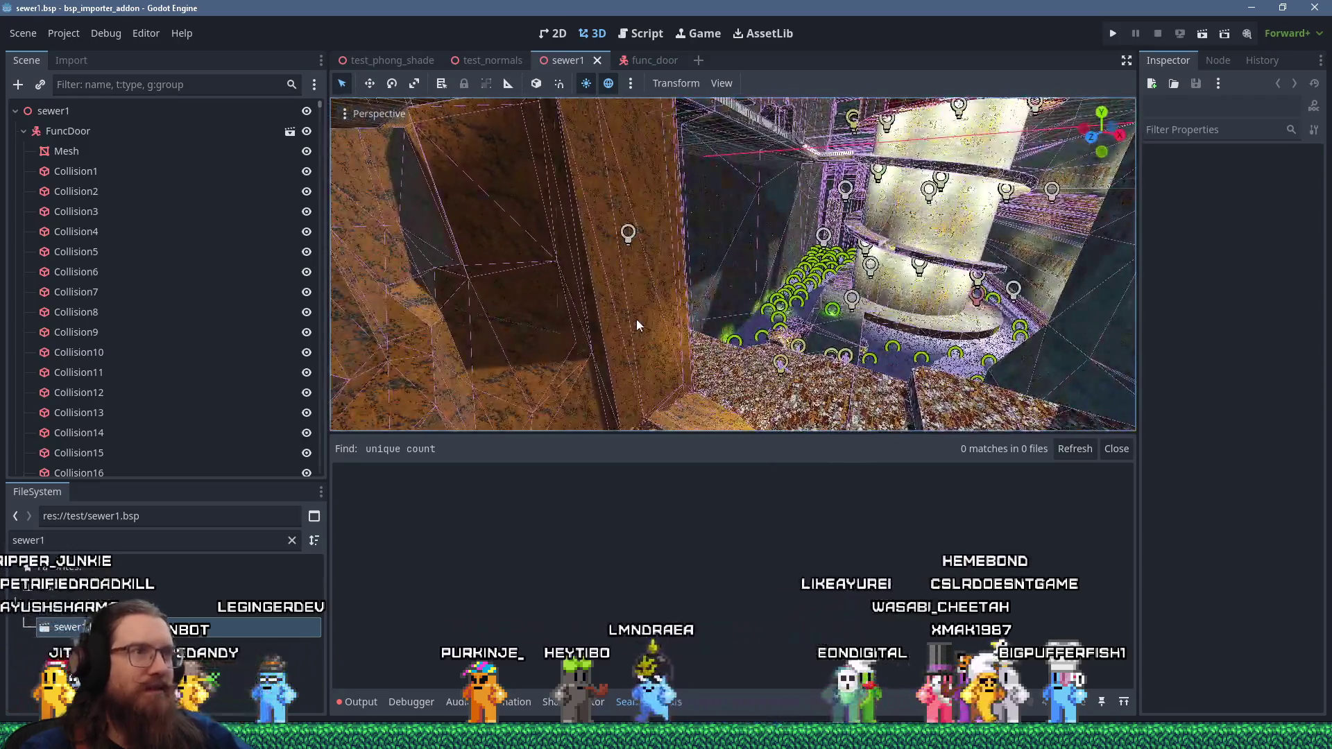
{"action": "scroll", "coordinate": [638, 319], "scroll_direction": "down", "scroll_amount": 5}
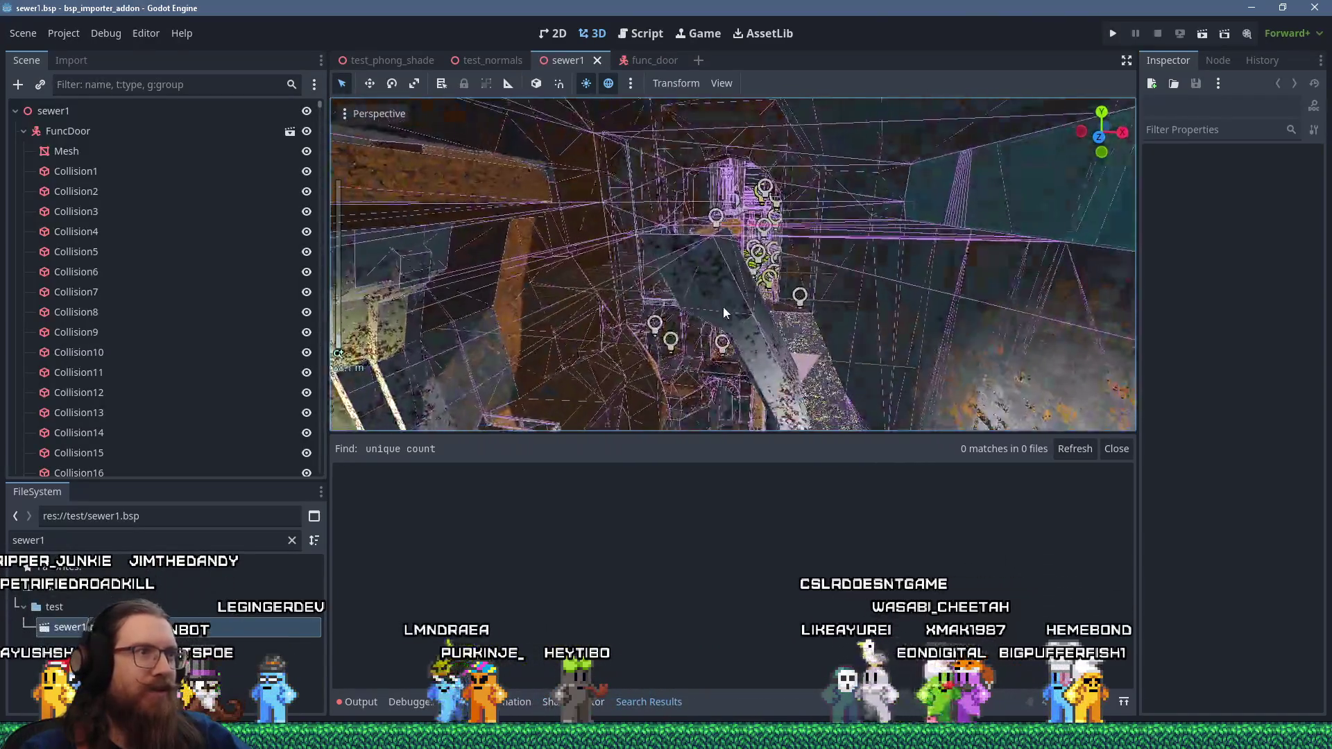
{"action": "scroll", "coordinate": [723, 313], "scroll_direction": "down", "scroll_amount": 5}
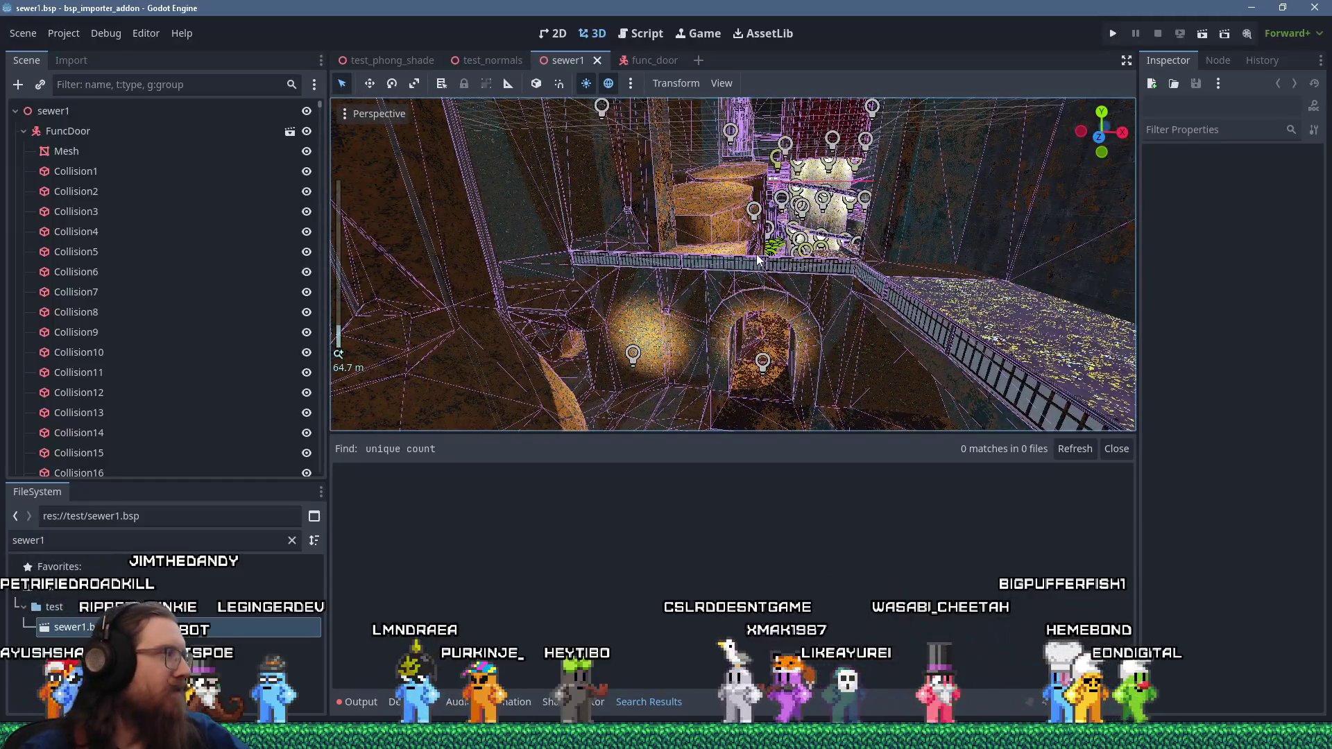
{"action": "left_click_drag", "start_coordinate": [730, 254], "coordinate": [727, 251]}
{"action": "scroll", "coordinate": [743, 239], "scroll_direction": "up", "scroll_amount": 5}
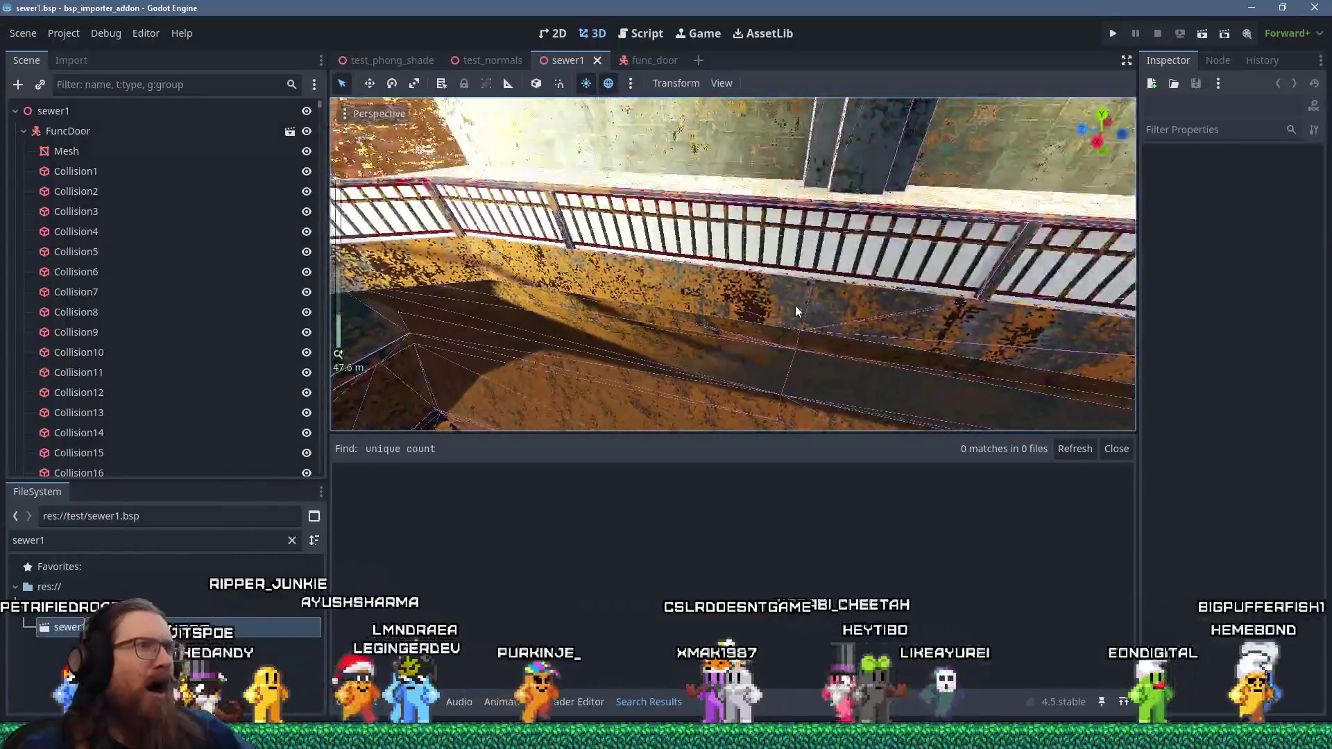
{"action": "mouse_move", "coordinate": [795, 310]}
{"action": "left_mouse_down"}
{"action": "mouse_move", "coordinate": [706, 265]}
{"action": "mouse_move", "coordinate": [672, 276]}
{"action": "mouse_move", "coordinate": [540, 256]}
{"action": "mouse_move", "coordinate": [642, 274]}
{"action": "mouse_move", "coordinate": [623, 186]}
{"action": "mouse_move", "coordinate": [630, 271]}
{"action": "mouse_move", "coordinate": [648, 281]}
{"action": "left_mouse_up"}
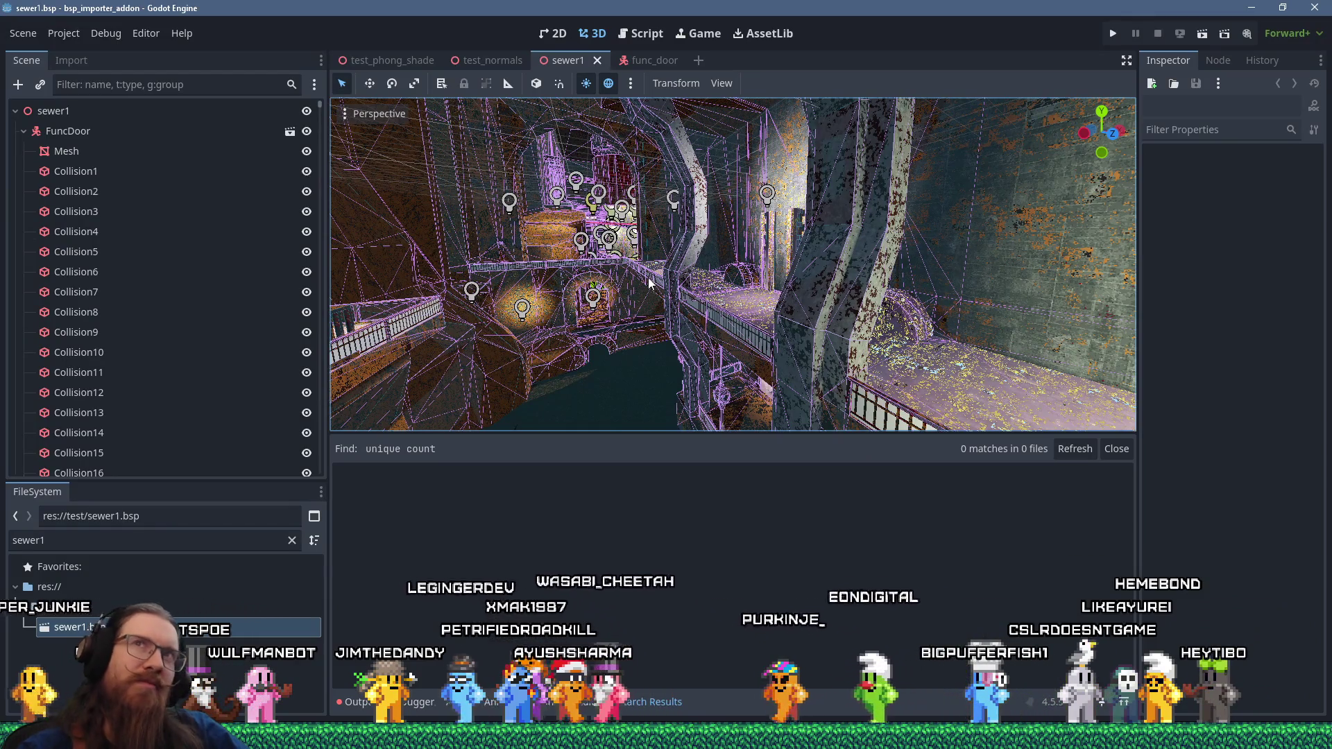
{"action": "scroll", "coordinate": [648, 275], "scroll_direction": "up", "scroll_amount": 10}
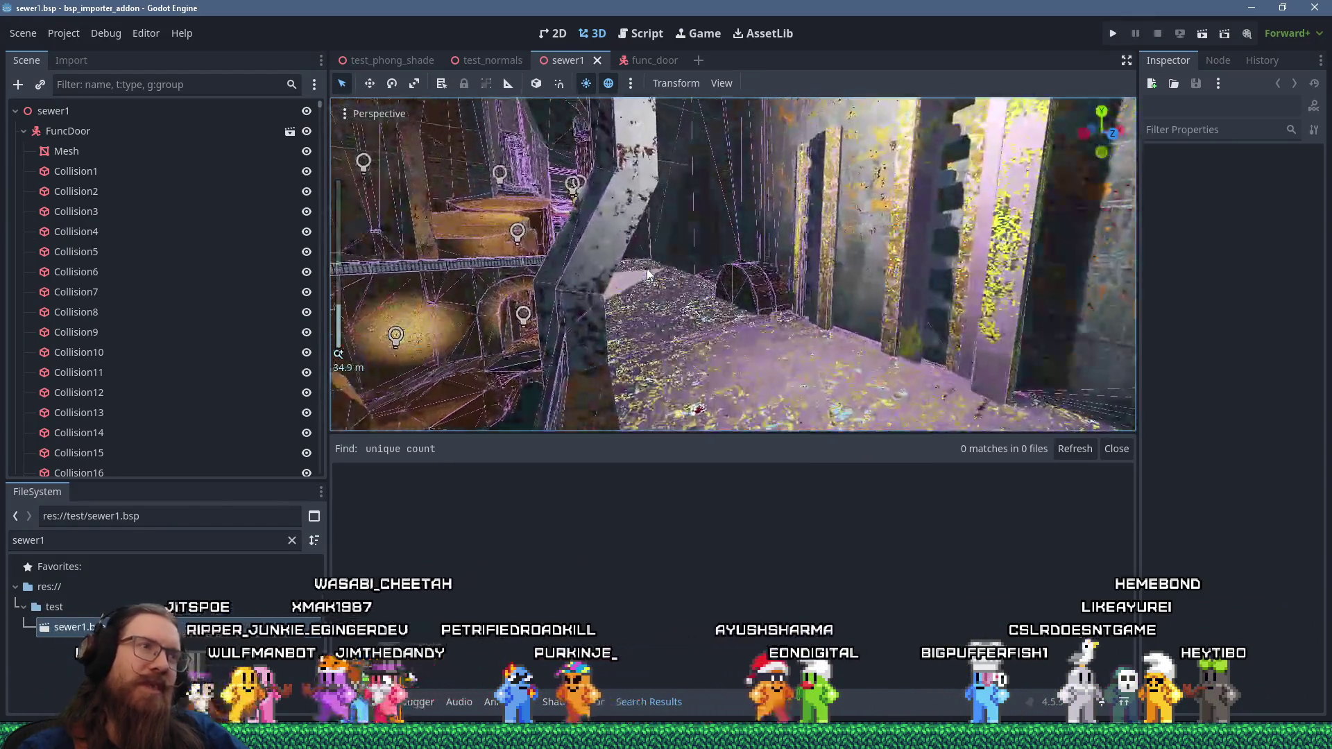
{"action": "scroll", "coordinate": [725, 275], "scroll_direction": "up", "scroll_amount": 10}
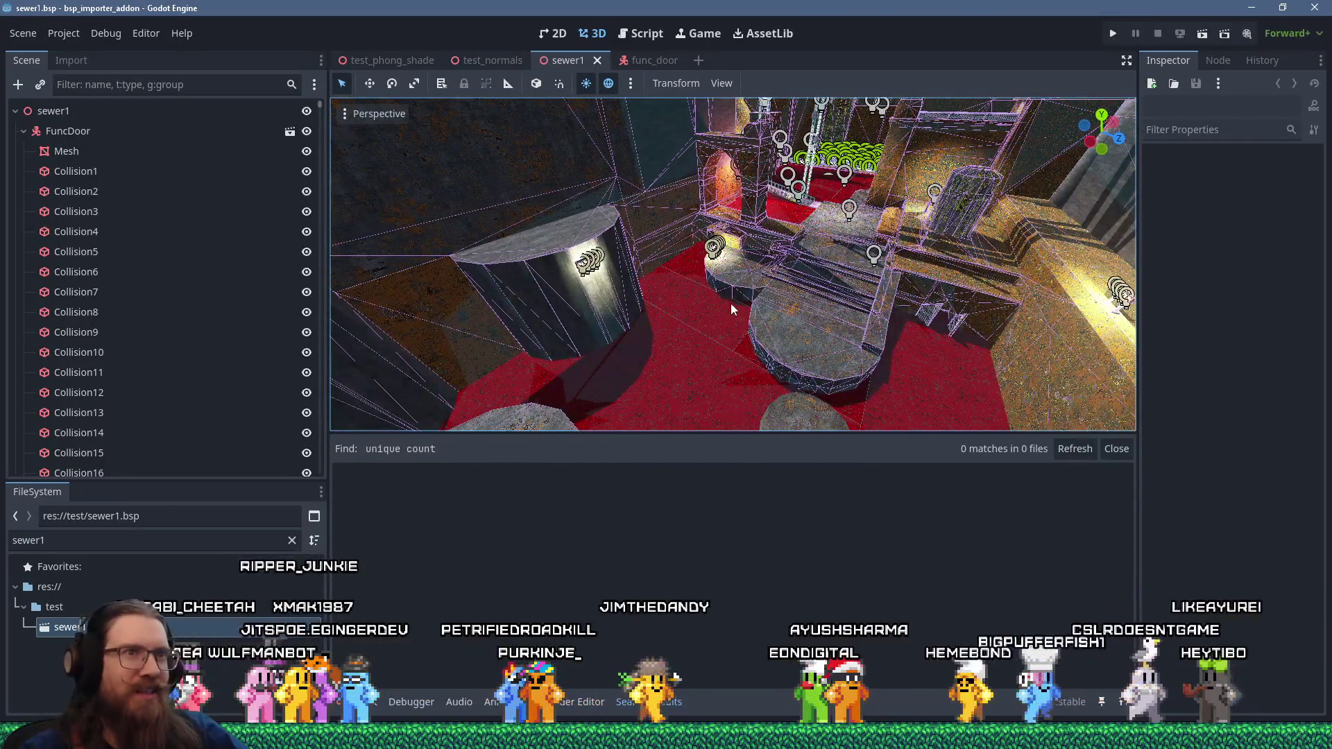
{"action": "scroll", "coordinate": [731, 301], "scroll_direction": "up", "scroll_amount": 5}
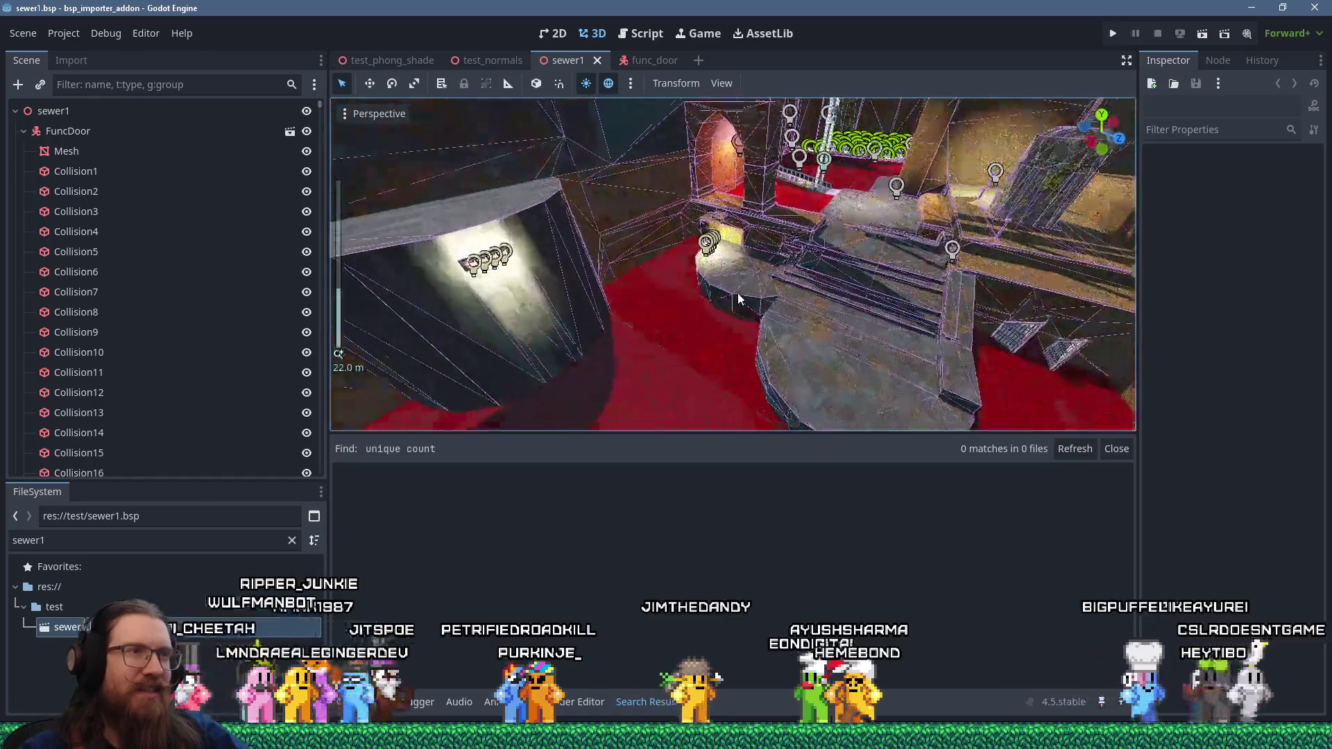
{"action": "scroll", "coordinate": [738, 298], "scroll_direction": "up", "scroll_amount": 3}
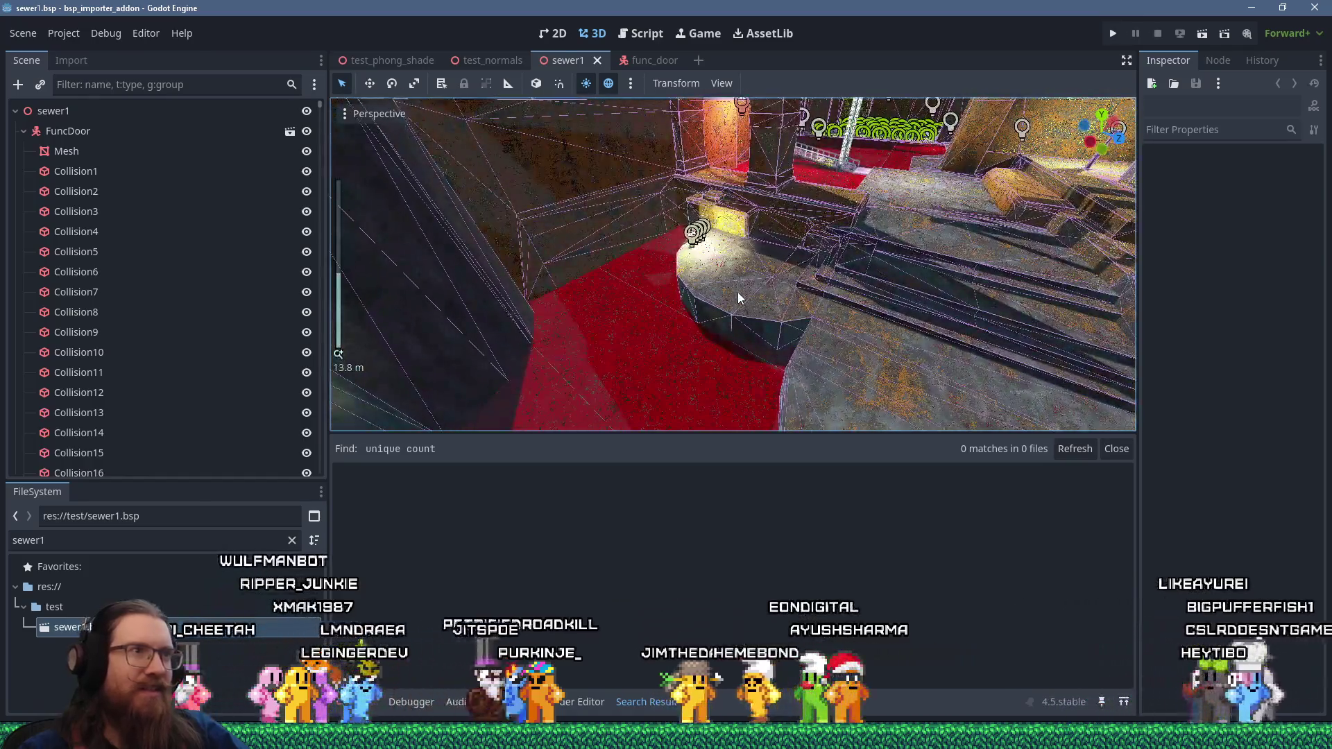
{"action": "scroll", "coordinate": [738, 298], "scroll_direction": "up", "scroll_amount": 3}
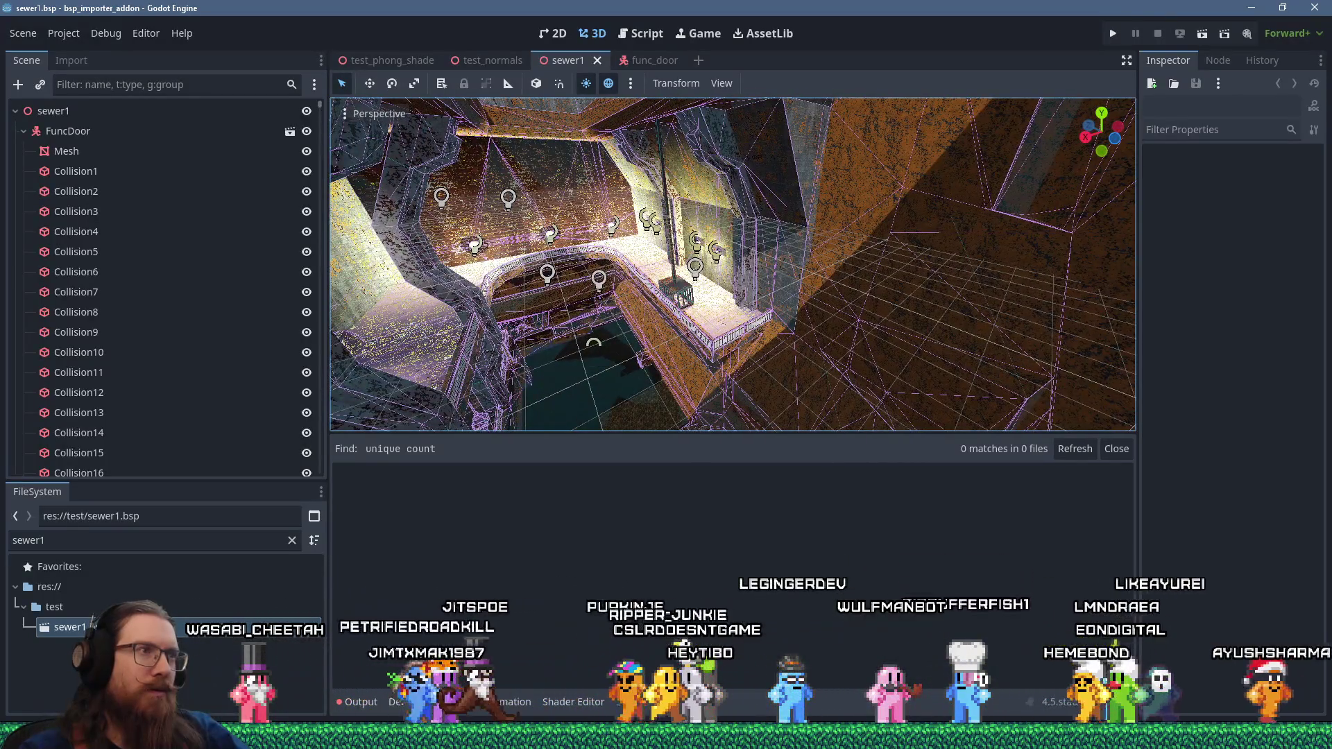
{"action": "scroll", "coordinate": [807, 264], "scroll_direction": "up", "scroll_amount": 5}
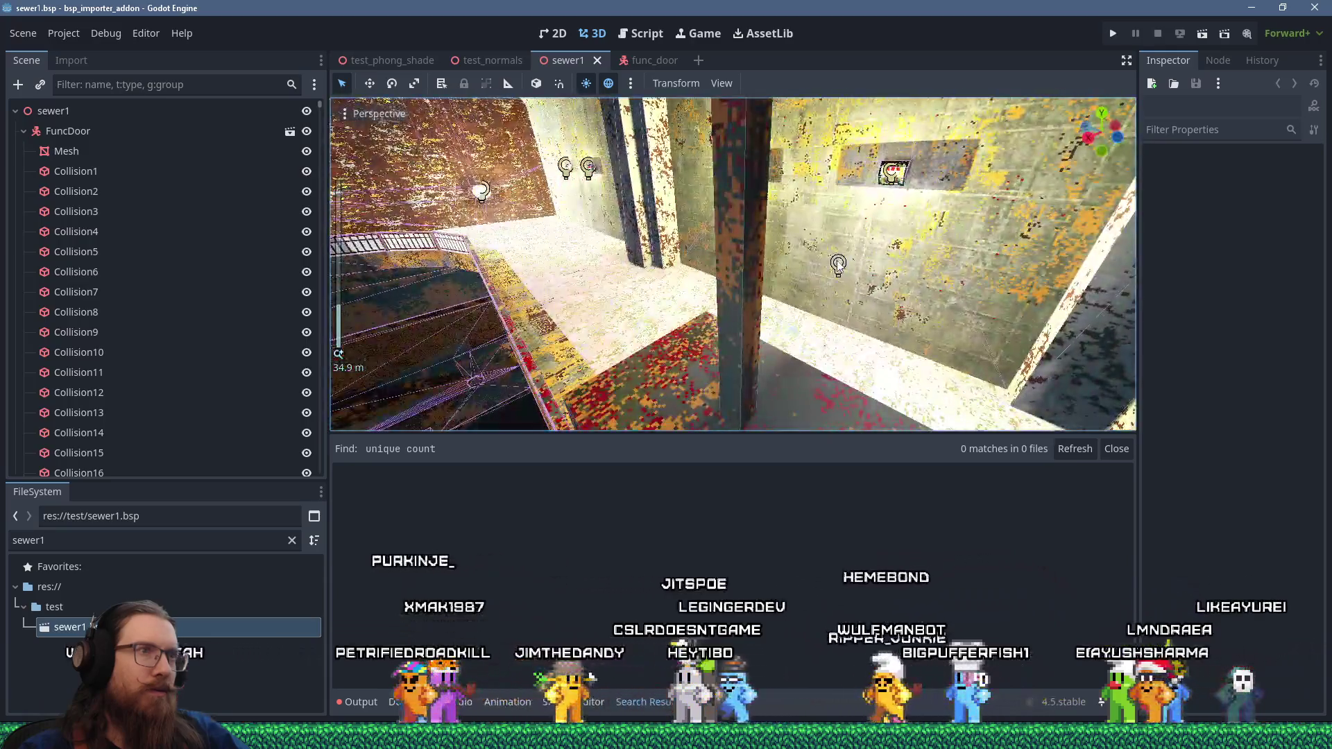
{"action": "scroll", "coordinate": [827, 260], "scroll_direction": "down", "scroll_amount": 5}
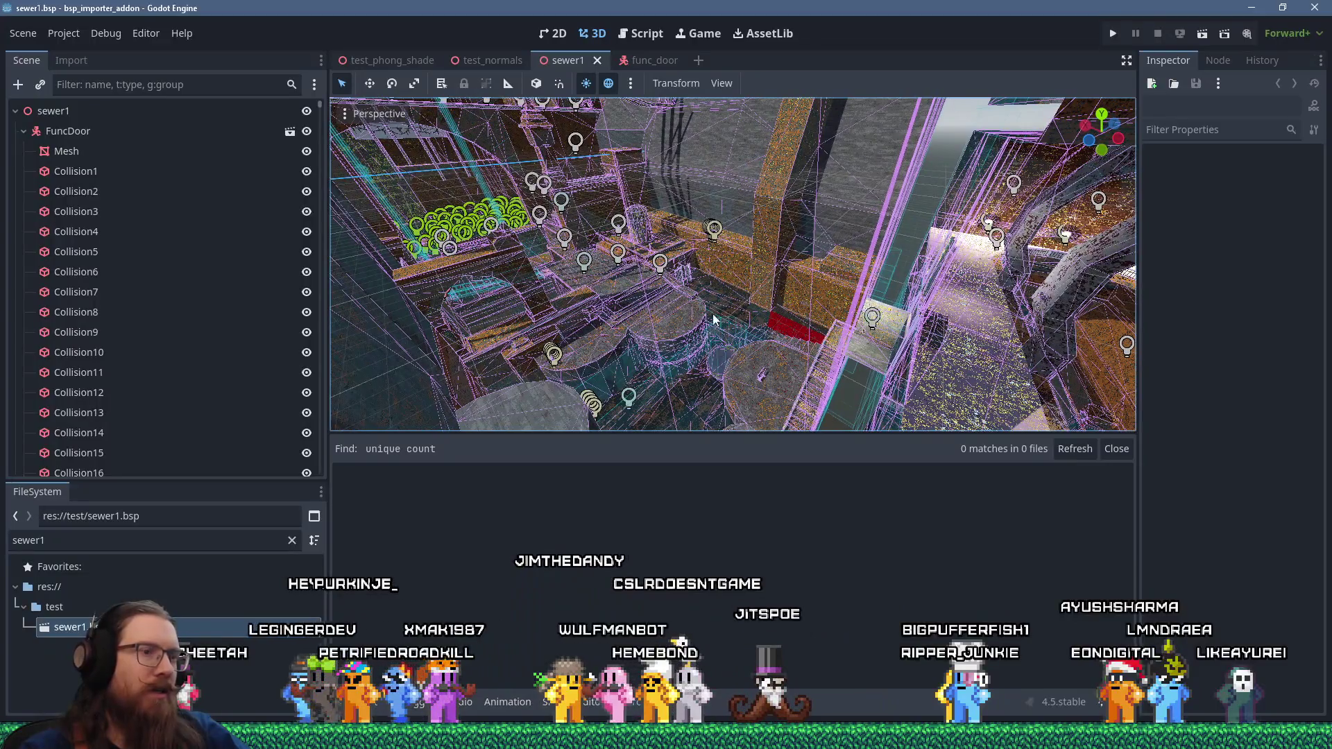
- Switch to KOOK's start level, zoom to the boarded tunnel, and select the Node3D there
{"action": "key", "text": "alt+Tab"}
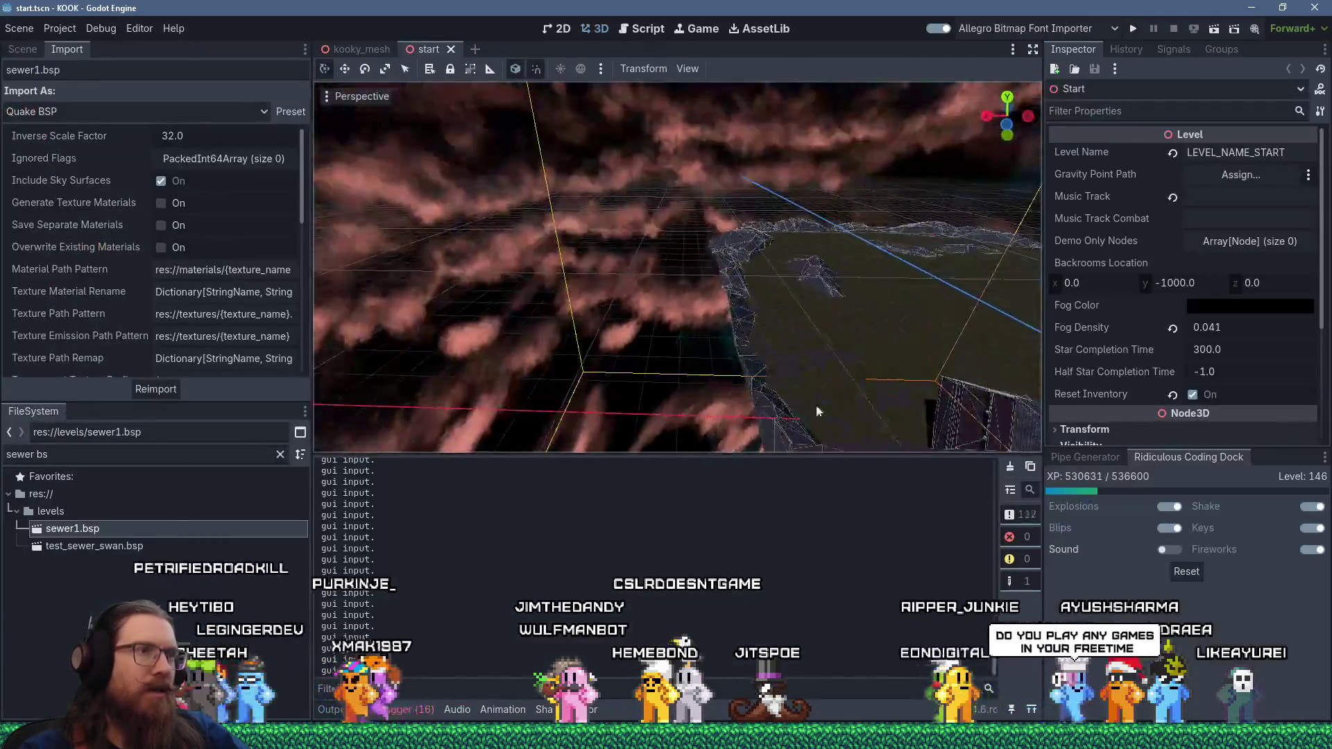
{"action": "scroll", "coordinate": [806, 354], "scroll_direction": "down", "scroll_amount": 3}
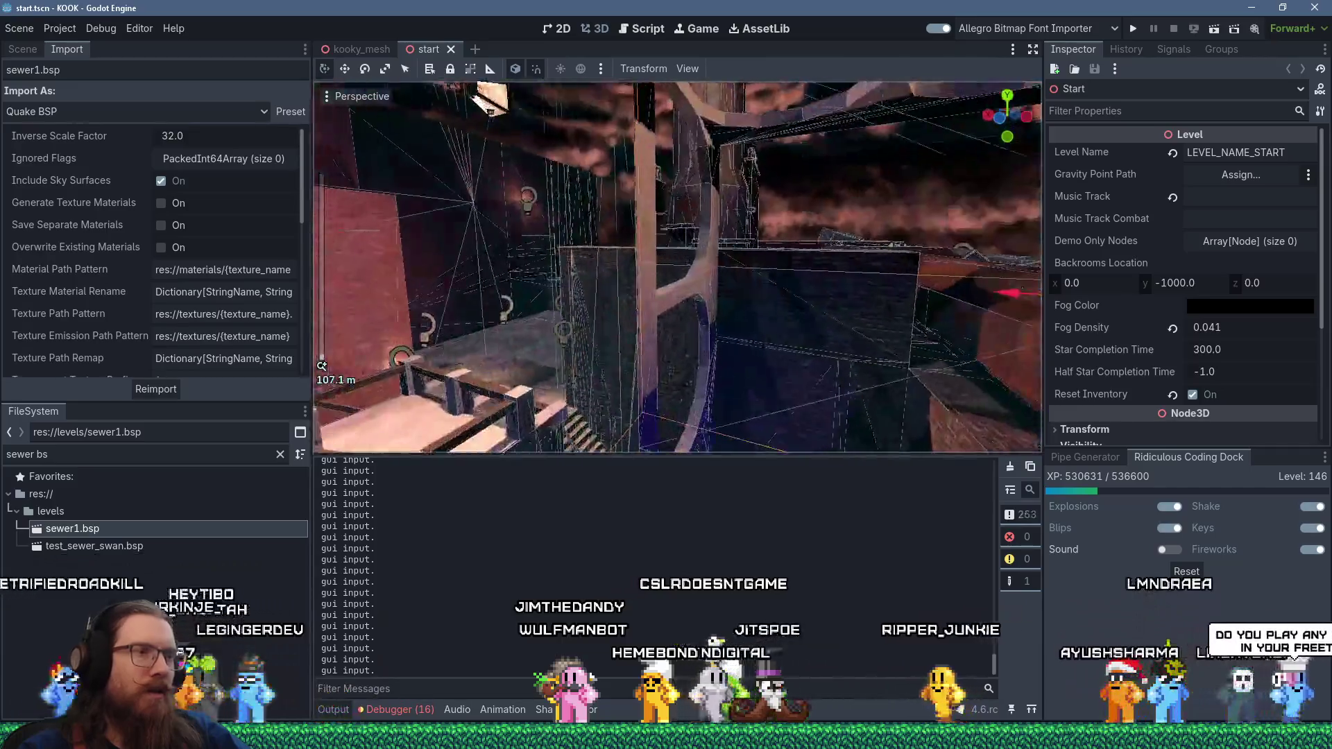
{"action": "scroll", "coordinate": [783, 309], "scroll_direction": "up", "scroll_amount": 5}
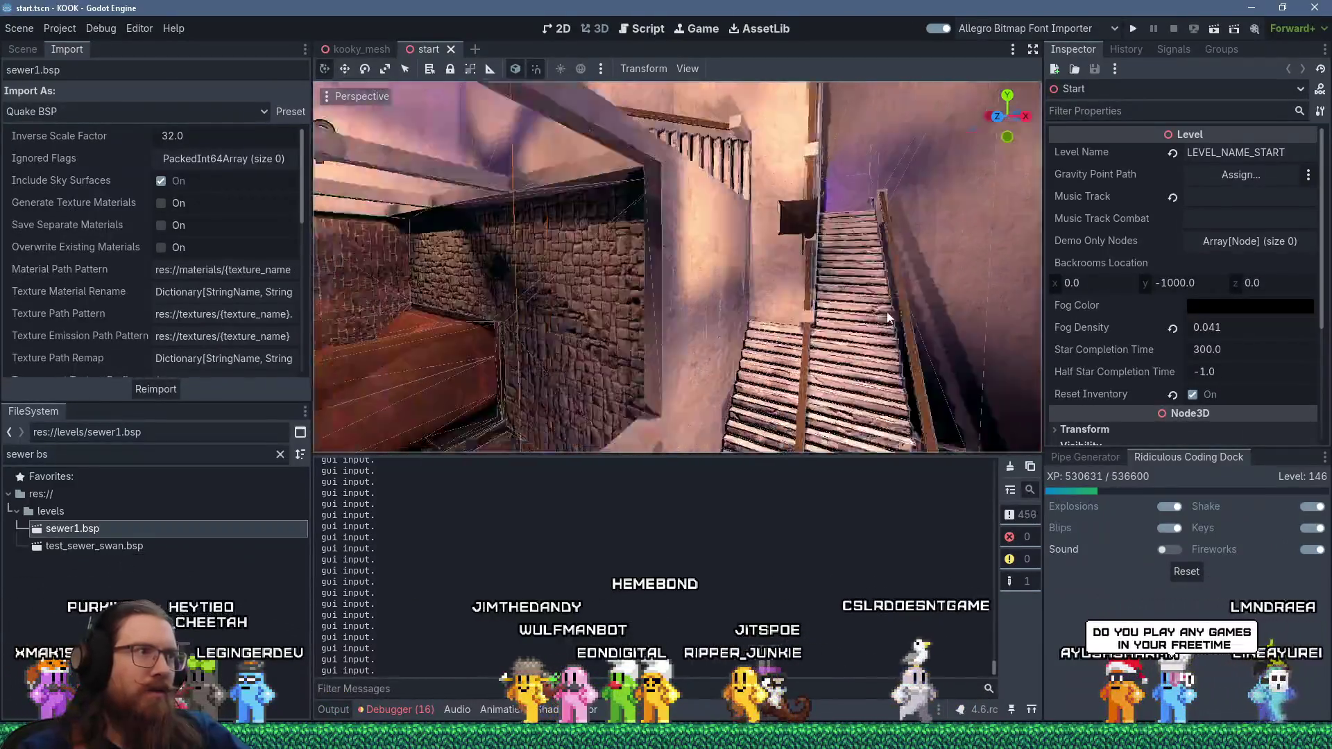
{"action": "scroll", "coordinate": [888, 317], "scroll_direction": "down", "scroll_amount": 3}
{"action": "scroll", "coordinate": [916, 304], "scroll_direction": "up", "scroll_amount": 5}
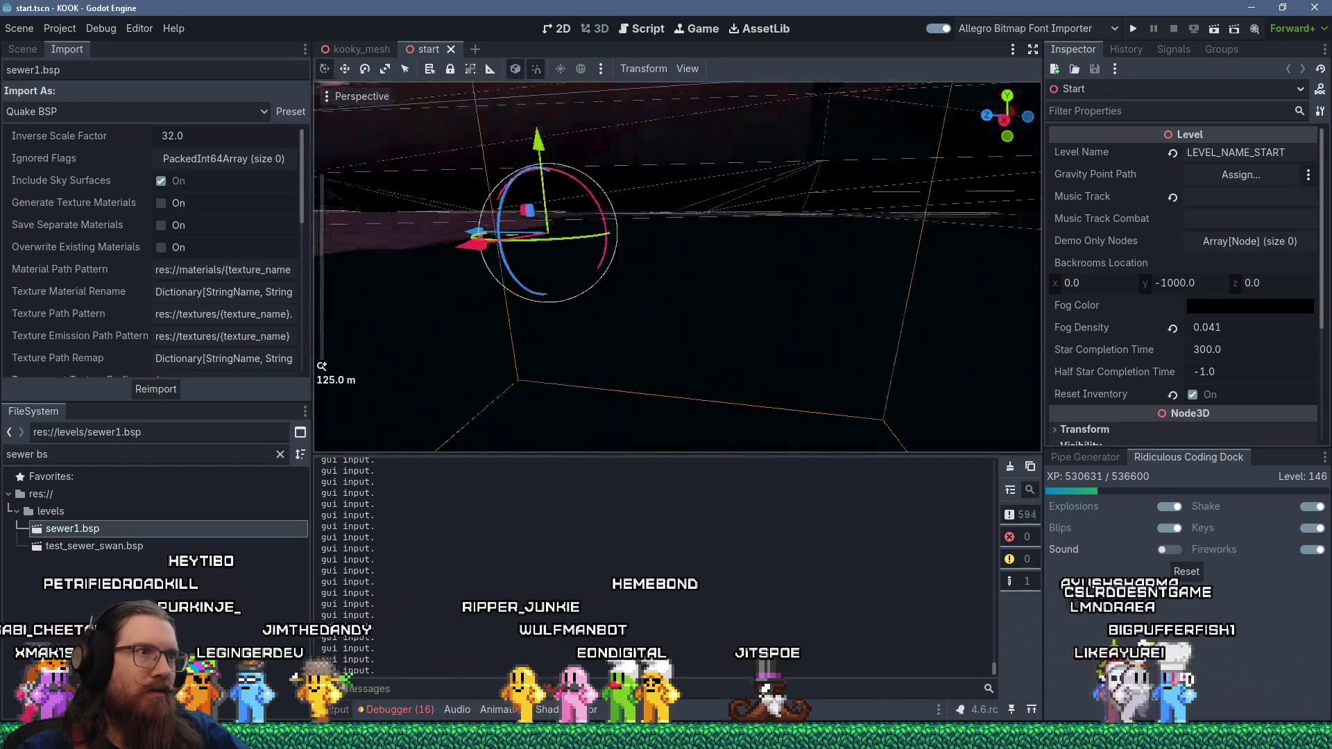
{"action": "scroll", "coordinate": [876, 279], "scroll_direction": "up", "scroll_amount": 5}
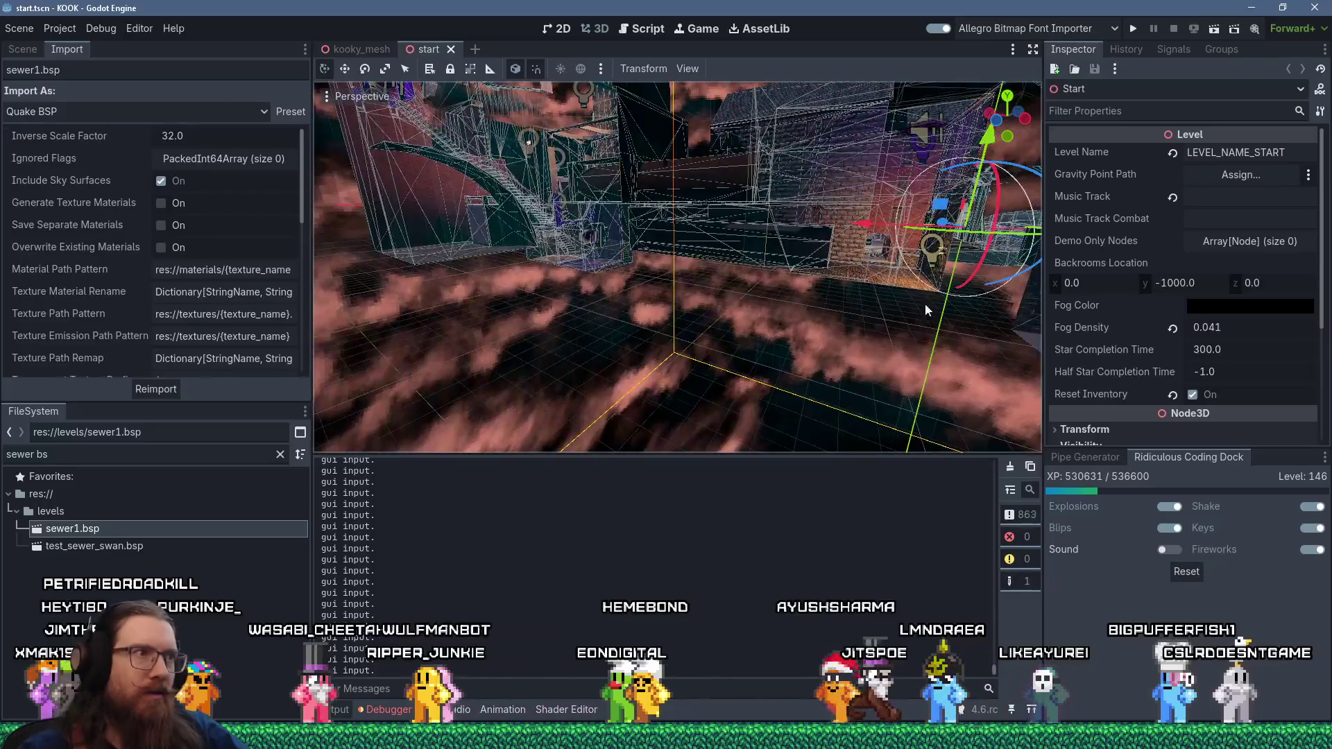
{"action": "scroll", "coordinate": [744, 362], "scroll_direction": "down", "scroll_amount": 5}
{"action": "scroll", "coordinate": [738, 329], "scroll_direction": "down", "scroll_amount": 5}
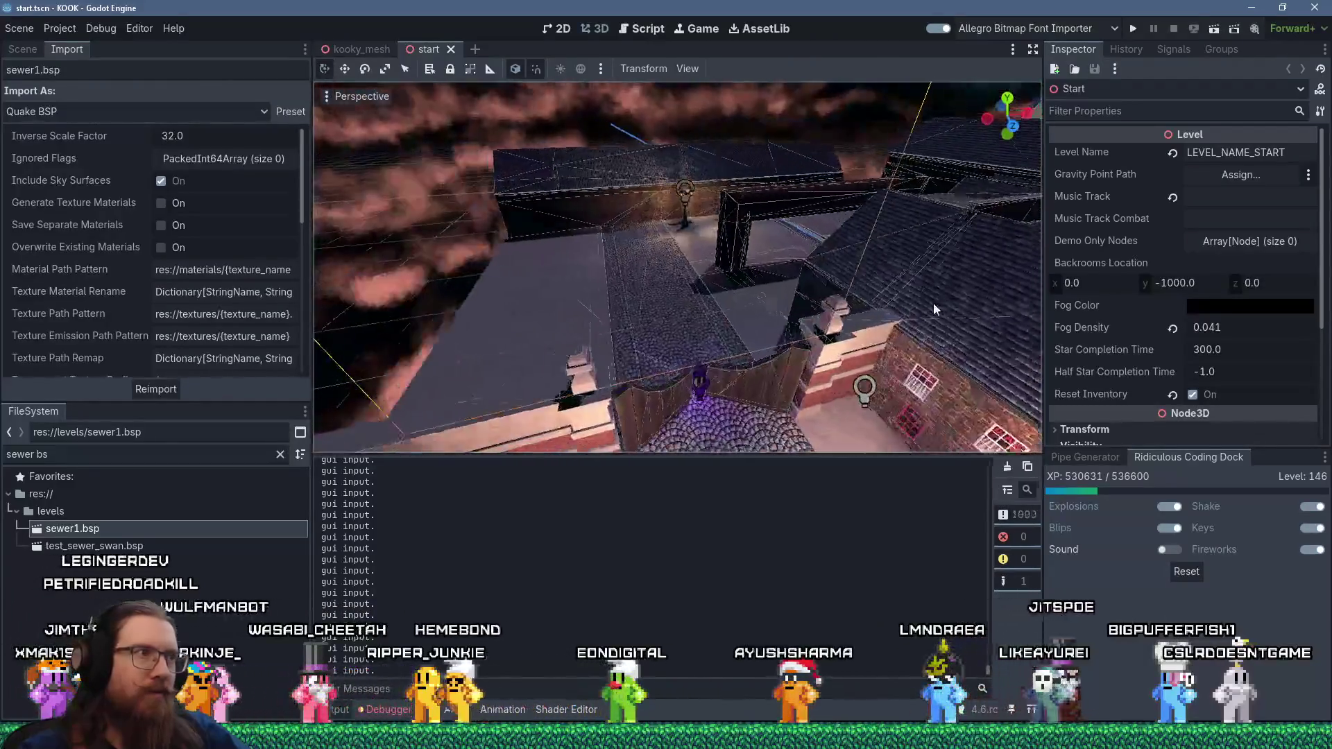
{"action": "scroll", "coordinate": [609, 334], "scroll_direction": "up", "scroll_amount": 5}
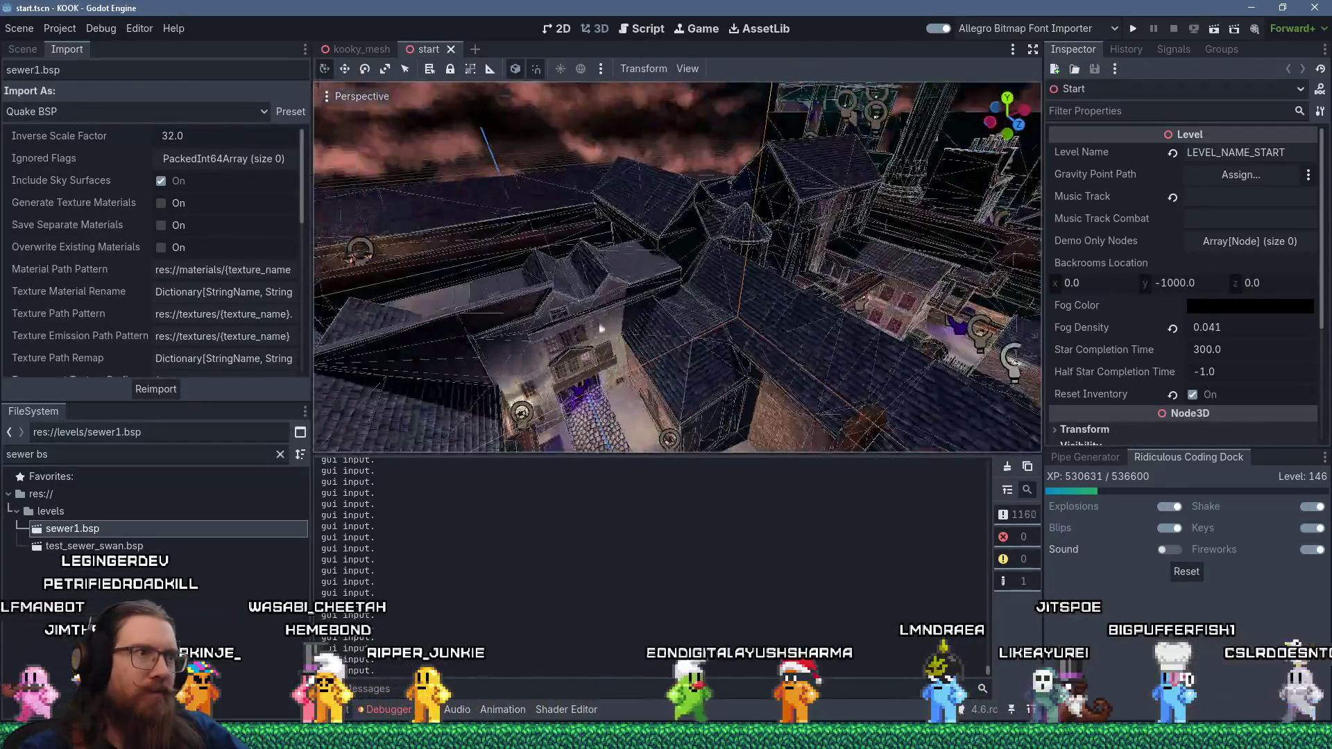
{"action": "scroll", "coordinate": [637, 252], "scroll_direction": "up", "scroll_amount": 5}
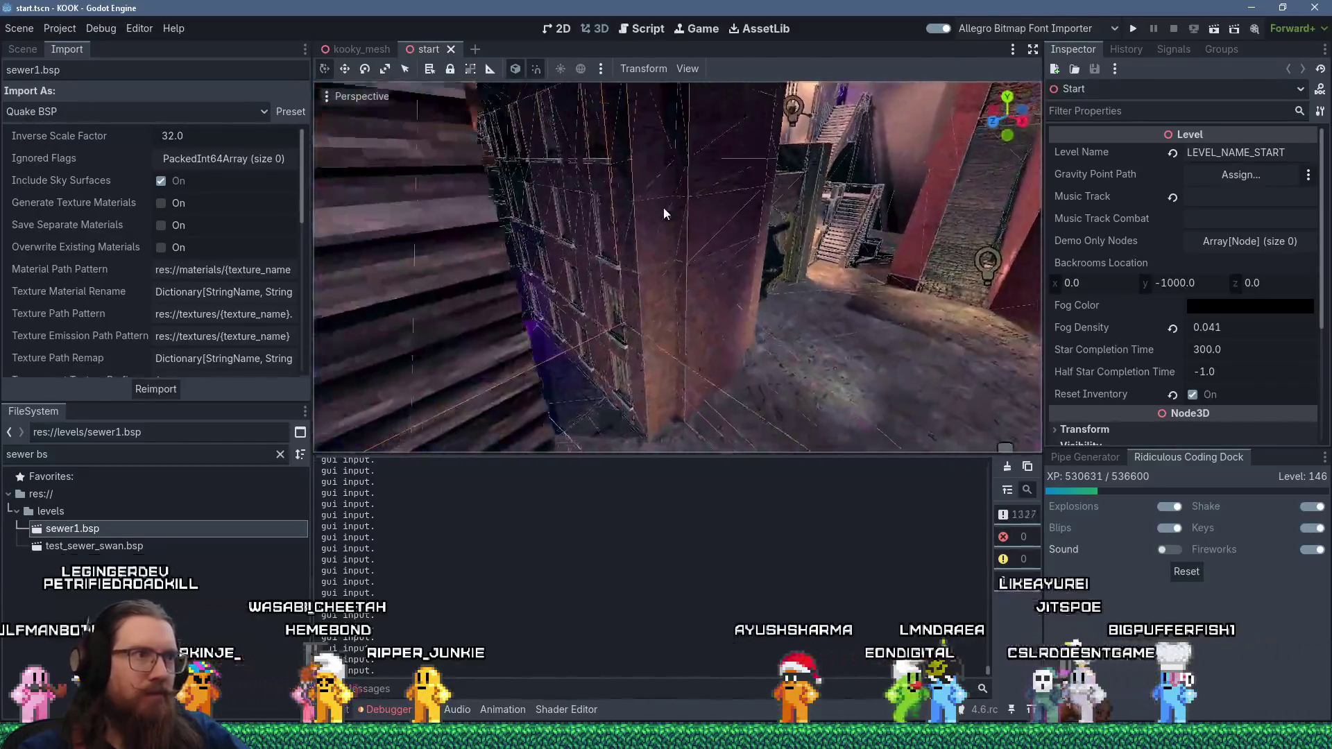
{"action": "scroll", "coordinate": [750, 230], "scroll_direction": "down", "scroll_amount": 5}
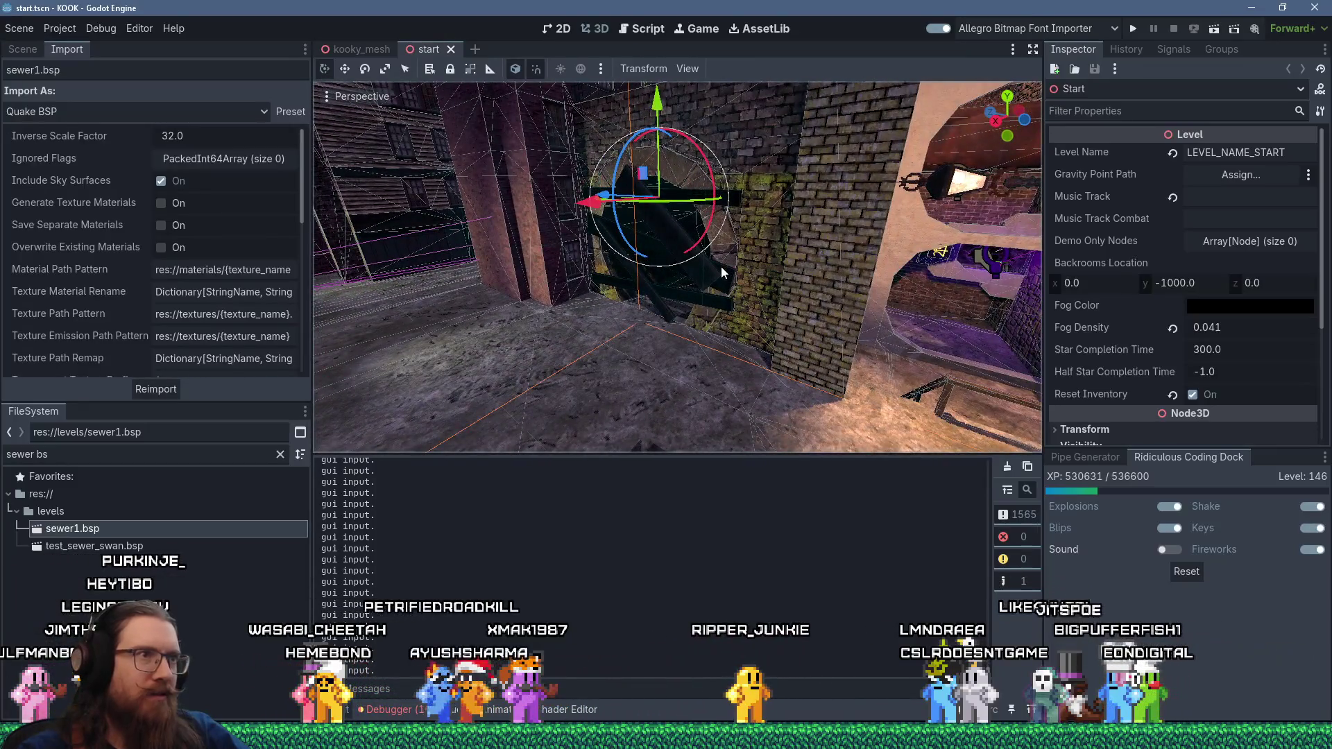
{"action": "left_click", "coordinate": [721, 266]}
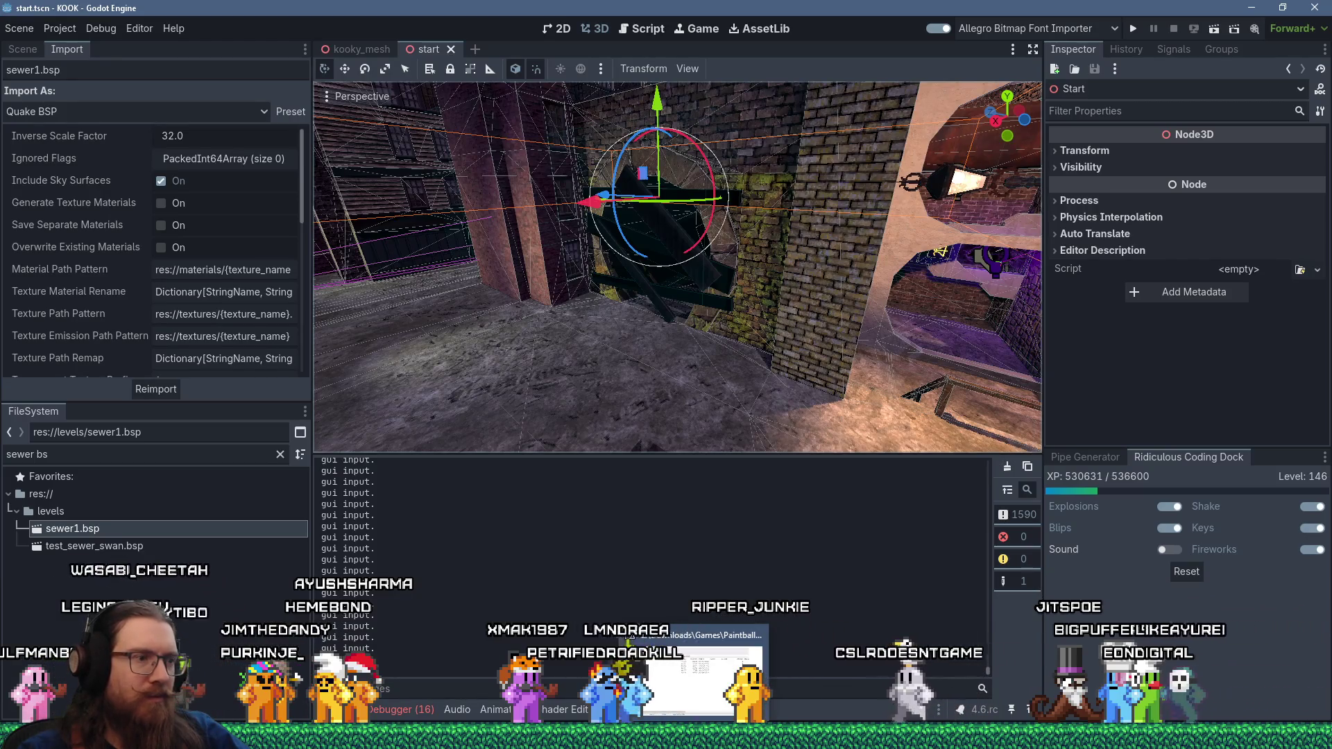
- Bring TrenchBroom's start.map forward, fly to the wooden-beam wall, and select the toggled_wall brush
{"action": "mouse_move", "coordinate": [555, 736]}
{"action": "left_click", "coordinate": [479, 676]}
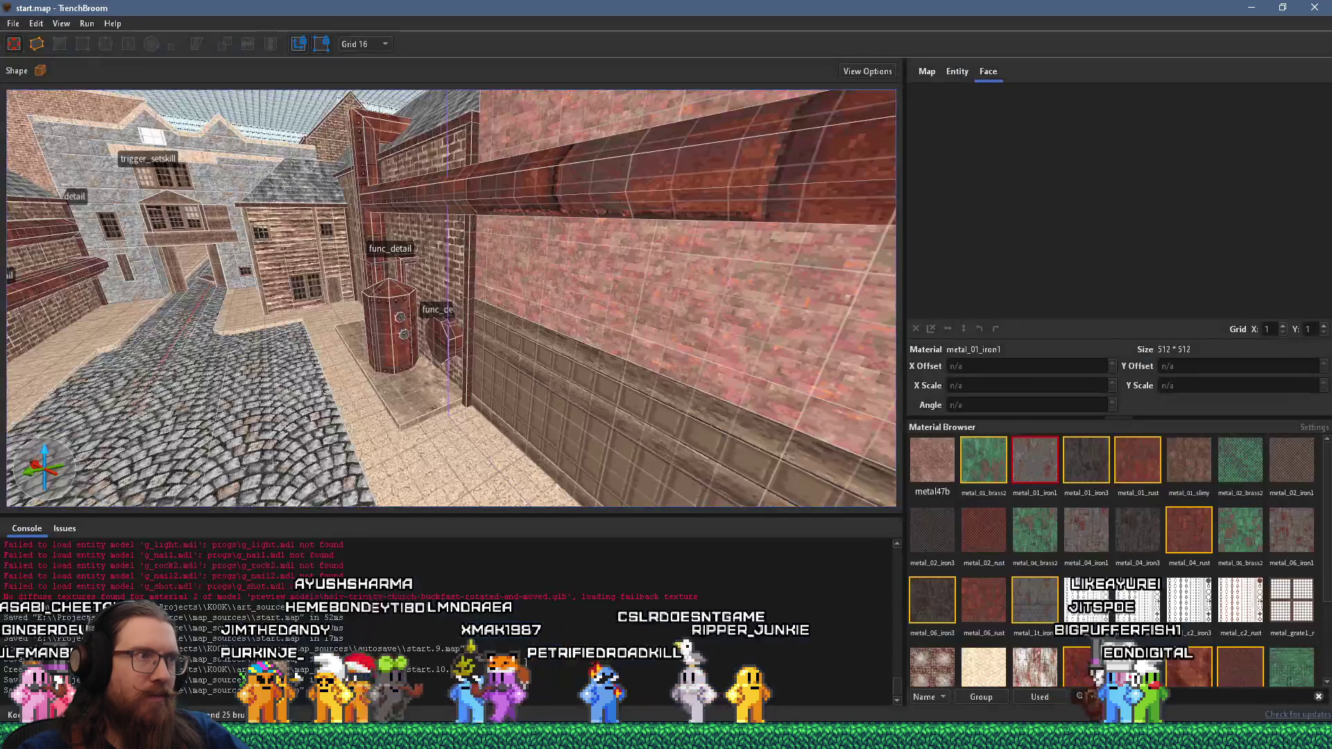
{"action": "mouse_move", "coordinate": [421, 433]}
{"action": "left_mouse_down"}
{"action": "mouse_move", "coordinate": [519, 392]}
{"action": "mouse_move", "coordinate": [489, 385]}
{"action": "mouse_move", "coordinate": [572, 410]}
{"action": "mouse_move", "coordinate": [451, 385]}
{"action": "mouse_move", "coordinate": [548, 397]}
{"action": "mouse_move", "coordinate": [459, 446]}
{"action": "mouse_move", "coordinate": [522, 385]}
{"action": "mouse_move", "coordinate": [397, 374]}
{"action": "mouse_move", "coordinate": [497, 453]}
{"action": "mouse_move", "coordinate": [714, 449]}
{"action": "mouse_move", "coordinate": [376, 347]}
{"action": "mouse_move", "coordinate": [652, 379]}
{"action": "mouse_move", "coordinate": [328, 262]}
{"action": "mouse_move", "coordinate": [594, 351]}
{"action": "left_mouse_up"}
{"action": "left_click", "coordinate": [559, 342]}
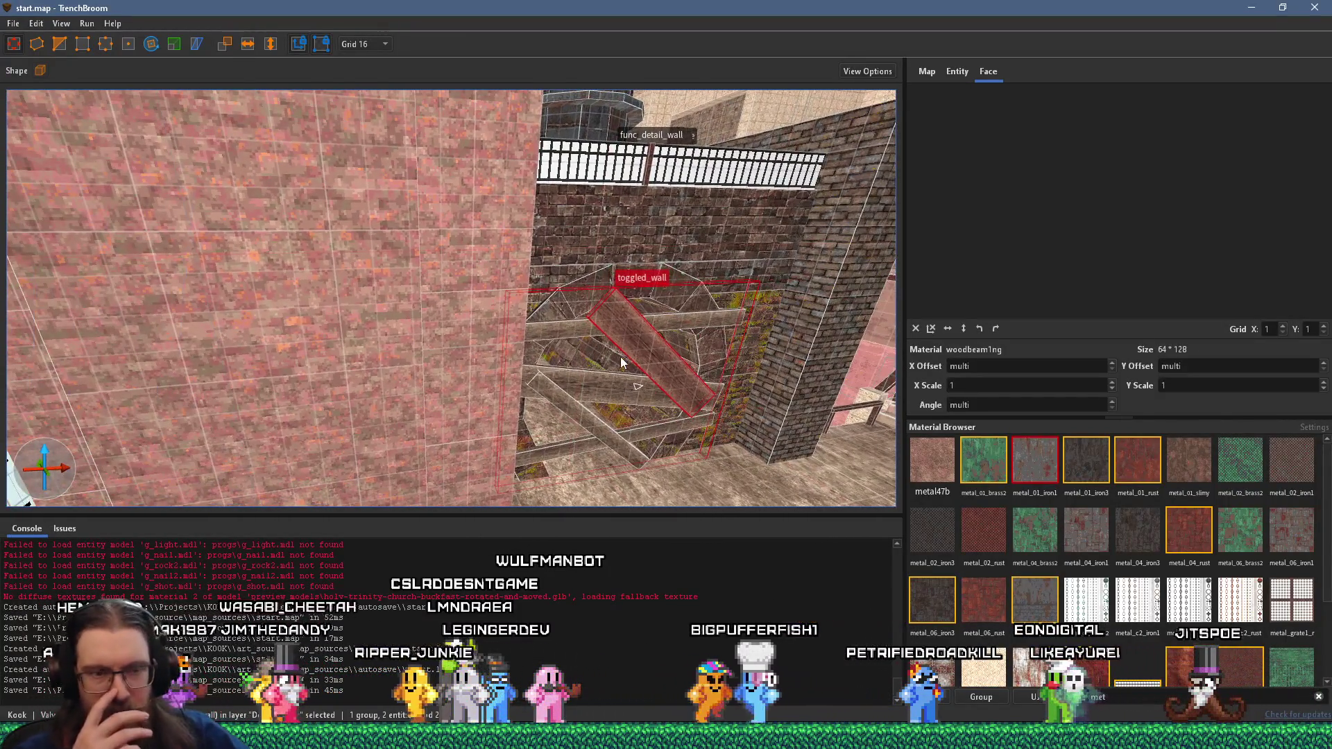